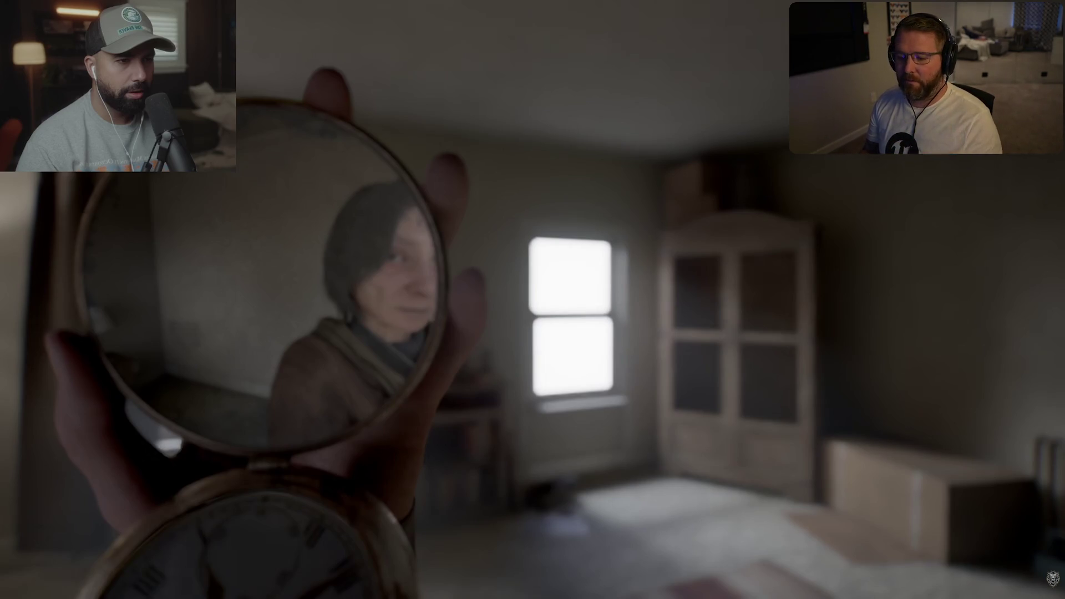
# - Resume the fullscreen horror game video, skip ahead five seconds, then leave fullscreen
pyautogui.press('space')
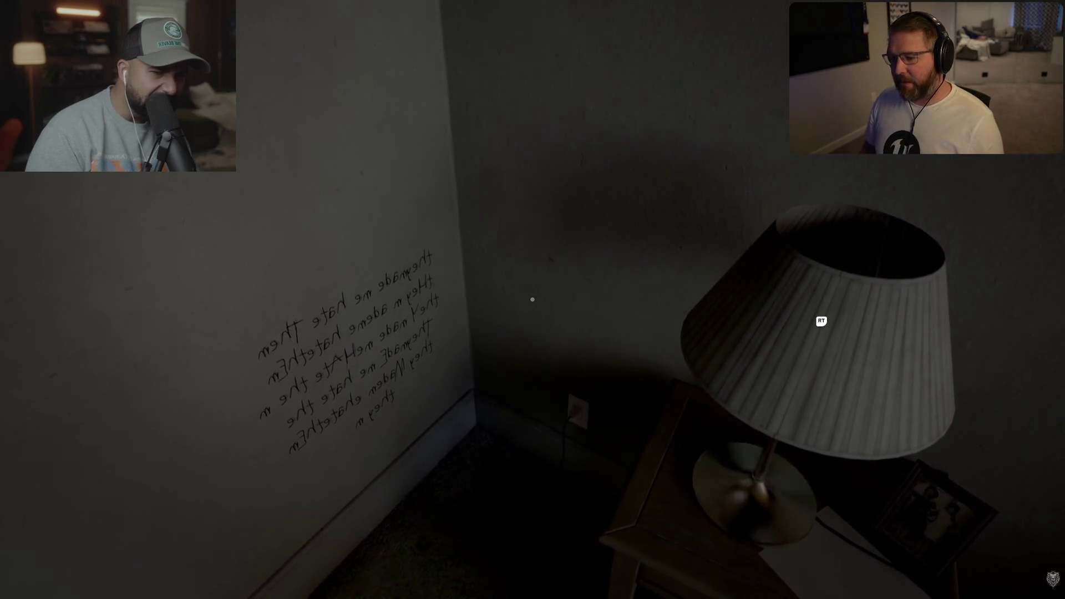
pyautogui.press('Right')
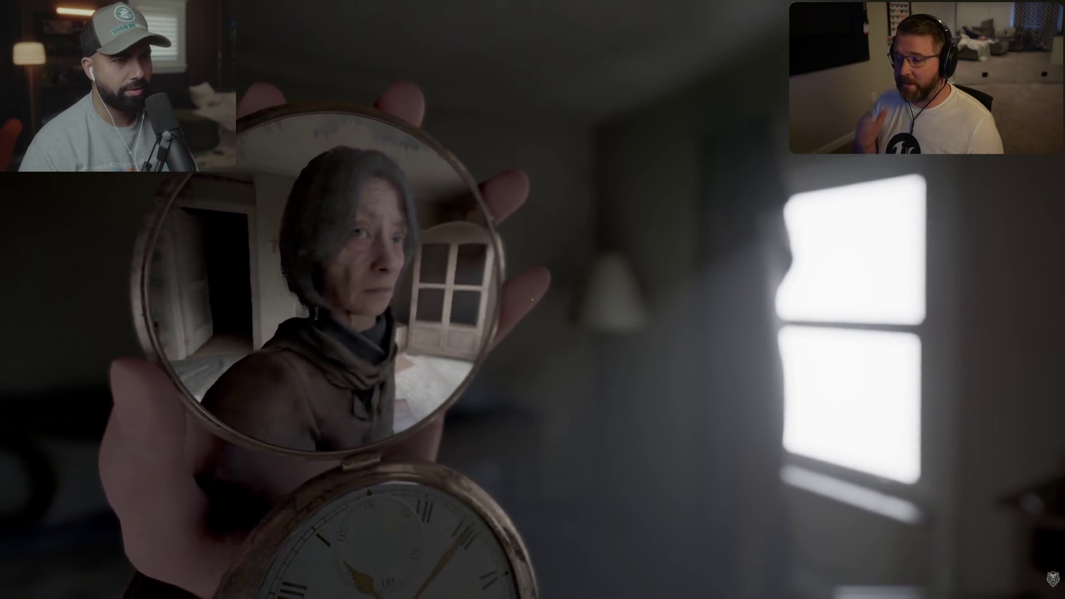
pyautogui.press('Escape')
# - Pause the horror video and switch back to the Unreal Editor window
pyautogui.click(443, 212)
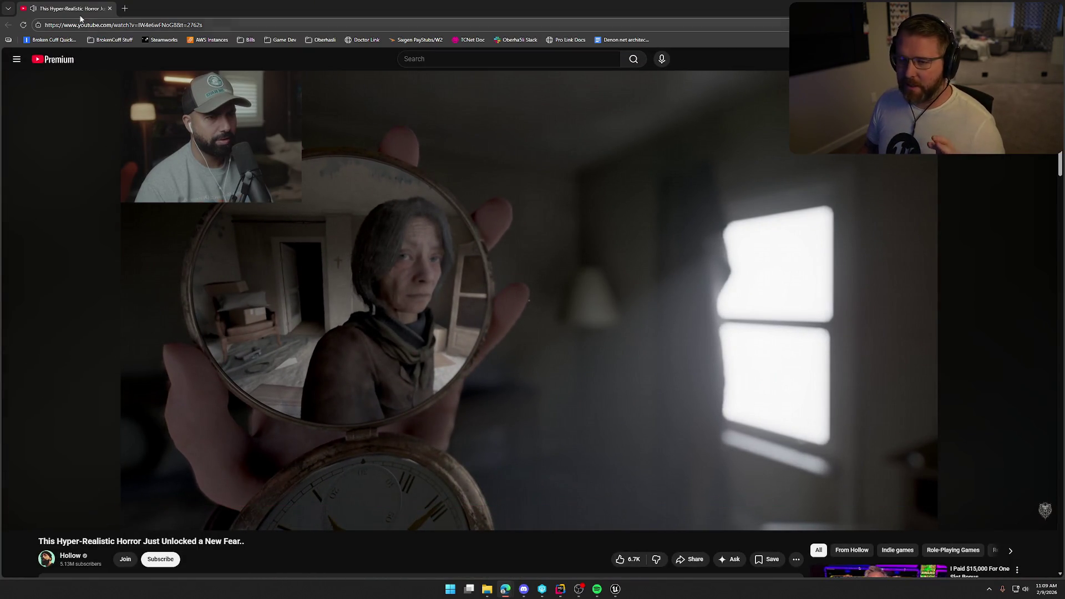
pyautogui.hotkey('alt', 'Tab')
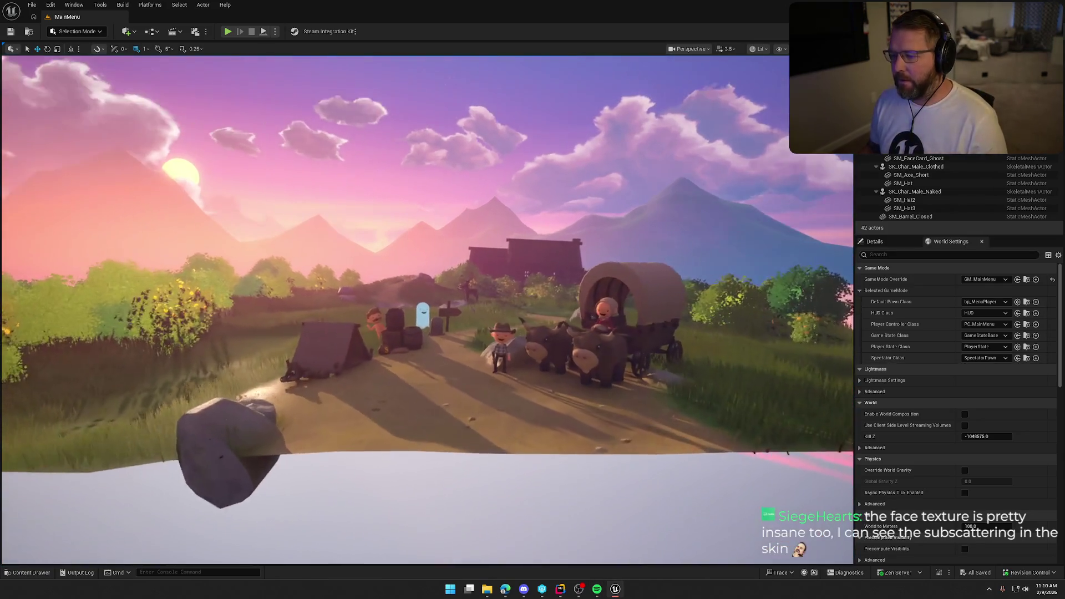
# - Load the GameWorld map from the Content Drawer's Maps folder, replacing MainMenu
pyautogui.scroll(-2, 427, 311)
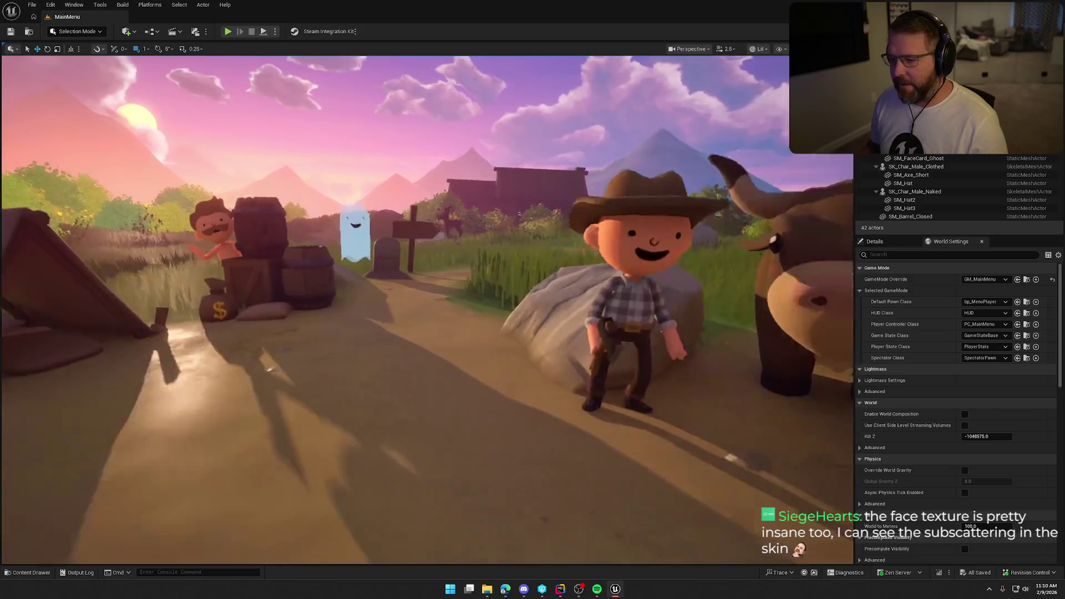
pyautogui.hotkey('ctrl', 'space')
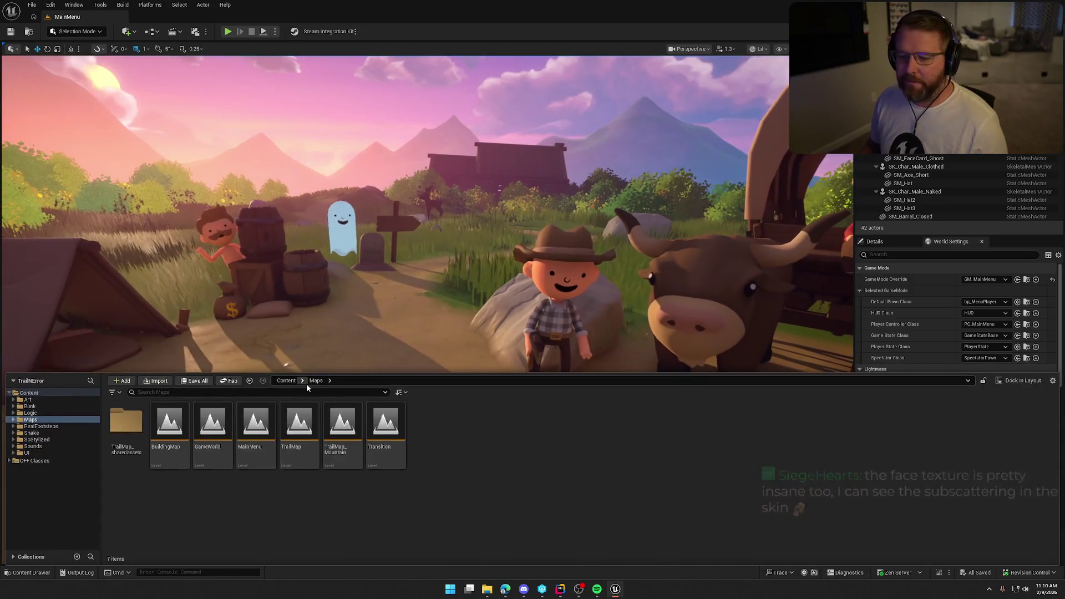
pyautogui.doubleClick(204, 427)
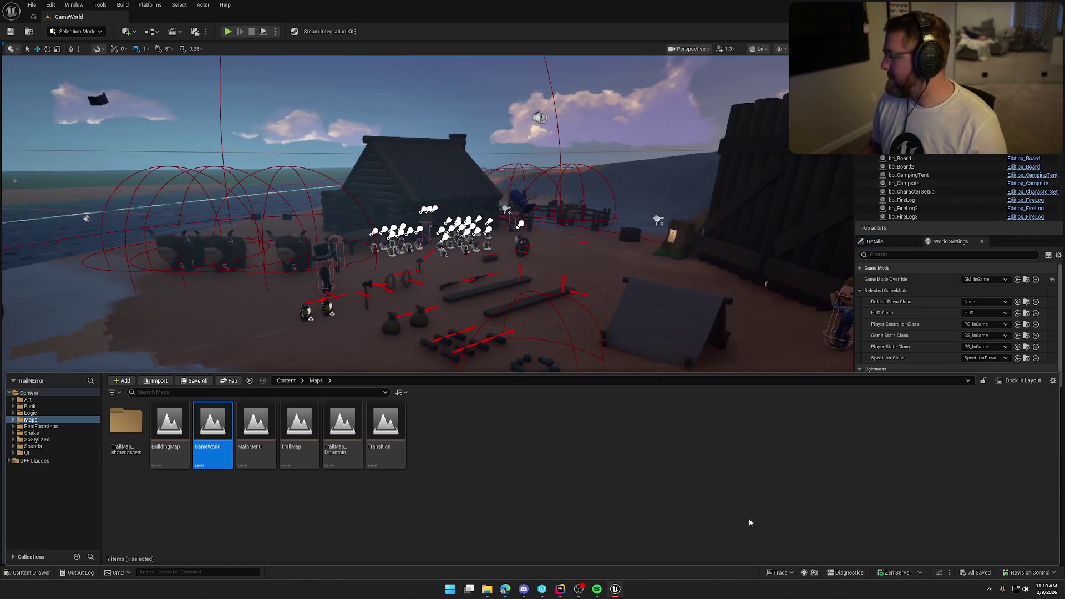
pyautogui.click(599, 285)
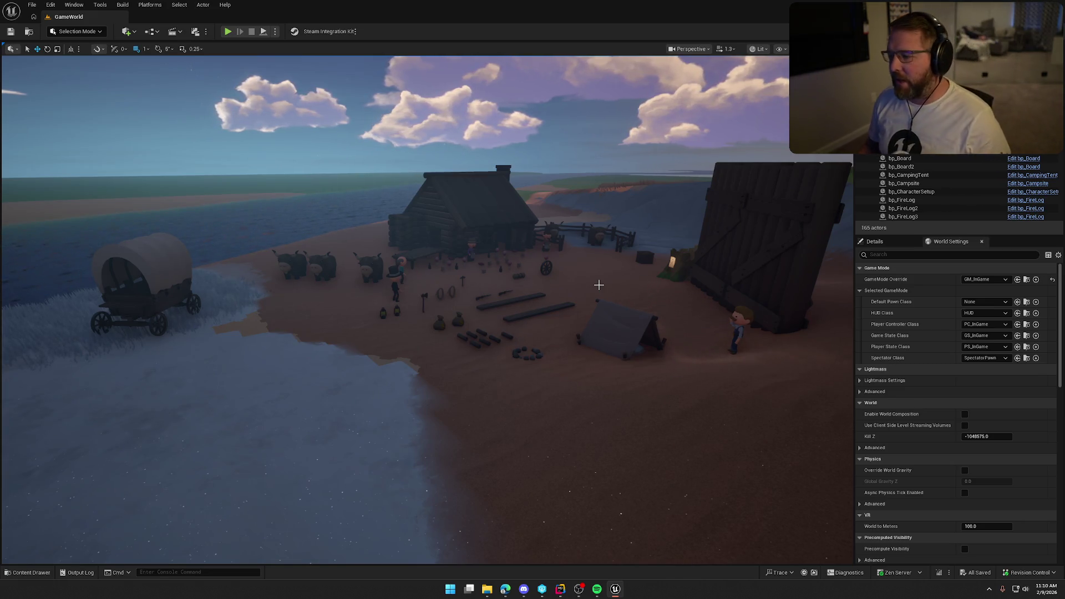
pyautogui.press('Left')
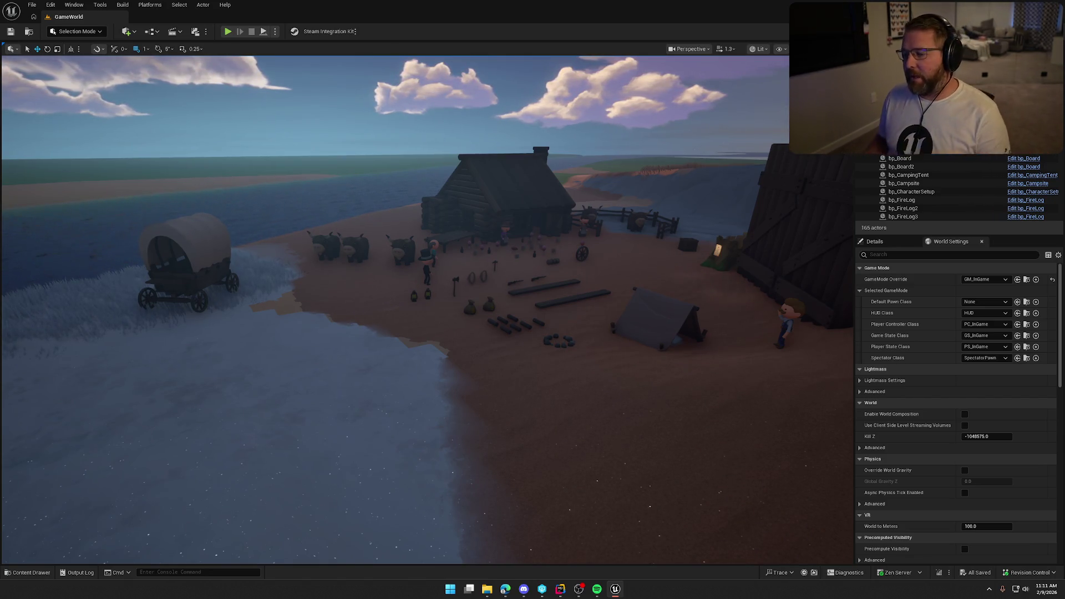
pyautogui.moveTo(327, 292); pyautogui.dragTo(327, 333)
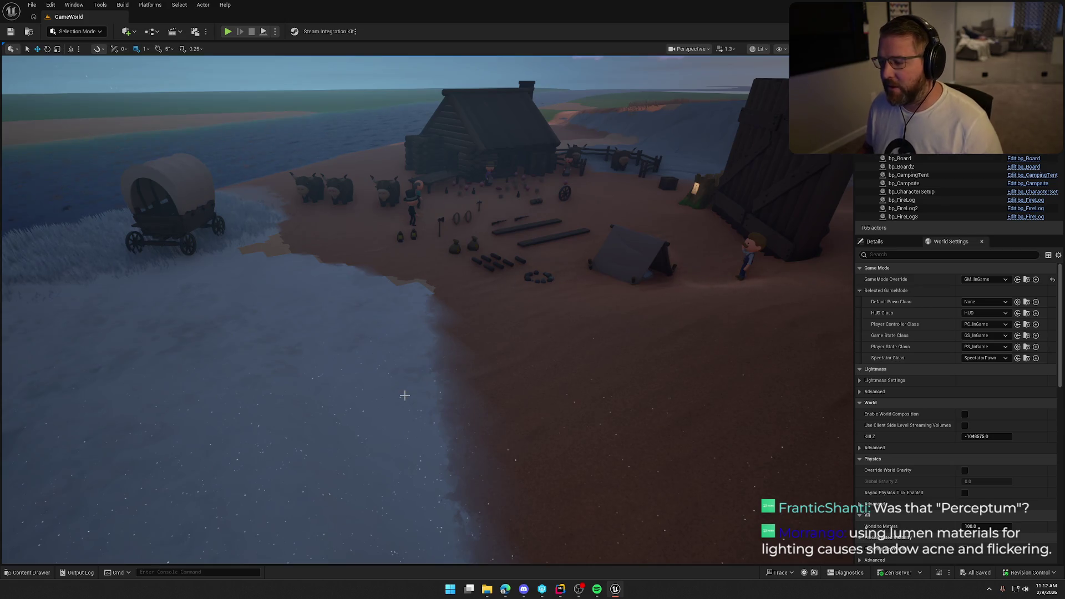
pyautogui.moveTo(402, 383)
pyautogui.mouseDown()
pyautogui.moveTo(402, 339)
pyautogui.moveTo(402, 378)
pyautogui.mouseUp()
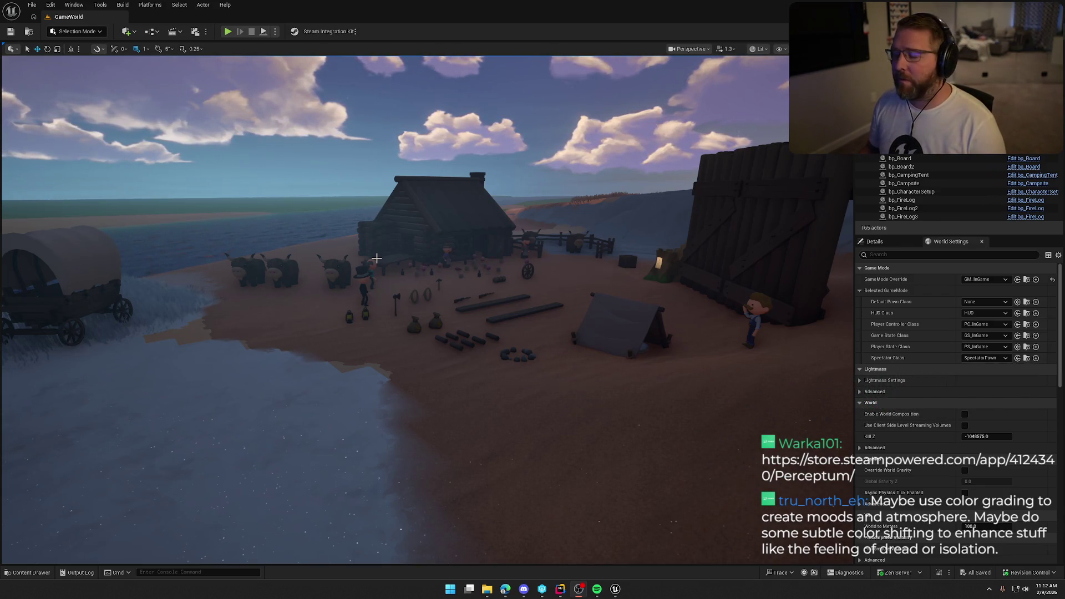
# - Fly the viewport around the dusk seaside camp to view the cabin, wagon, oxen and tent
pyautogui.moveTo(377, 258); pyautogui.dragTo(503, 276)
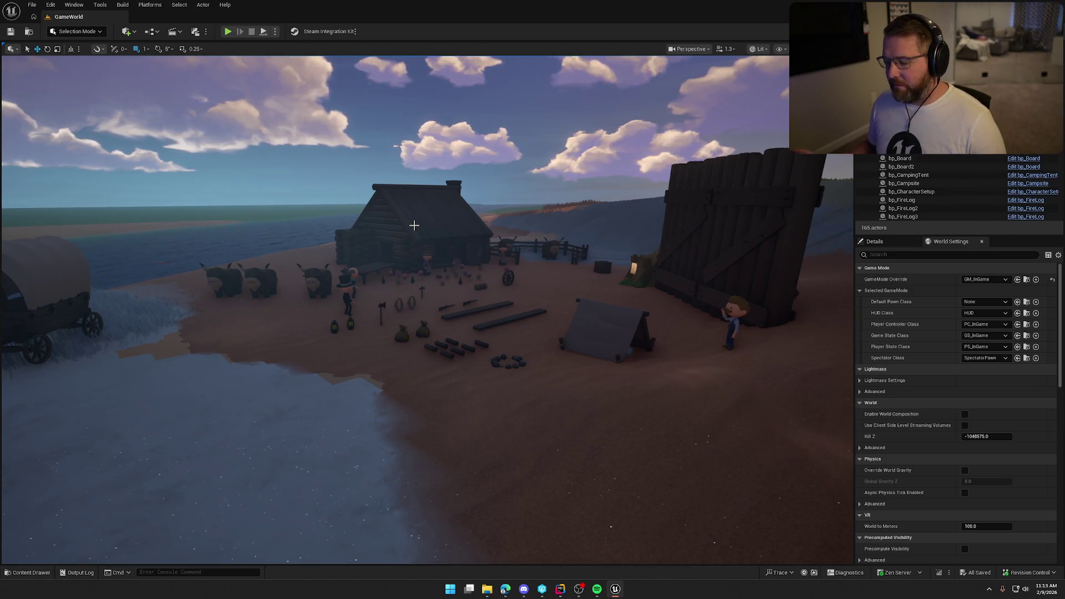
pyautogui.moveTo(414, 225)
pyautogui.mouseDown()
pyautogui.moveTo(414, 240)
pyautogui.moveTo(399, 228)
pyautogui.moveTo(399, 240)
pyautogui.mouseUp()
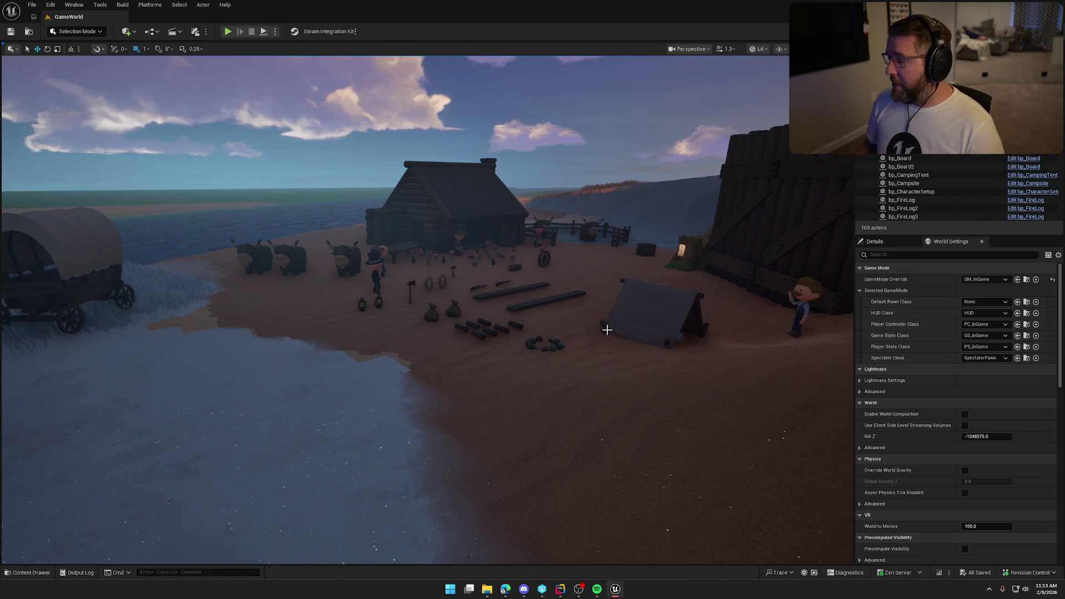
pyautogui.click(875, 241)
pyautogui.moveTo(586, 343)
pyautogui.mouseDown()
pyautogui.moveTo(586, 333)
pyautogui.moveTo(585, 343)
pyautogui.mouseUp()
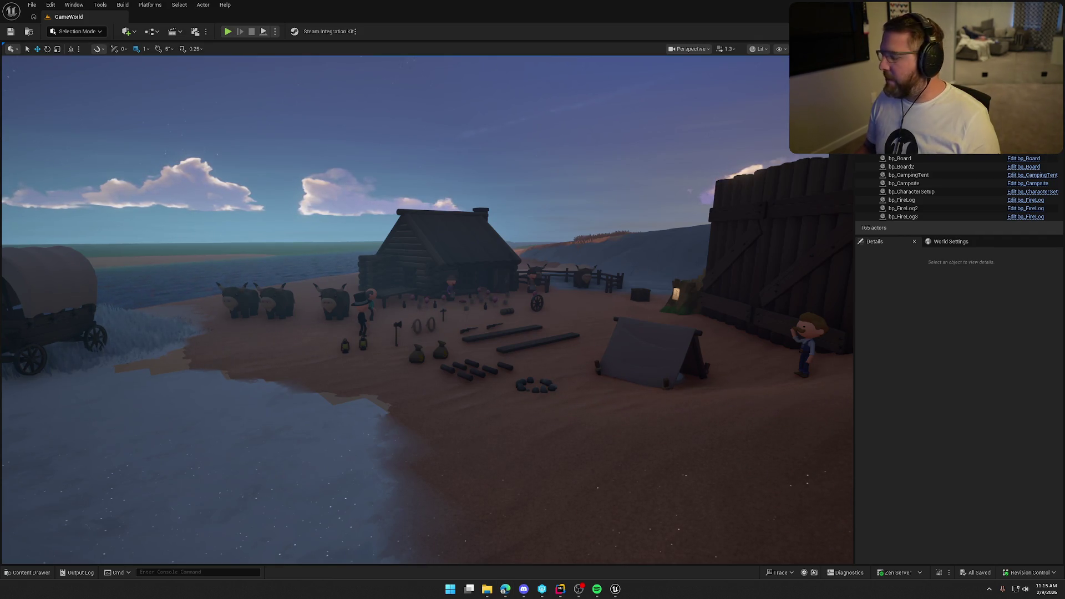
pyautogui.click(923, 361)
pyautogui.moveTo(595, 343); pyautogui.dragTo(595, 343)
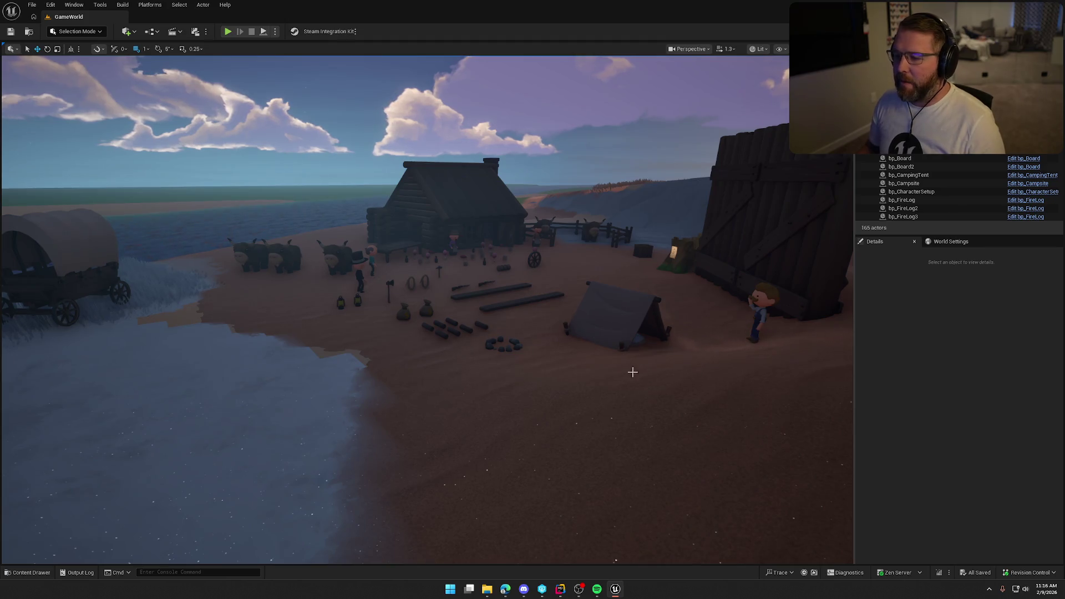
pyautogui.moveTo(632, 369)
pyautogui.mouseDown()
pyautogui.moveTo(655, 355)
pyautogui.moveTo(633, 322)
pyautogui.moveTo(606, 368)
pyautogui.moveTo(594, 363)
pyautogui.moveTo(610, 373)
pyautogui.mouseUp()
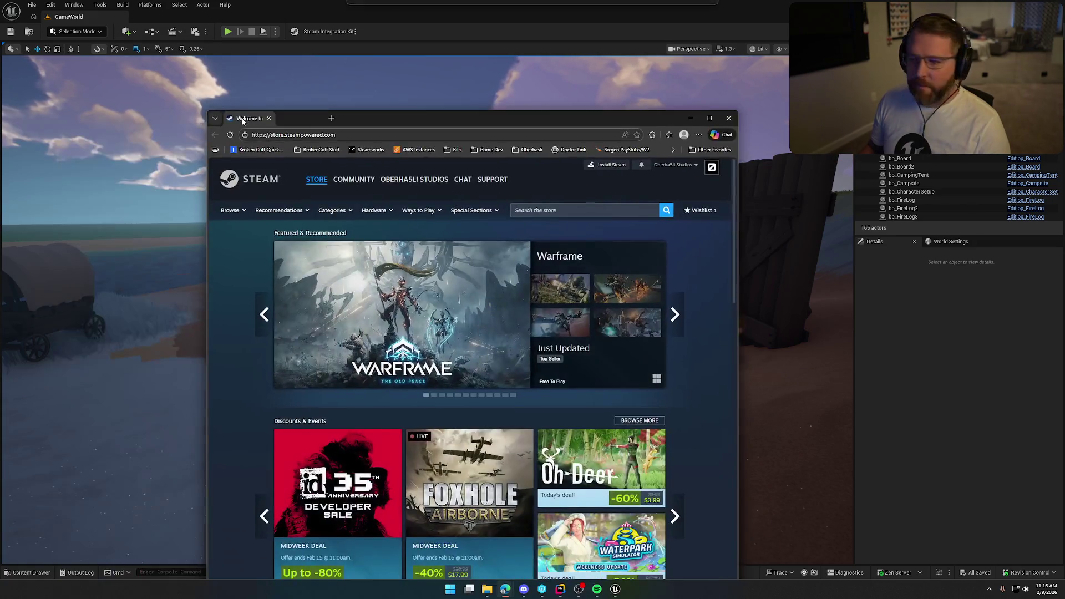
# - Search the Steam store for 'dark passenger' and open The Hauntings: Dark Passenger page
pyautogui.doubleClick(402, 117)
pyautogui.click(640, 104)
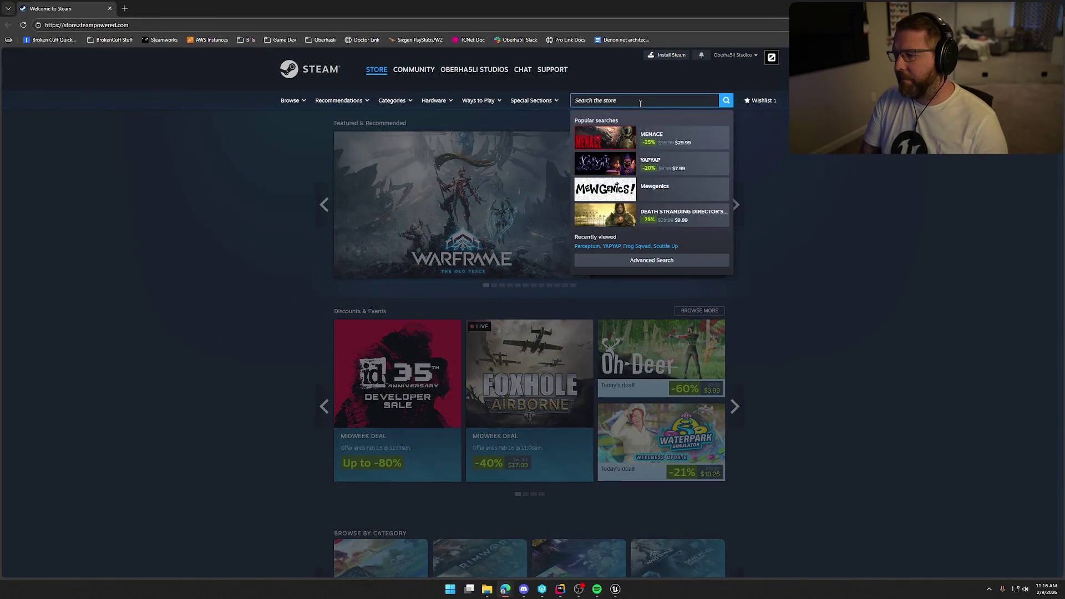
pyautogui.write('dark passenger')
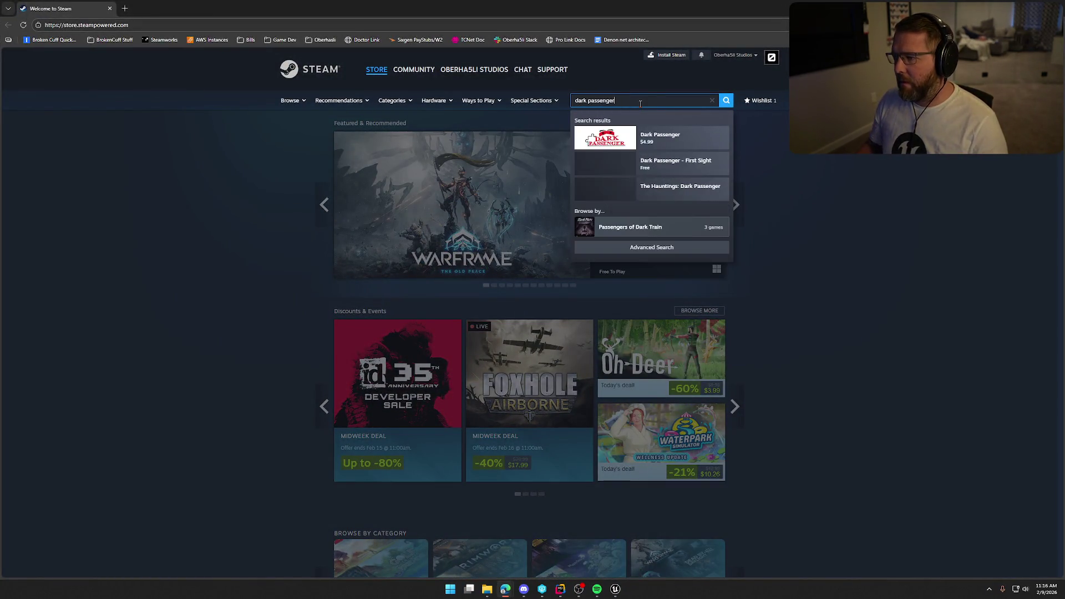
pyautogui.click(660, 186)
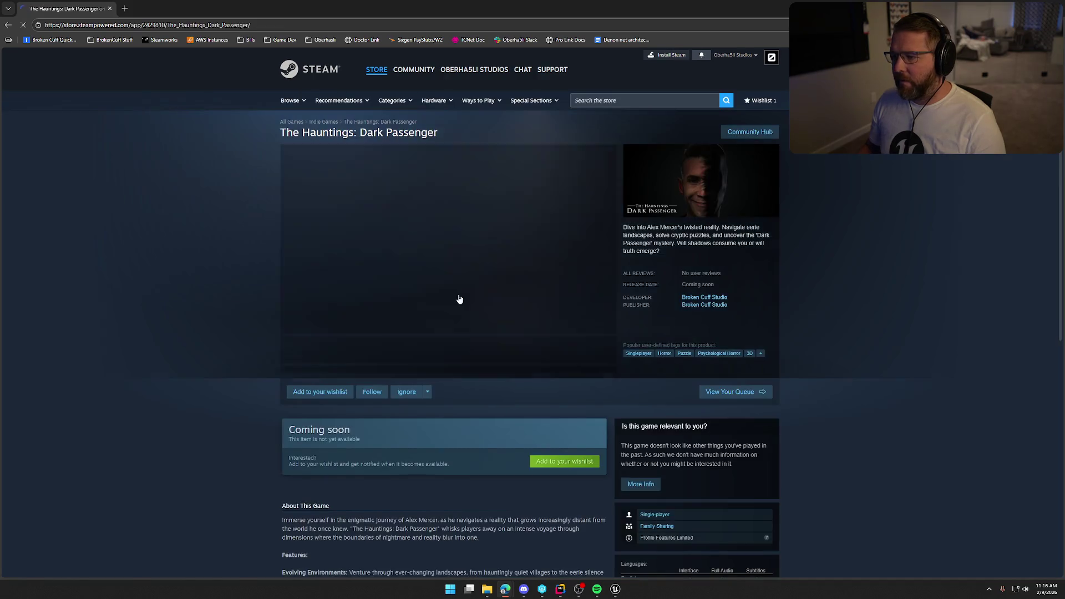
# - View the foggy forest mirror screenshot full screen, then return to the store page
pyautogui.click(502, 351)
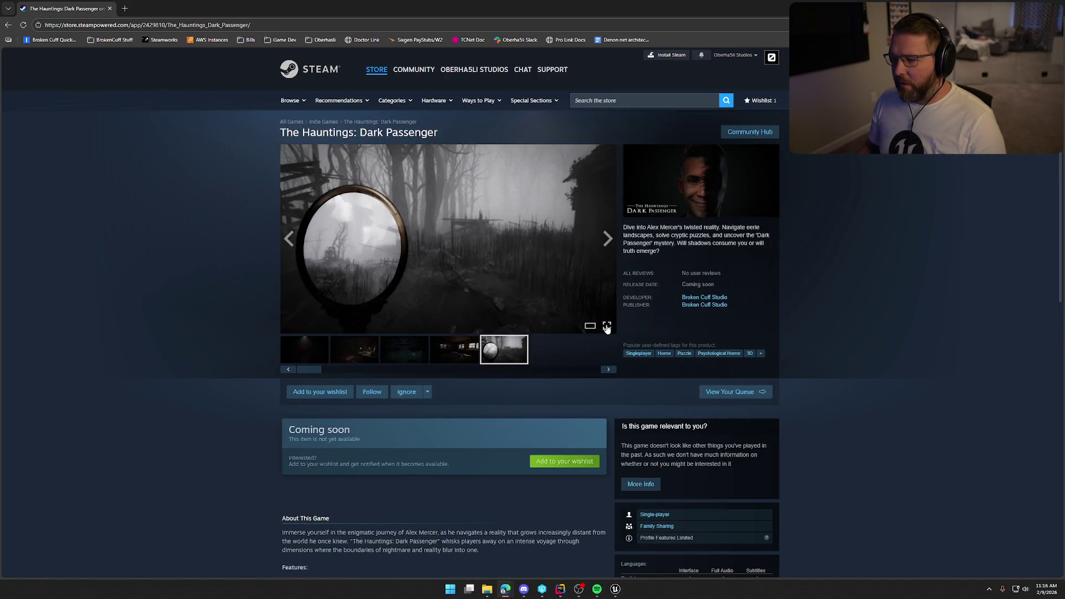
pyautogui.click(607, 326)
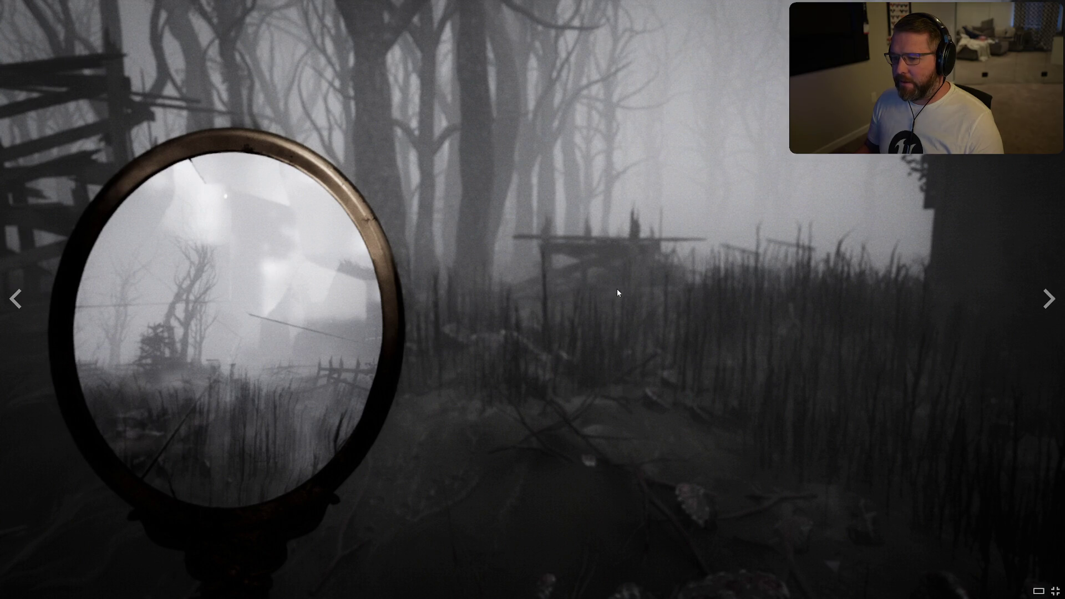
pyautogui.press('Escape')
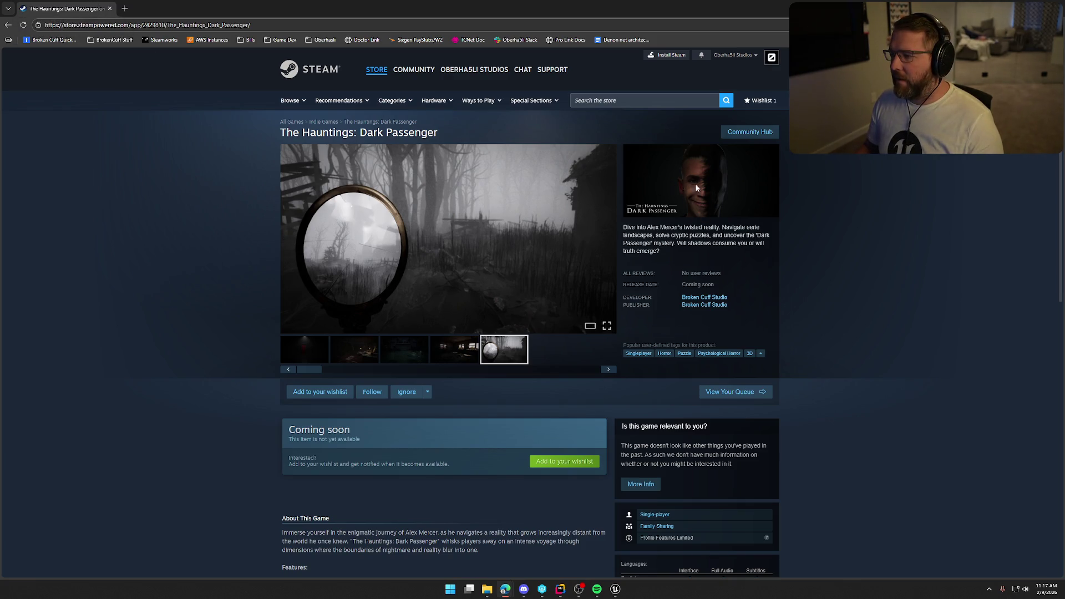
pyautogui.scroll(-9, 242, 321)
pyautogui.scroll(4, 254, 327)
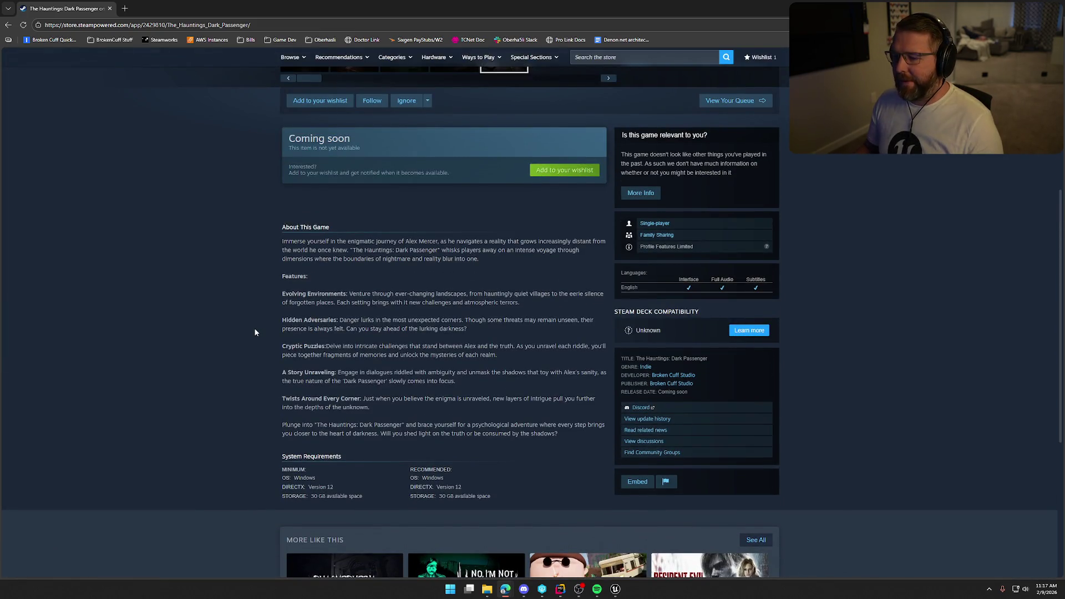
pyautogui.scroll(5, 263, 427)
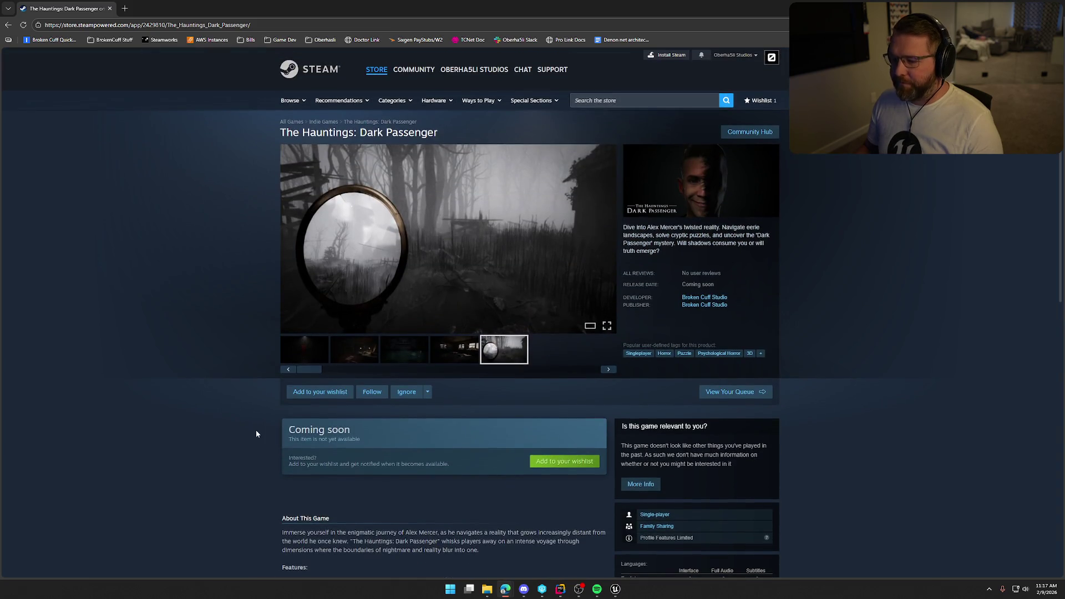
# - Browse the gallery screenshots back to the first red-door image, then return to Unreal Editor
pyautogui.click(327, 351)
pyautogui.click(358, 355)
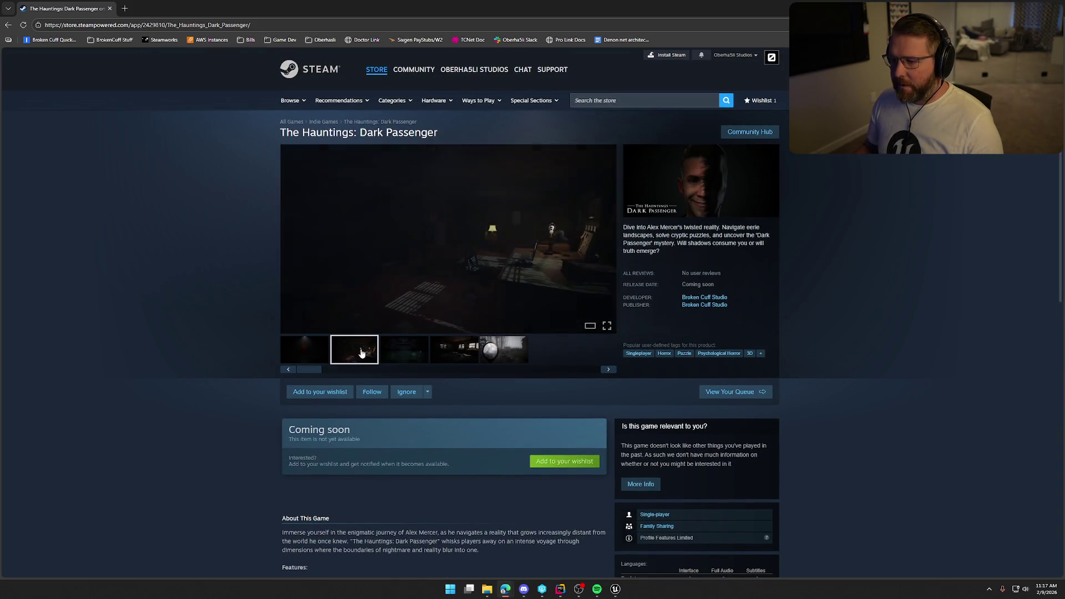
pyautogui.click(403, 353)
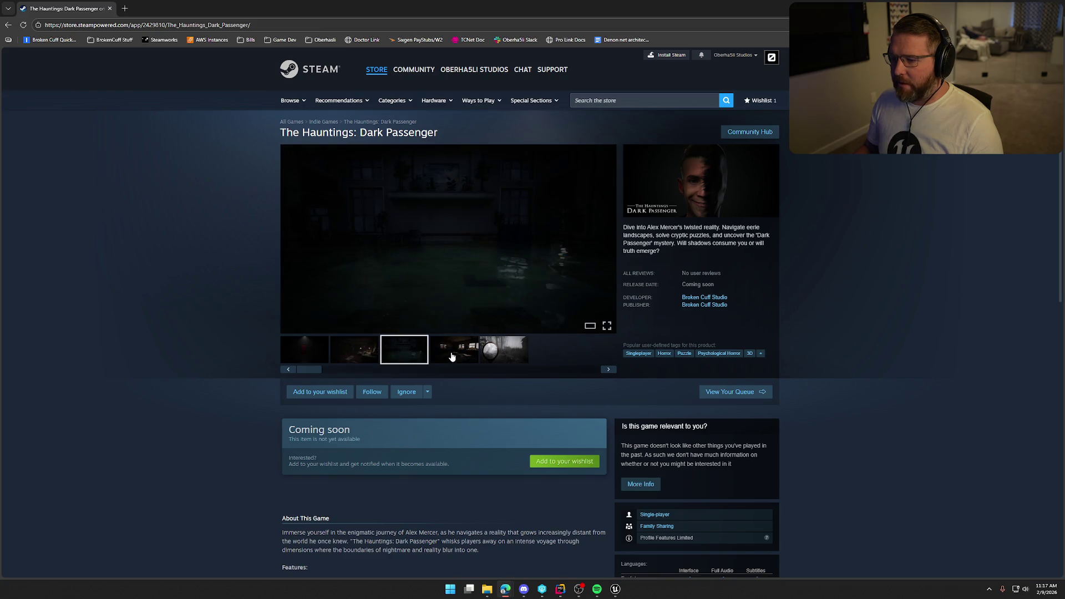
pyautogui.click(455, 355)
pyautogui.click(513, 360)
pyautogui.click(454, 349)
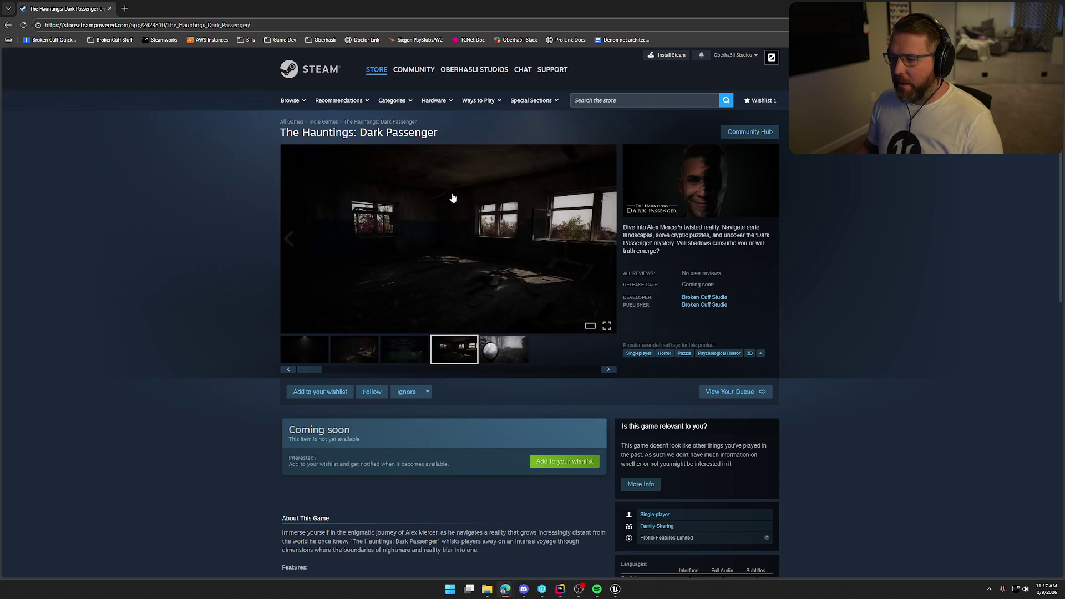
pyautogui.click(482, 356)
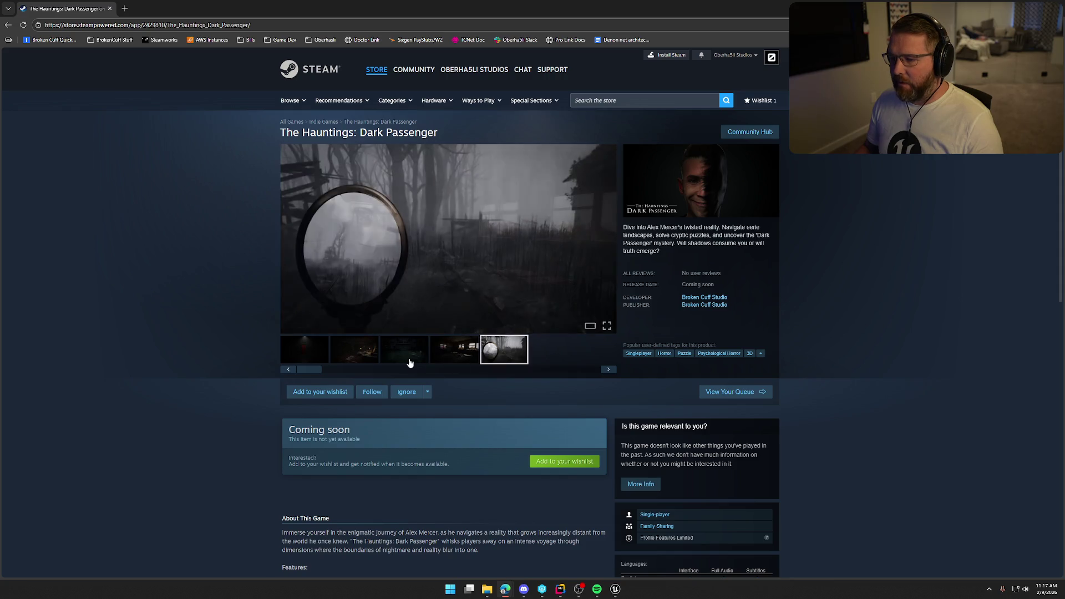
pyautogui.click(409, 362)
pyautogui.click(361, 362)
pyautogui.click(314, 362)
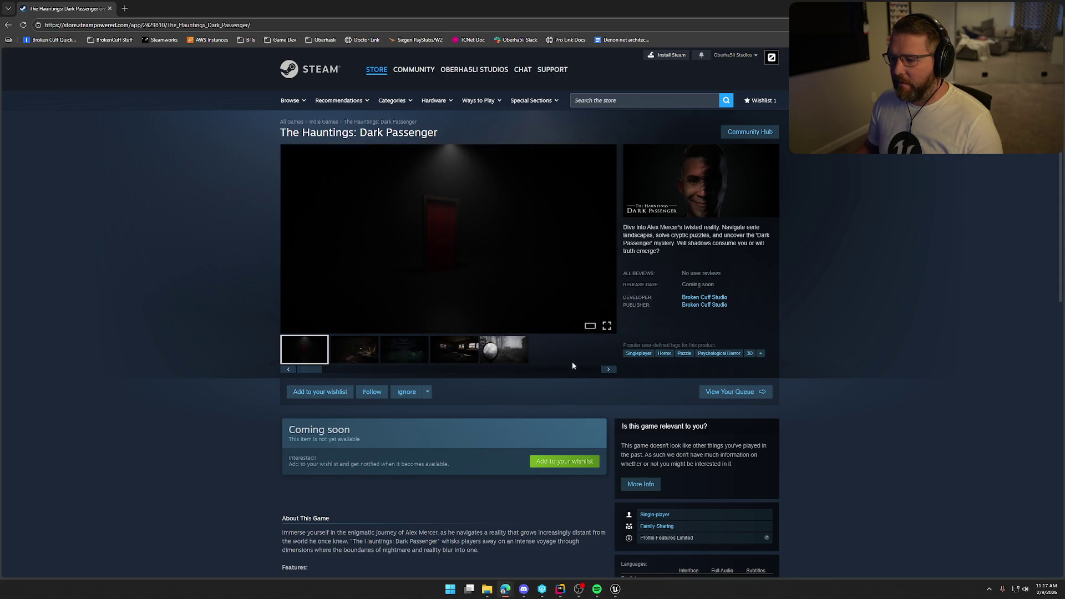
pyautogui.hotkey('alt', 'Tab')
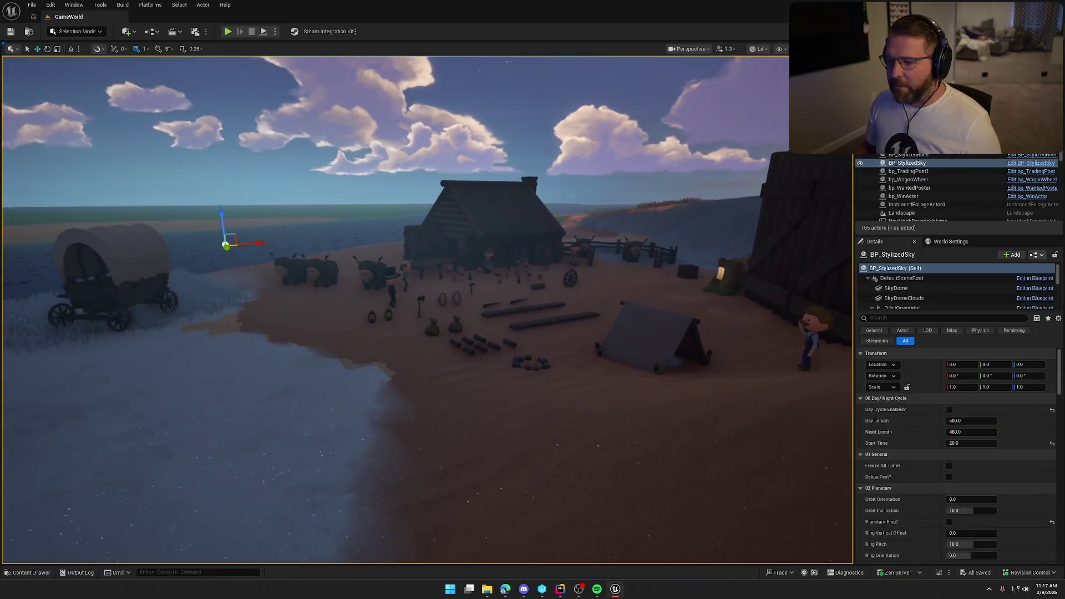
# - Deselect BP_StylizedSky and look around the camp, briefly showing and hiding the Content Drawer
pyautogui.press('Escape')
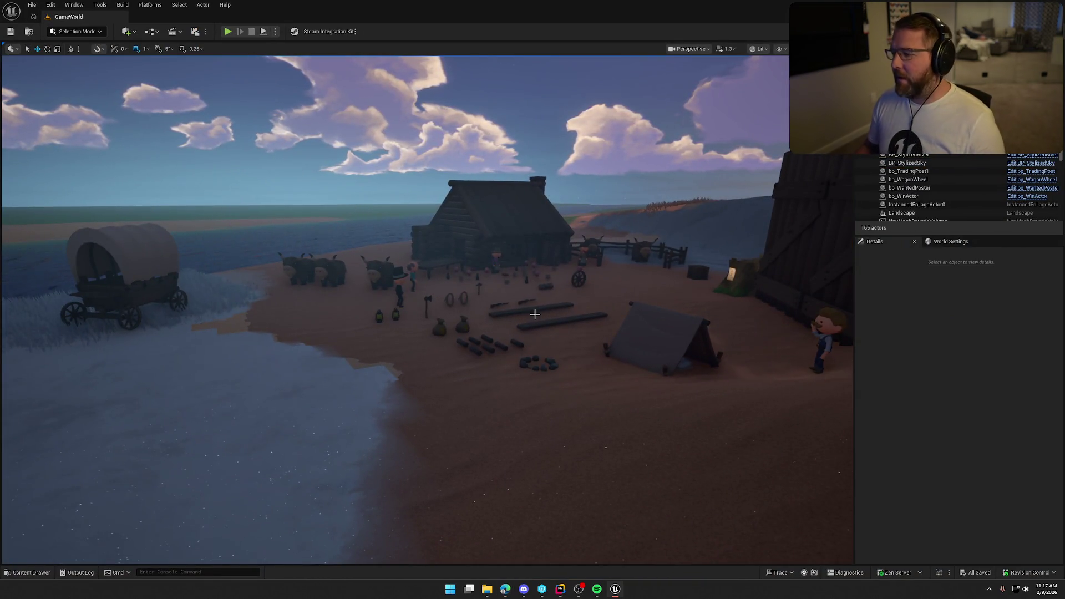
pyautogui.moveTo(535, 314)
pyautogui.mouseDown()
pyautogui.moveTo(533, 272)
pyautogui.moveTo(533, 319)
pyautogui.mouseUp()
pyautogui.hotkey('ctrl', 'space')
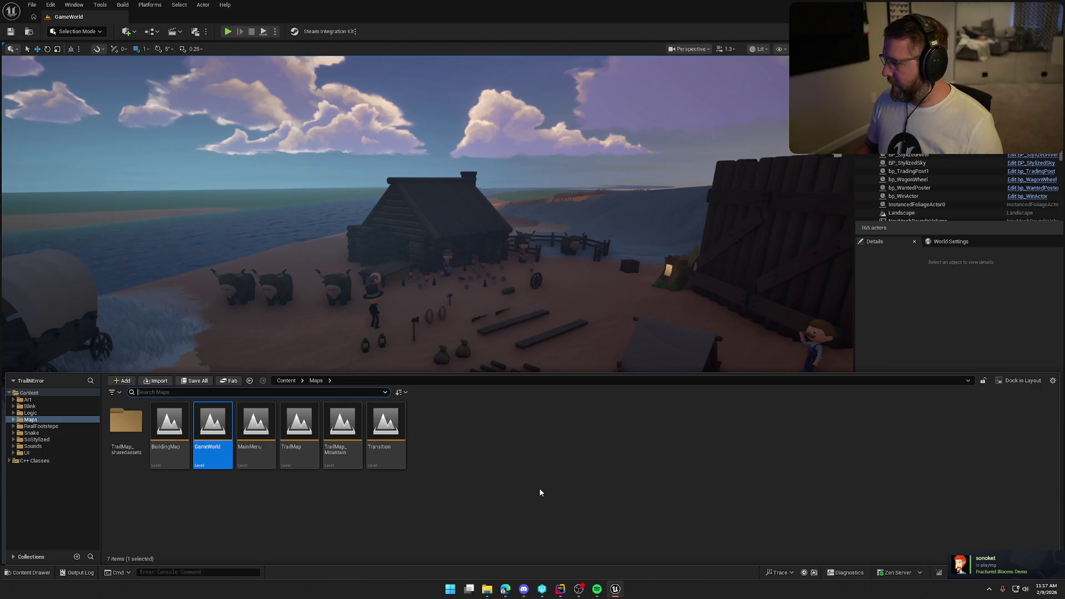
pyautogui.hotkey('ctrl', 'space')
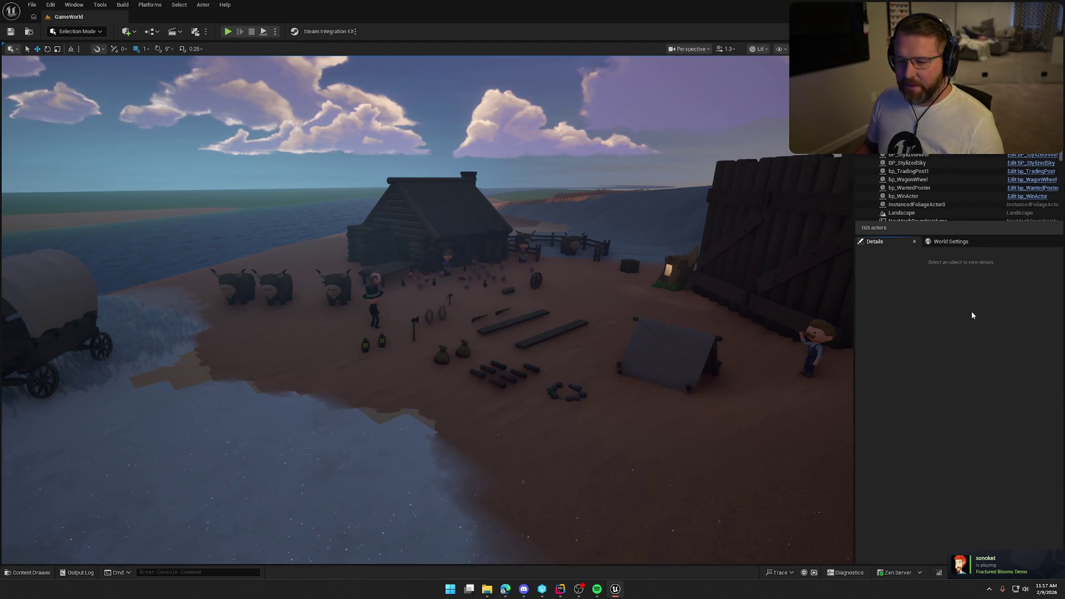
pyautogui.moveTo(653, 361); pyautogui.dragTo(663, 361)
pyautogui.press('super')
# - Launch Notion from Windows search, then bring the Unreal Editor back to the front
pyautogui.write('notion')
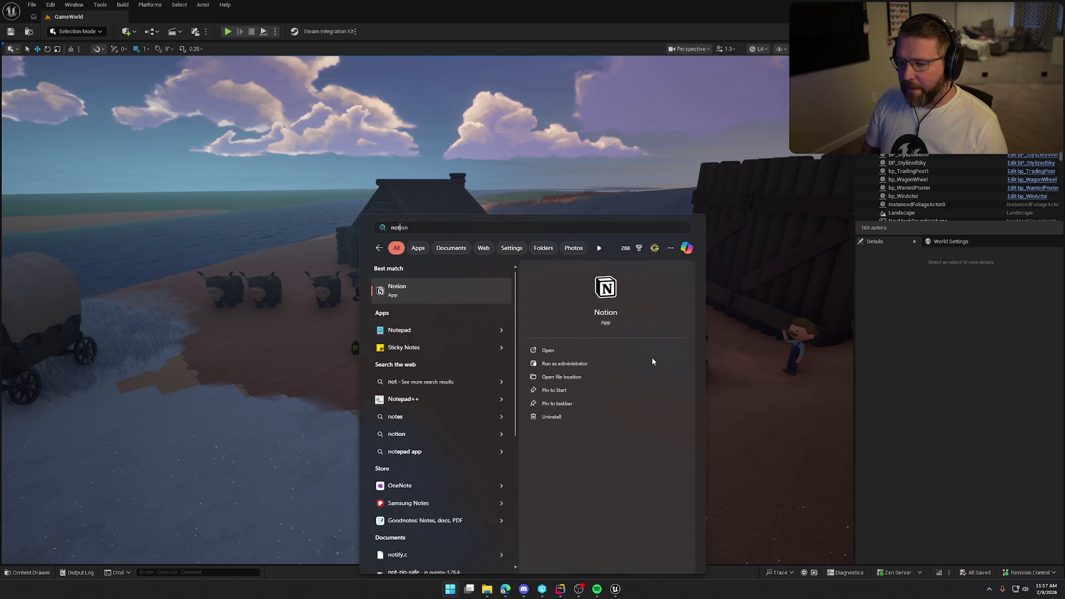
pyautogui.press('Return')
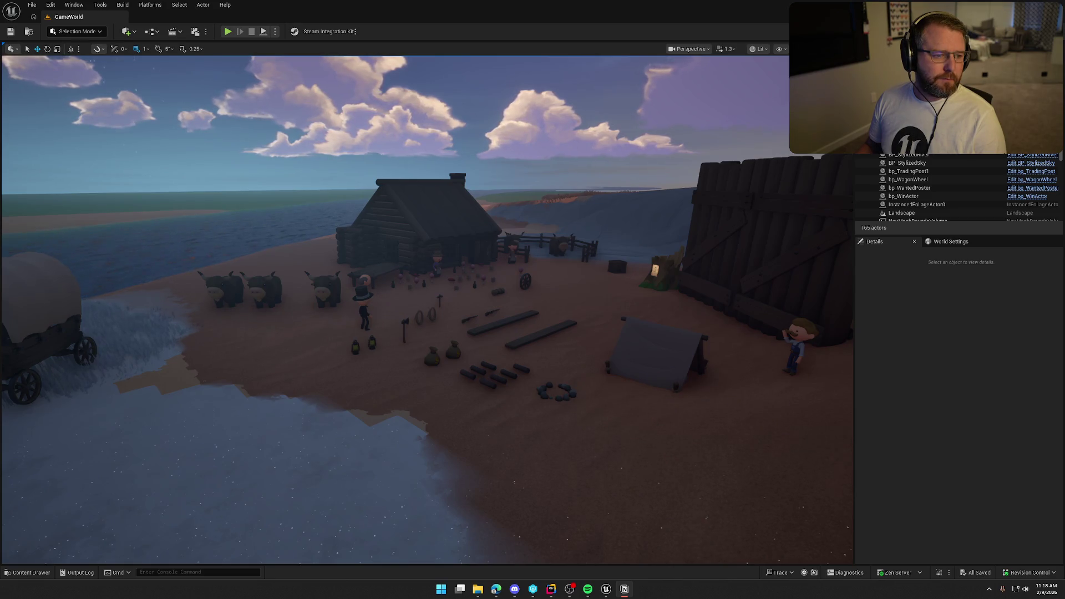
pyautogui.click(893, 381)
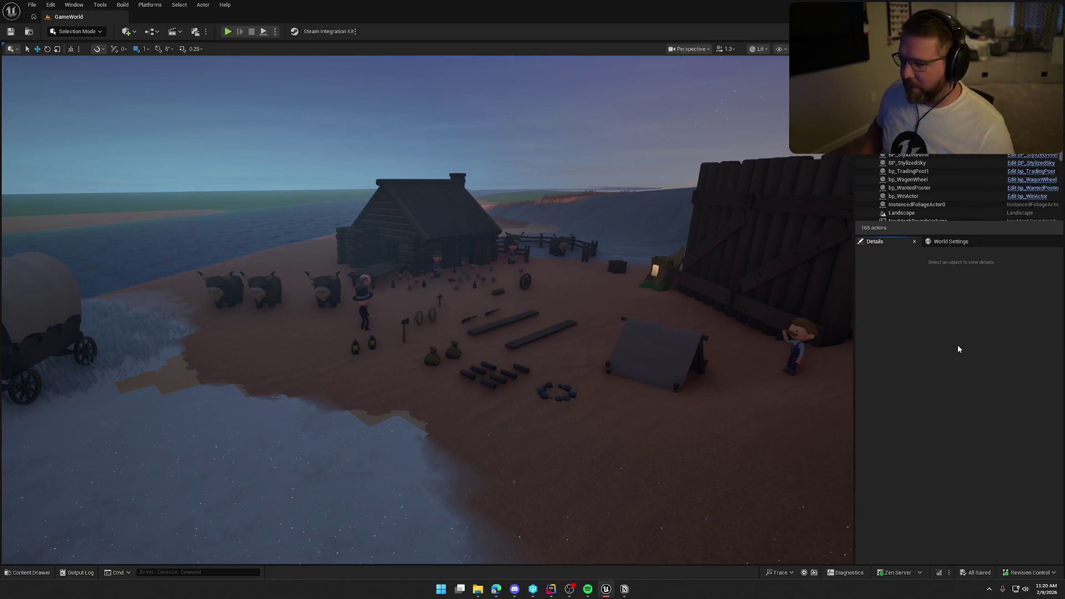
pyautogui.moveTo(344, 338); pyautogui.dragTo(343, 337)
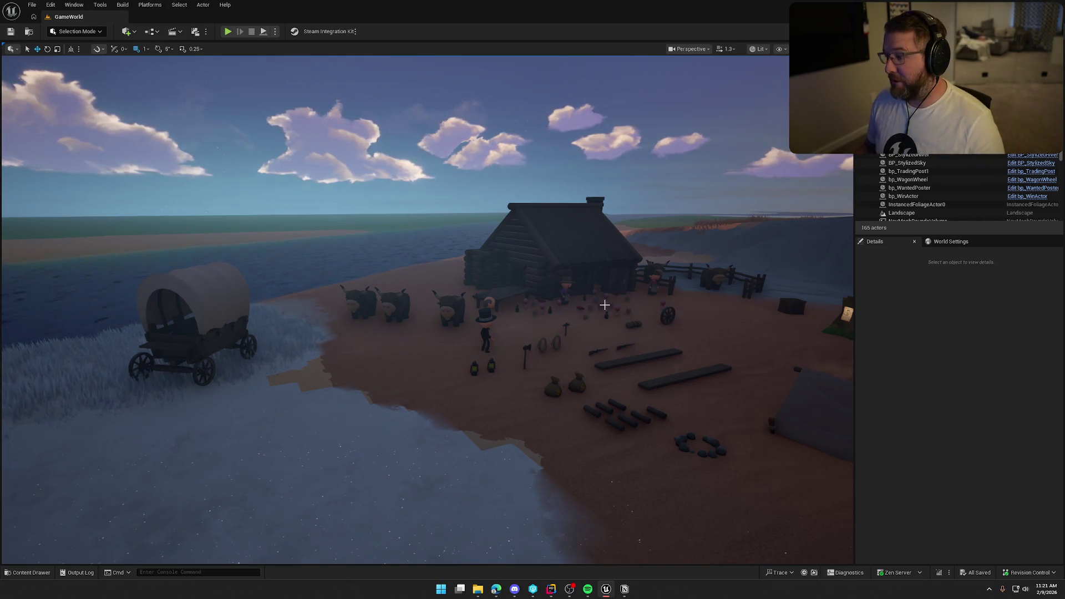
pyautogui.scroll(-2, 605, 305)
pyautogui.scroll(-2, 596, 301)
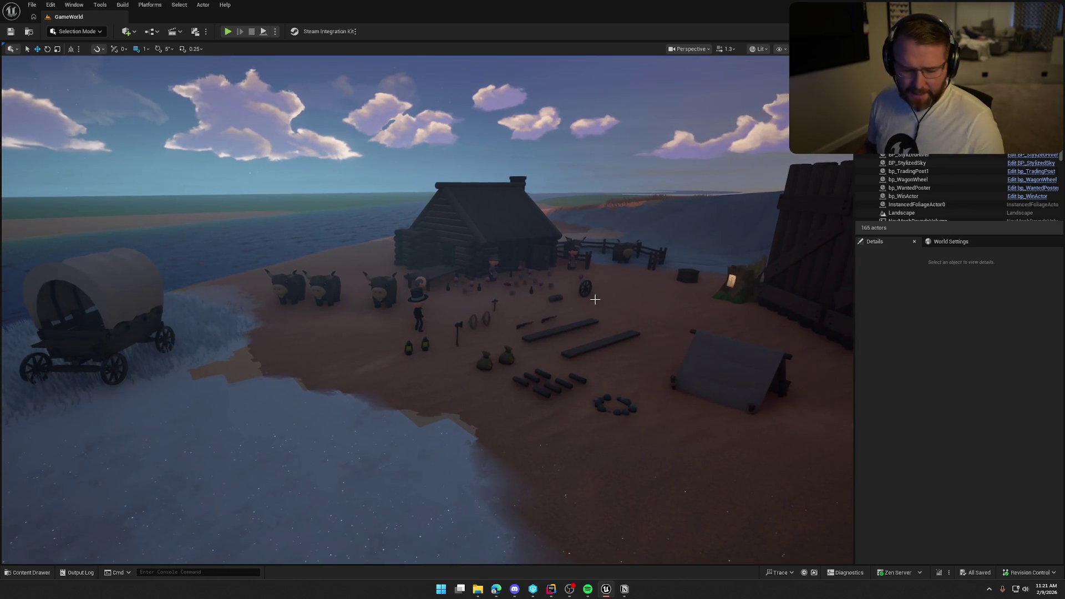
pyautogui.moveTo(595, 300)
pyautogui.mouseDown()
pyautogui.moveTo(610, 288)
pyautogui.moveTo(555, 294)
pyautogui.moveTo(565, 296)
pyautogui.mouseUp()
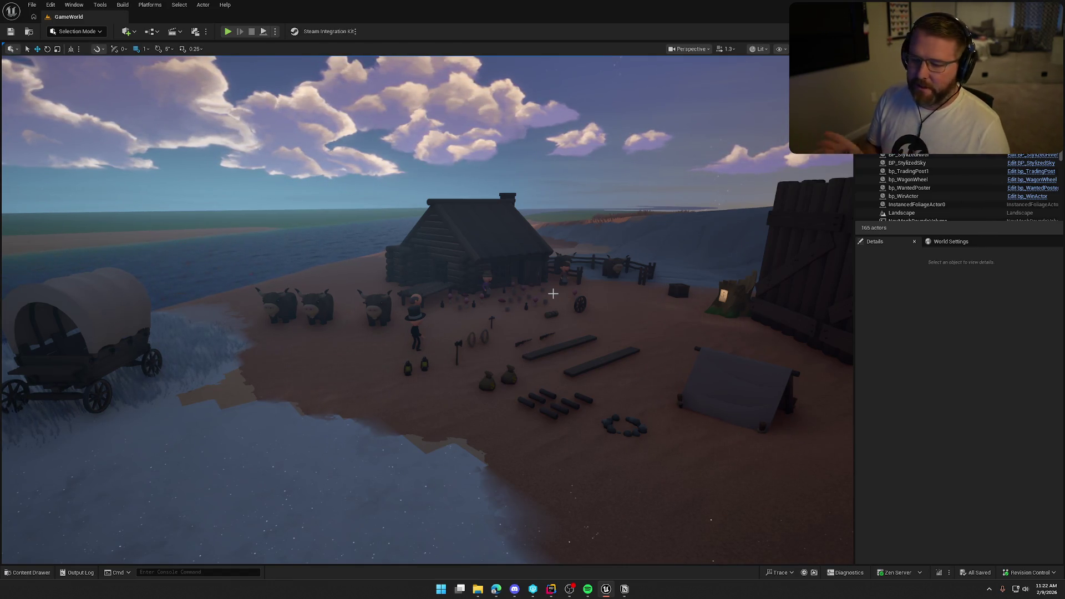
pyautogui.moveTo(553, 294)
pyautogui.mouseDown()
pyautogui.moveTo(553, 310)
pyautogui.moveTo(577, 311)
pyautogui.moveTo(553, 272)
pyautogui.moveTo(538, 316)
pyautogui.mouseUp()
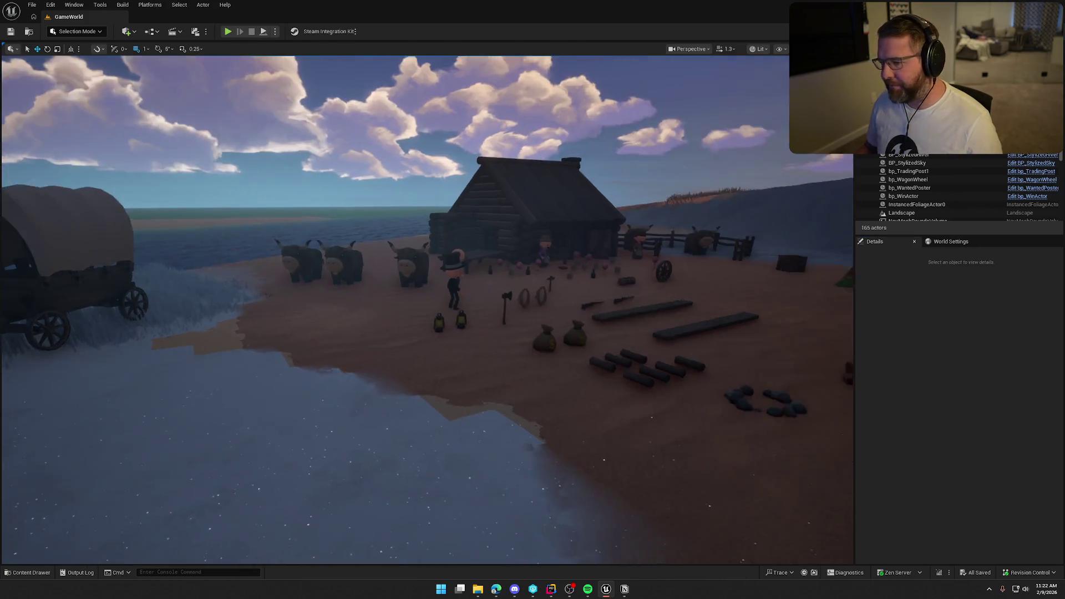
# - In Content/Logic/Animals, duplicate bp_AI_Deer and name the copy bp_AI_Snake
pyautogui.click(28, 573)
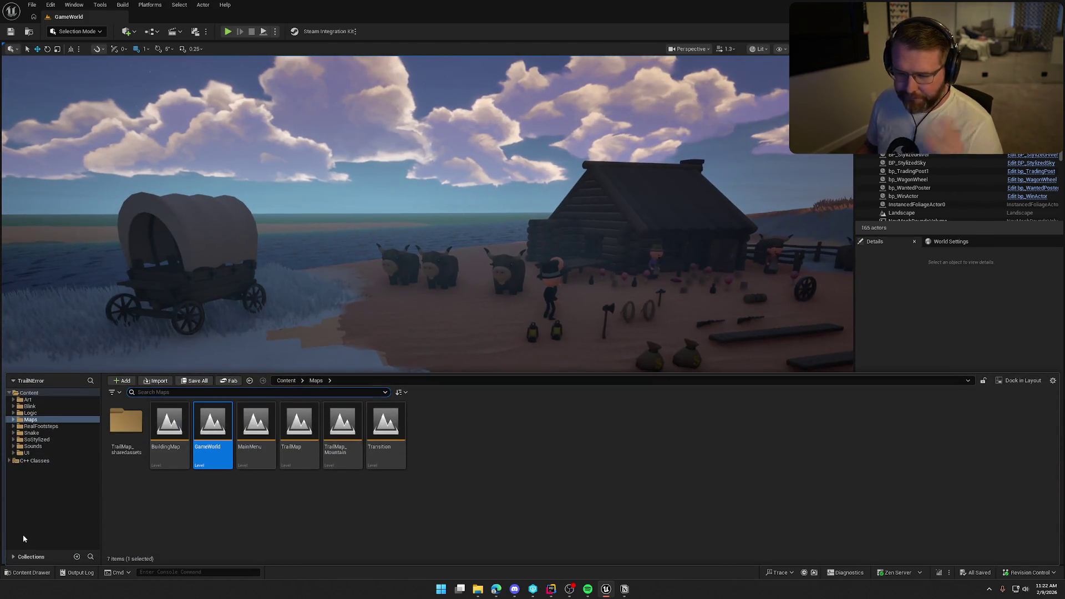
pyautogui.click(28, 399)
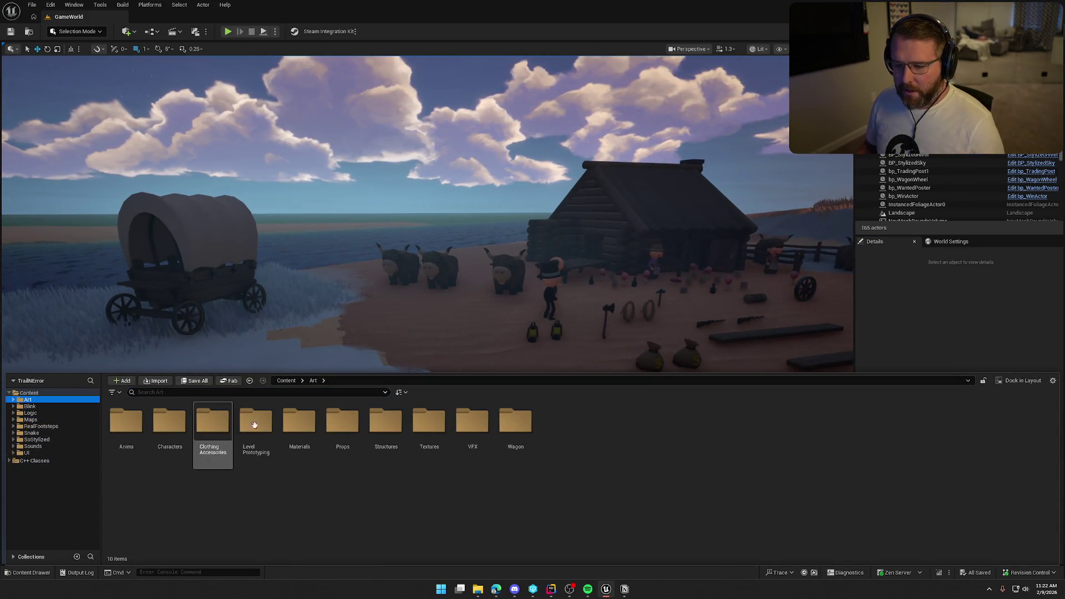
pyautogui.click(41, 414)
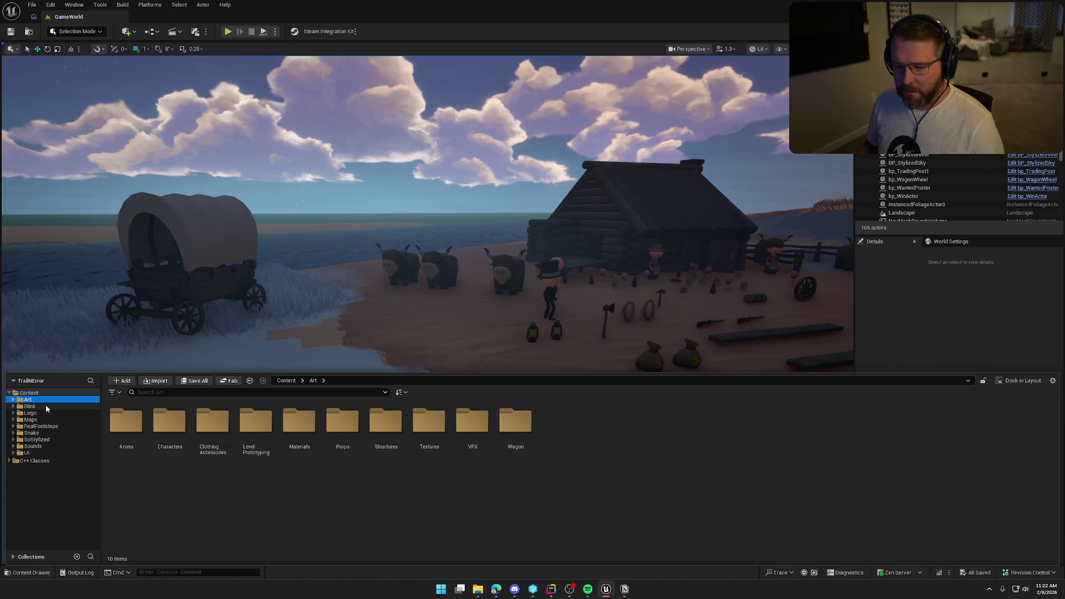
pyautogui.doubleClick(168, 422)
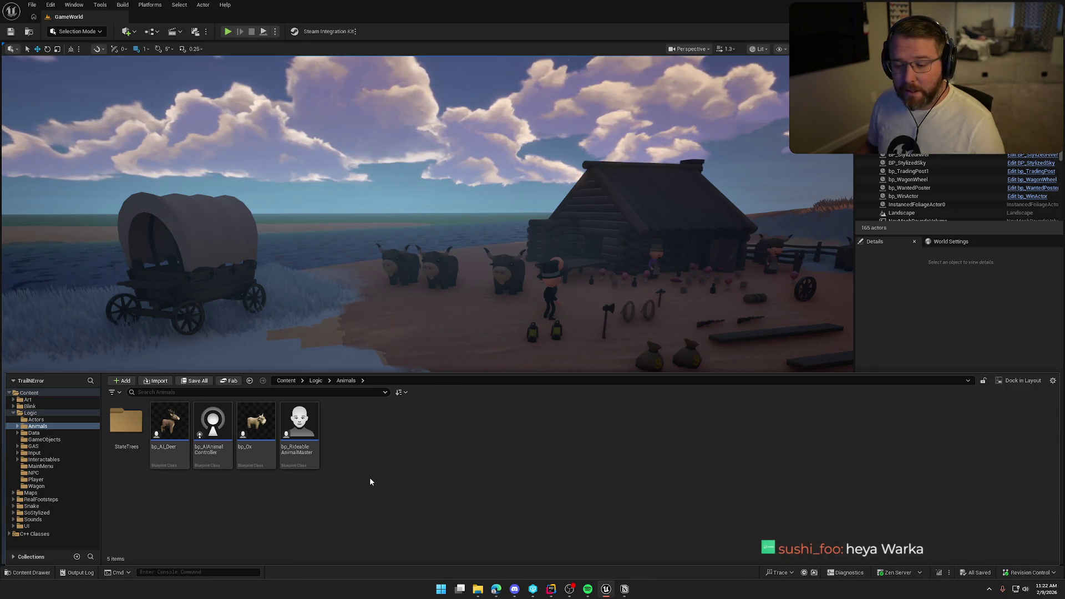
pyautogui.click(168, 422)
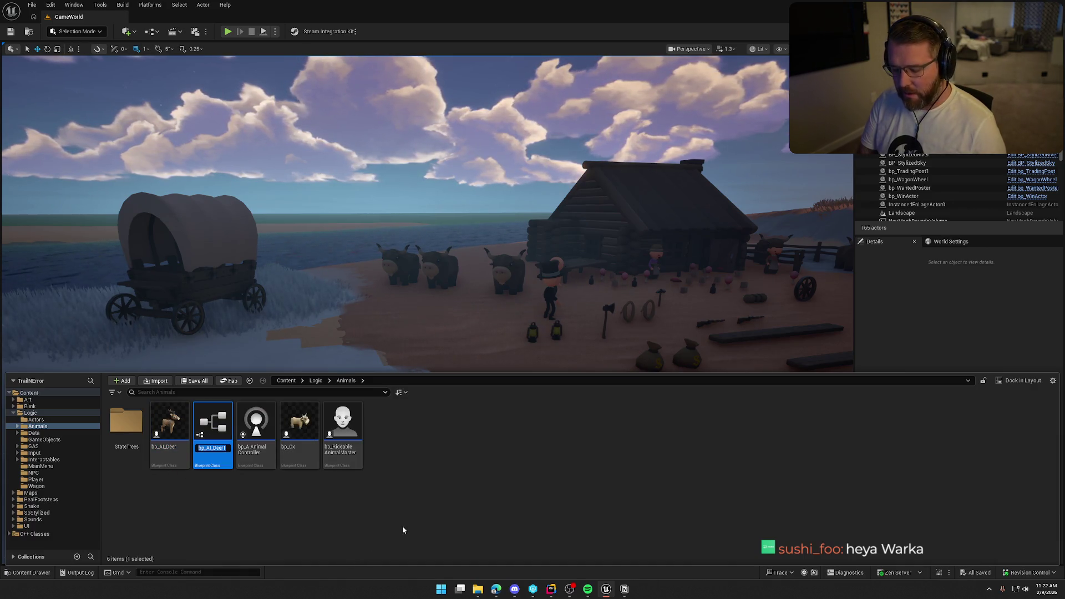
pyautogui.write('bp_AI_')
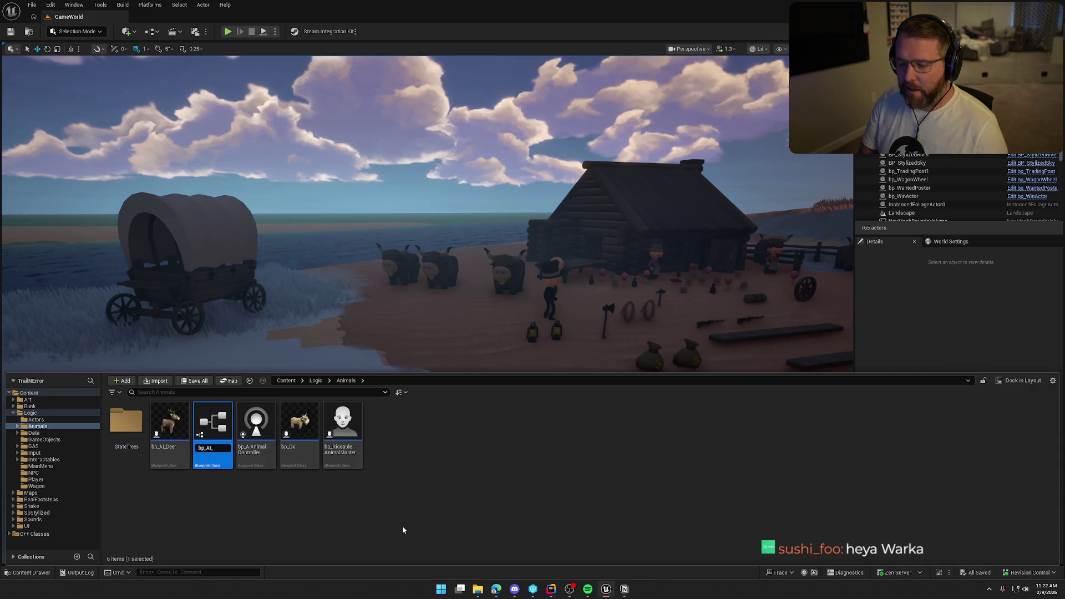
pyautogui.write('Snake')
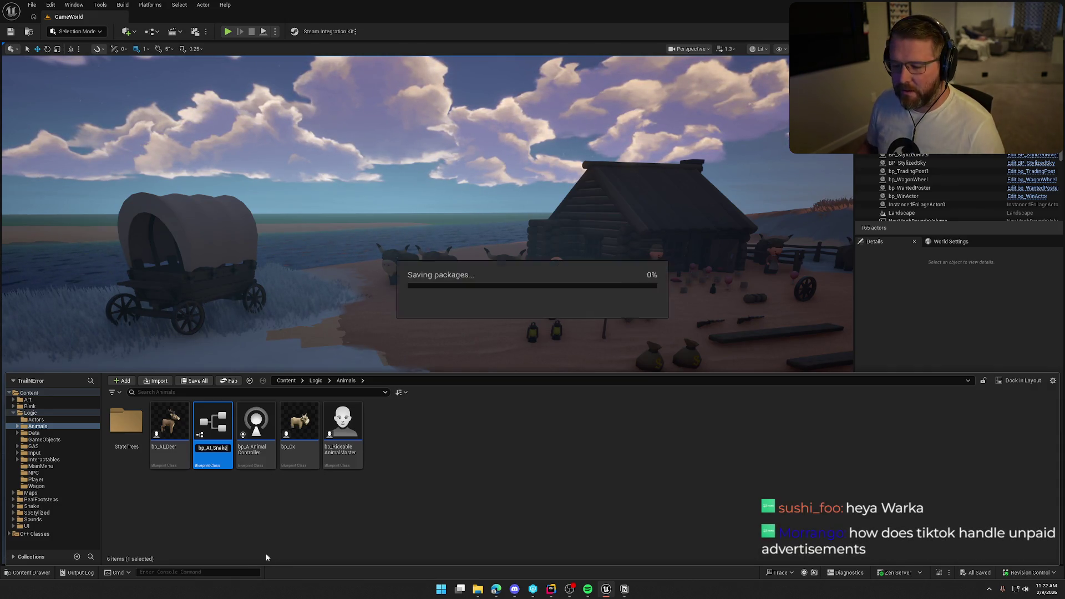
pyautogui.press('Return')
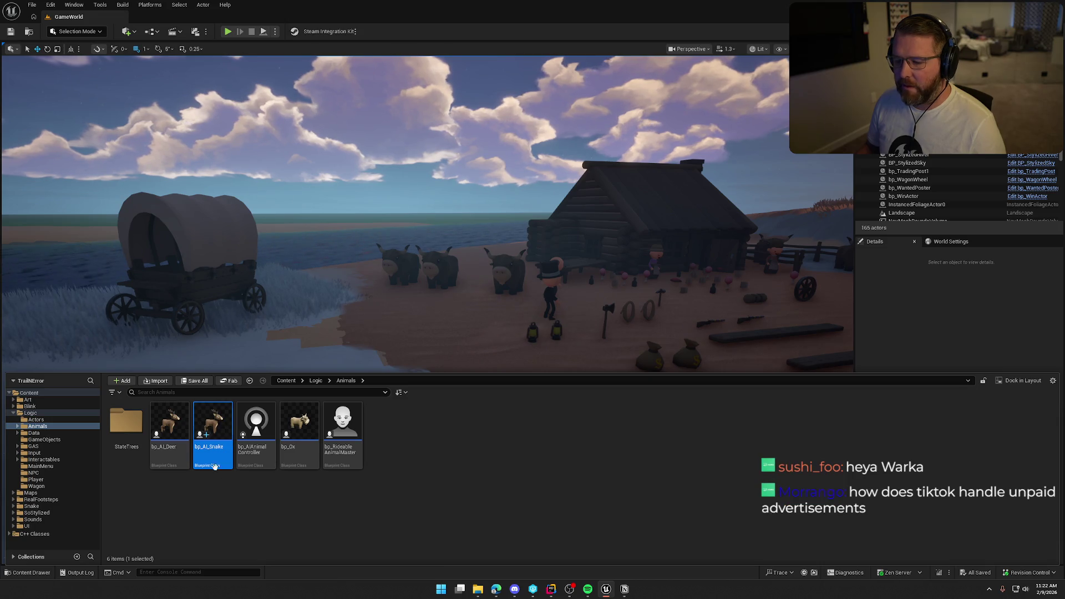
pyautogui.hotkey('ctrl', 'space')
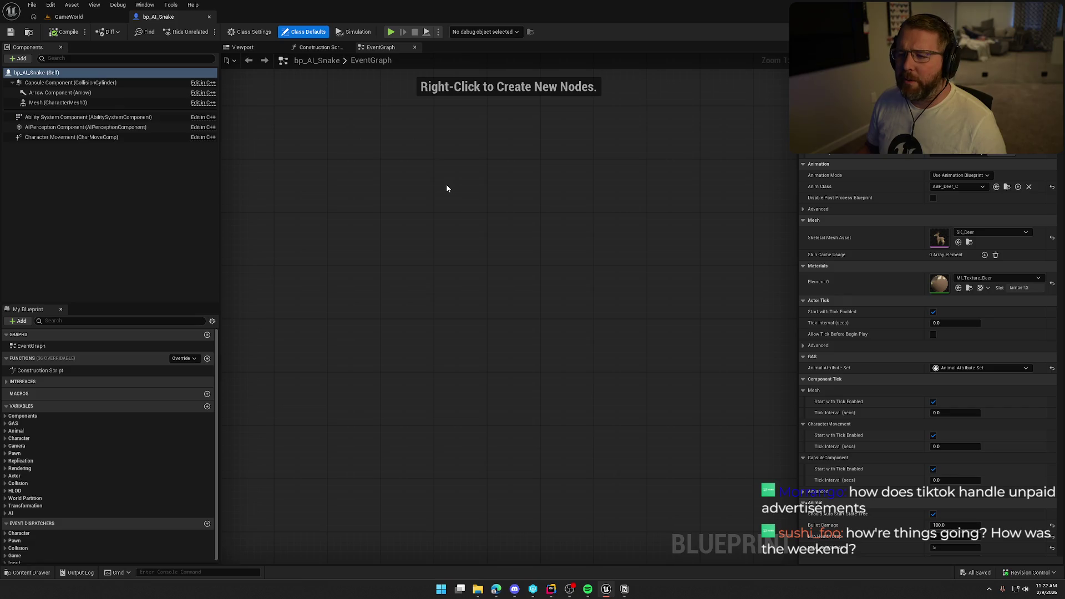
# - In the Viewport, set the character's skeletal mesh to SK_Snake_Rigged
pyautogui.click(243, 48)
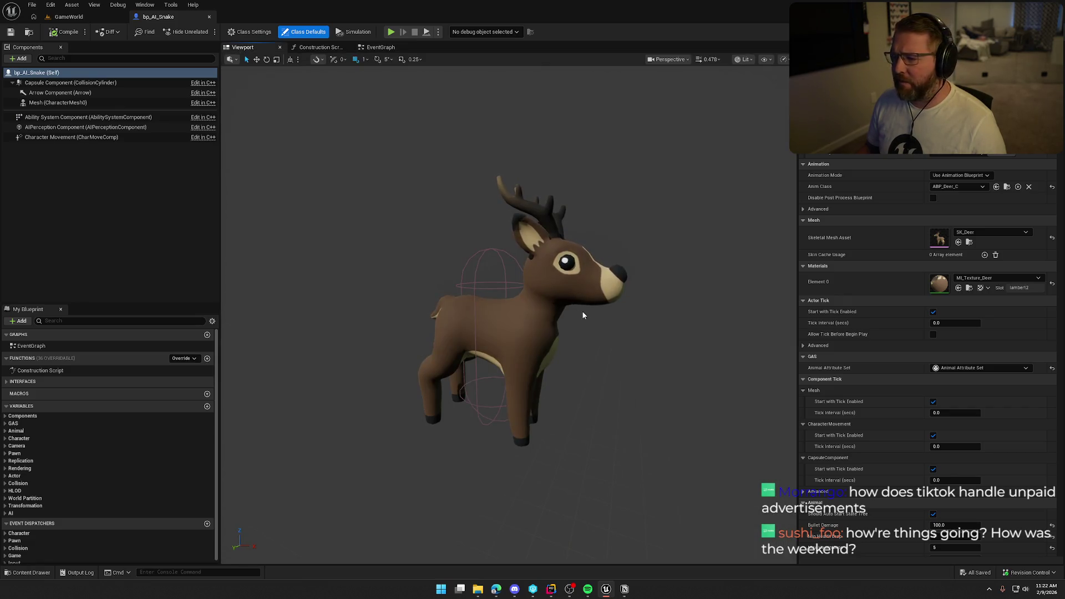
pyautogui.click(984, 232)
pyautogui.write('s')
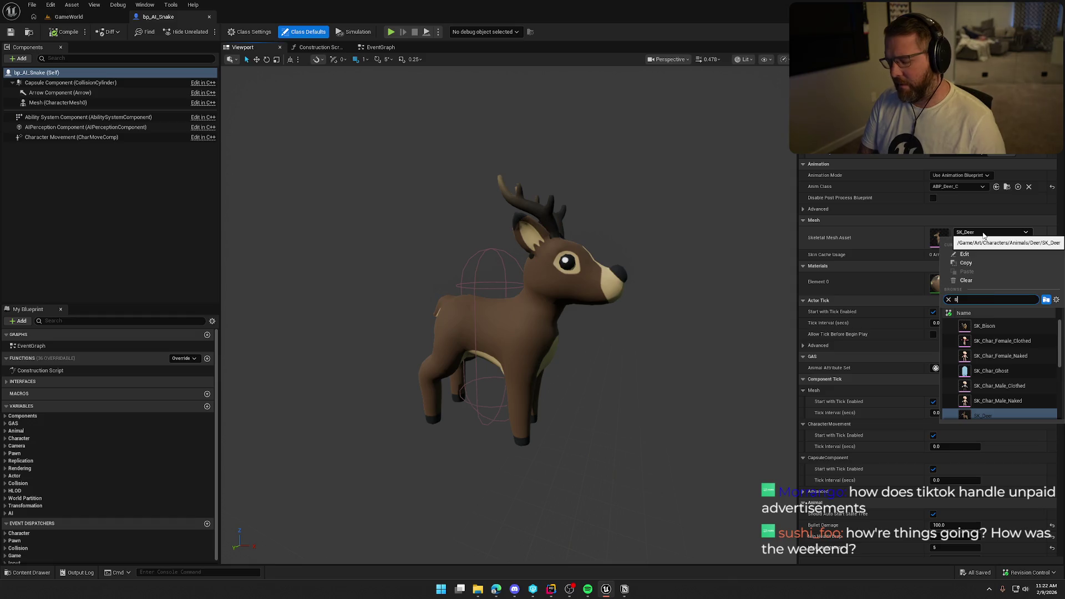
pyautogui.write('nake')
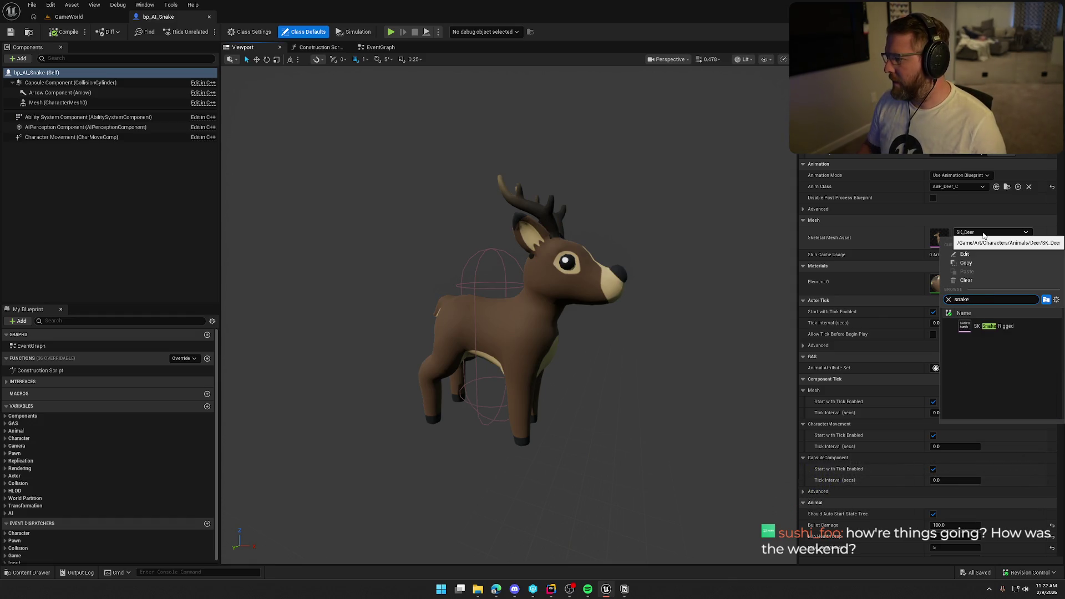
pyautogui.click(1018, 325)
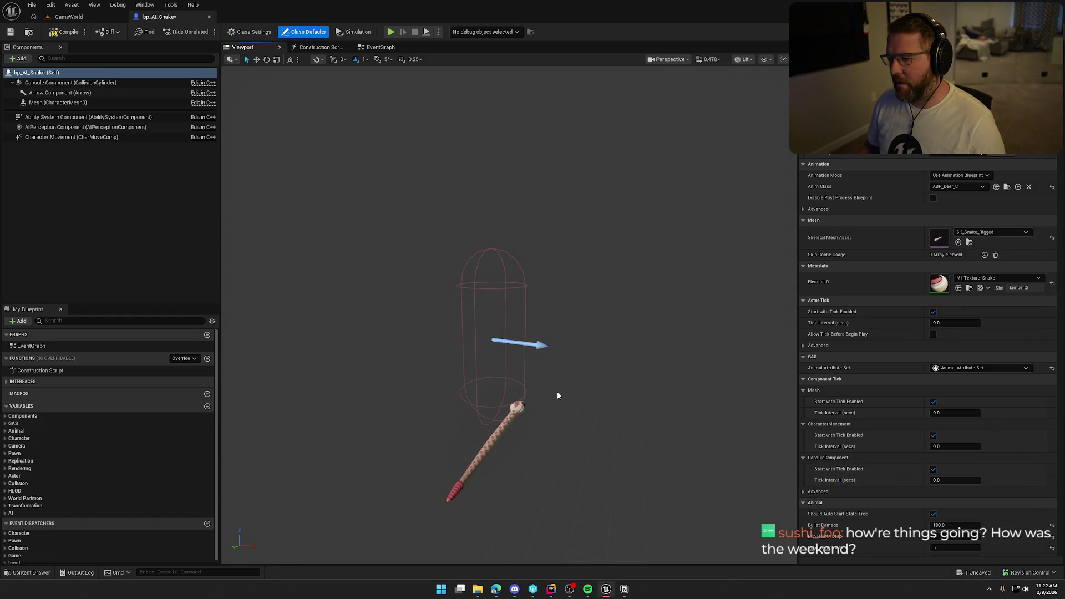
# - Rotate the snake mesh with rotation snapping to a 270° yaw
pyautogui.moveTo(557, 391); pyautogui.dragTo(566, 385)
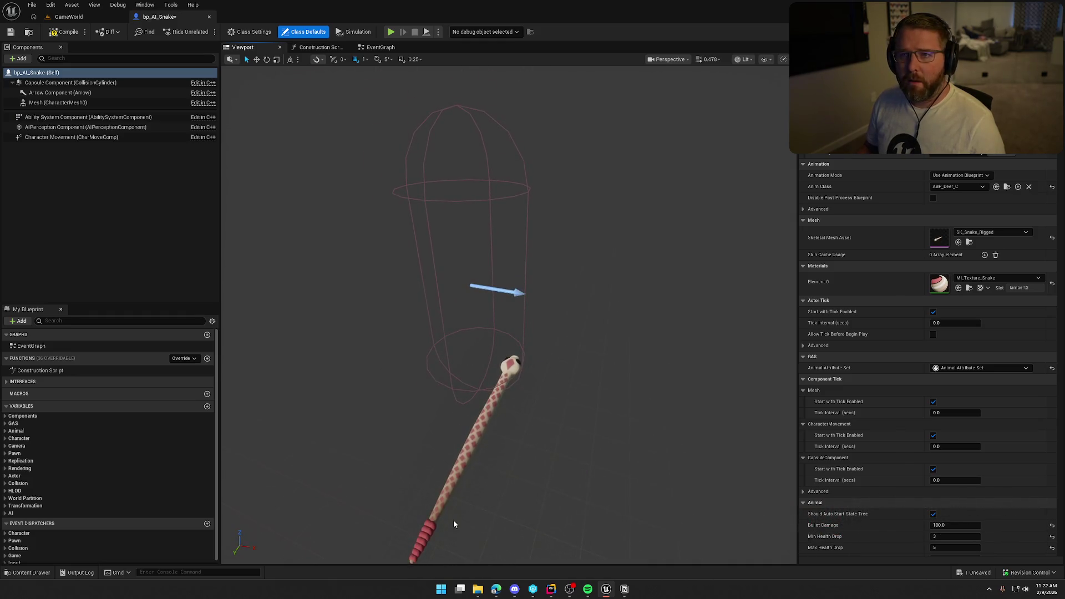
pyautogui.click(474, 436)
pyautogui.press('e')
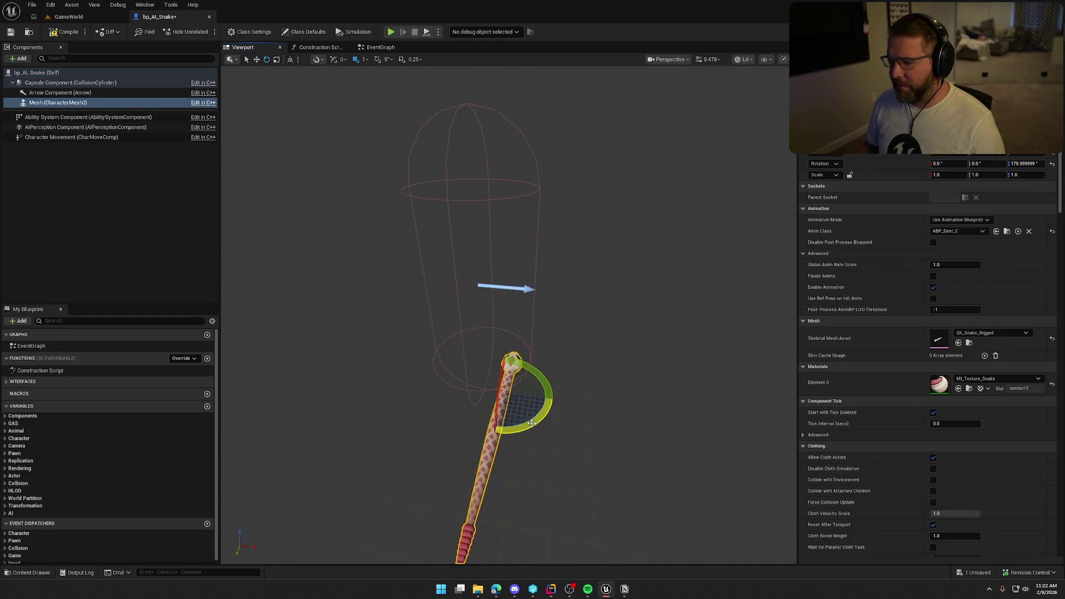
pyautogui.moveTo(531, 423)
pyautogui.mouseDown()
pyautogui.moveTo(520, 428)
pyautogui.moveTo(538, 423)
pyautogui.mouseUp()
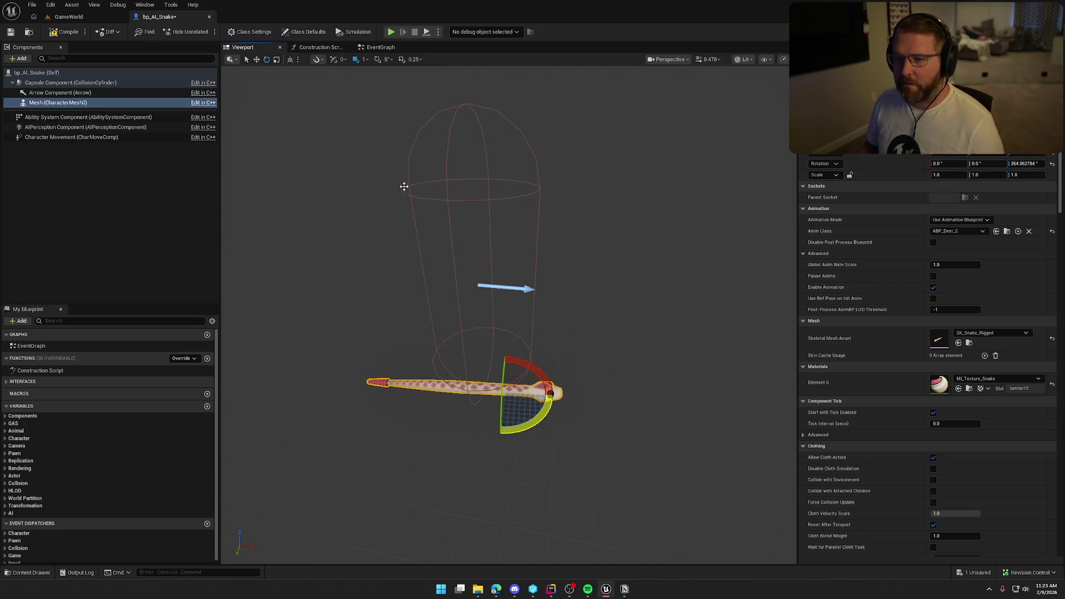
pyautogui.click(377, 59)
pyautogui.hotkey('ctrl', 'z')
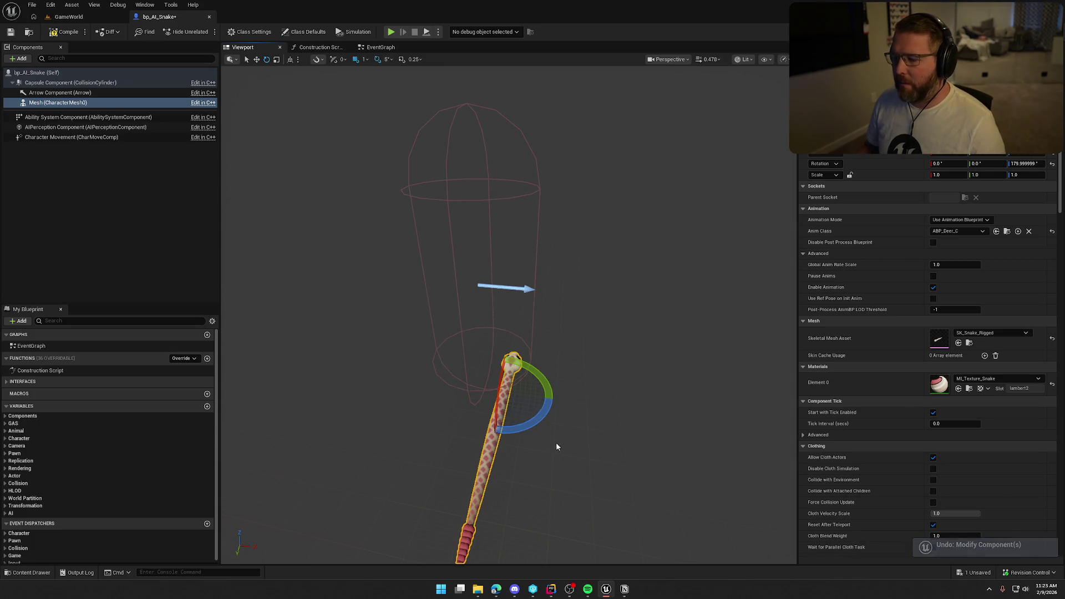
pyautogui.moveTo(557, 445)
pyautogui.mouseDown()
pyautogui.moveTo(456, 383)
pyautogui.moveTo(469, 388)
pyautogui.mouseUp()
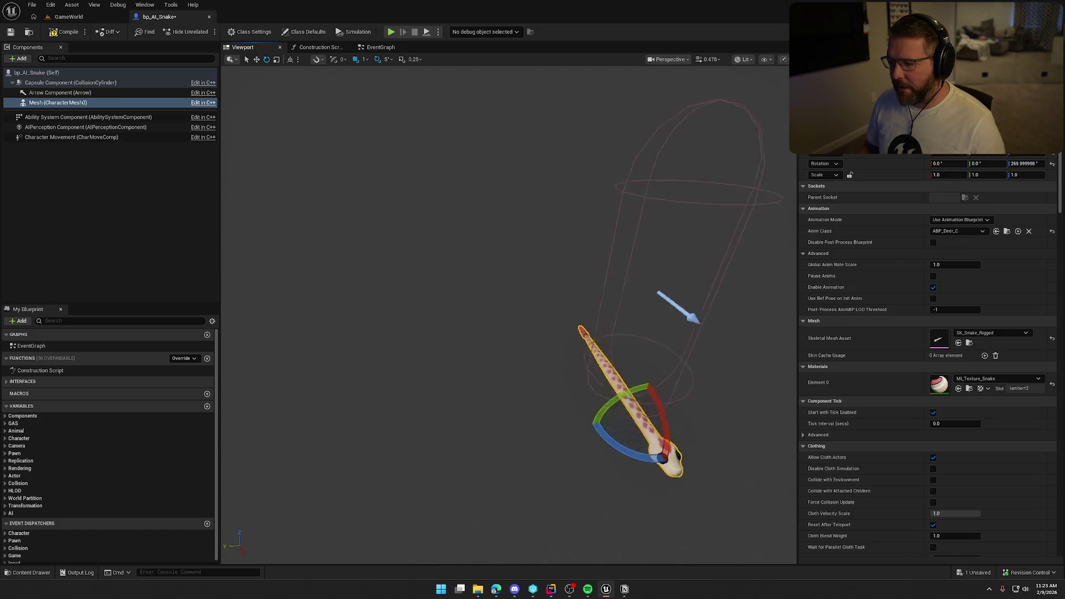
pyautogui.moveTo(666, 444)
pyautogui.mouseDown()
pyautogui.moveTo(572, 444)
pyautogui.moveTo(566, 411)
pyautogui.moveTo(647, 430)
pyautogui.mouseUp()
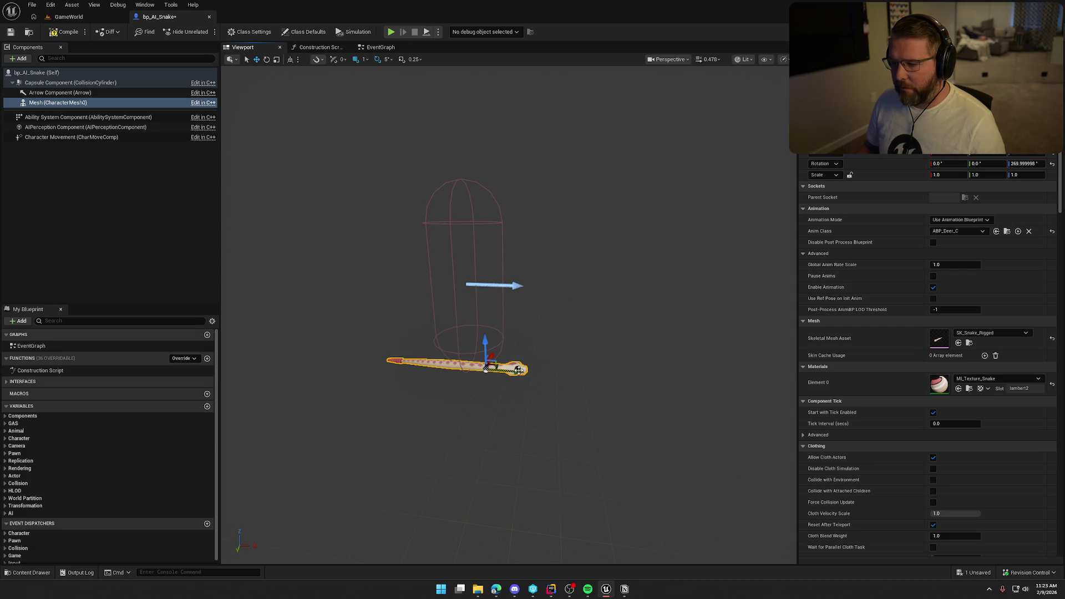
# - Switch the mesh to Use Animation Asset and try A_Snake_Idle1-01 and A_Snake_Idle1-02
pyautogui.click(960, 219)
pyautogui.click(965, 233)
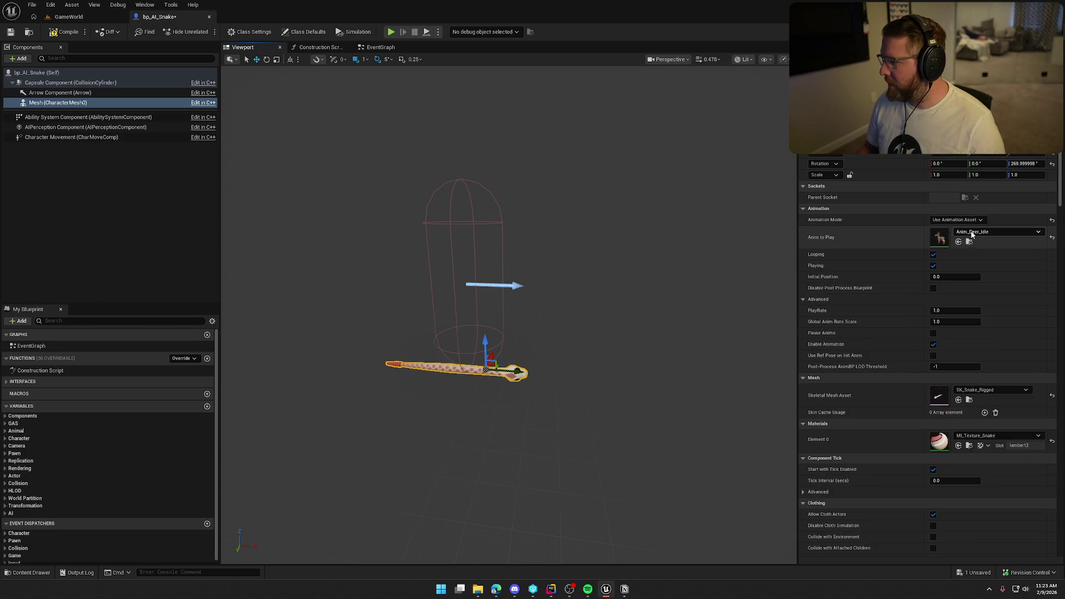
pyautogui.click(972, 232)
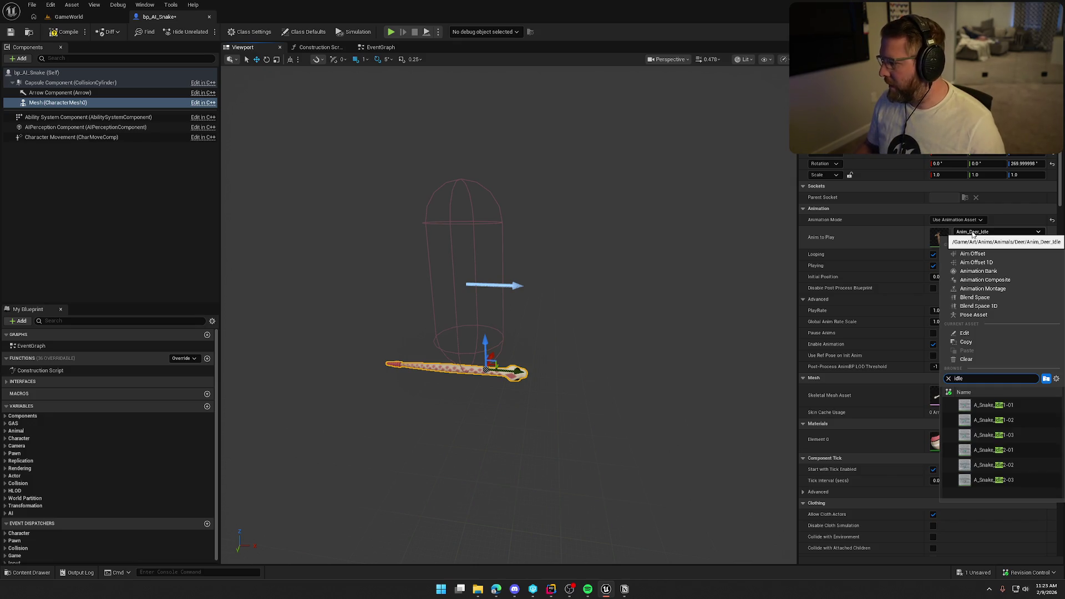
pyautogui.click(984, 409)
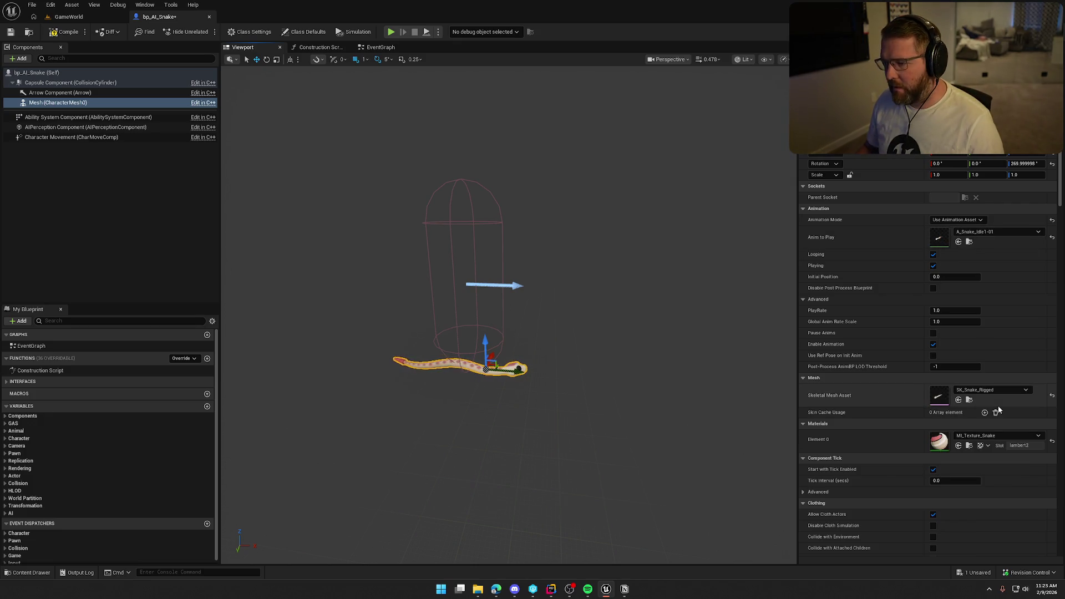
pyautogui.click(991, 233)
pyautogui.write('id')
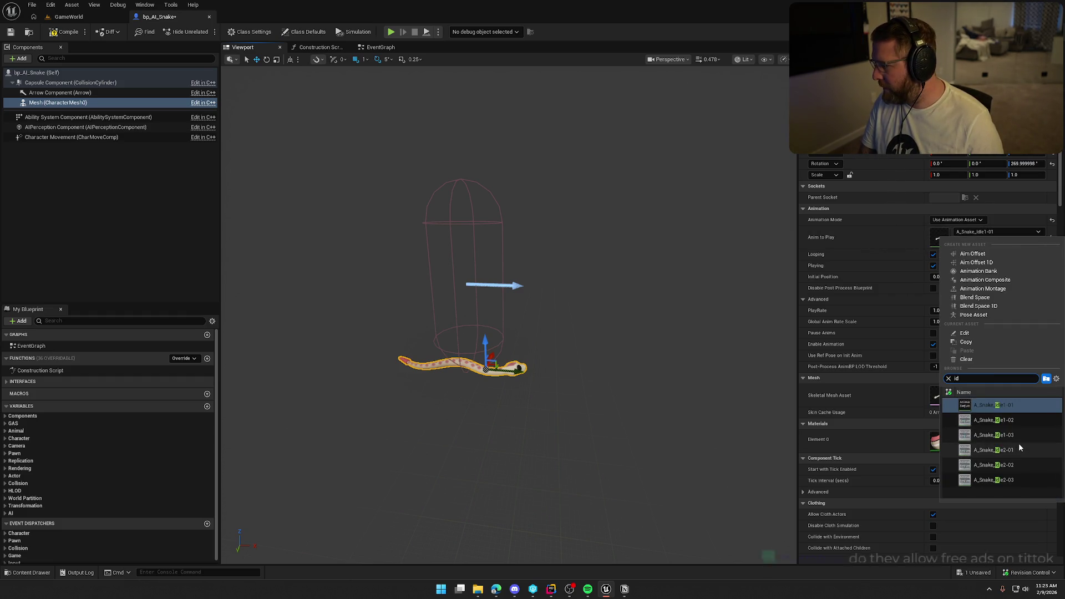
pyautogui.click(1007, 420)
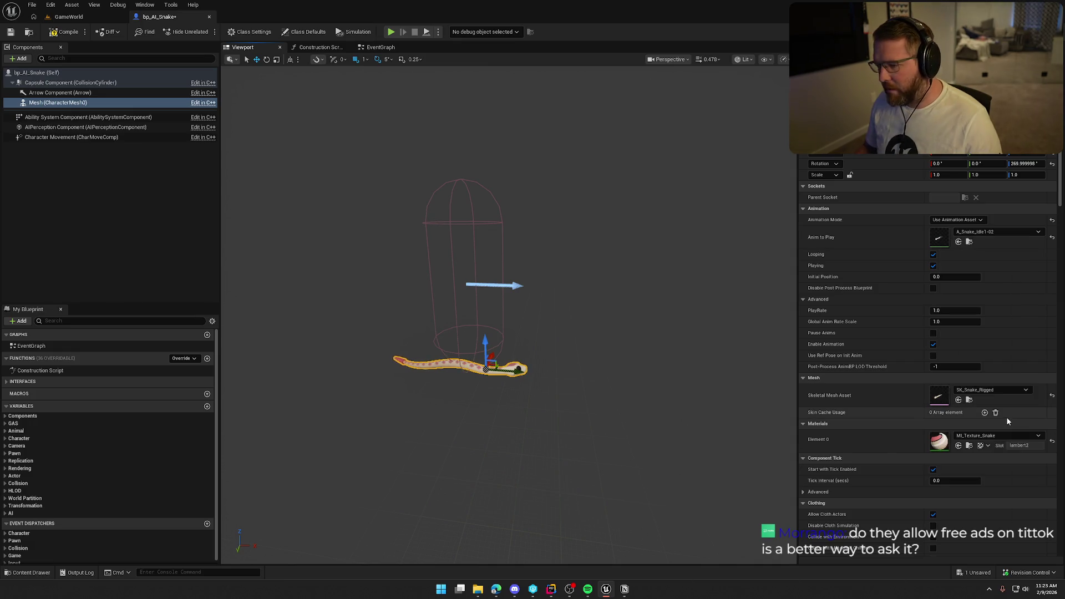
# - Assign A_Snake_Idle2-02 from the Content Browser as Anim to Play and frame the snake
pyautogui.click(970, 242)
pyautogui.click(559, 424)
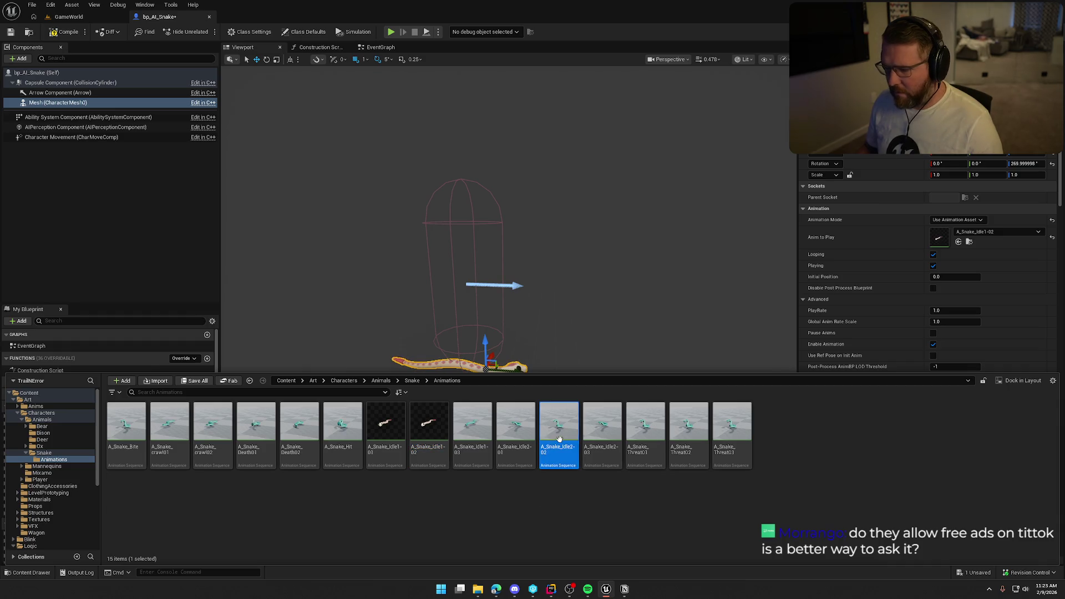
pyautogui.click(959, 242)
pyautogui.press('f')
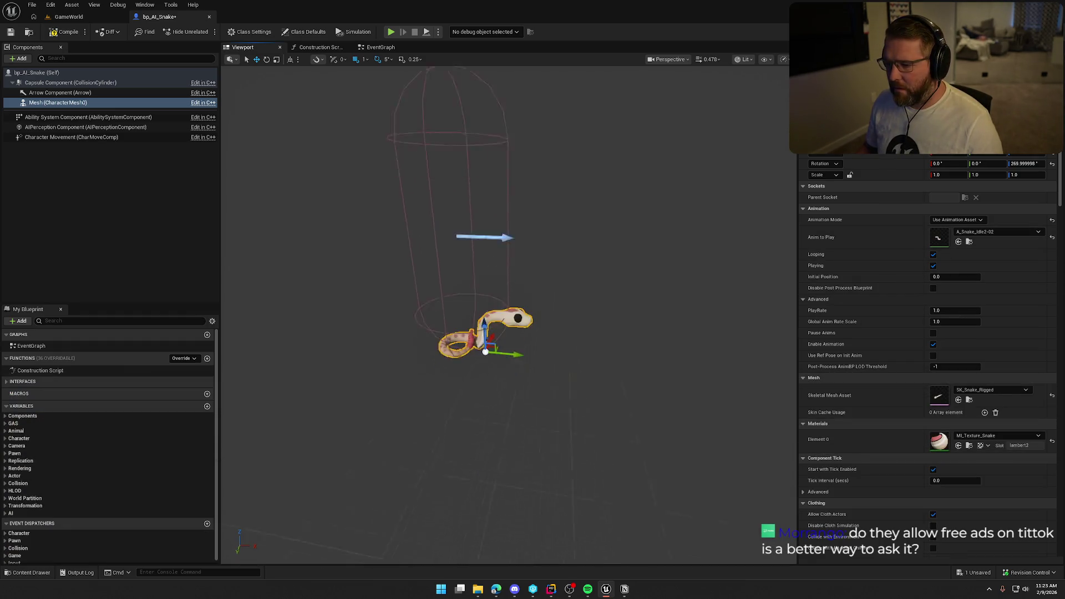
pyautogui.moveTo(547, 363)
pyautogui.mouseDown()
pyautogui.moveTo(575, 355)
pyautogui.moveTo(547, 356)
pyautogui.mouseUp()
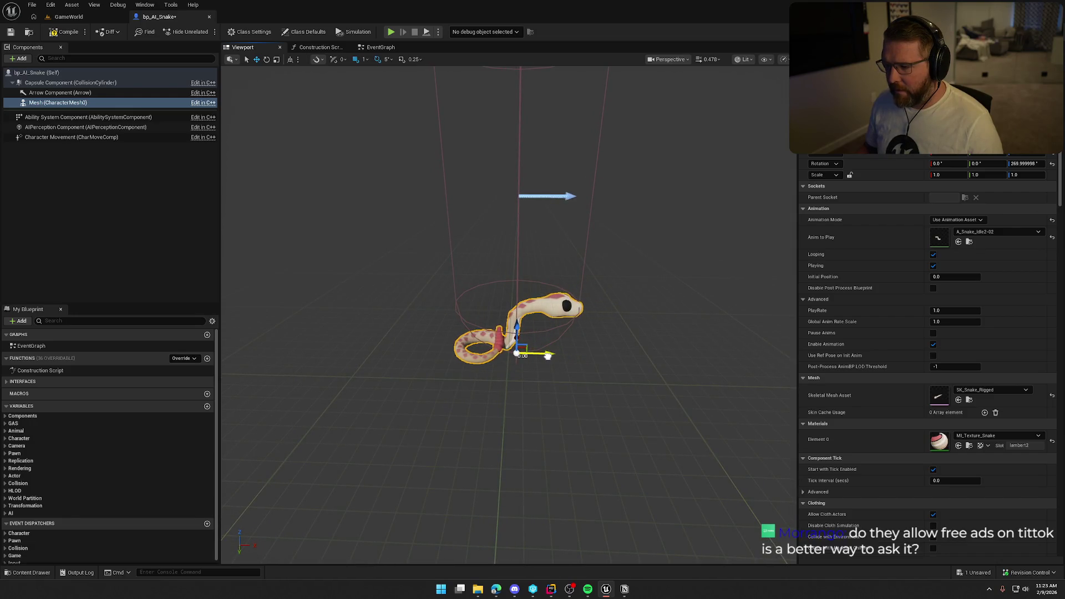
pyautogui.scroll(-3, 547, 356)
pyautogui.click(655, 384)
pyautogui.scroll(-2, 654, 384)
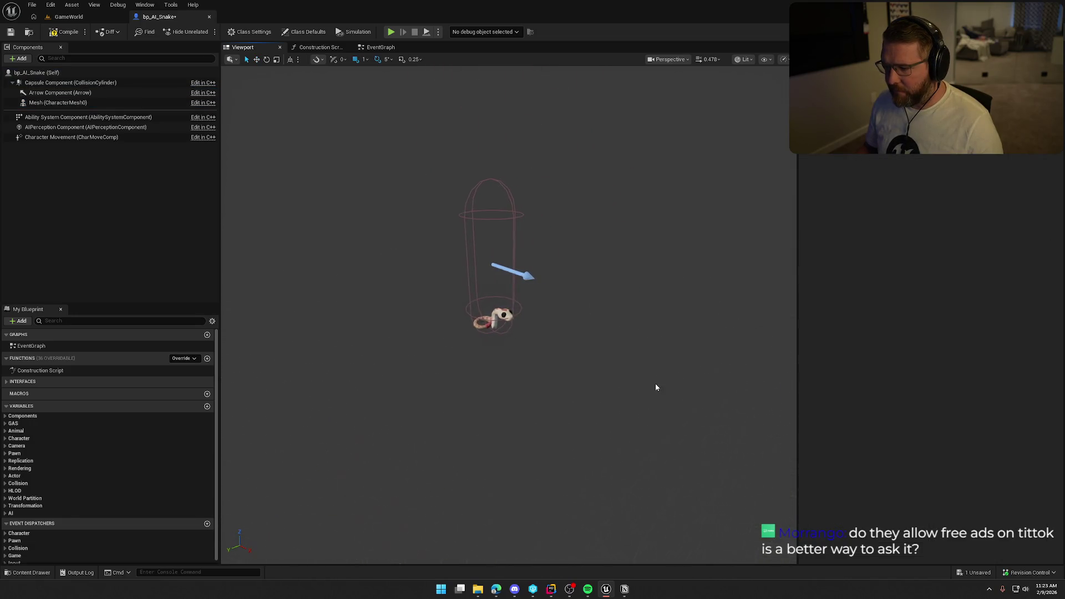
# - Compile and save the snake Blueprint, then set the capsule half height to 40
pyautogui.click(63, 32)
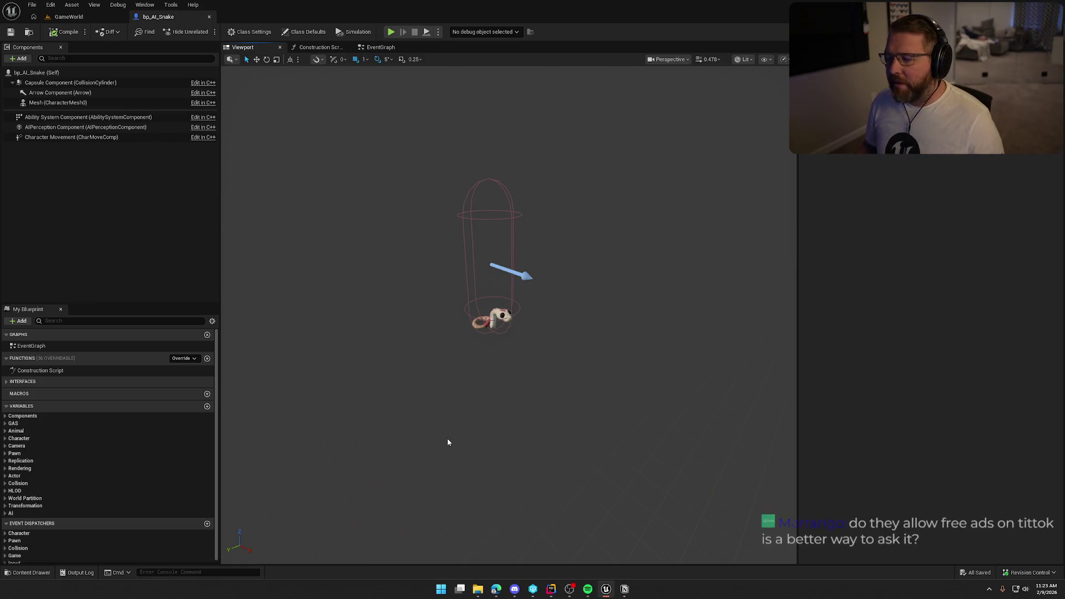
pyautogui.moveTo(447, 439)
pyautogui.mouseDown()
pyautogui.moveTo(433, 436)
pyautogui.moveTo(428, 399)
pyautogui.moveTo(481, 428)
pyautogui.mouseUp()
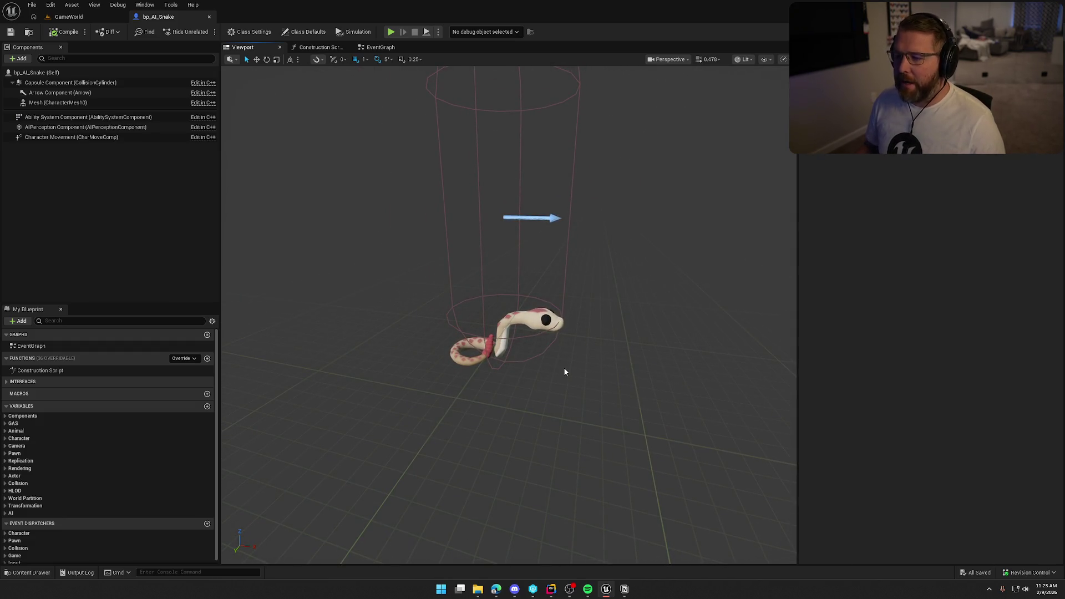
pyautogui.click(53, 84)
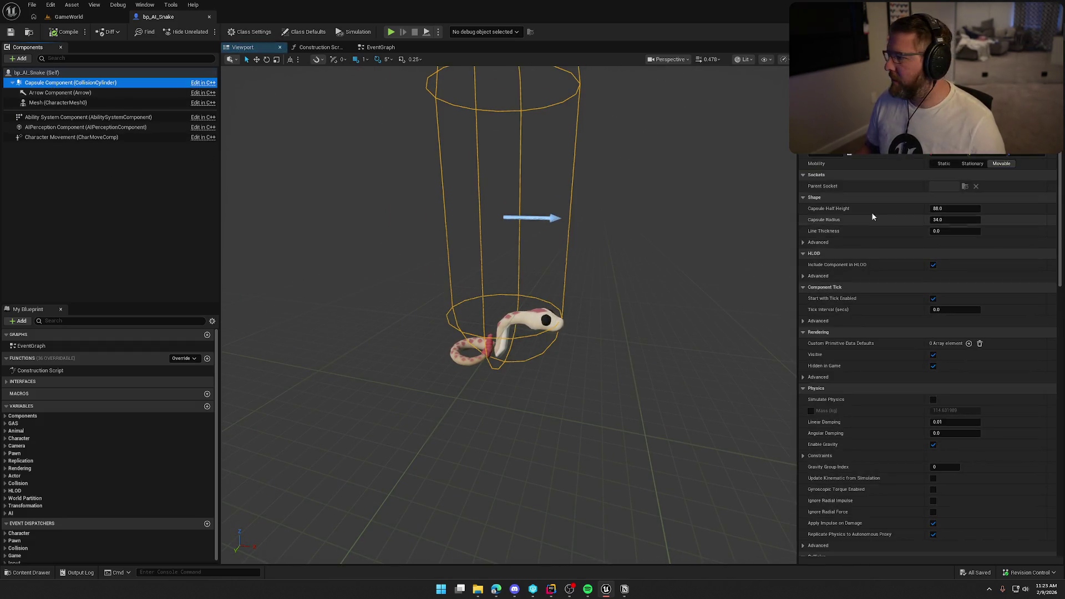
pyautogui.click(953, 209)
pyautogui.write('40')
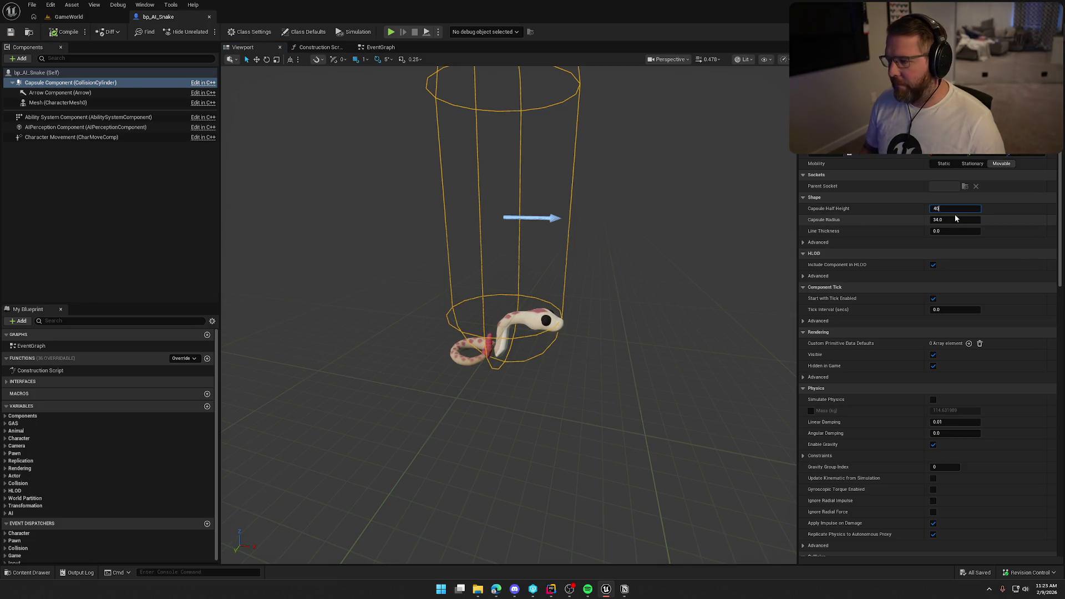
pyautogui.press('Return')
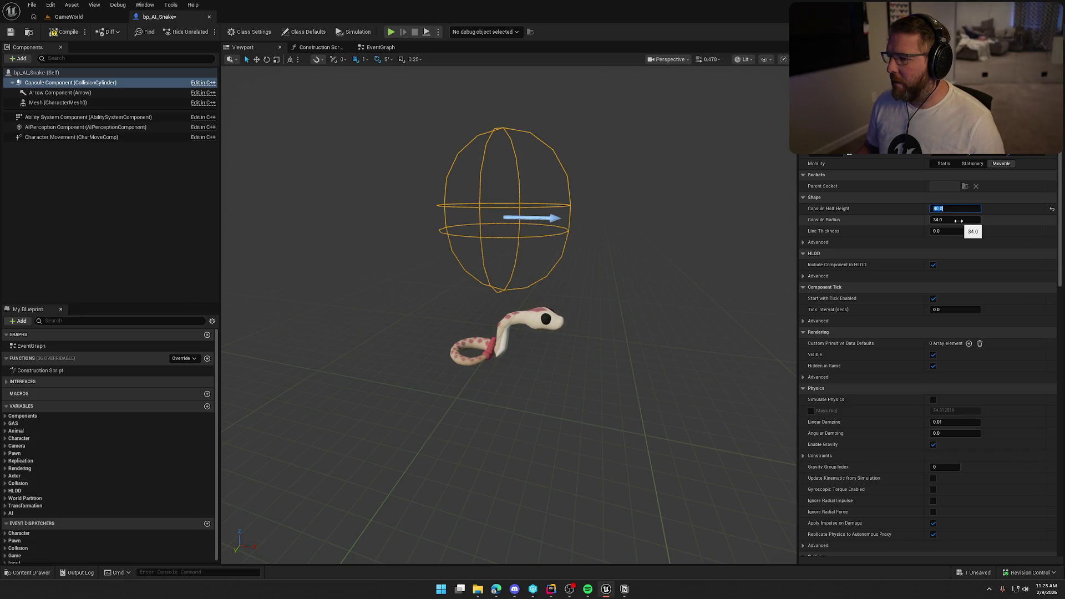
# - Reset the snake mesh's location into the capsule and begin editing its Z rotation
pyautogui.click(552, 325)
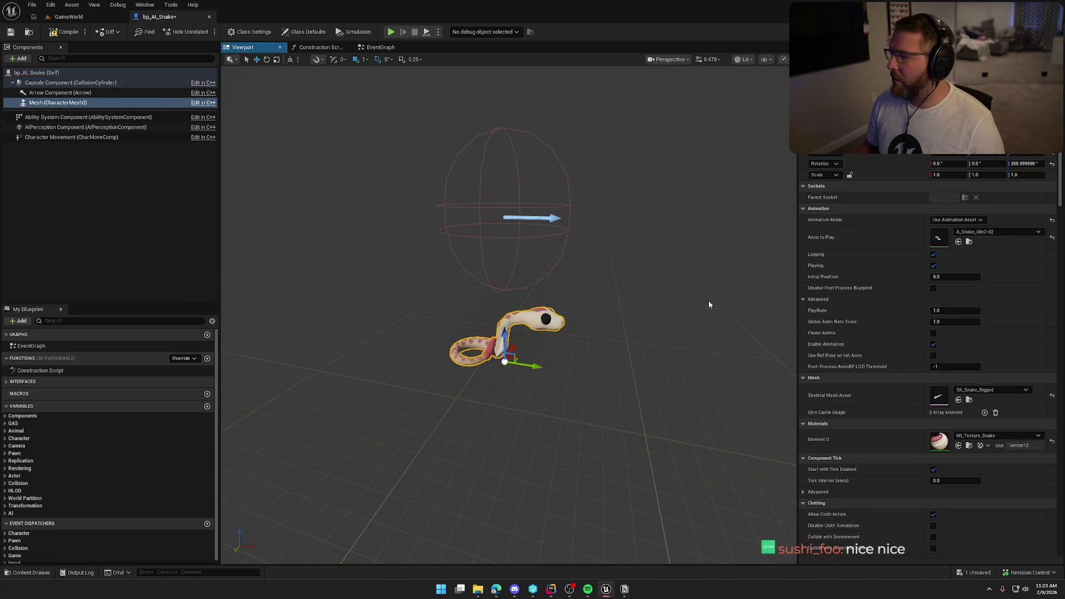
pyautogui.click(1055, 154)
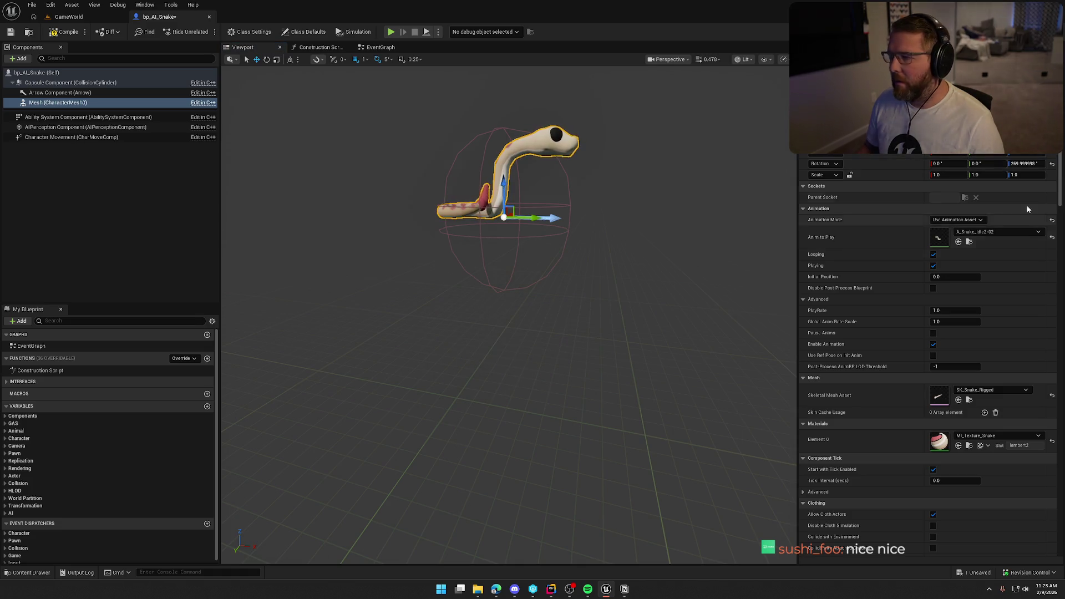
pyautogui.click(1026, 164)
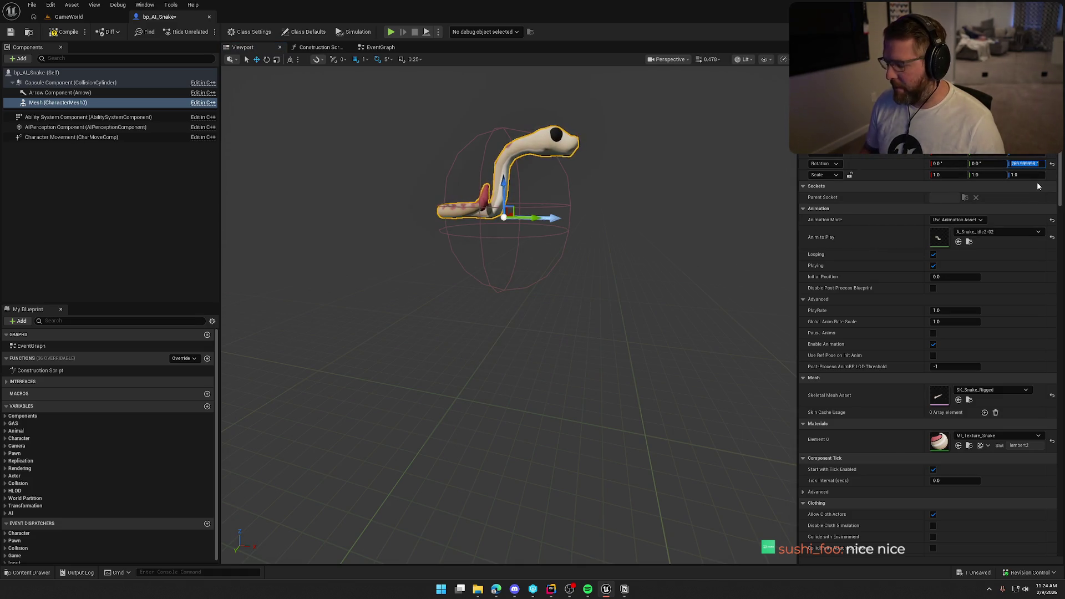
# - Finish the mesh's -90 Z rotation and frame the snake in the viewport
pyautogui.write('-90')
pyautogui.press('Return')
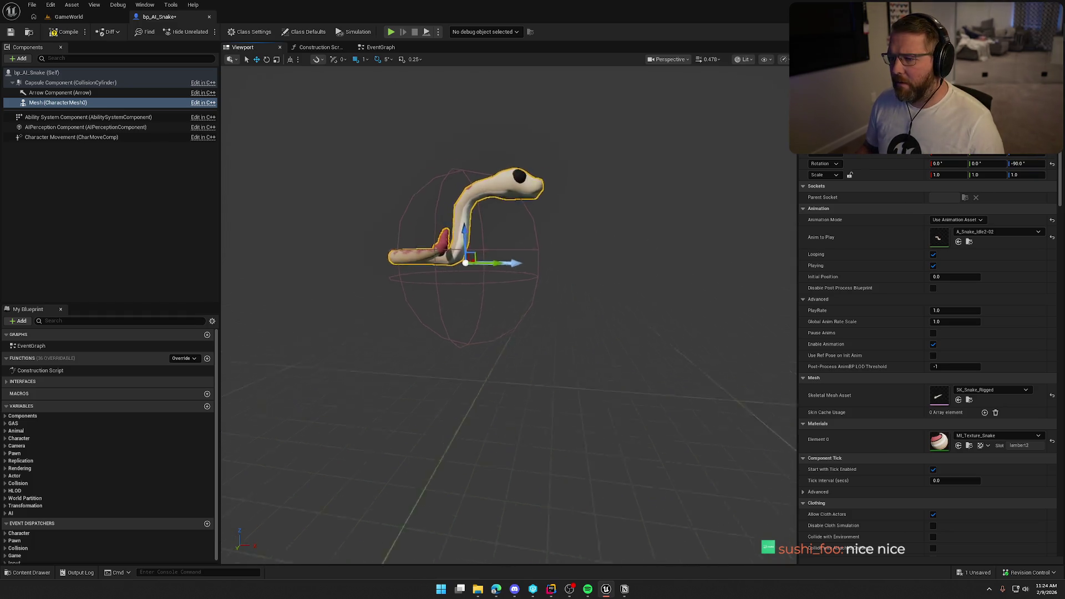
pyautogui.scroll(5, 618, 211)
pyautogui.press('f')
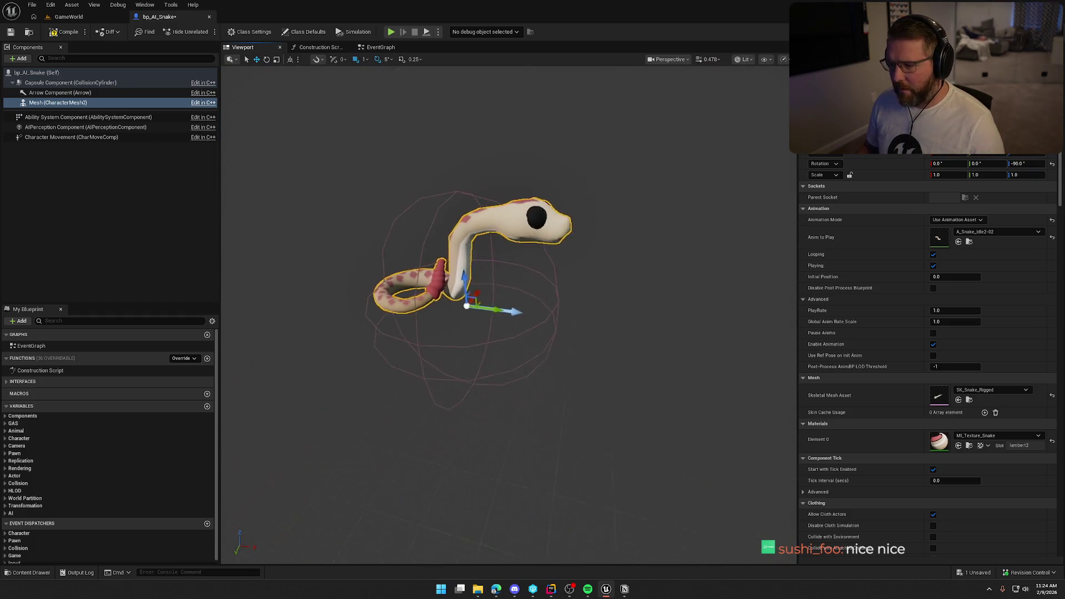
pyautogui.scroll(5, 505, 311)
pyautogui.press('f')
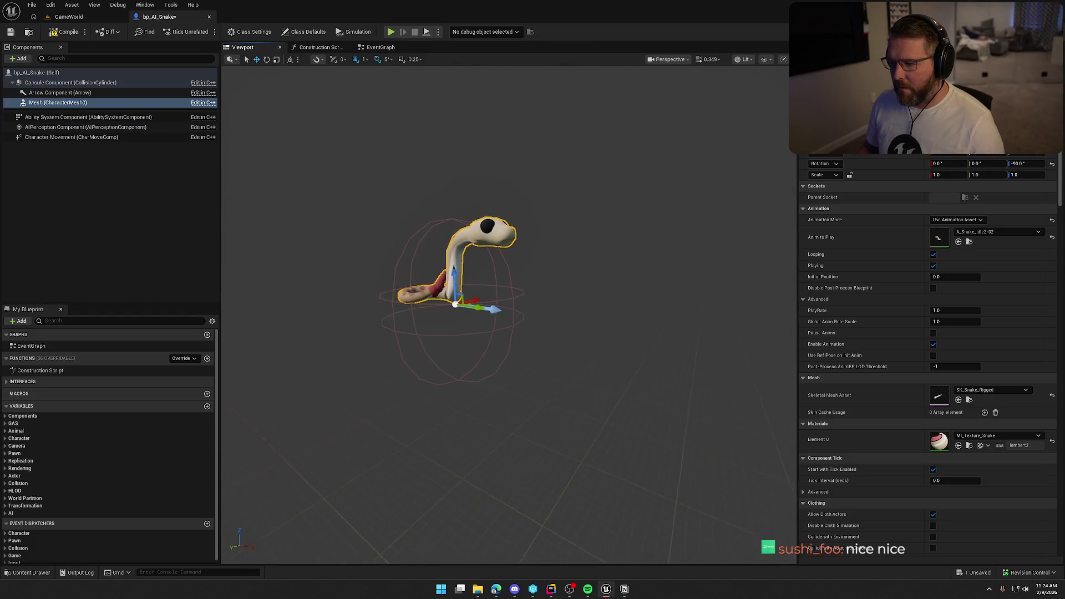
pyautogui.scroll(5, 494, 316)
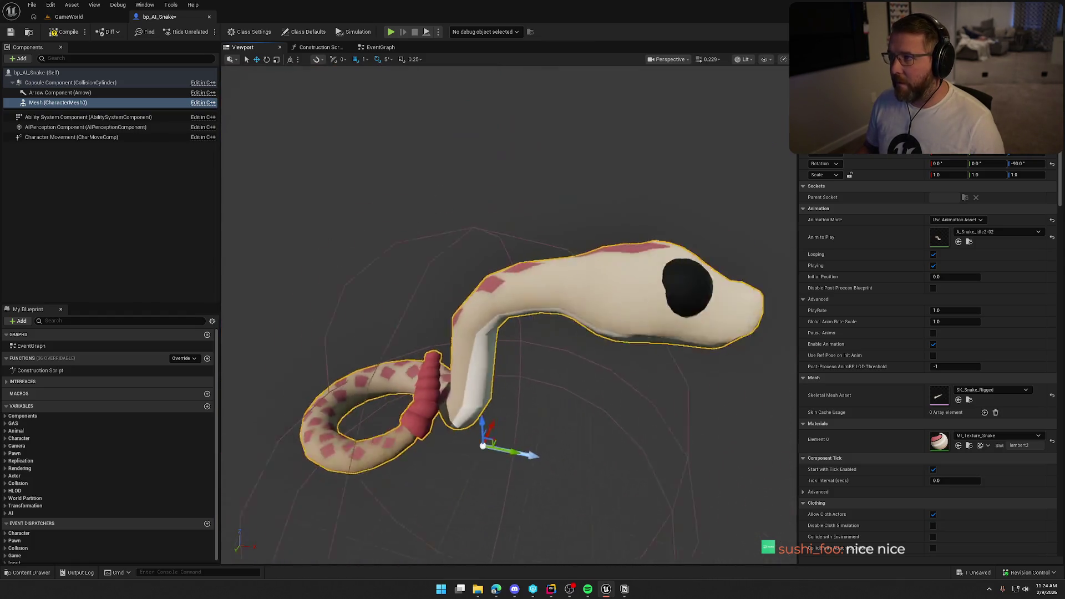
pyautogui.press('f')
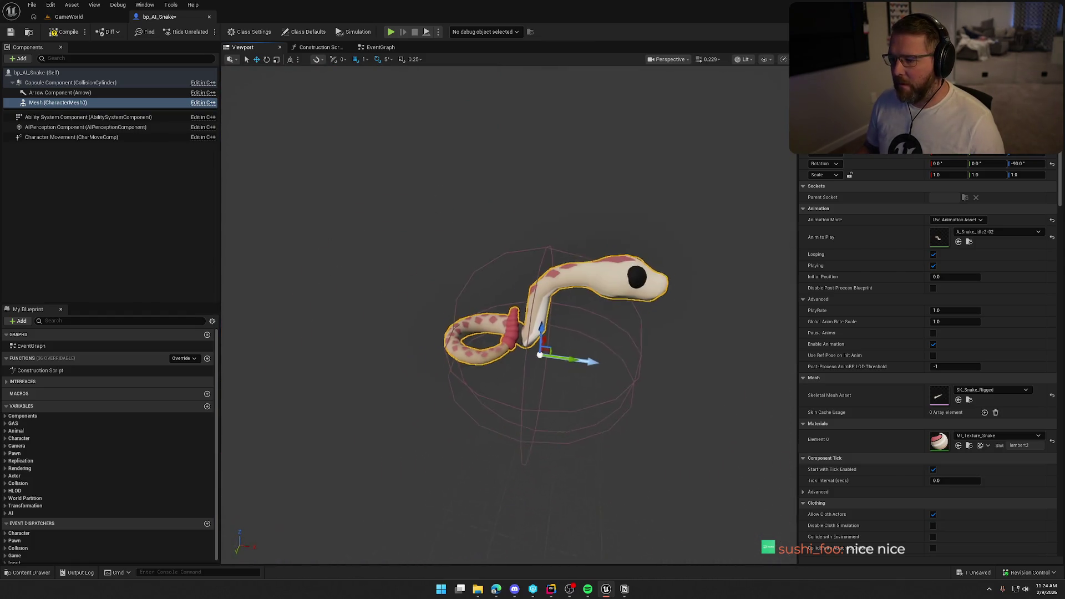
pyautogui.scroll(5, 626, 211)
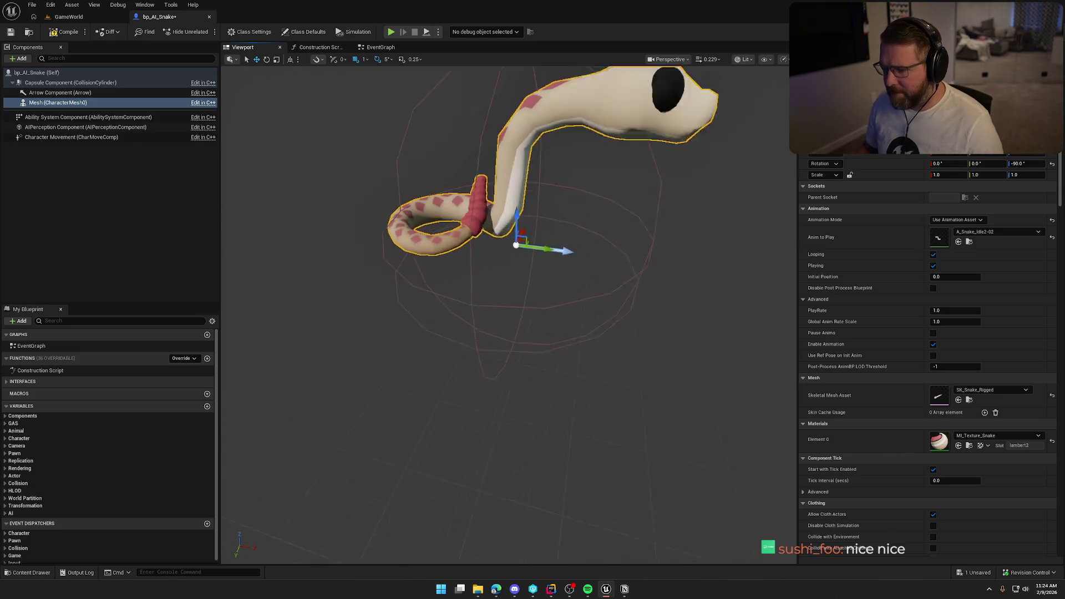
pyautogui.press('f')
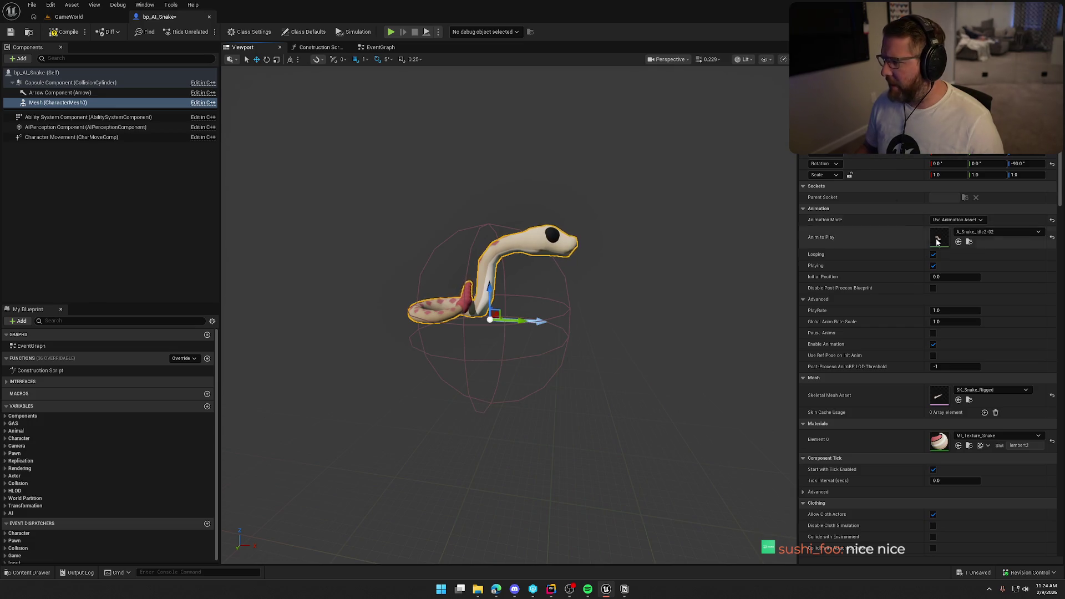
# - Try a capsule half height of 34 and capsule radii of 5, 10 and 15
pyautogui.click(70, 83)
pyautogui.click(961, 209)
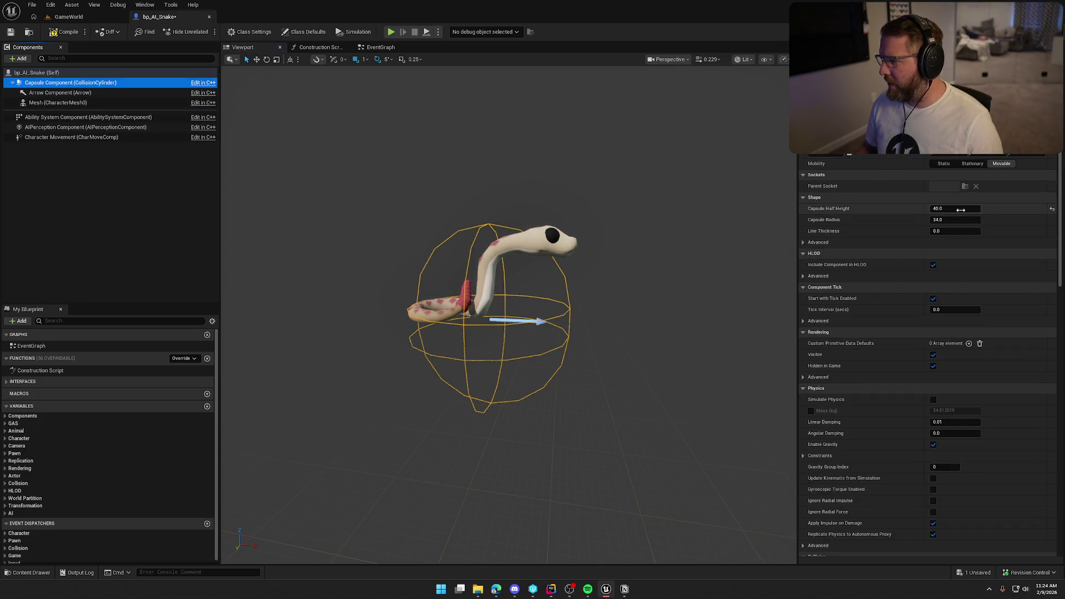
pyautogui.write('34')
pyautogui.press('Return')
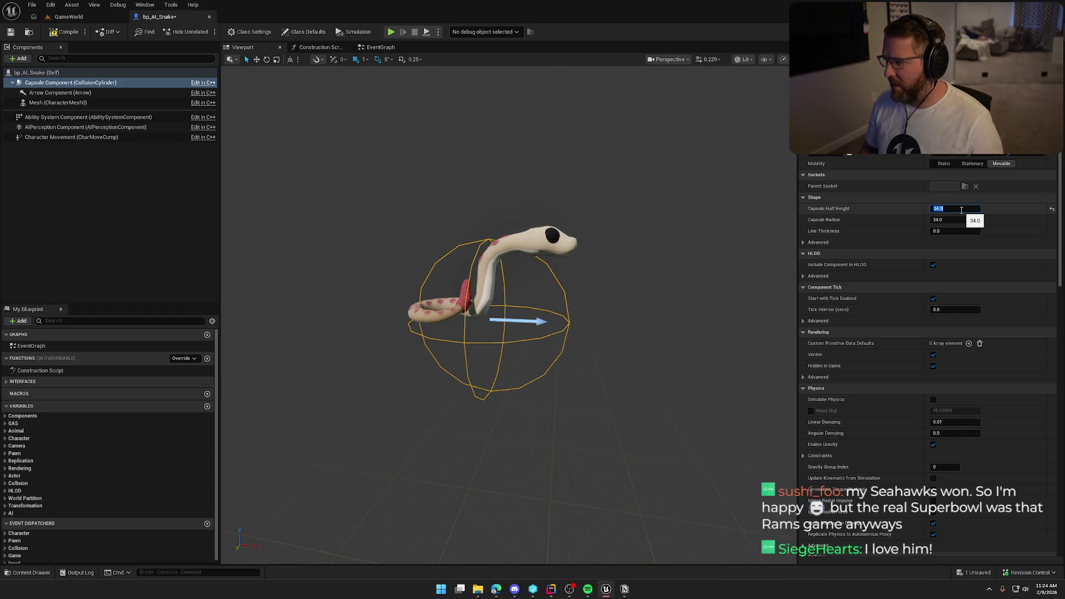
pyautogui.write('5')
pyautogui.press('Return')
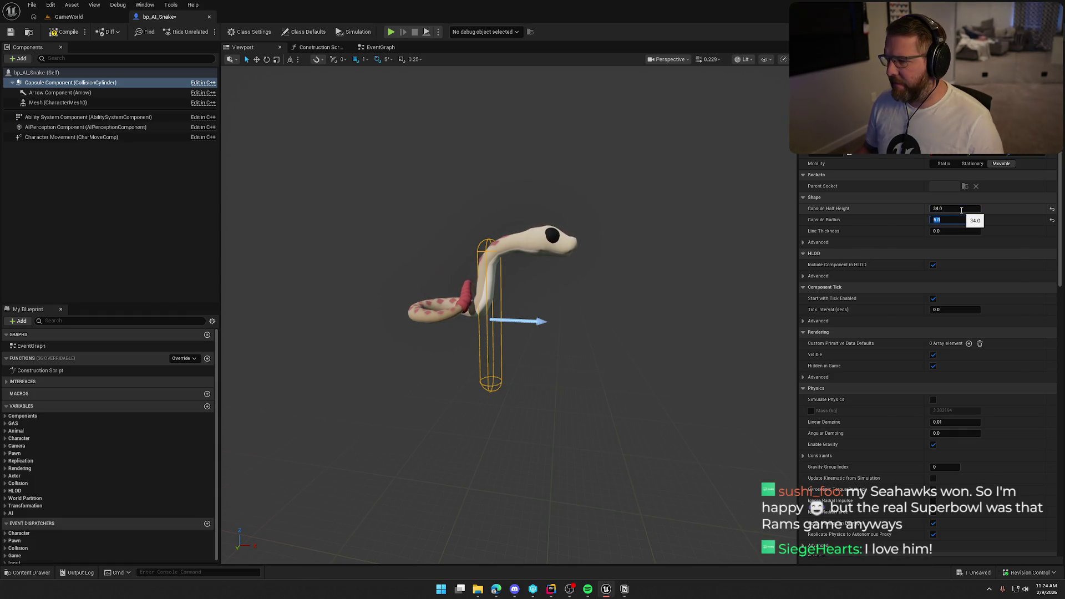
pyautogui.write('10')
pyautogui.press('Return')
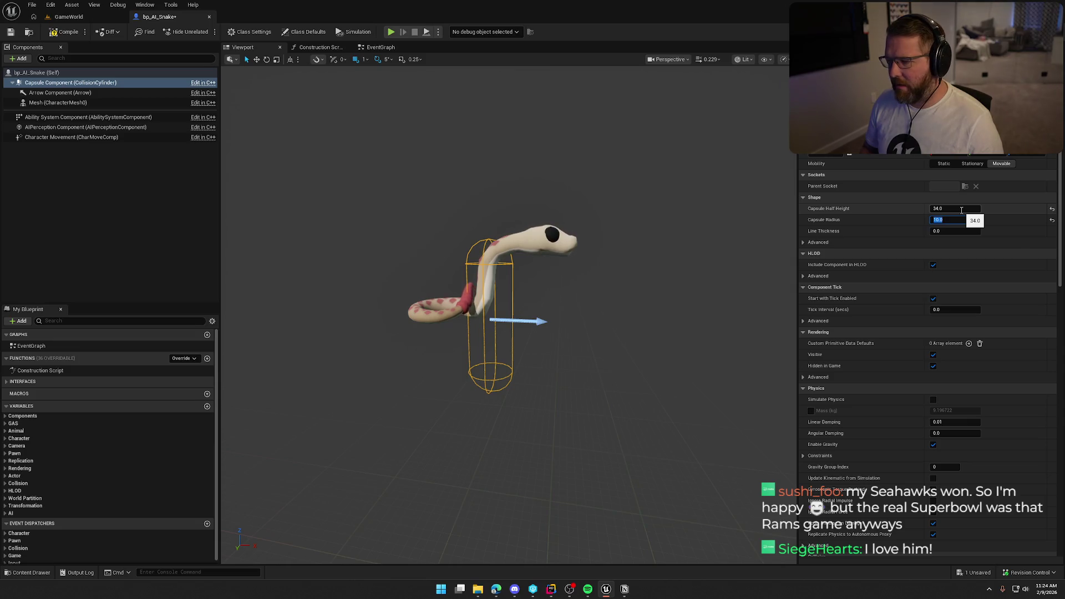
pyautogui.write('15')
pyautogui.press('Return')
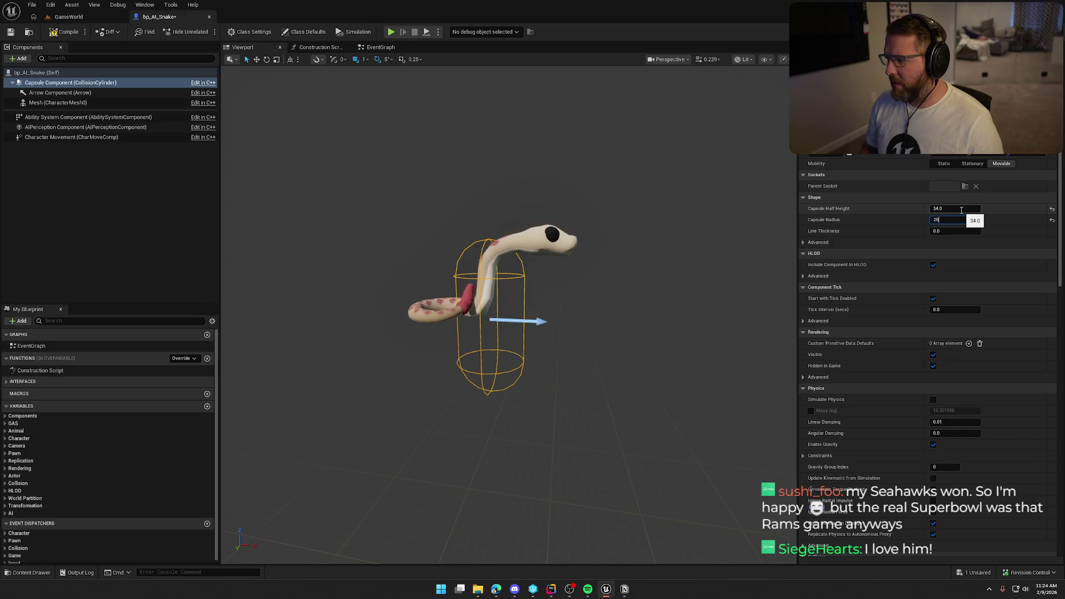
# - Settle the capsule at radius 25 and half height 25
pyautogui.press('Return')
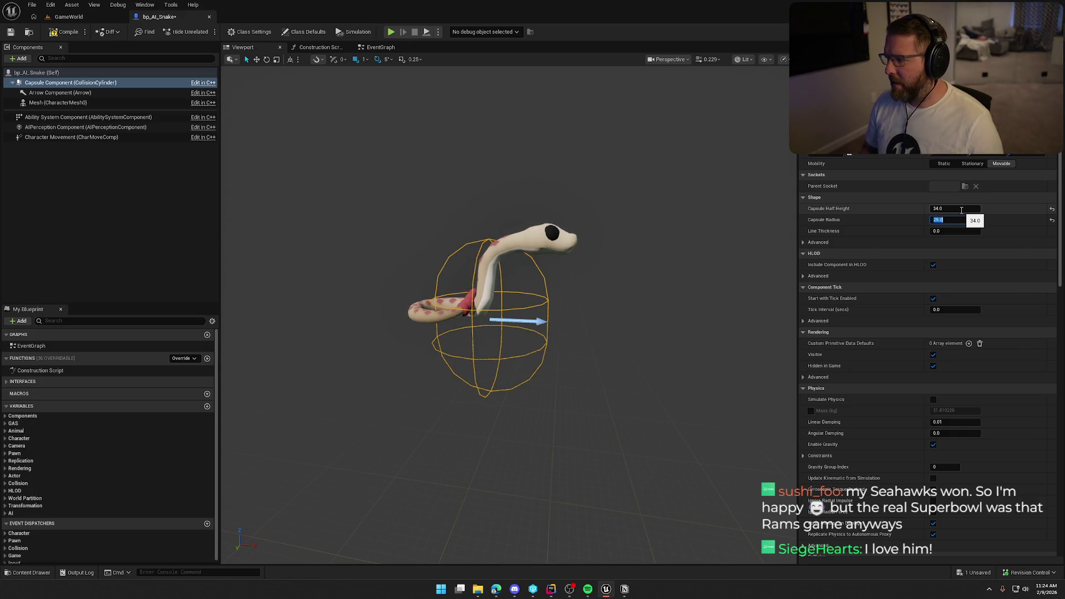
pyautogui.write('25')
pyautogui.press('Return')
pyautogui.scroll(3, 544, 304)
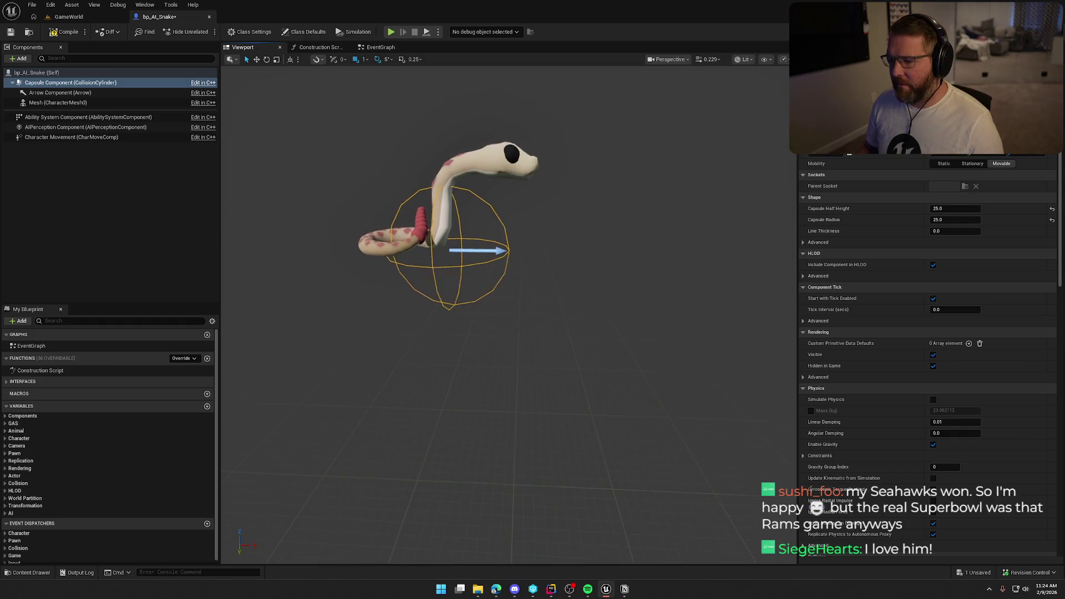
pyautogui.click(482, 244)
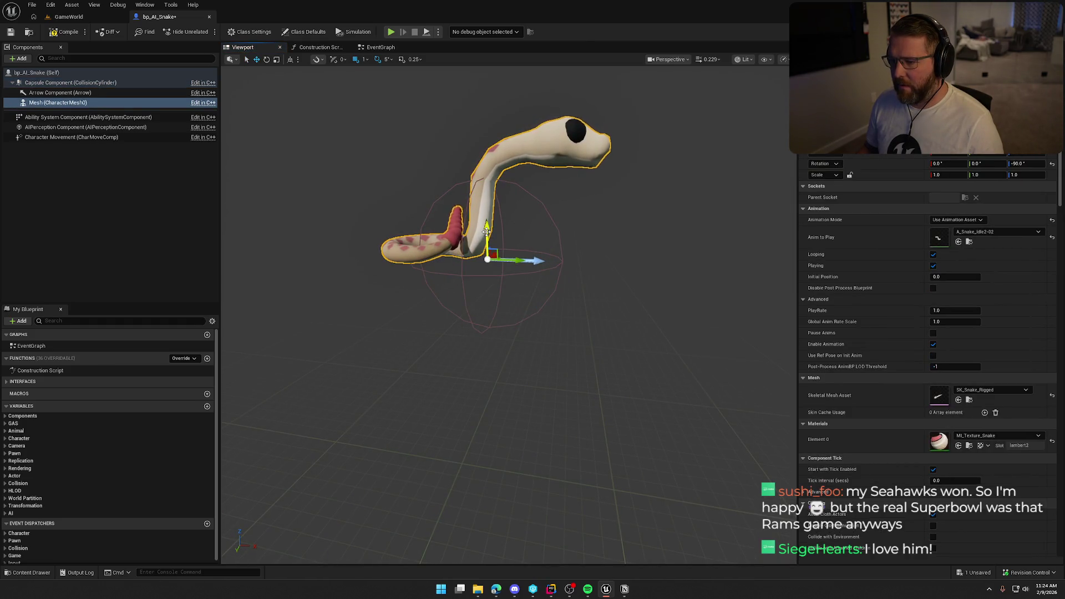
# - Drag the snake mesh down inside its collision sphere, then compile and save bp_AI_Snake
pyautogui.moveTo(490, 280); pyautogui.dragTo(495, 308)
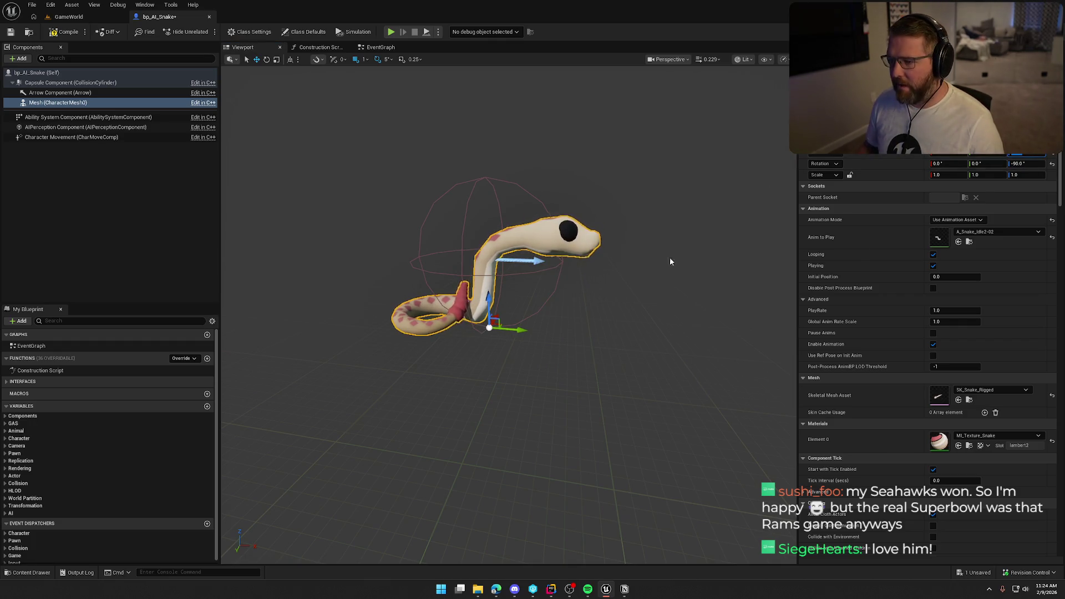
pyautogui.moveTo(671, 258)
pyautogui.mouseDown()
pyautogui.moveTo(685, 239)
pyautogui.moveTo(549, 284)
pyautogui.mouseUp()
pyautogui.click(605, 212)
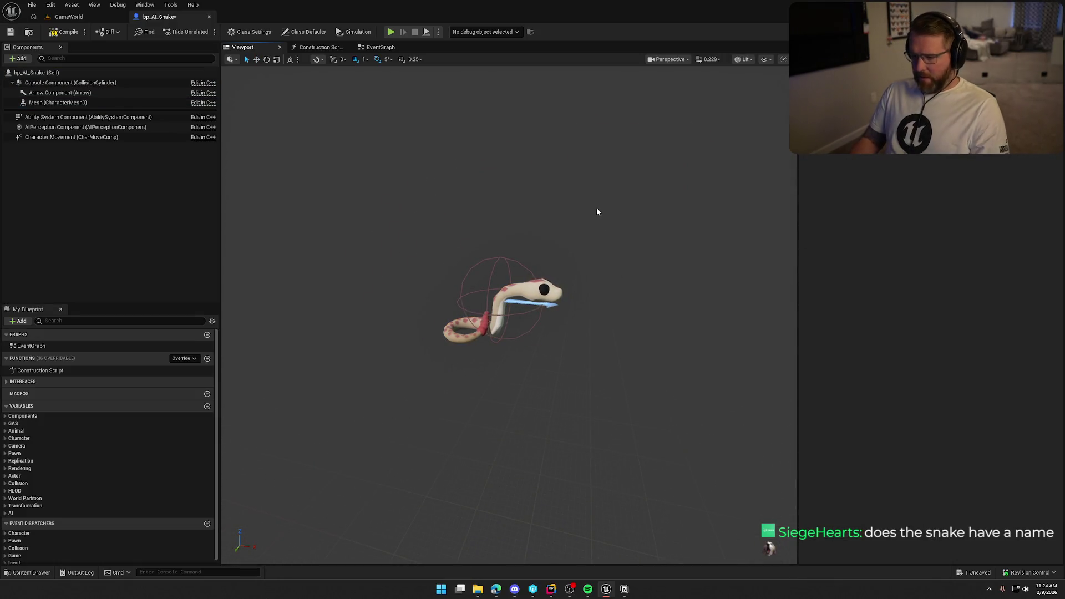
pyautogui.click(132, 268)
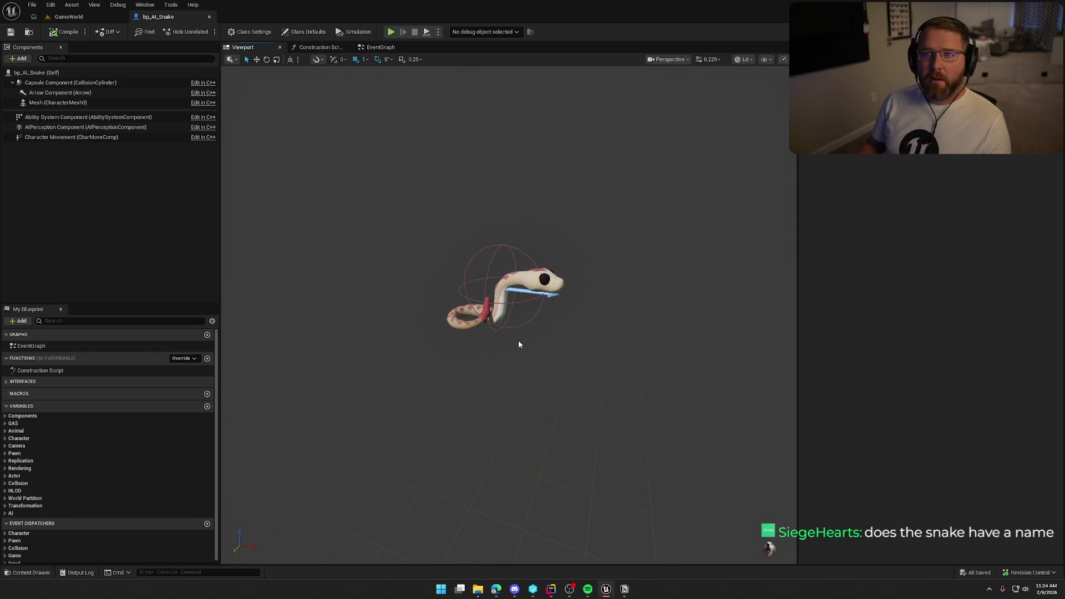
pyautogui.click(68, 17)
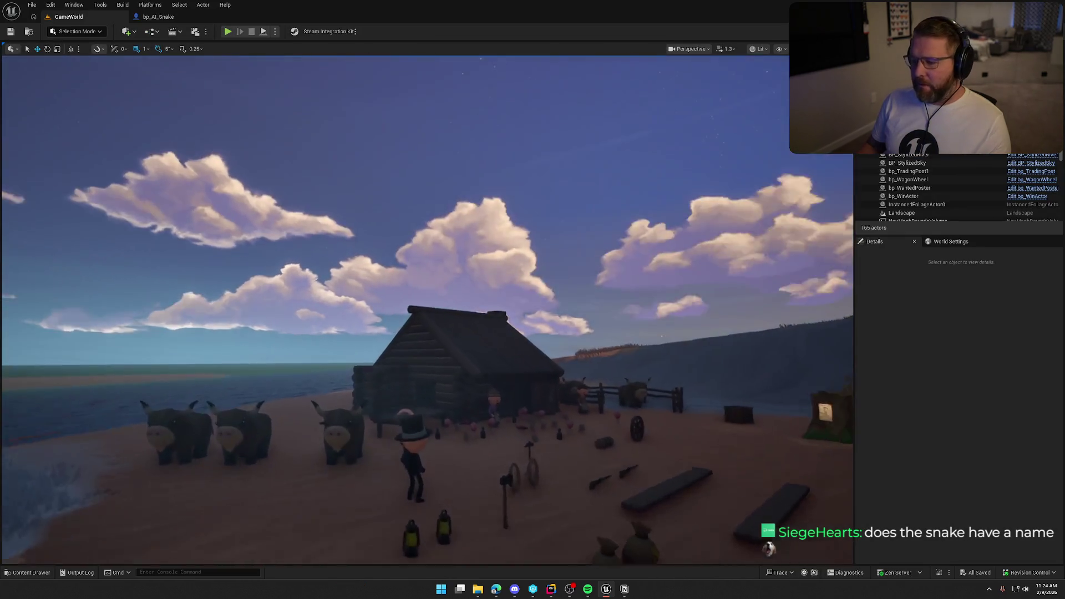
# - Bring up the Content Drawer at the Logic/Animals folder
pyautogui.hotkey('ctrl', 'space')
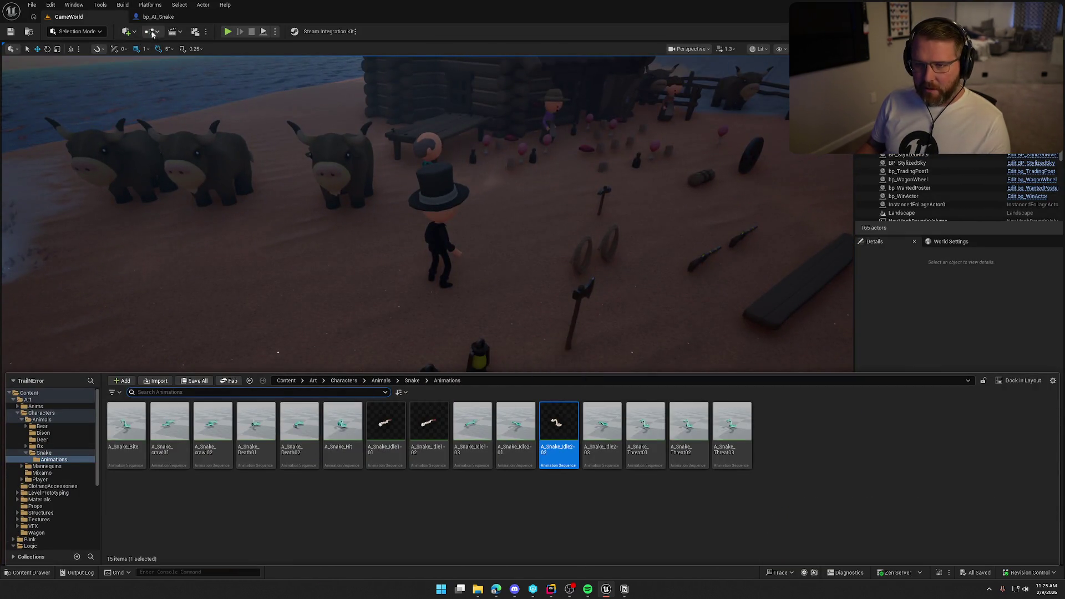
pyautogui.click(158, 16)
pyautogui.hotkey('ctrl', 'b')
pyautogui.click(58, 19)
pyautogui.hotkey('ctrl', 'space')
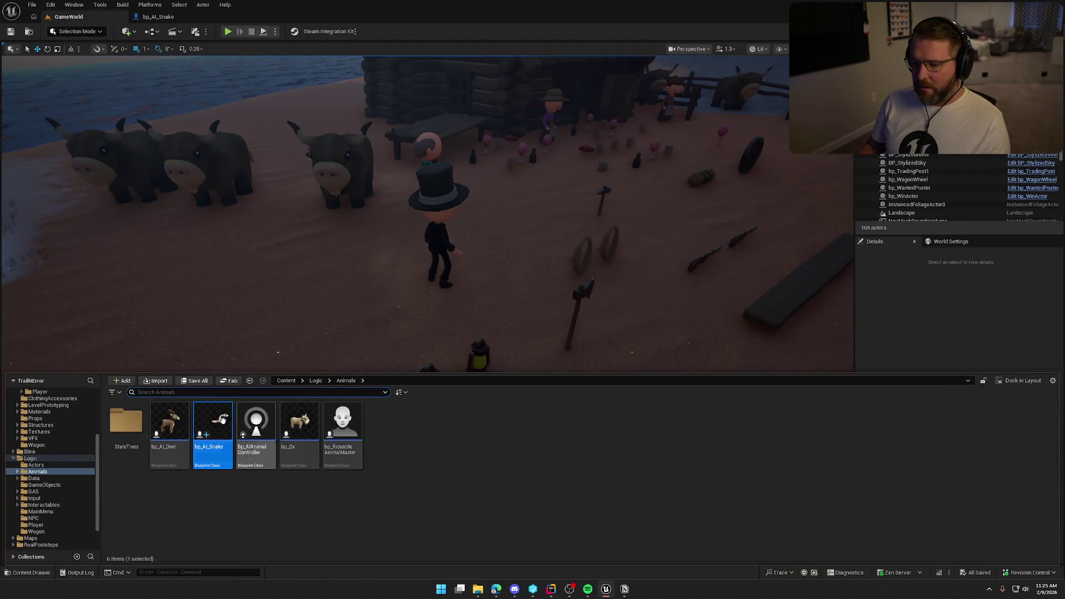
# - Place bp_AI_Snake on the beach near the character, then go back to its blueprint
pyautogui.moveTo(222, 420)
pyautogui.mouseDown()
pyautogui.moveTo(333, 280)
pyautogui.moveTo(357, 301)
pyautogui.moveTo(402, 308)
pyautogui.mouseUp()
pyautogui.press('f')
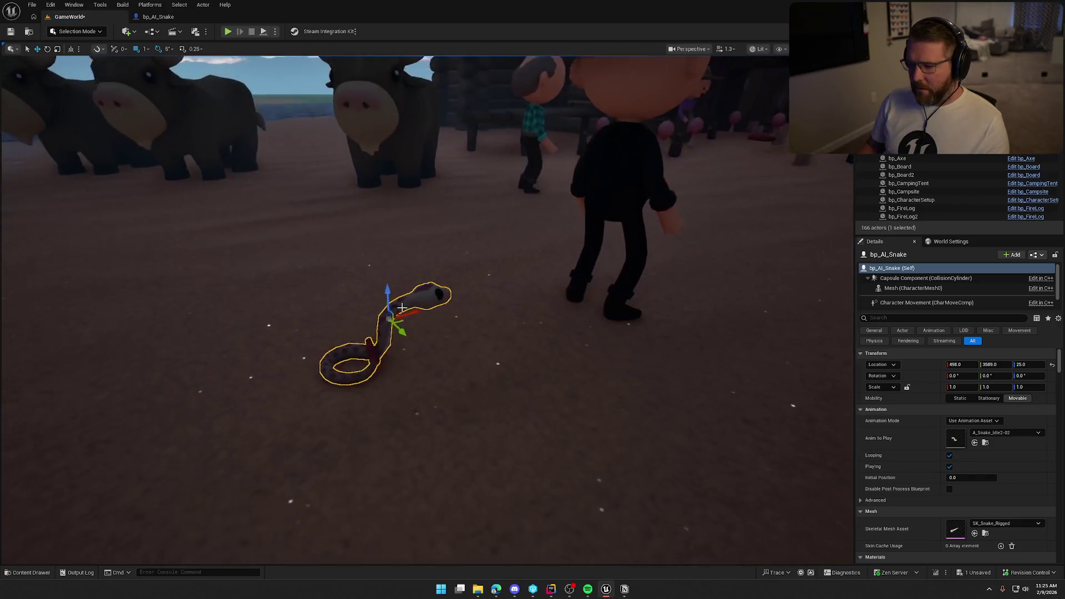
pyautogui.press('Escape')
pyautogui.scroll(-6, 411, 304)
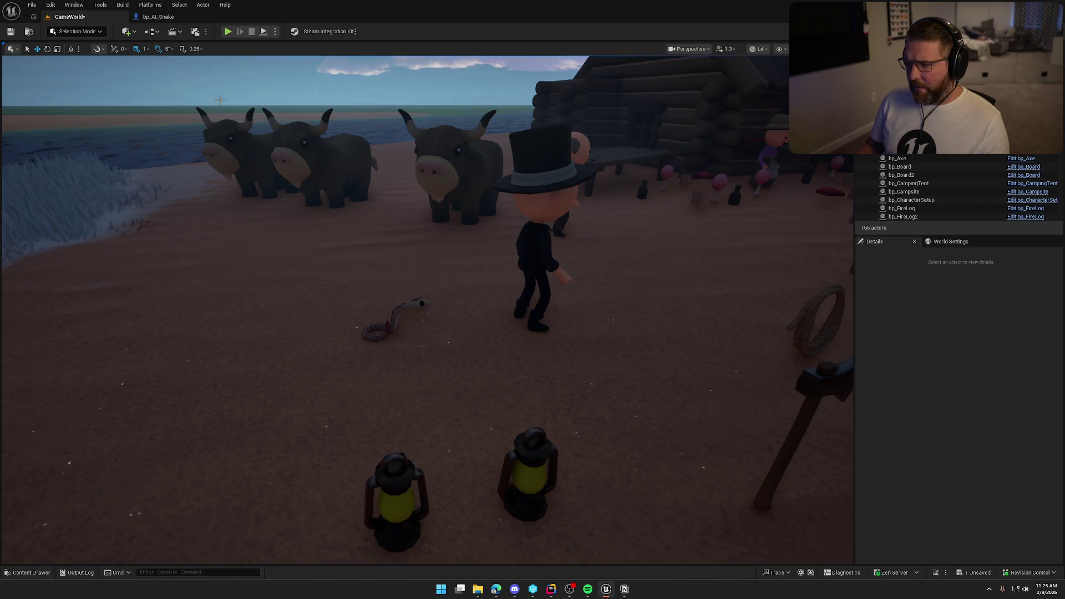
pyautogui.click(152, 16)
pyautogui.click(39, 102)
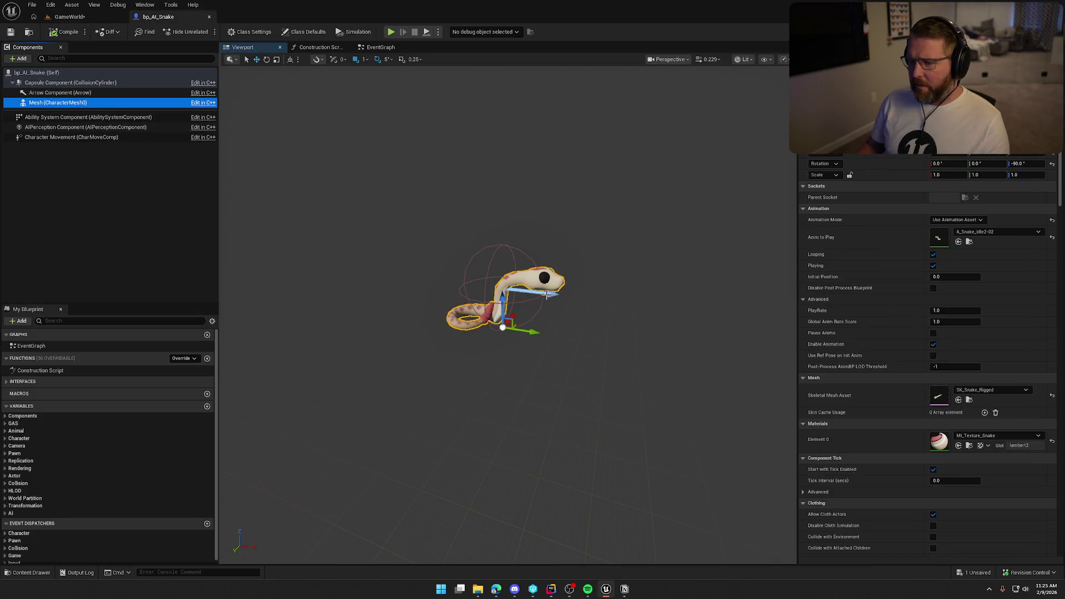
# - Lock the mesh scale and set it uniformly to 1.25, then view the snake in GameWorld
pyautogui.click(850, 176)
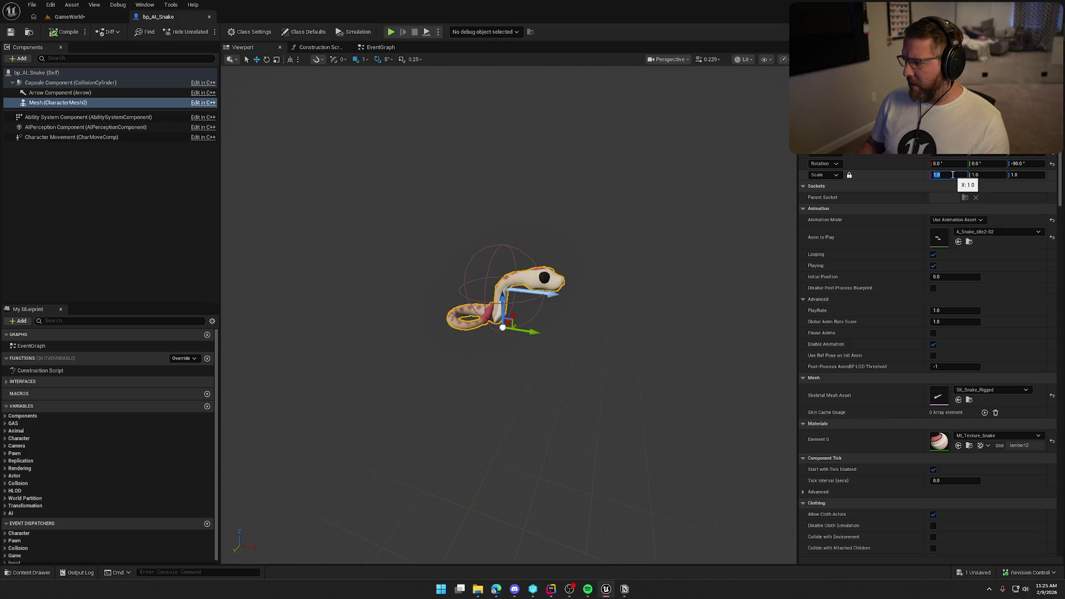
pyautogui.click(955, 177)
pyautogui.write('1.25')
pyautogui.press('Return')
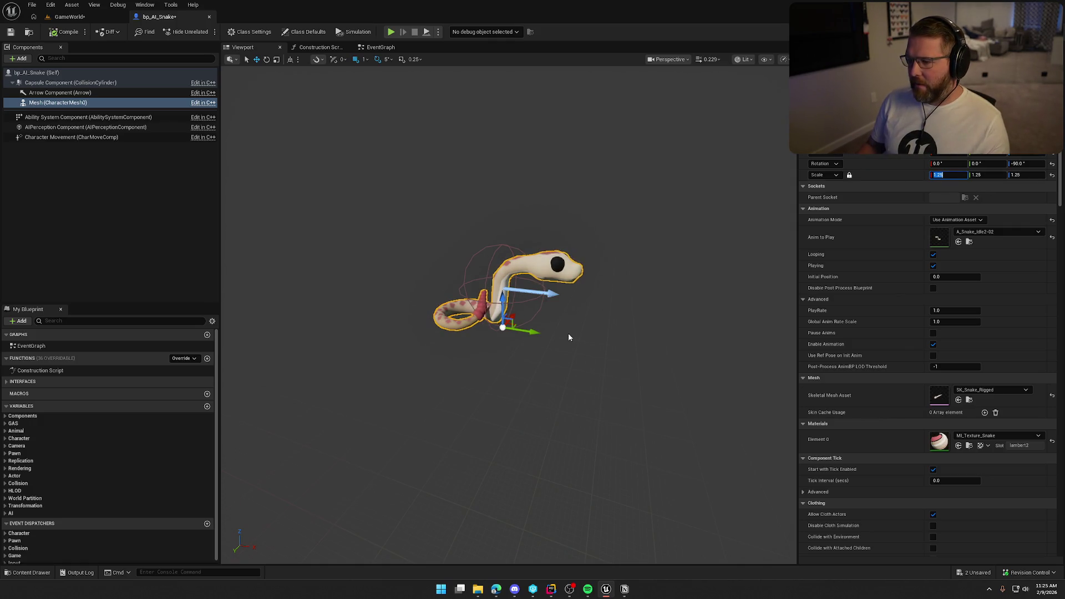
pyautogui.scroll(5, 509, 278)
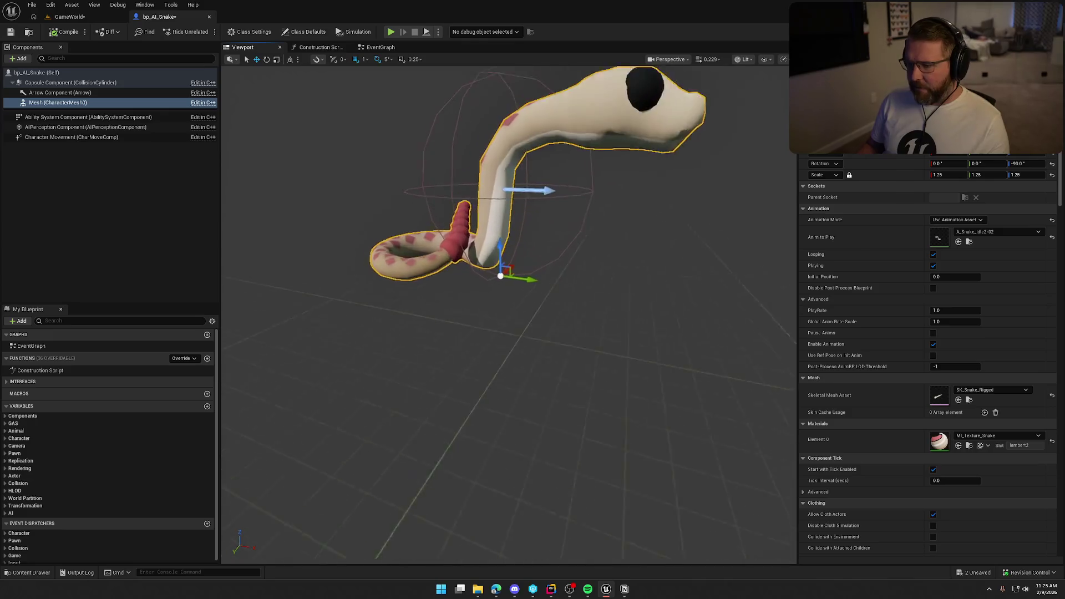
pyautogui.moveTo(509, 277); pyautogui.dragTo(399, 282)
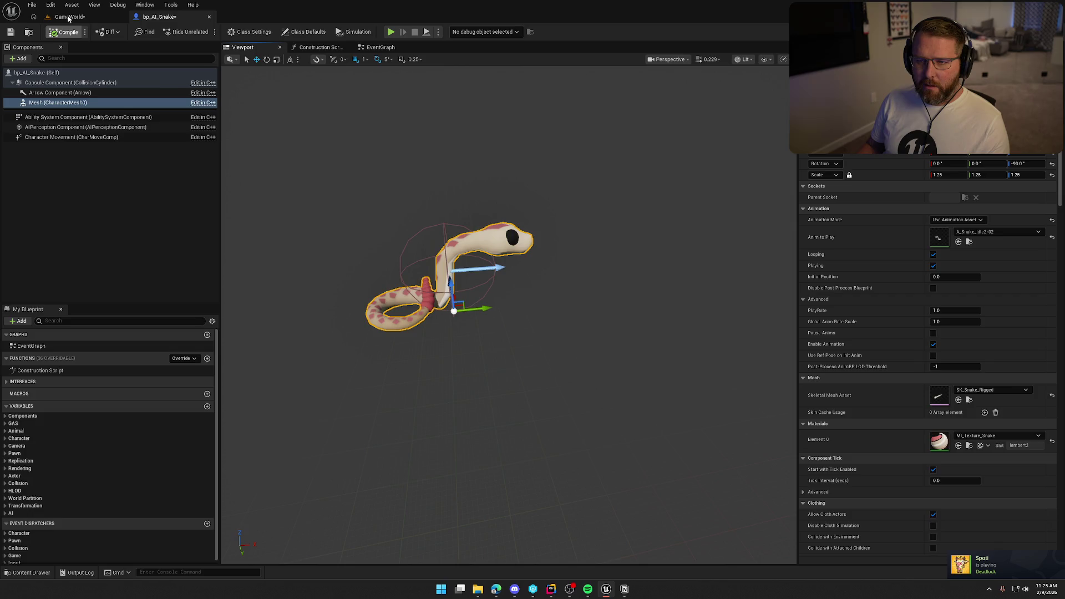
pyautogui.click(67, 17)
pyautogui.click(395, 312)
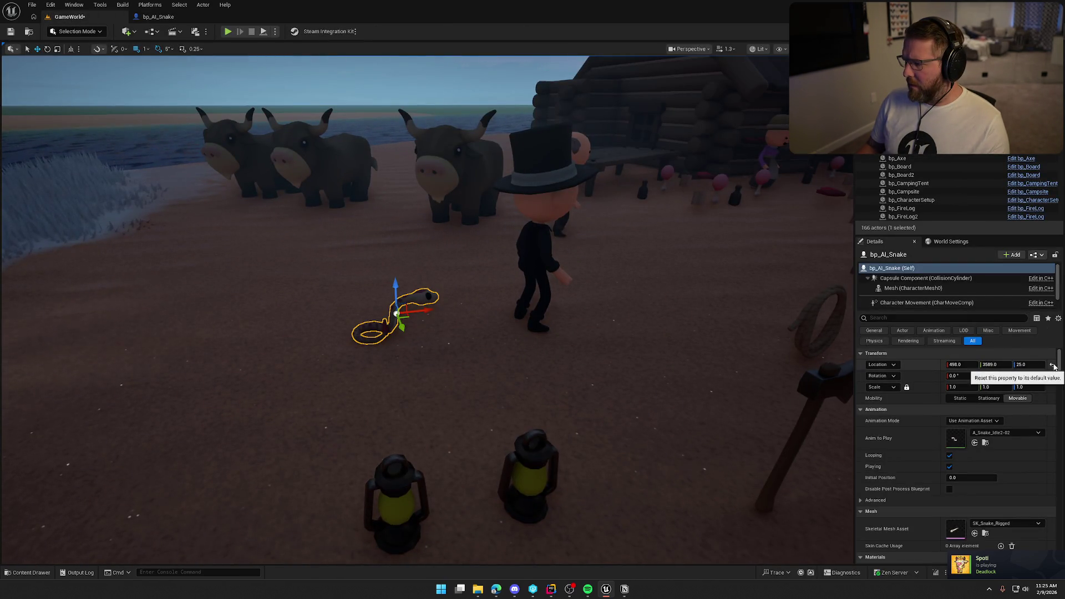
# - Look over the enlarged snake beside the character, briefly opening and closing its blueprint
pyautogui.moveTo(443, 284); pyautogui.dragTo(443, 284)
pyautogui.click(158, 17)
pyautogui.click(179, 16)
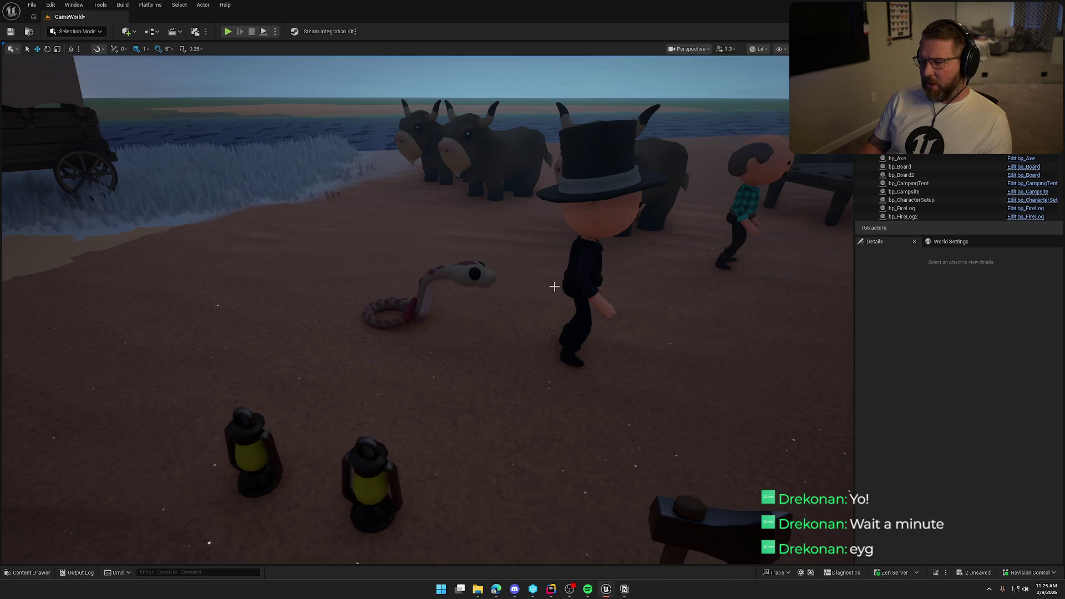
pyautogui.moveTo(554, 287)
pyautogui.mouseDown()
pyautogui.moveTo(478, 286)
pyautogui.moveTo(560, 283)
pyautogui.mouseUp()
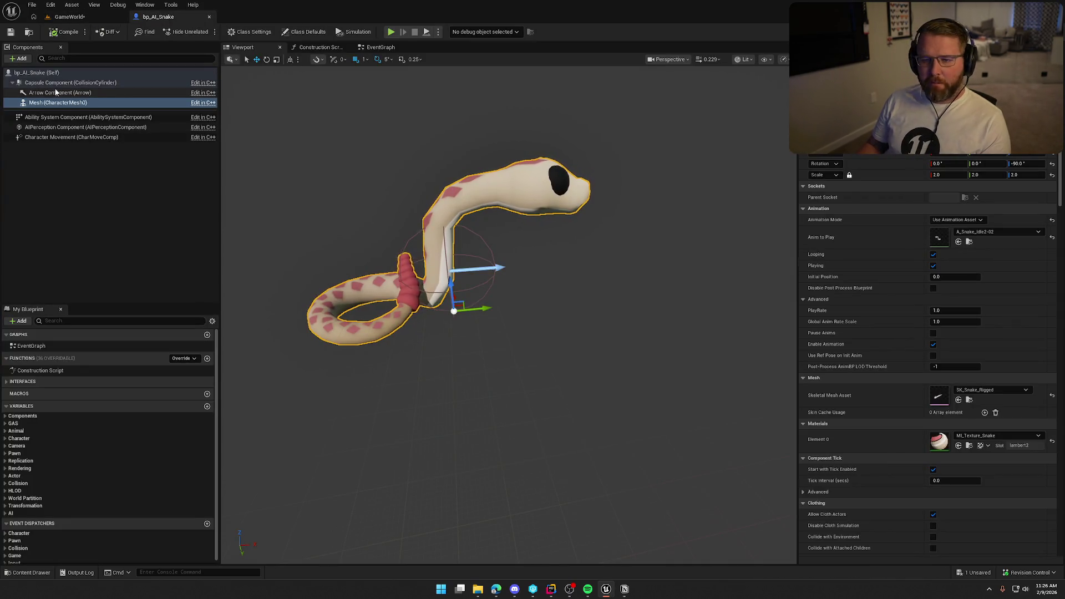
pyautogui.click(45, 82)
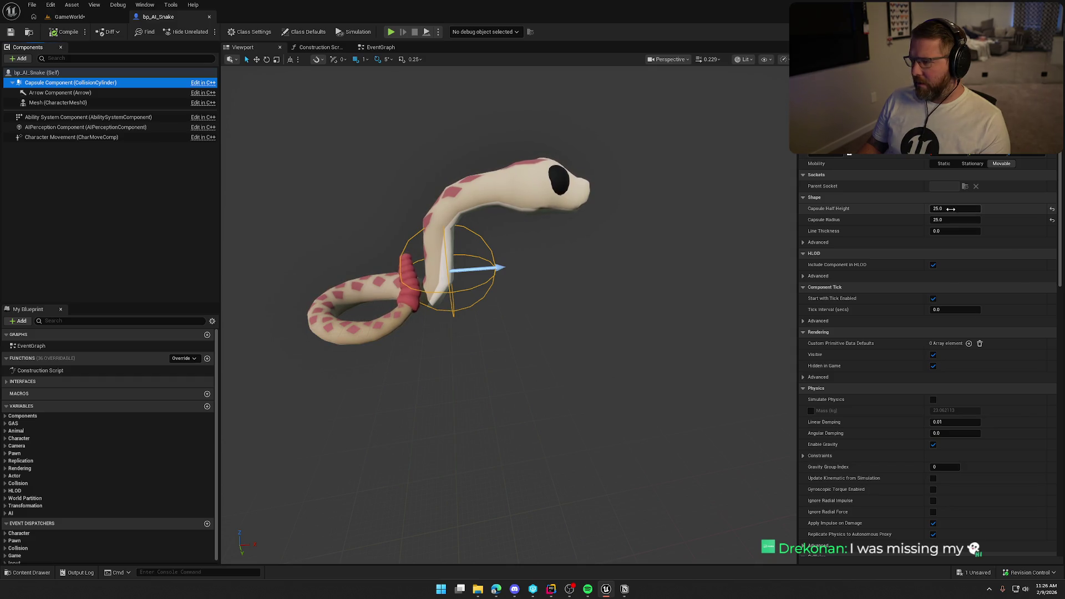
# - Set the capsule radius to 50 and lower the snake mesh to Location Z -50
pyautogui.click(951, 209)
pyautogui.write('50')
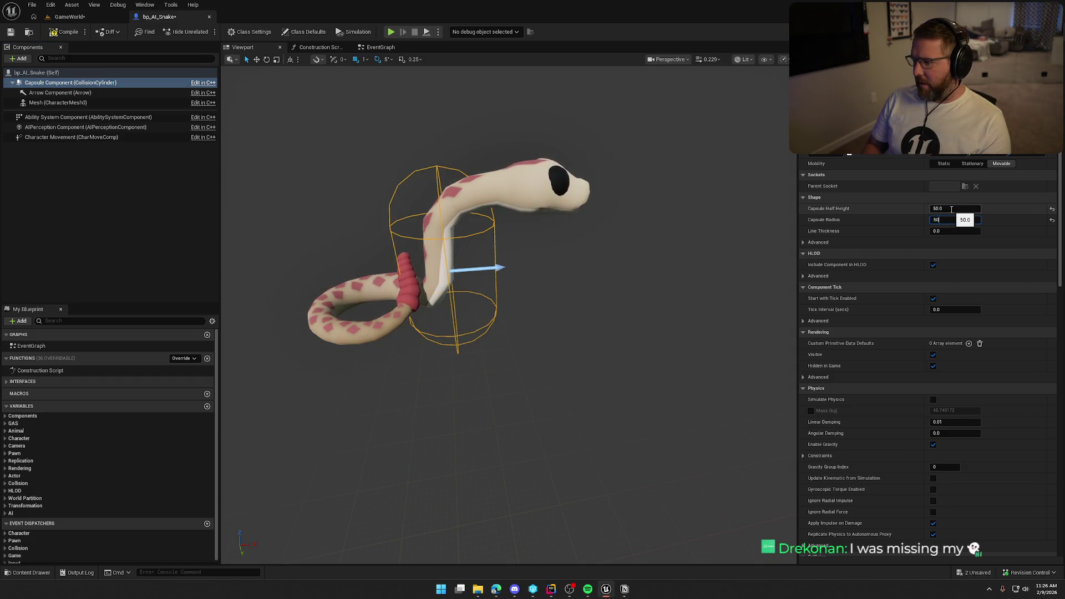
pyautogui.press('Return')
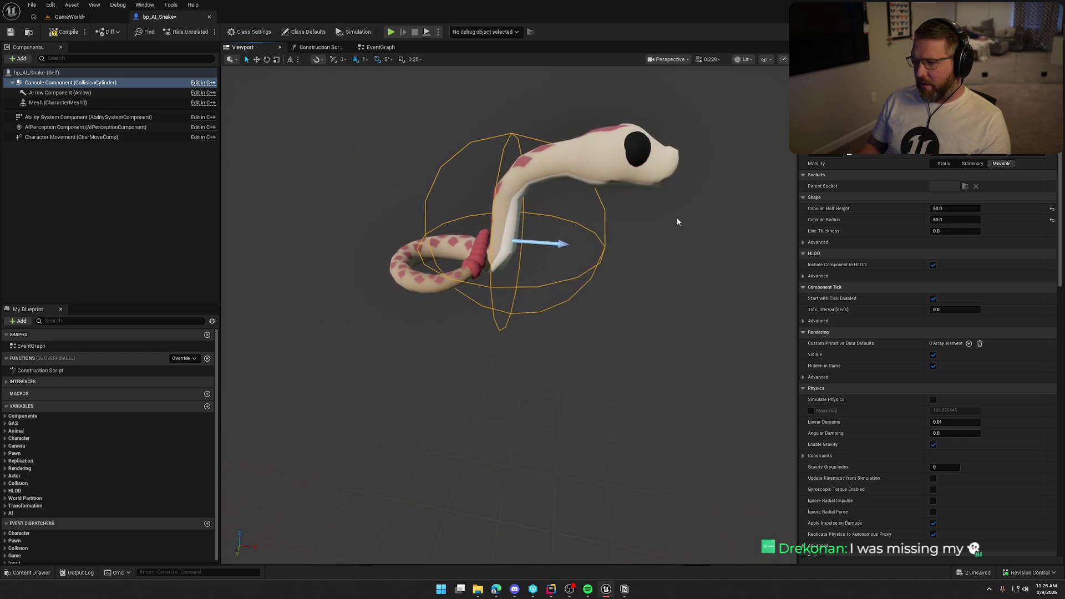
pyautogui.click(660, 178)
pyautogui.click(1024, 155)
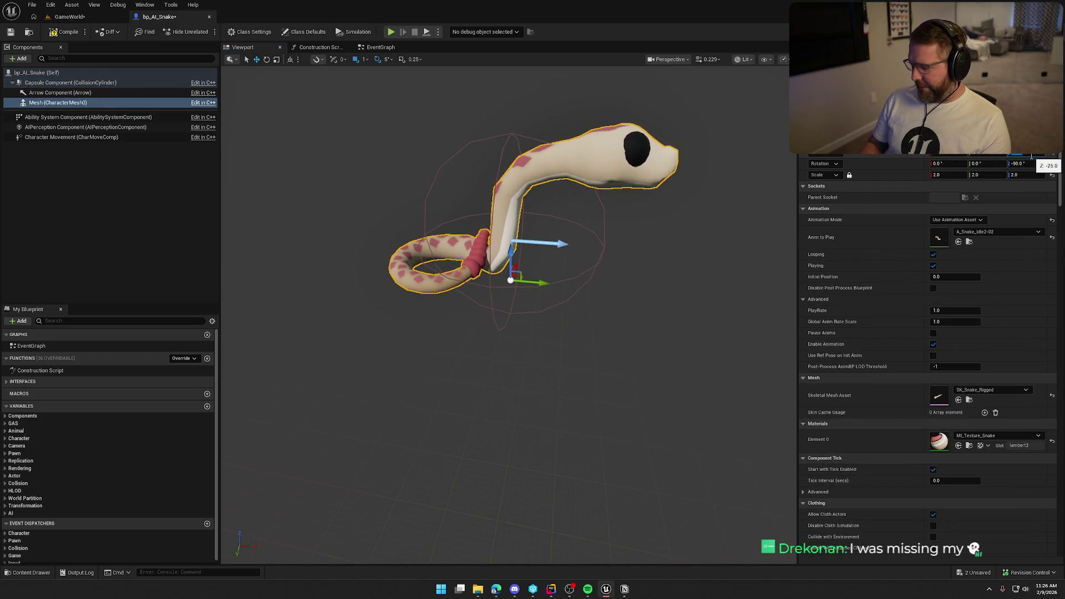
pyautogui.write('-50')
pyautogui.press('Return')
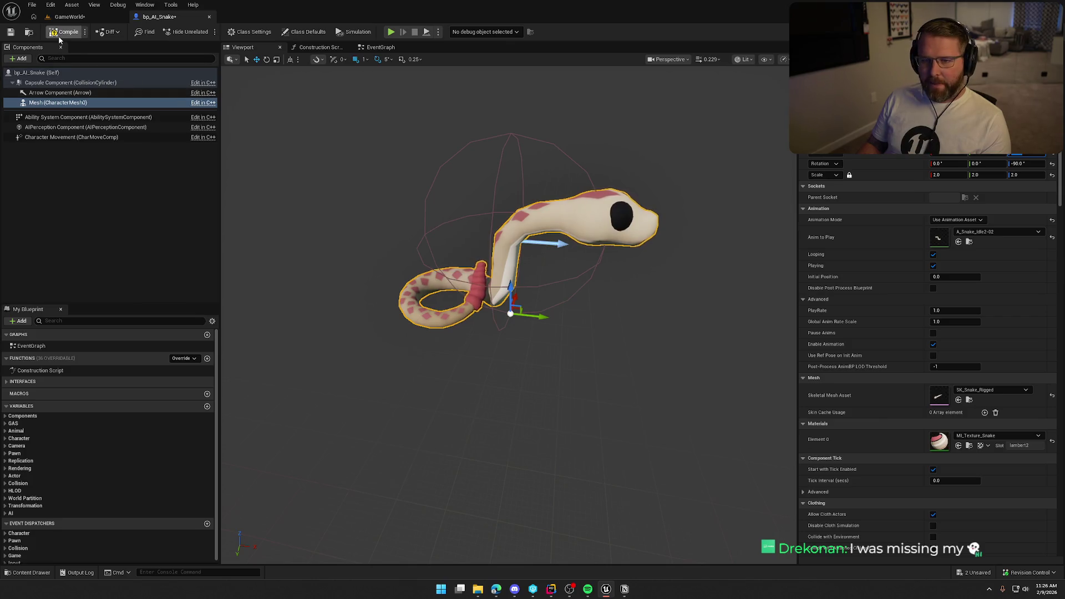
pyautogui.click(69, 16)
pyautogui.scroll(10, 416, 250)
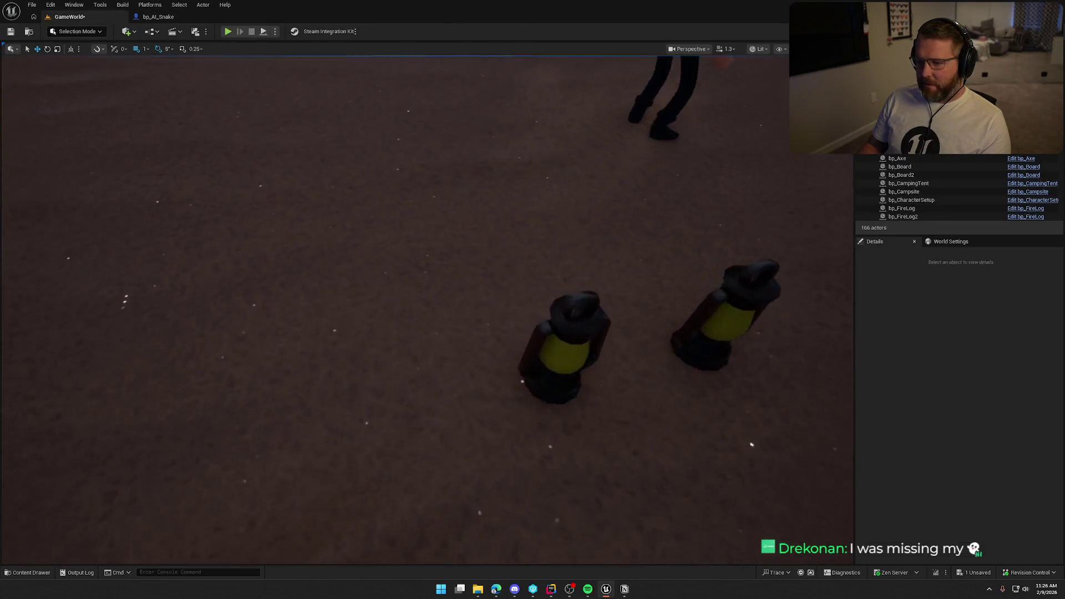
# - Inspect the adjusted snake in GameWorld from several angles, then show the Animals content folder
pyautogui.scroll(-5, 394, 241)
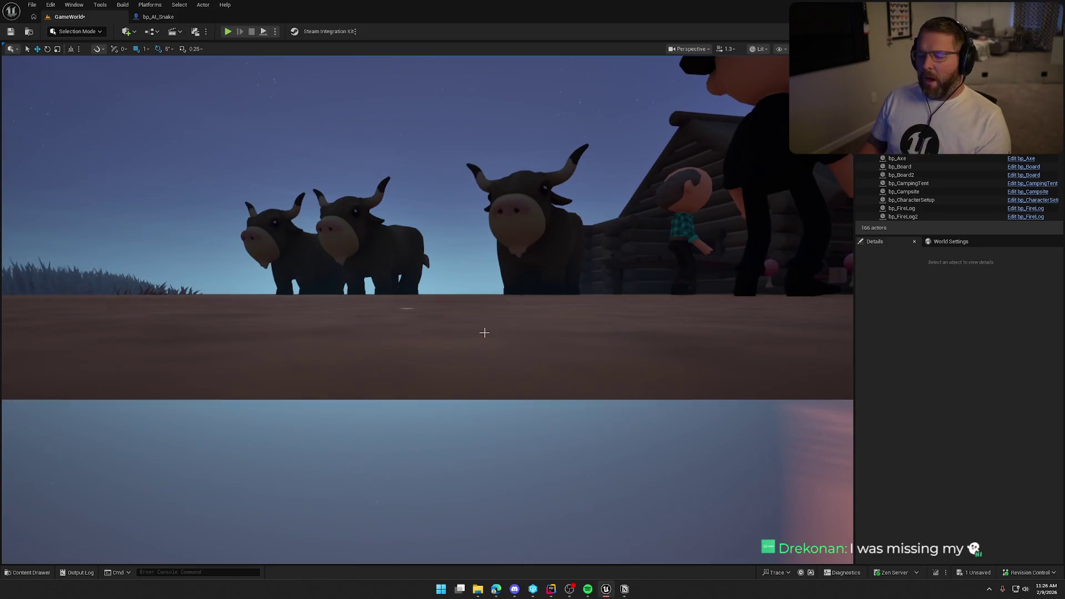
pyautogui.scroll(4, 484, 332)
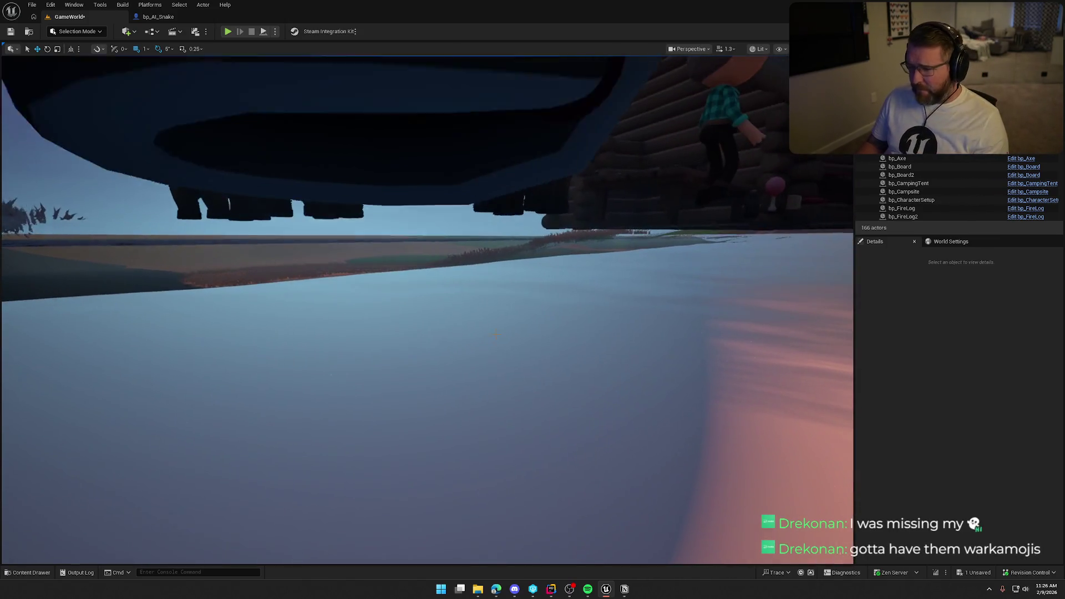
pyautogui.click(465, 179)
pyautogui.press('f')
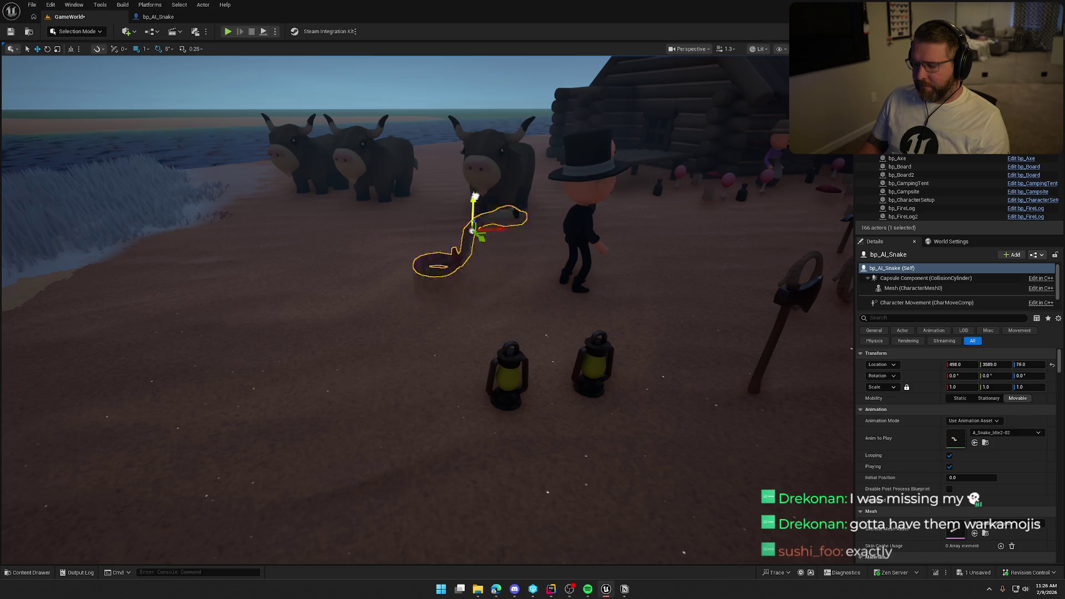
pyautogui.press('Escape')
pyautogui.moveTo(483, 130)
pyautogui.mouseDown()
pyautogui.moveTo(444, 172)
pyautogui.moveTo(363, 211)
pyautogui.moveTo(548, 170)
pyautogui.mouseUp()
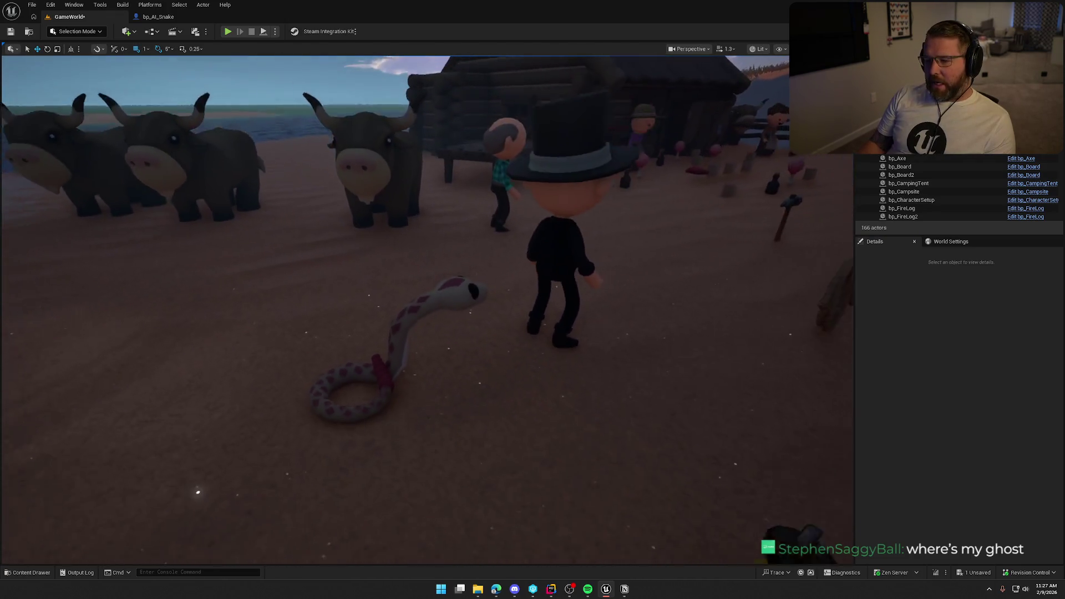
pyautogui.click(469, 284)
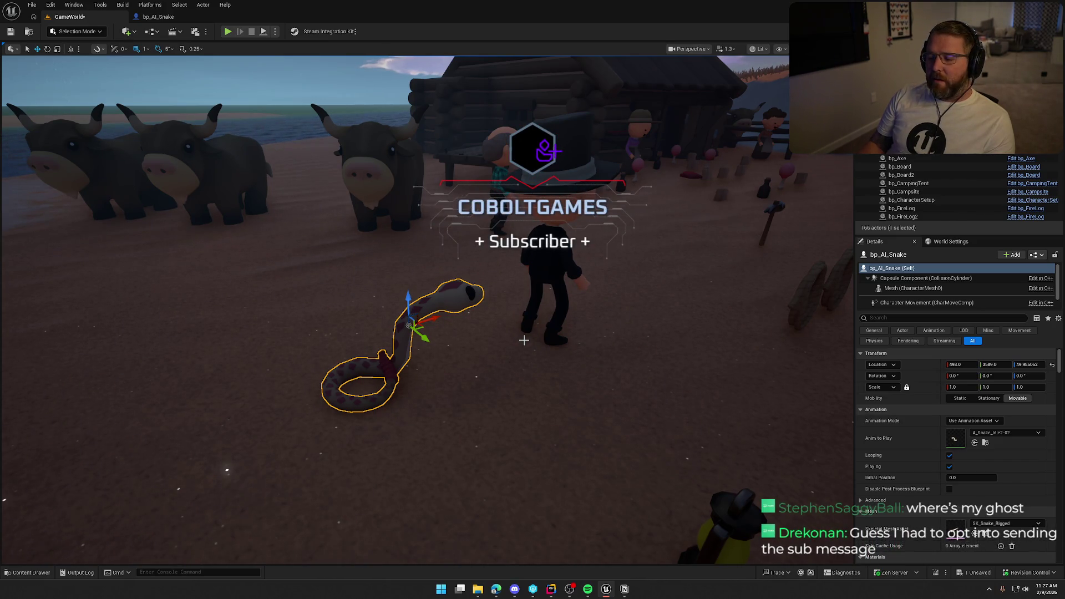
pyautogui.moveTo(524, 340)
pyautogui.mouseDown()
pyautogui.moveTo(488, 336)
pyautogui.moveTo(497, 301)
pyautogui.mouseUp()
pyautogui.click(497, 301)
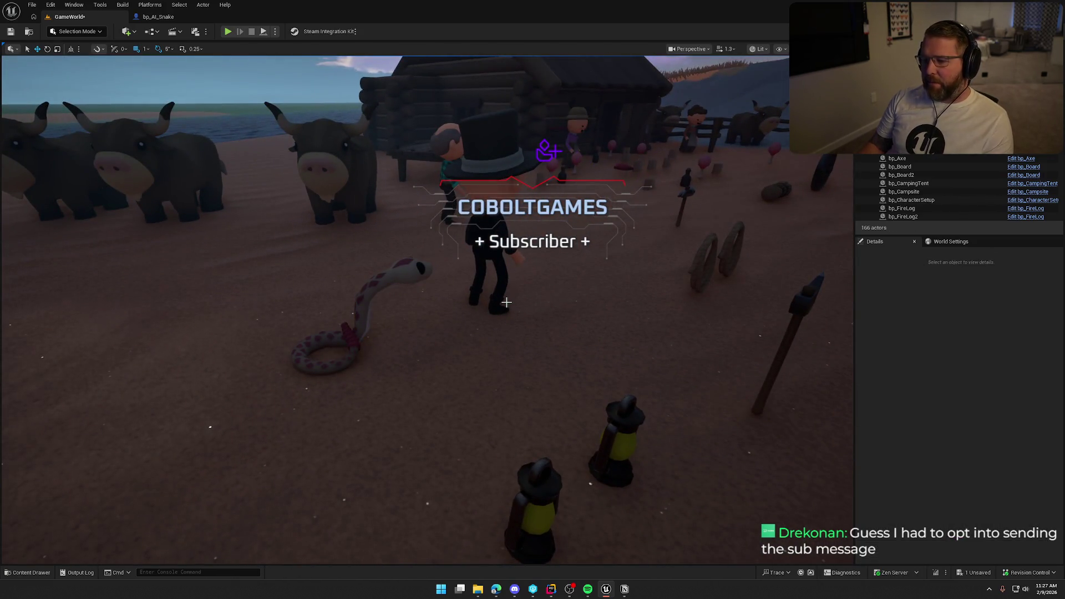
pyautogui.scroll(-10, 506, 302)
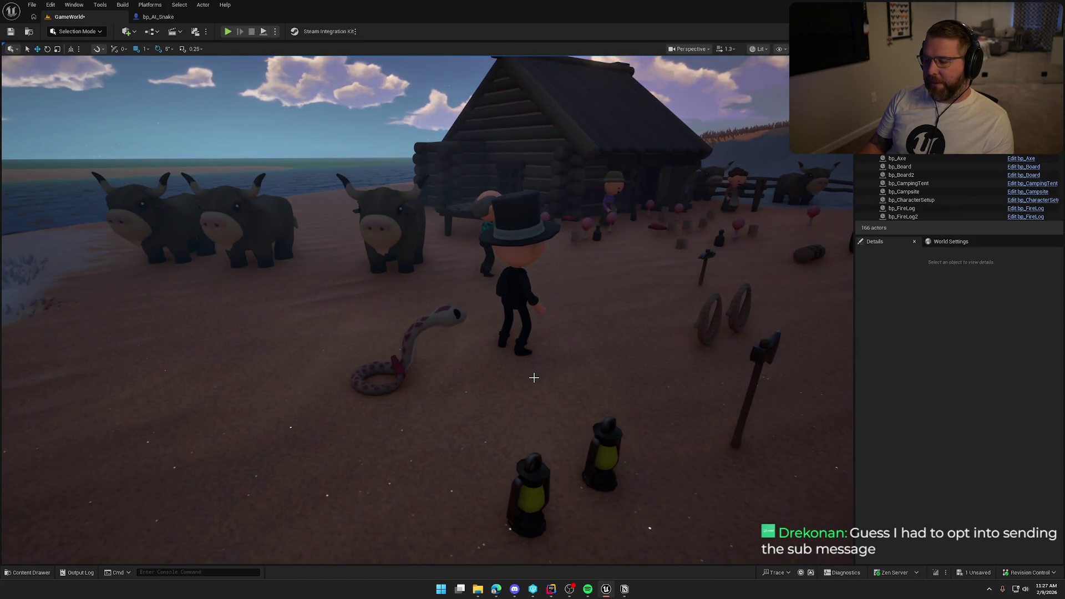
pyautogui.hotkey('ctrl', 'space')
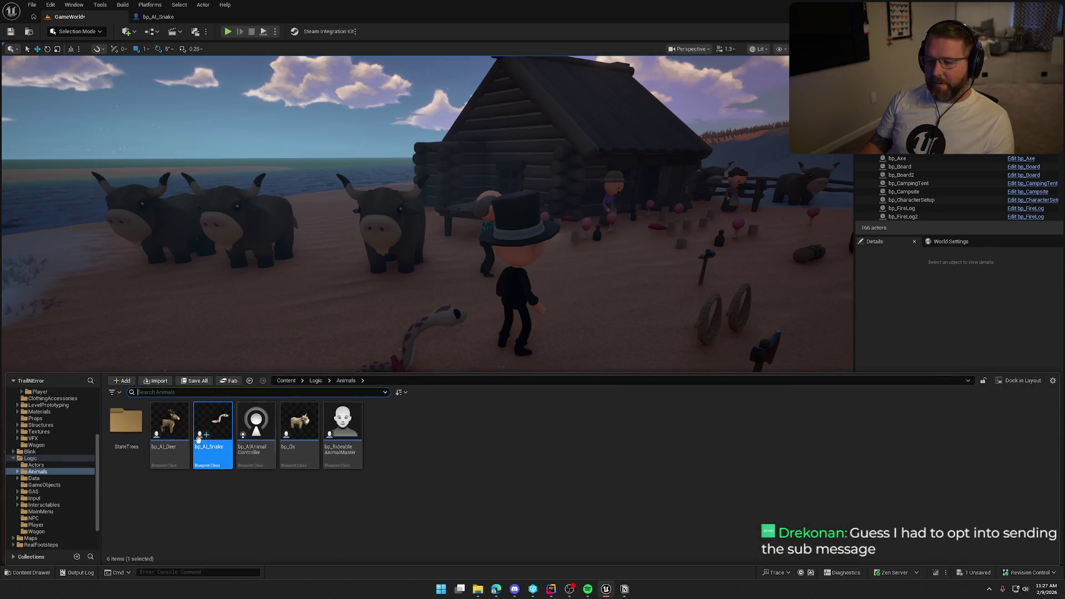
# - Reopen bp_AI_Snake and browse from its Anim to Play asset into the Snake Animations folder
pyautogui.doubleClick(198, 440)
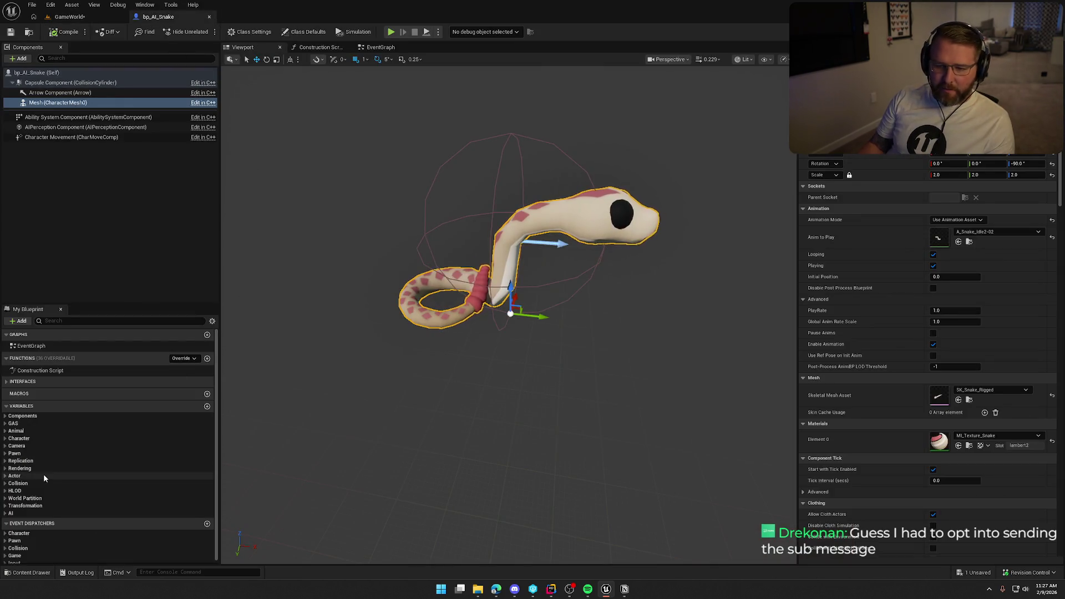
pyautogui.click(968, 243)
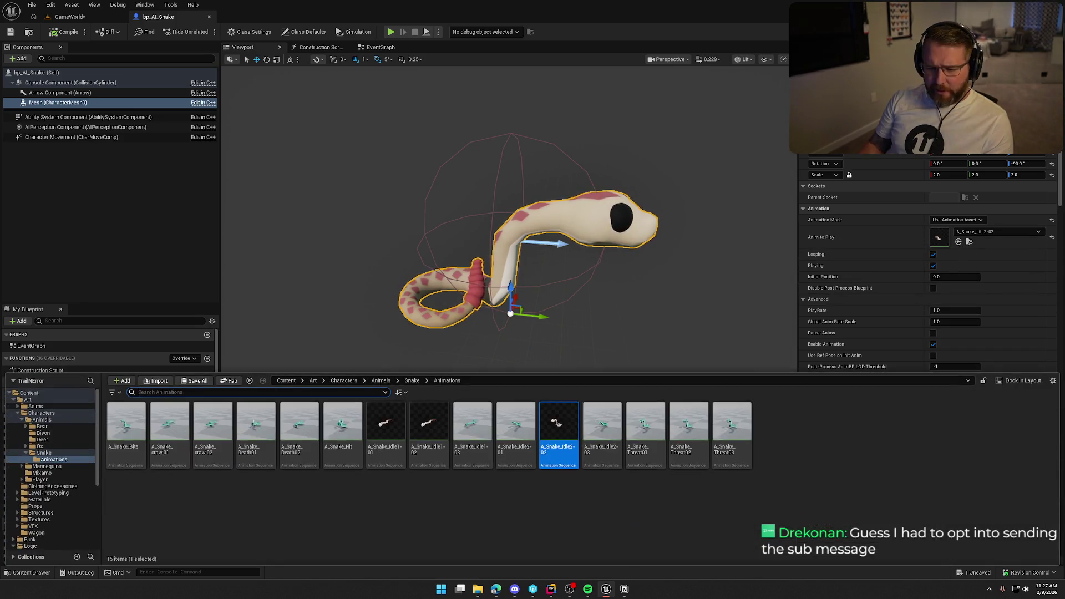
pyautogui.click(44, 453)
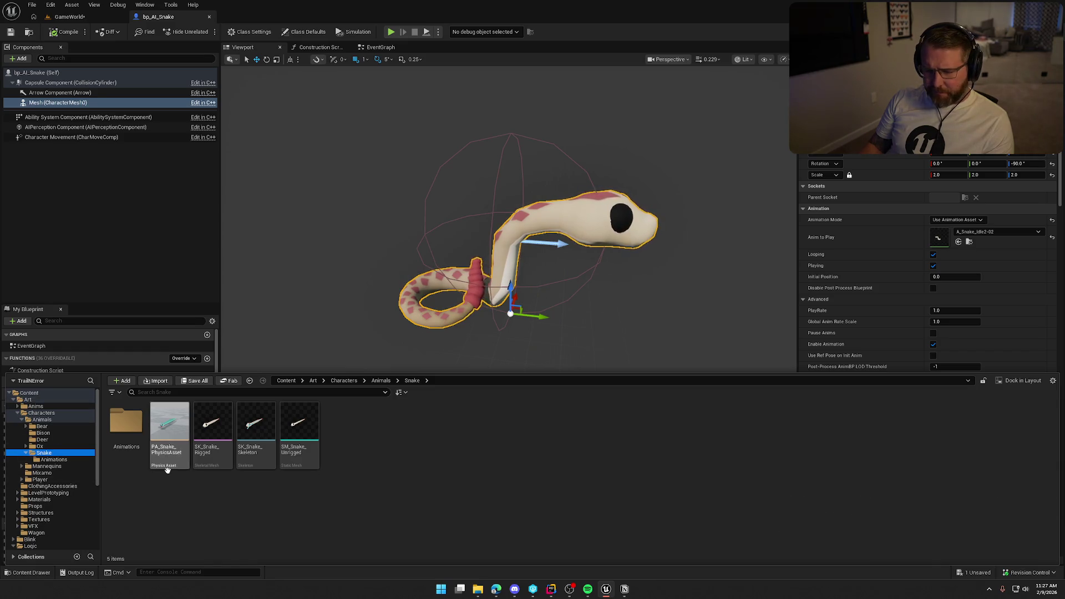
pyautogui.click(139, 429)
pyautogui.doubleClick(126, 424)
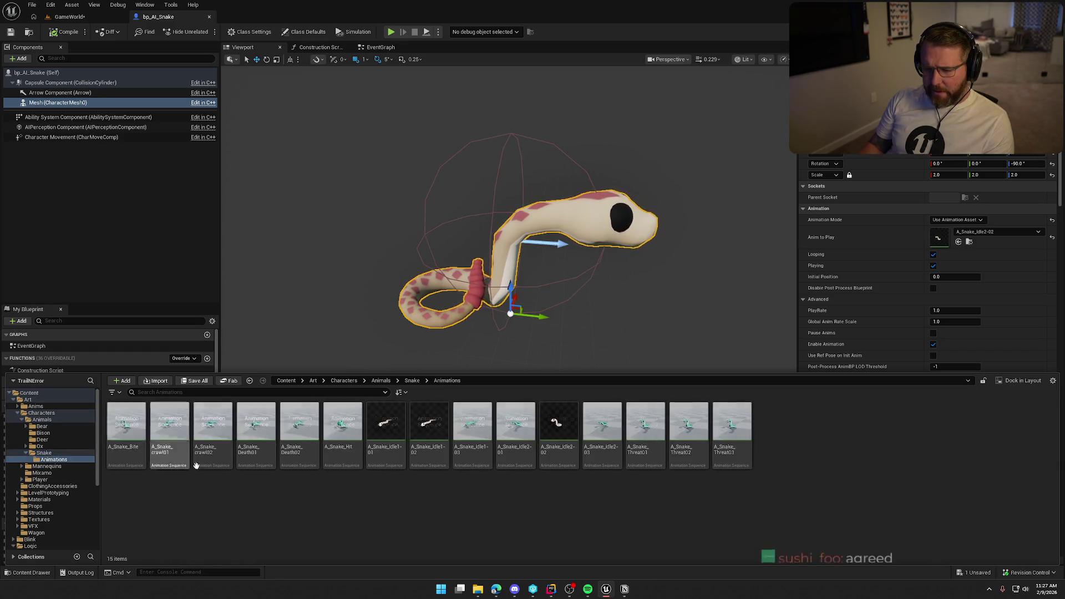
pyautogui.rightClick(442, 509)
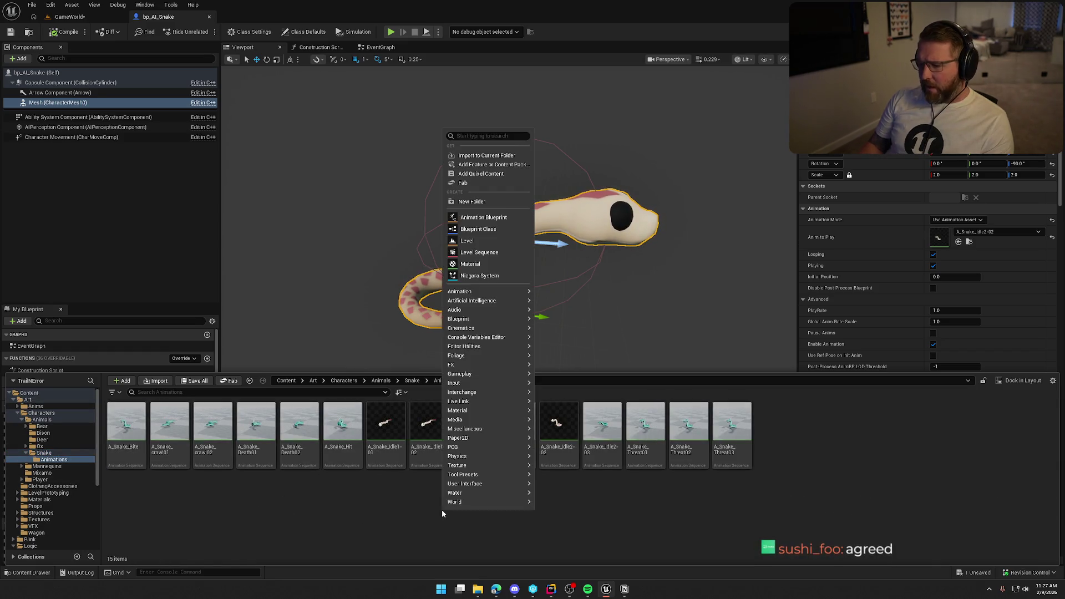
# - Create the ABP_Snake animation blueprint for SK_Snake_Skeleton, check out the level, and open it
pyautogui.click(500, 218)
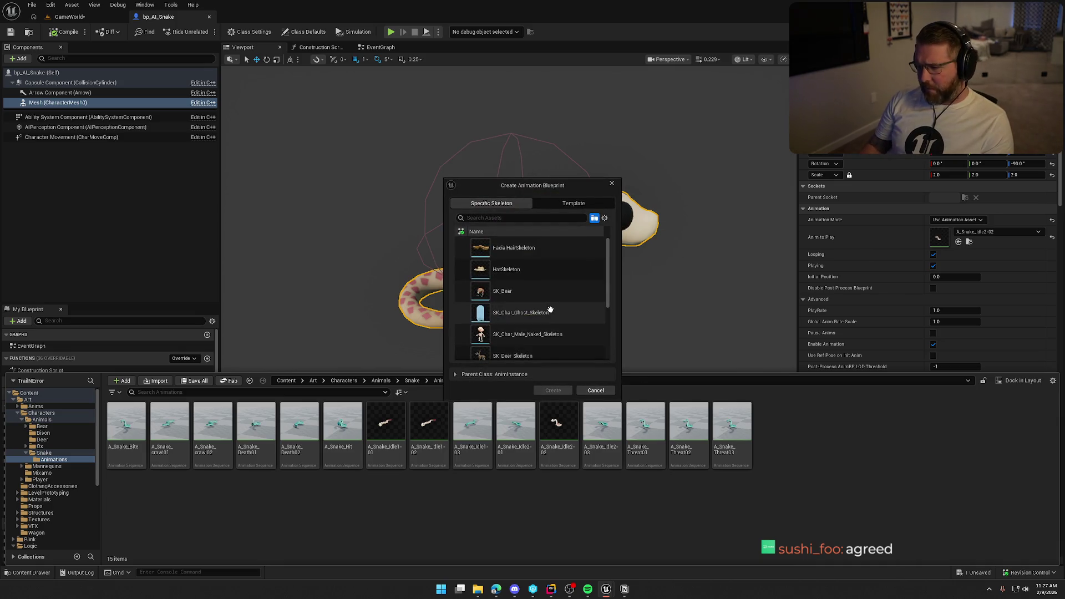
pyautogui.scroll(-5, 550, 309)
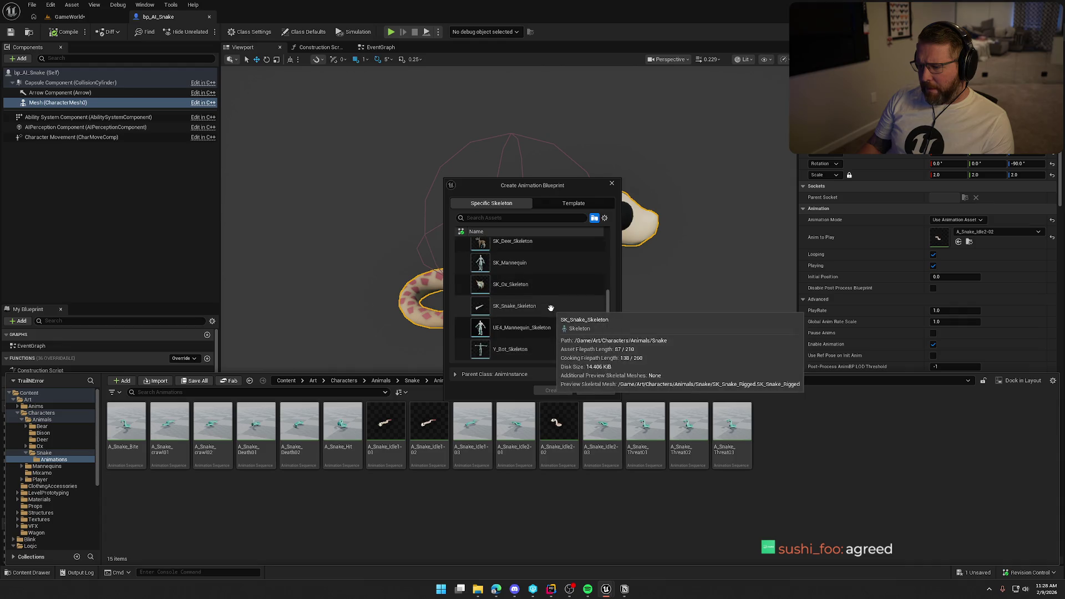
pyautogui.click(516, 306)
pyautogui.click(553, 390)
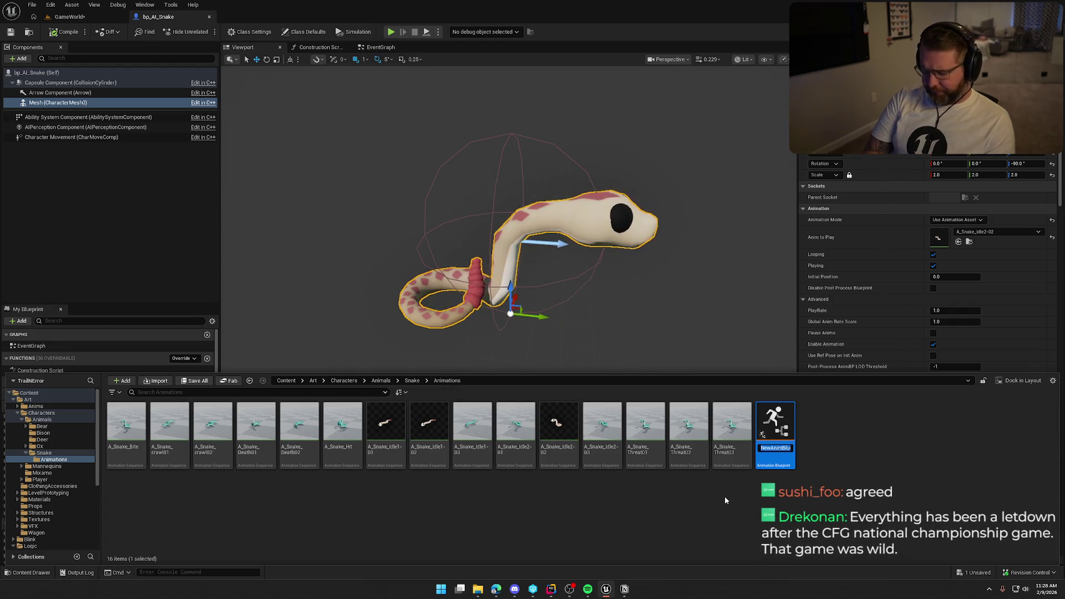
pyautogui.write('ABP_Snake')
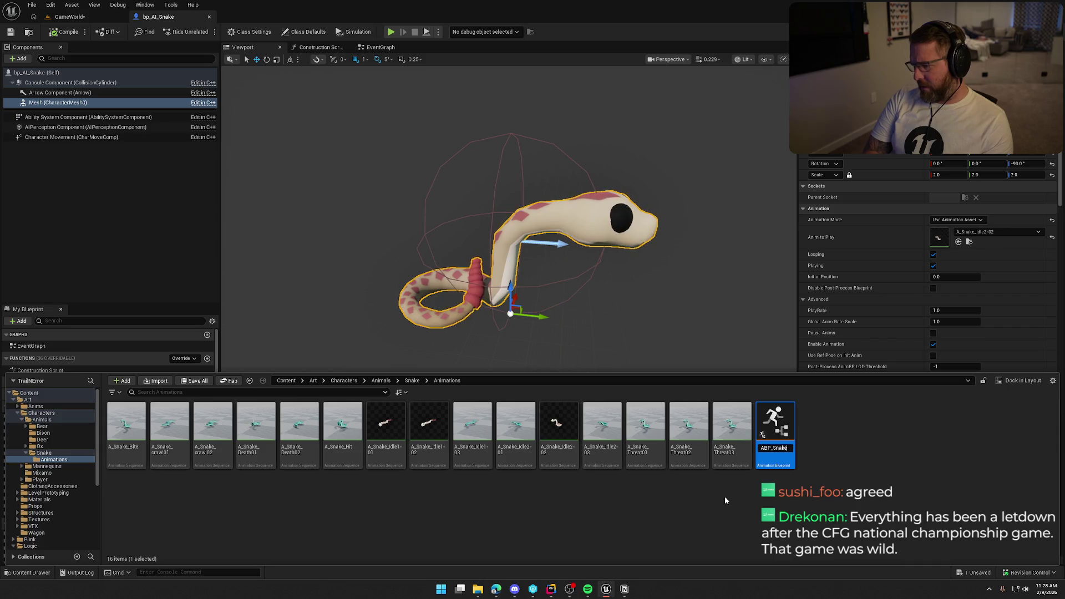
pyautogui.press('Return')
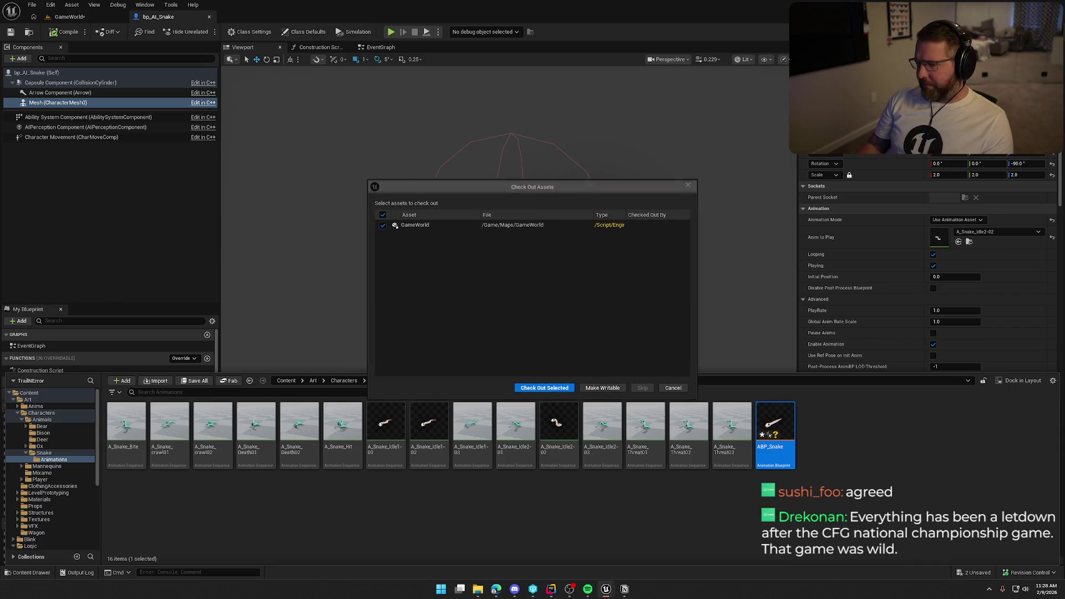
pyautogui.click(558, 389)
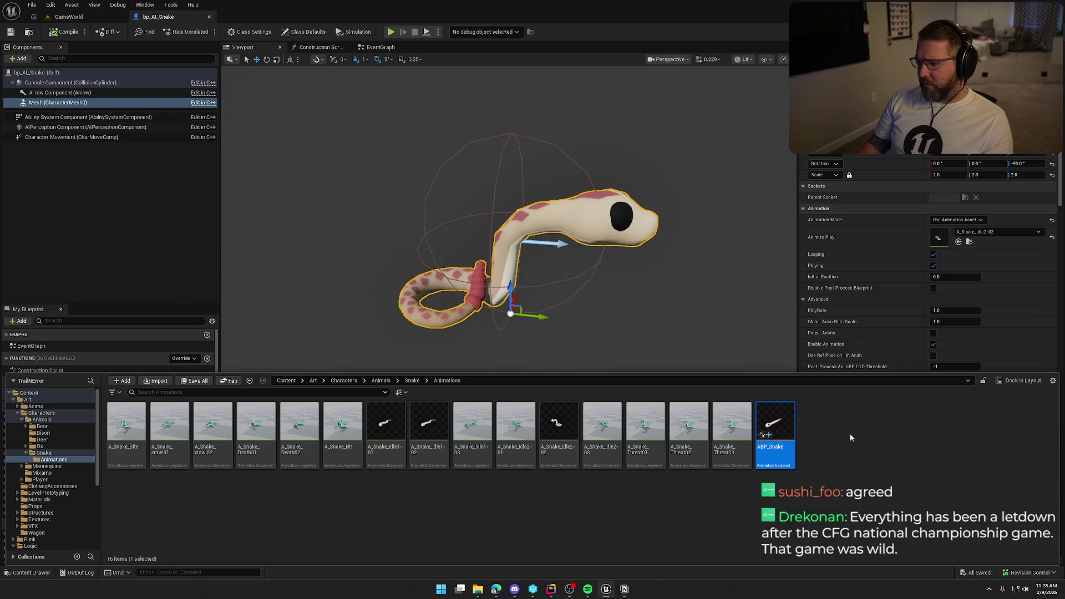
pyautogui.doubleClick(769, 434)
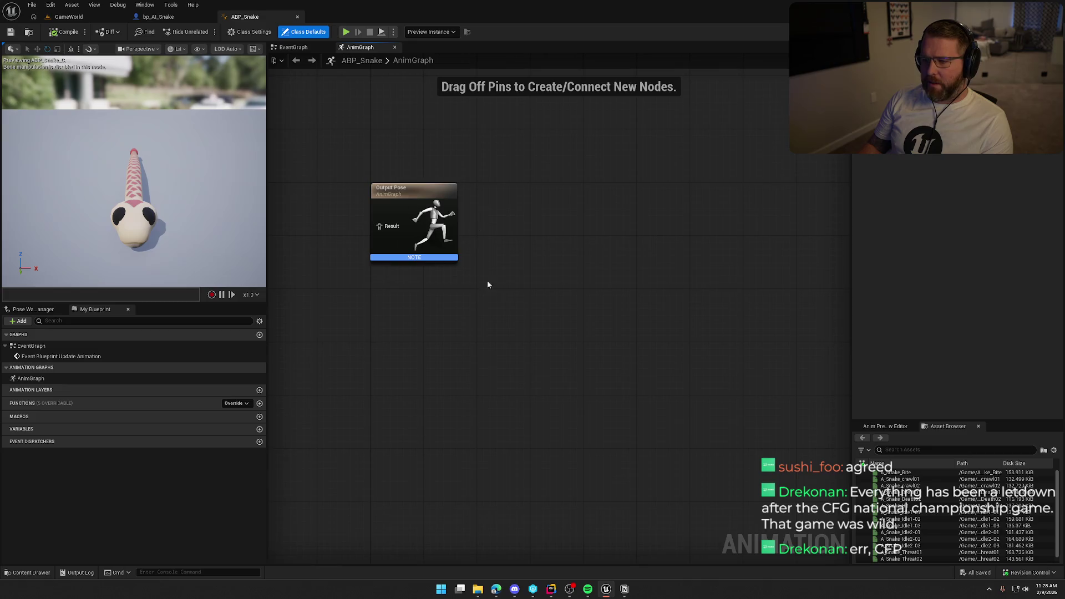
# - Pan the ABP_Snake anim graph aside and open A_Snake_Bite from the Snake Animations folder
pyautogui.moveTo(487, 281); pyautogui.dragTo(751, 299)
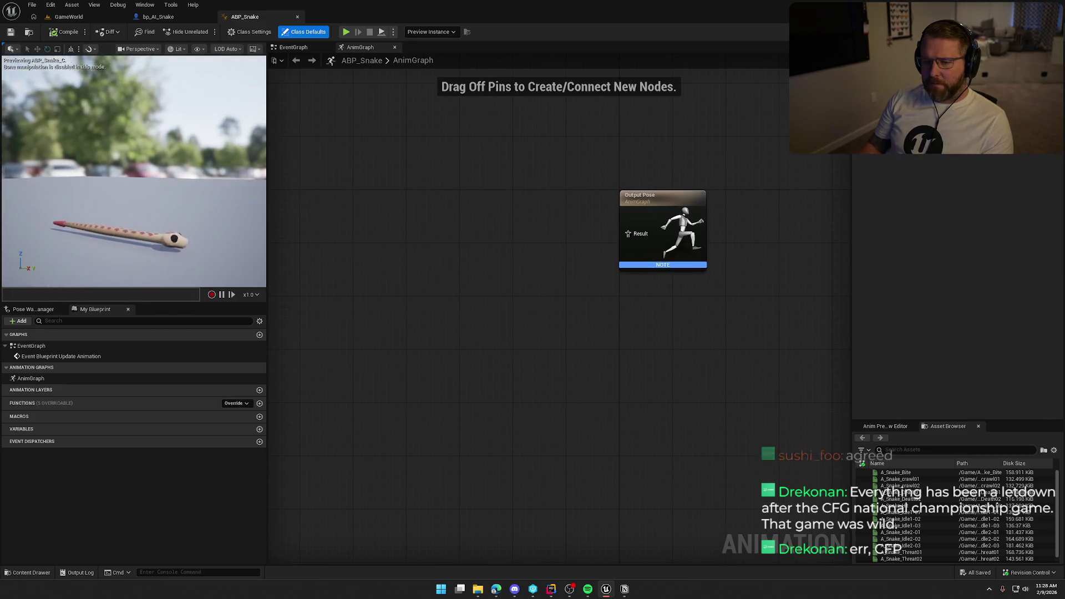
pyautogui.moveTo(263, 201)
pyautogui.mouseDown()
pyautogui.moveTo(330, 241)
pyautogui.moveTo(409, 169)
pyautogui.mouseUp()
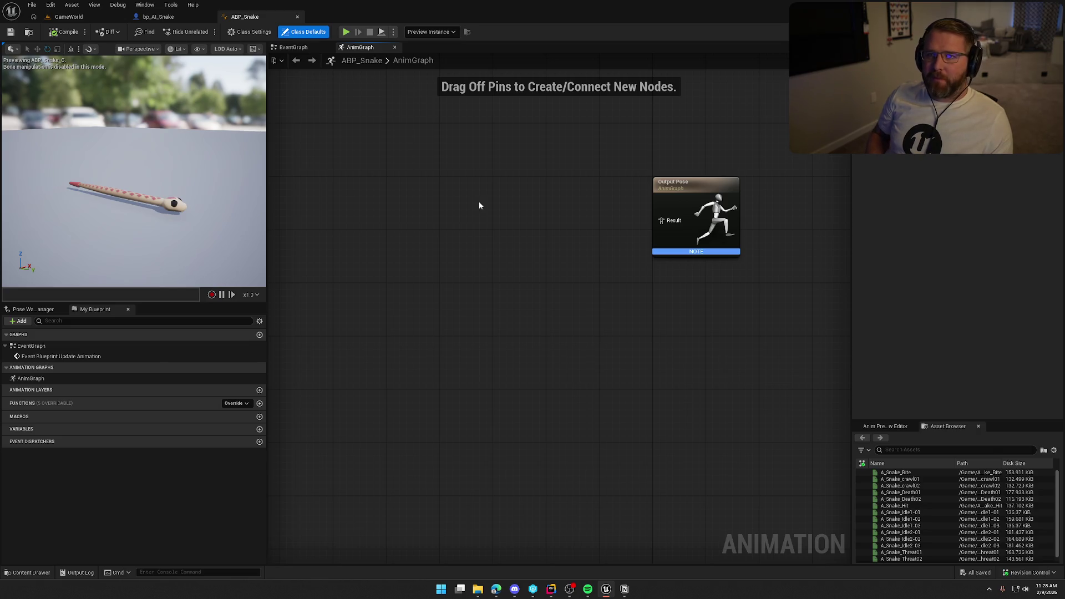
pyautogui.moveTo(492, 222); pyautogui.dragTo(511, 236)
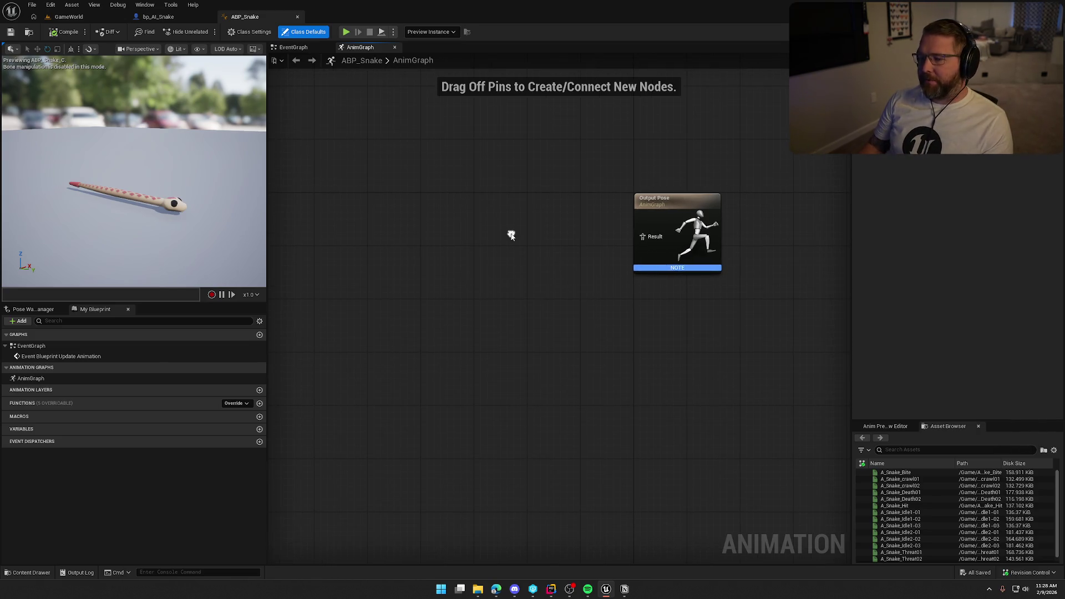
pyautogui.hotkey('ctrl', 'space')
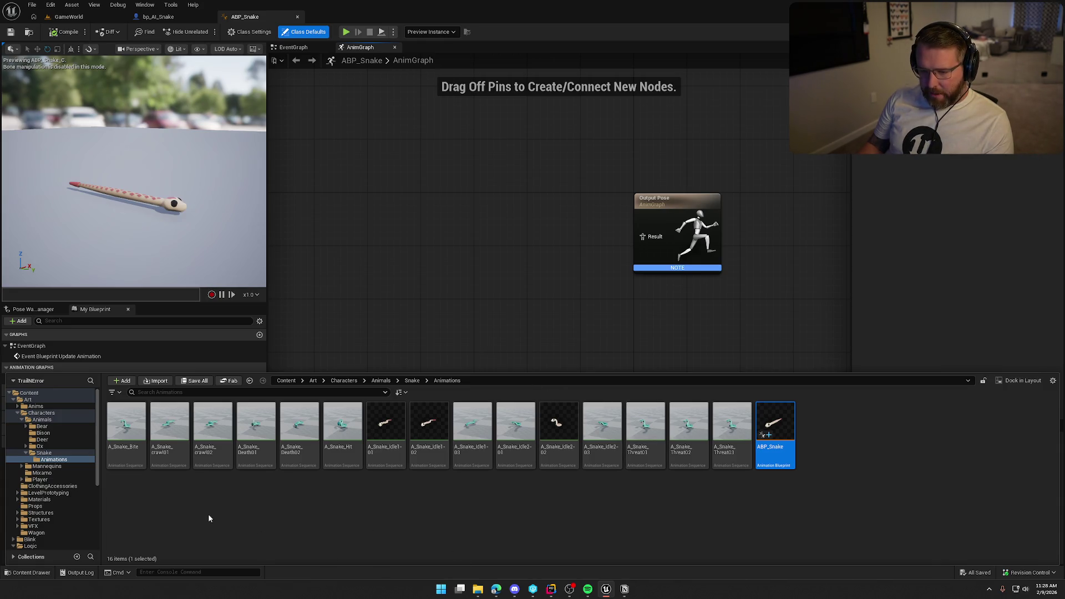
pyautogui.click(131, 438)
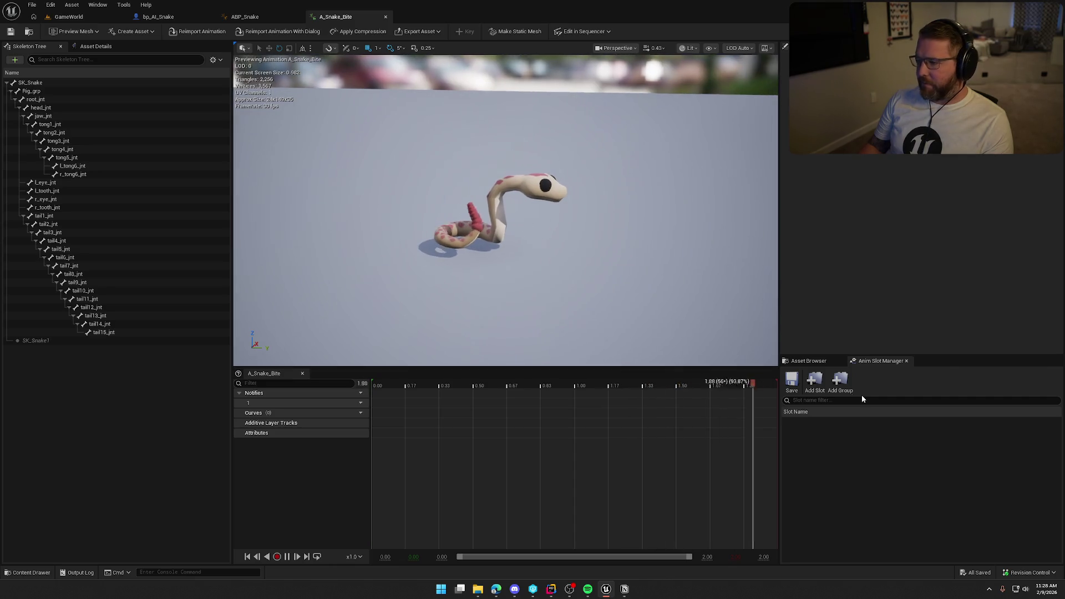
# - Preview A_Snake_crawl01, crawl02, Death01, Death02, Hit and Idle1-01 from the asset list
pyautogui.click(814, 366)
pyautogui.doubleClick(825, 414)
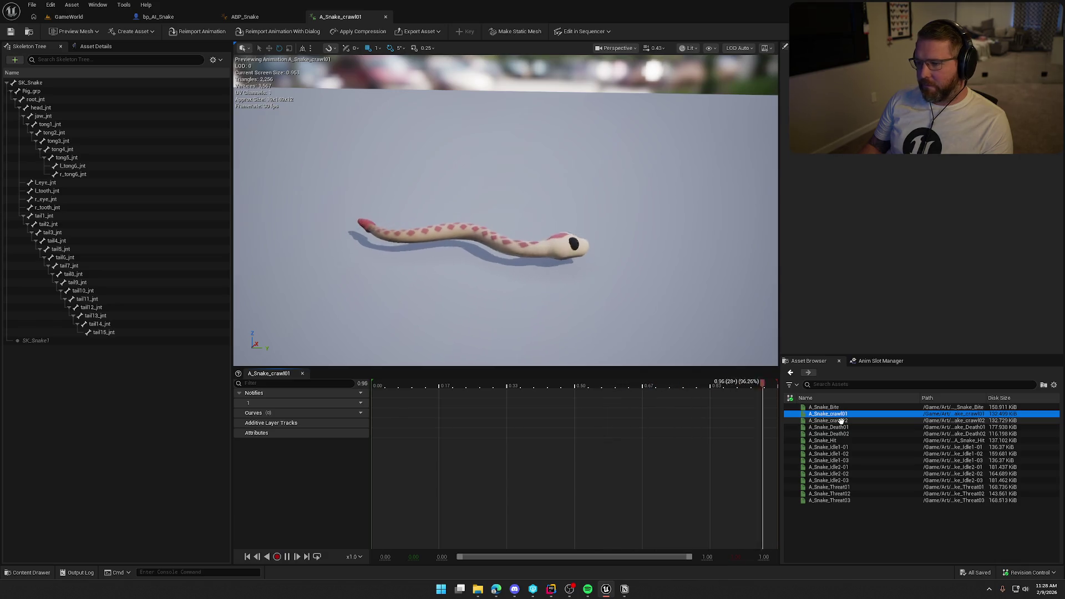
pyautogui.doubleClick(841, 420)
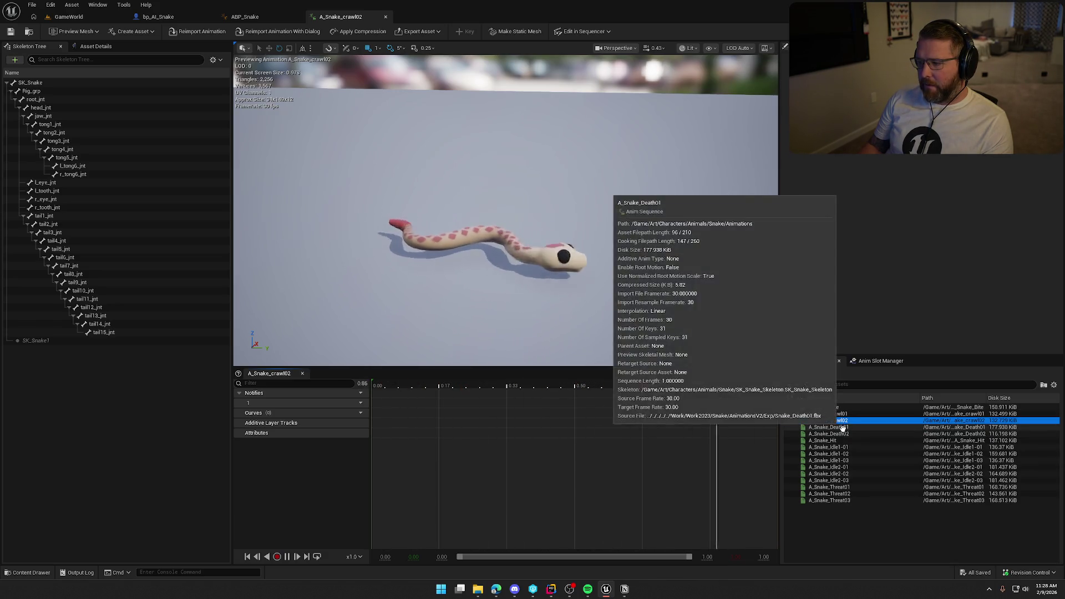
pyautogui.doubleClick(844, 428)
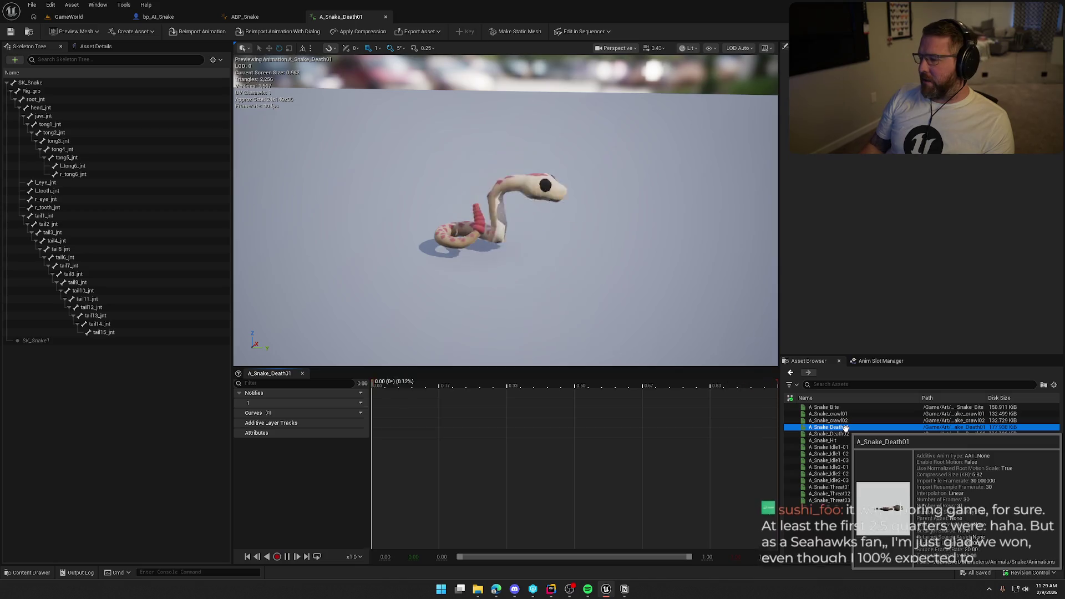
pyautogui.doubleClick(846, 434)
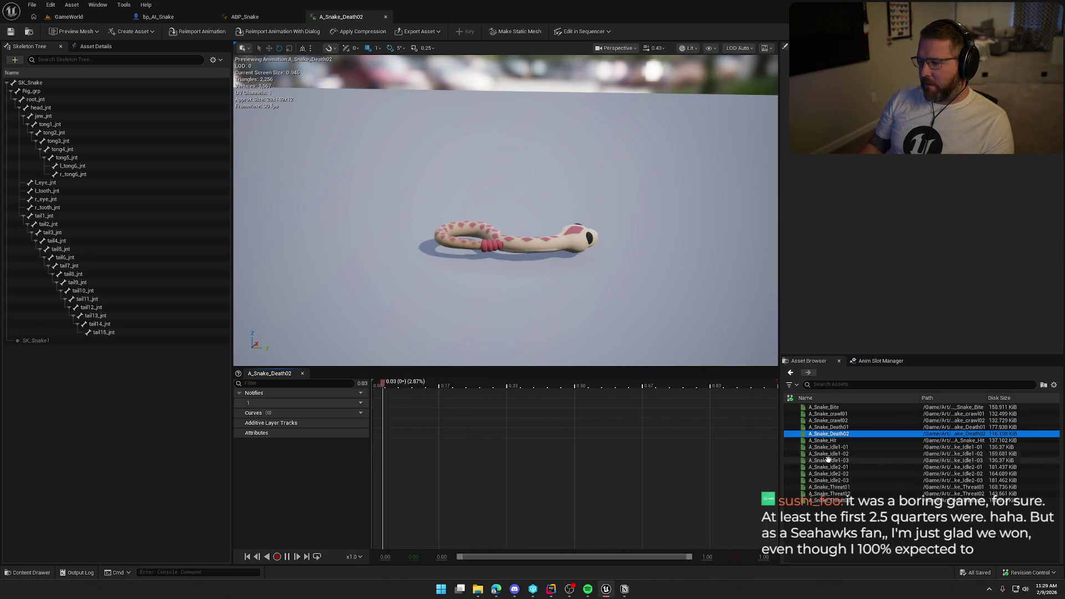
pyautogui.doubleClick(839, 440)
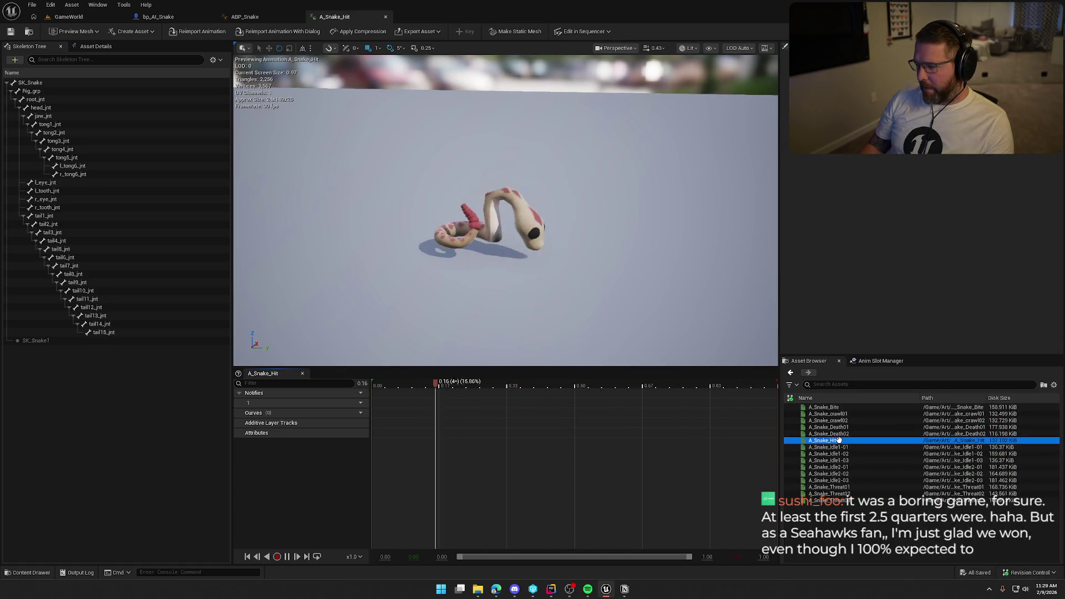
pyautogui.doubleClick(840, 447)
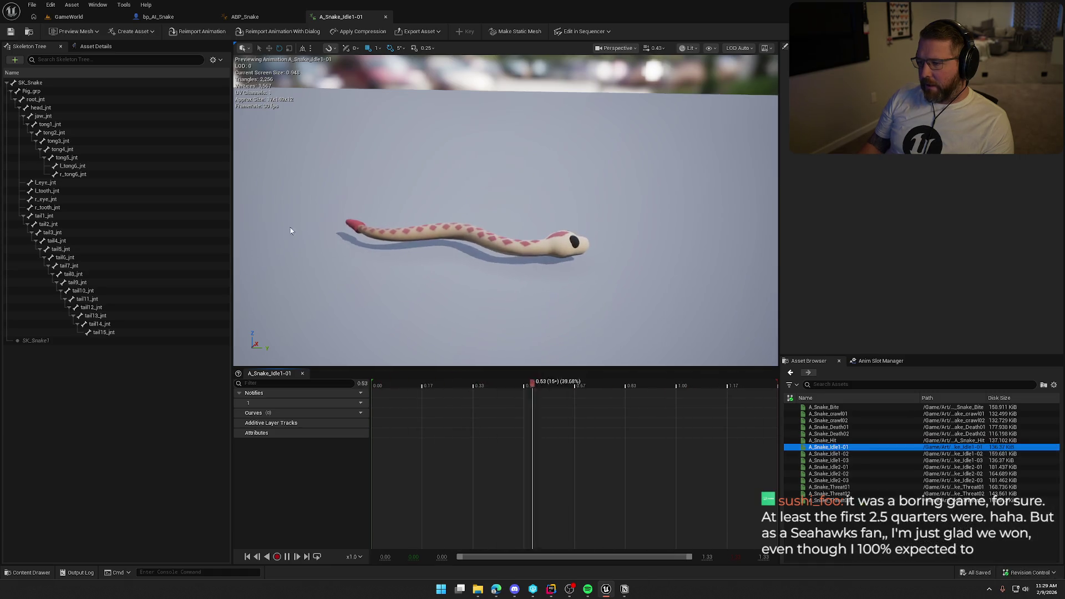
# - Preview A_Snake_Idle1-02, Idle1-03 and Idle2-01, then bring up the Snake Animations folder
pyautogui.doubleClick(845, 453)
pyautogui.moveTo(845, 454)
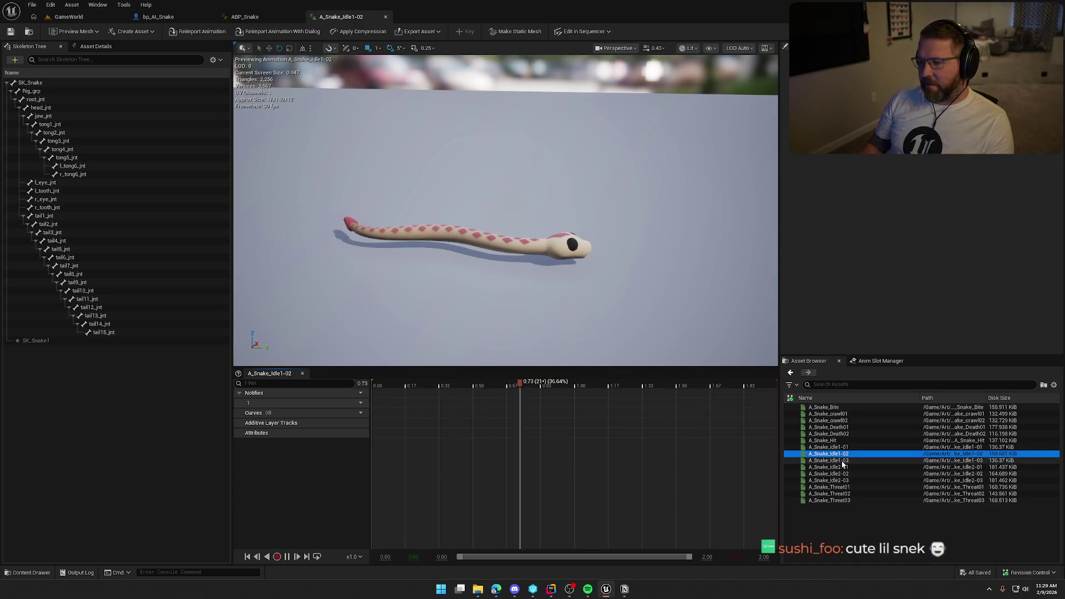
pyautogui.click(842, 461)
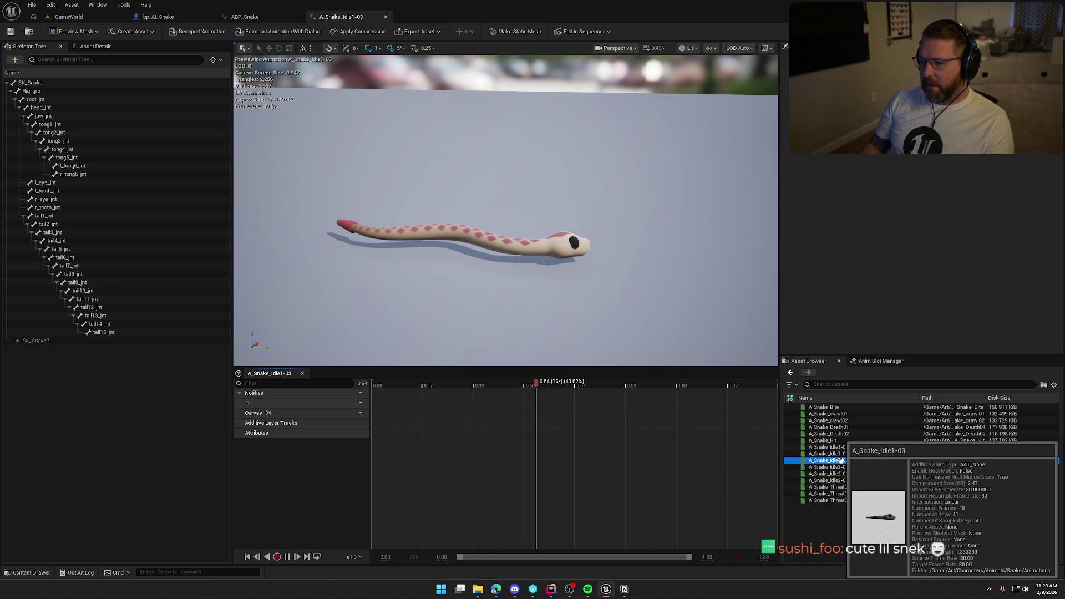
pyautogui.click(848, 468)
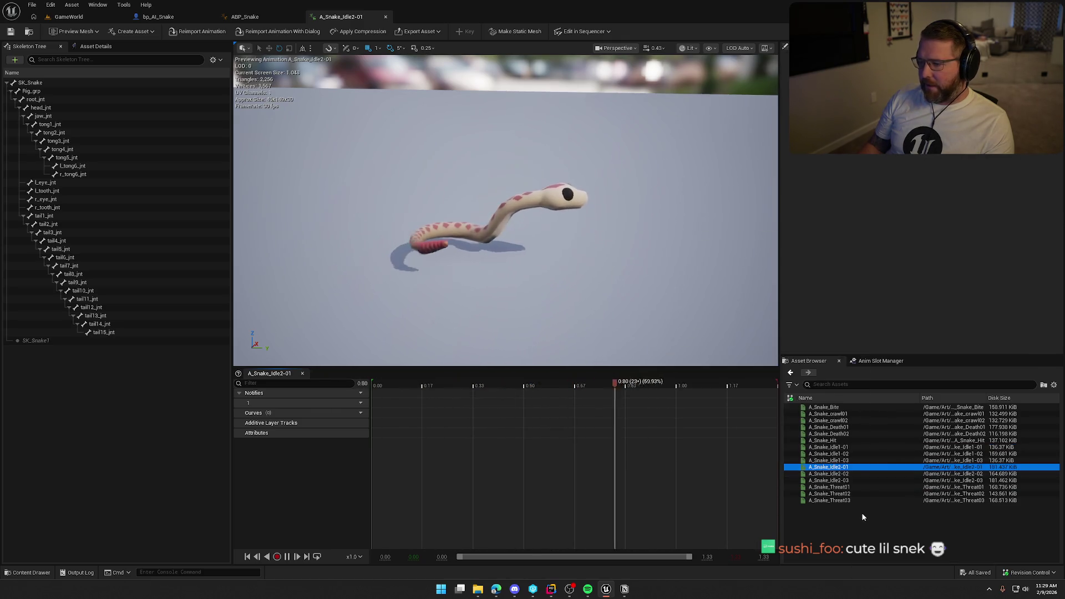
pyautogui.hotkey('ctrl', 'space')
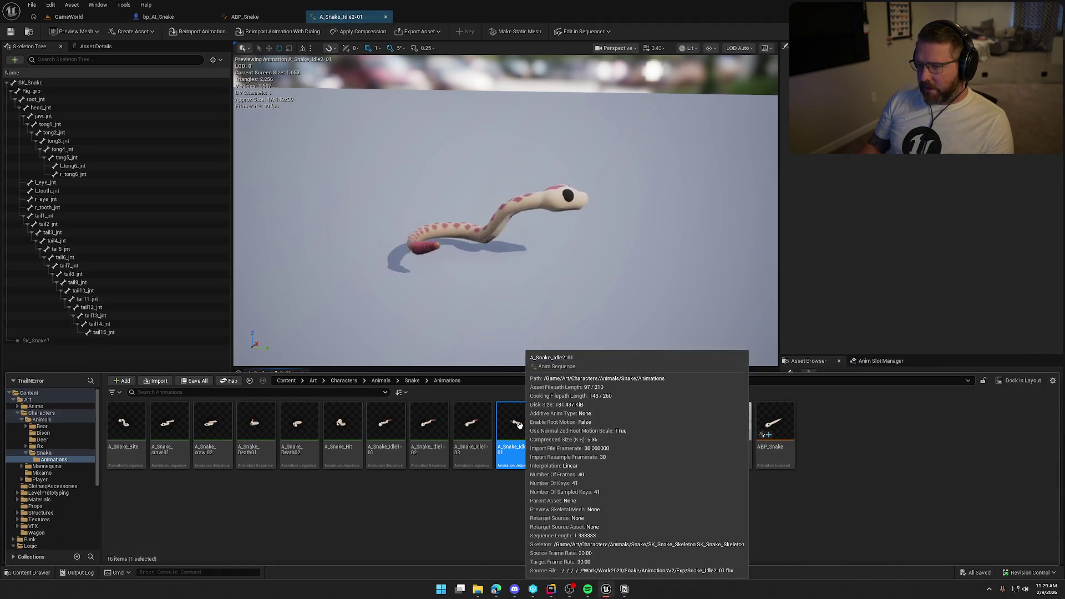
# - Rename A_Snake_Idle2-01 to the CrawlToUpright name and check it out
pyautogui.press('F2')
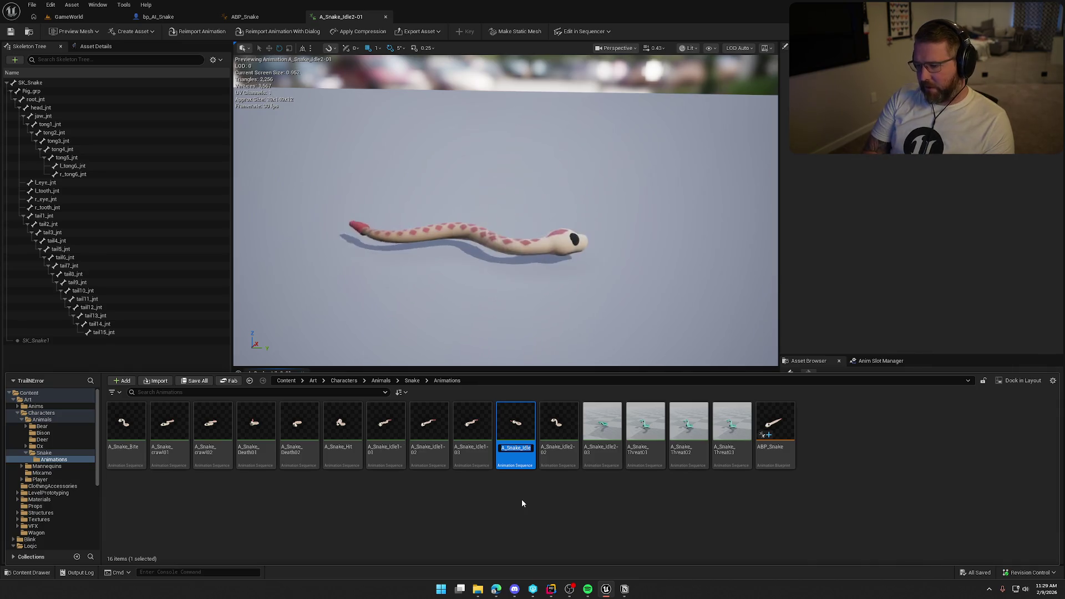
pyautogui.write('A')
pyautogui.write('nak')
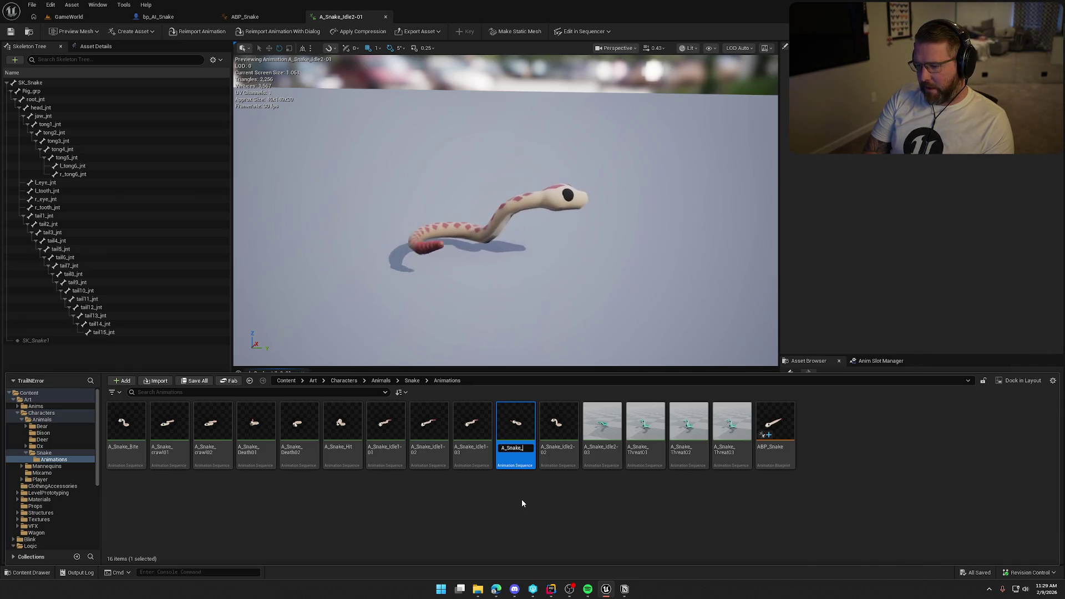
pyautogui.write('awlTo')
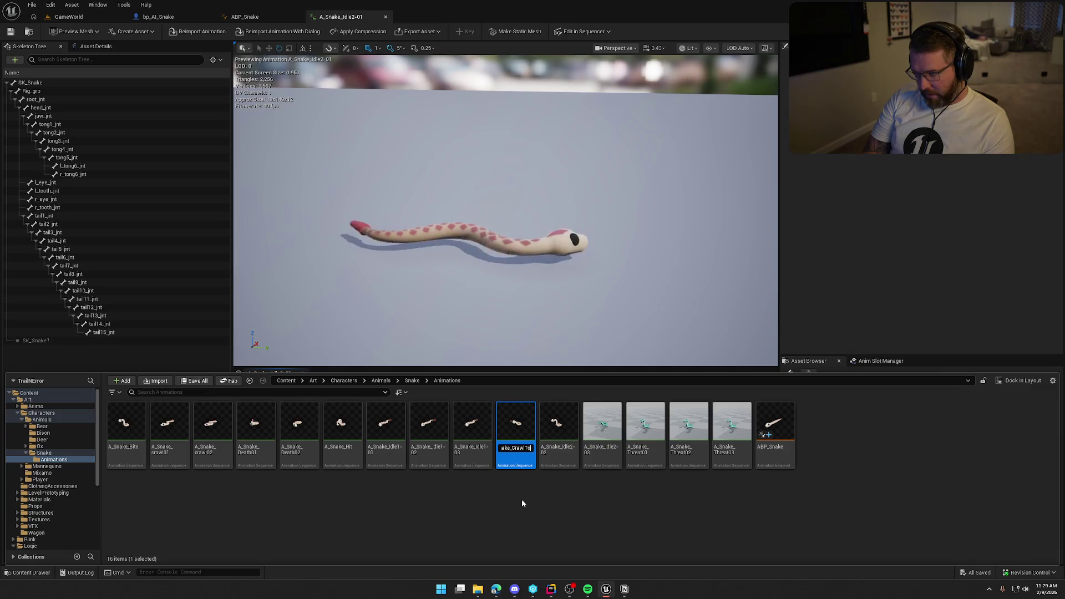
pyautogui.write('Uprig')
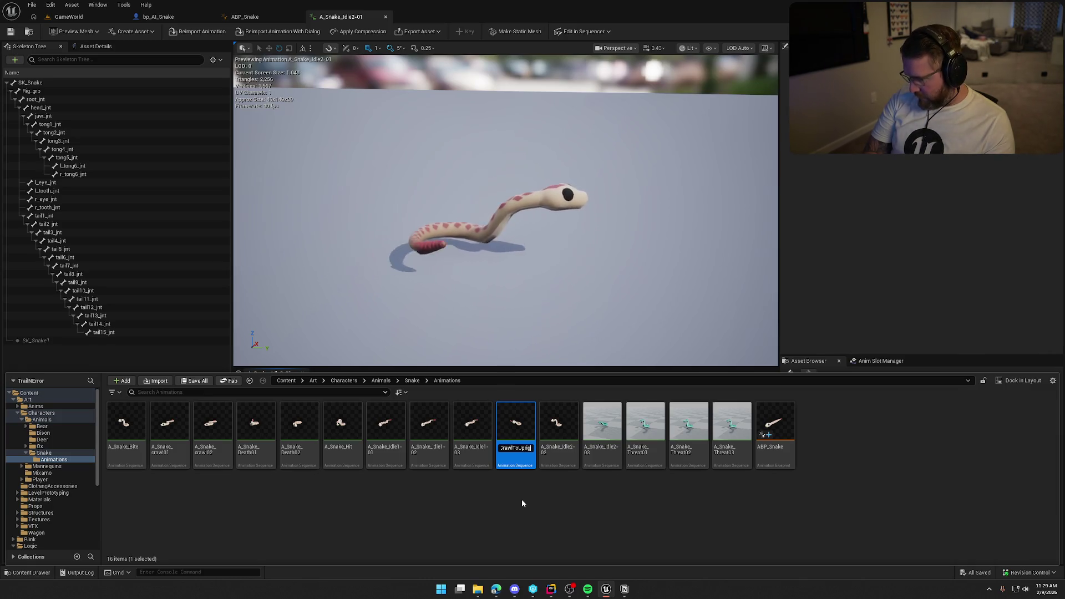
pyautogui.write('ht')
pyautogui.press('Return')
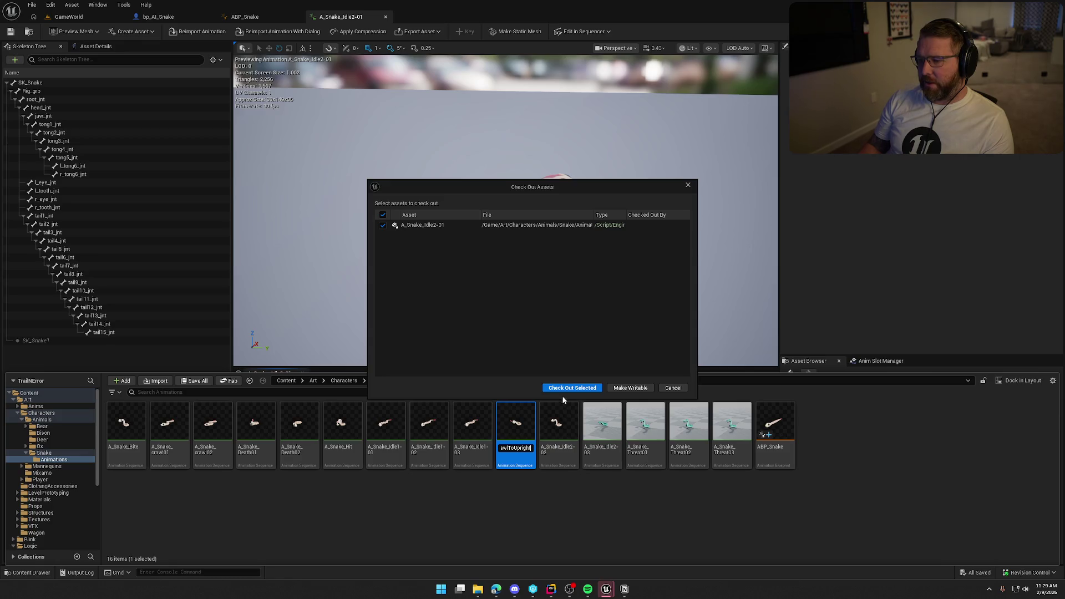
pyautogui.click(563, 390)
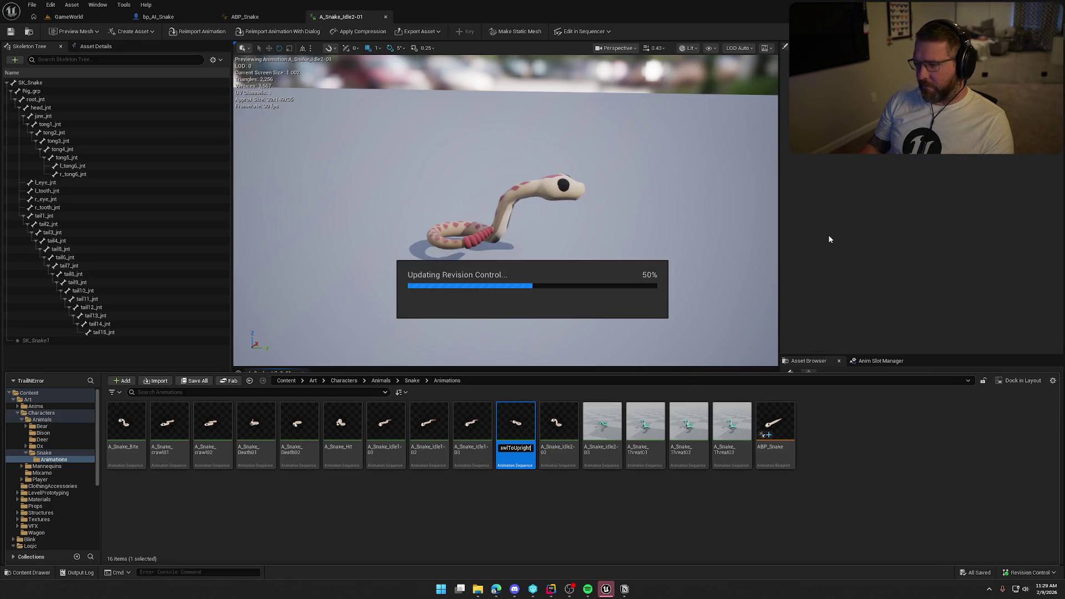
# - Preview Idle1-01 and Idle2-02, then rename Idle2-02 to A_Snake_Upright_Idle and check it out
pyautogui.click(857, 244)
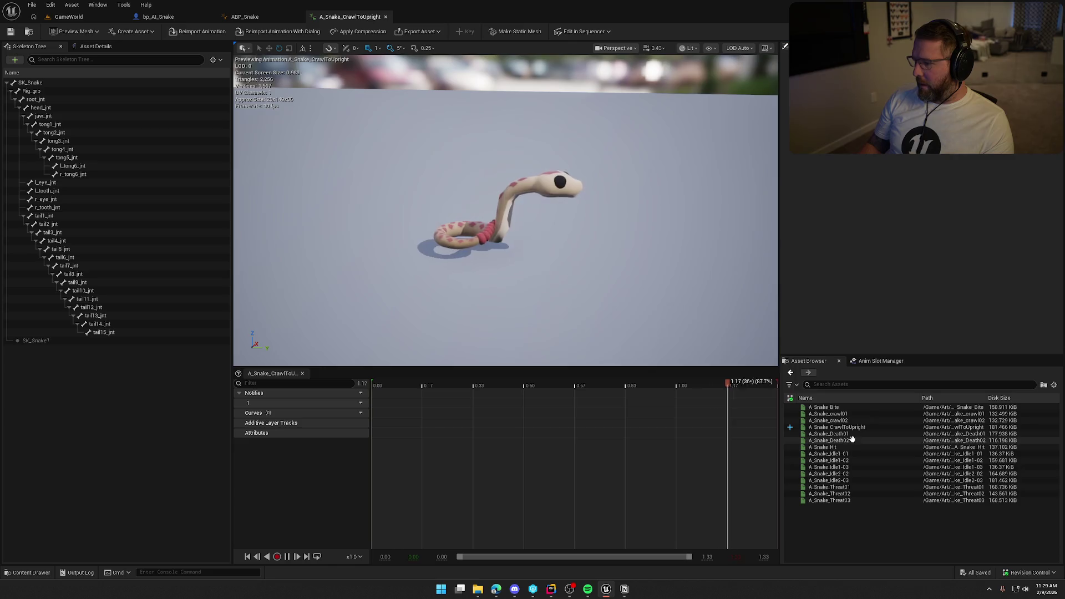
pyautogui.doubleClick(858, 454)
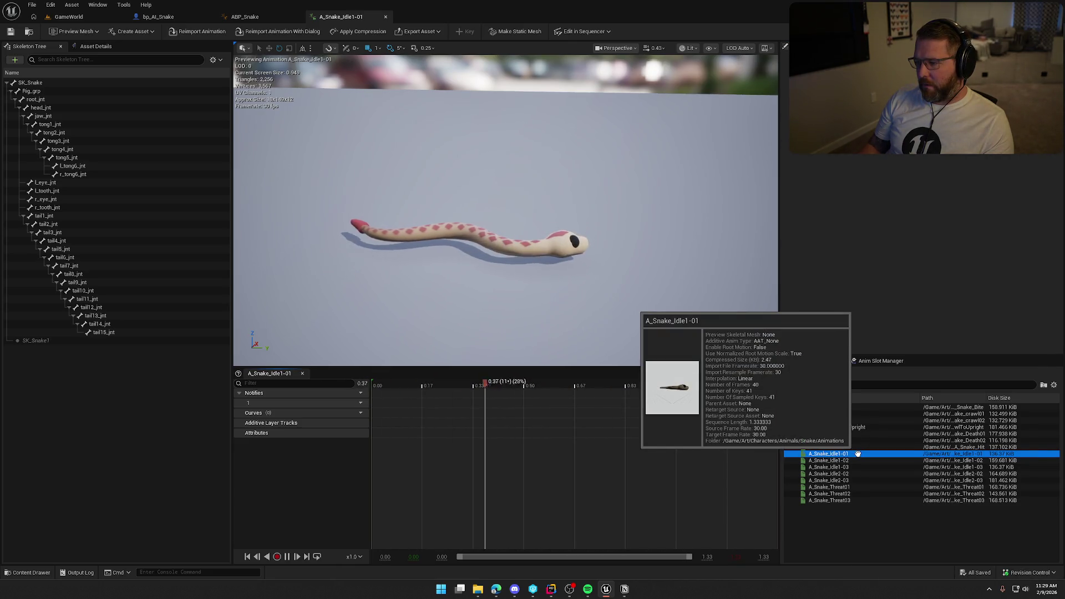
pyautogui.doubleClick(857, 473)
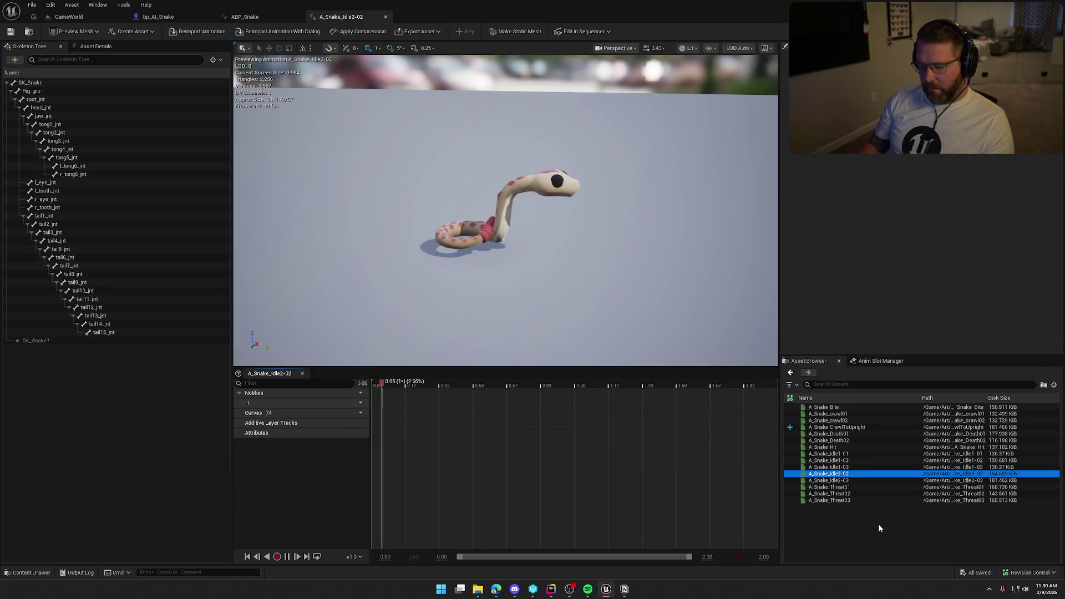
pyautogui.press('F2')
pyautogui.write('A_Snake_')
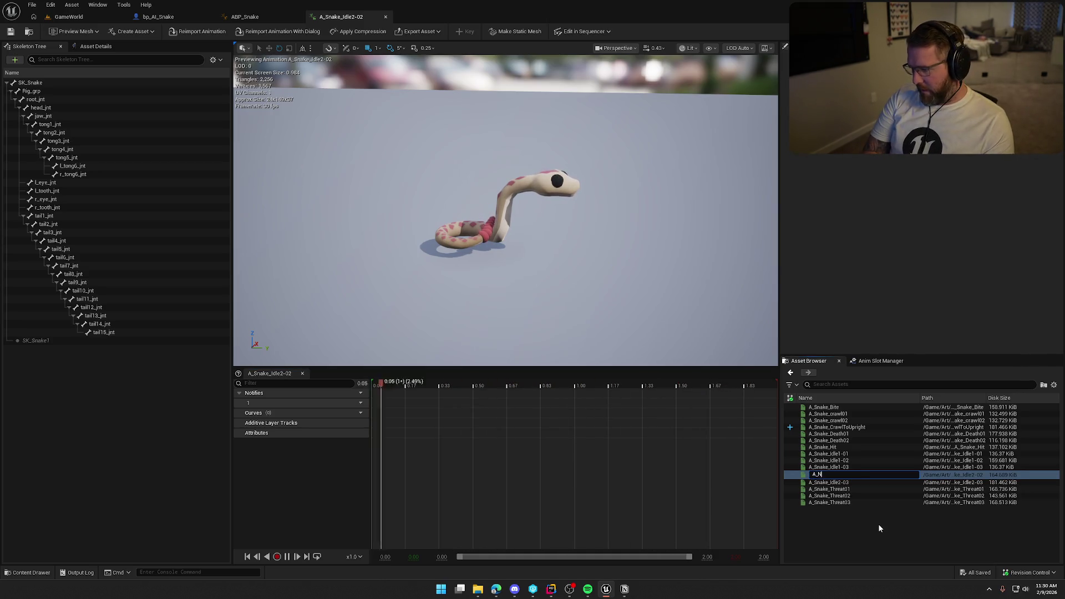
pyautogui.write('U')
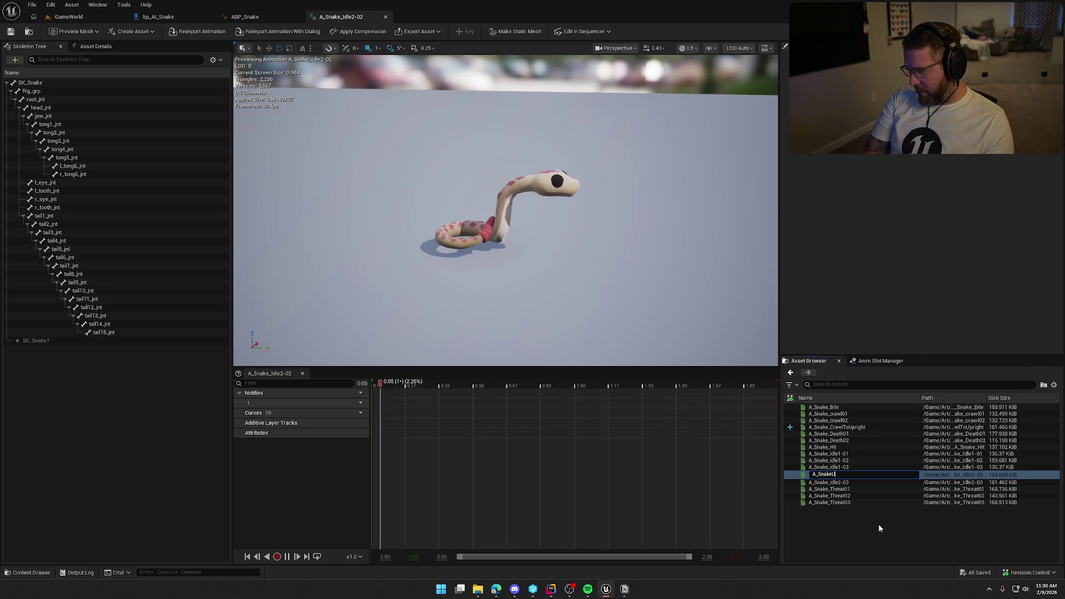
pyautogui.write('pright_Idle')
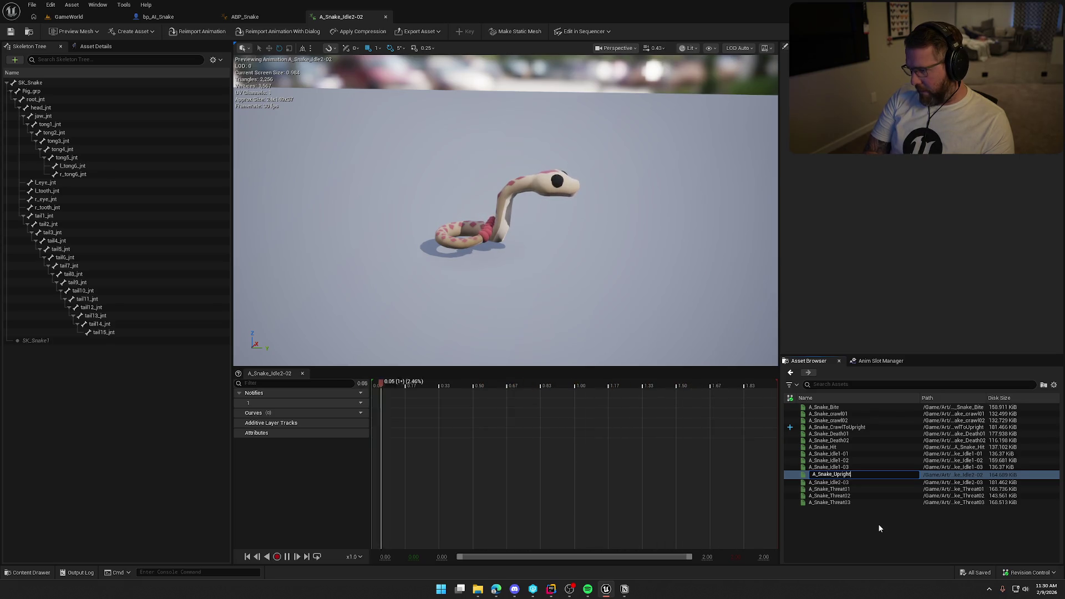
pyautogui.press('Return')
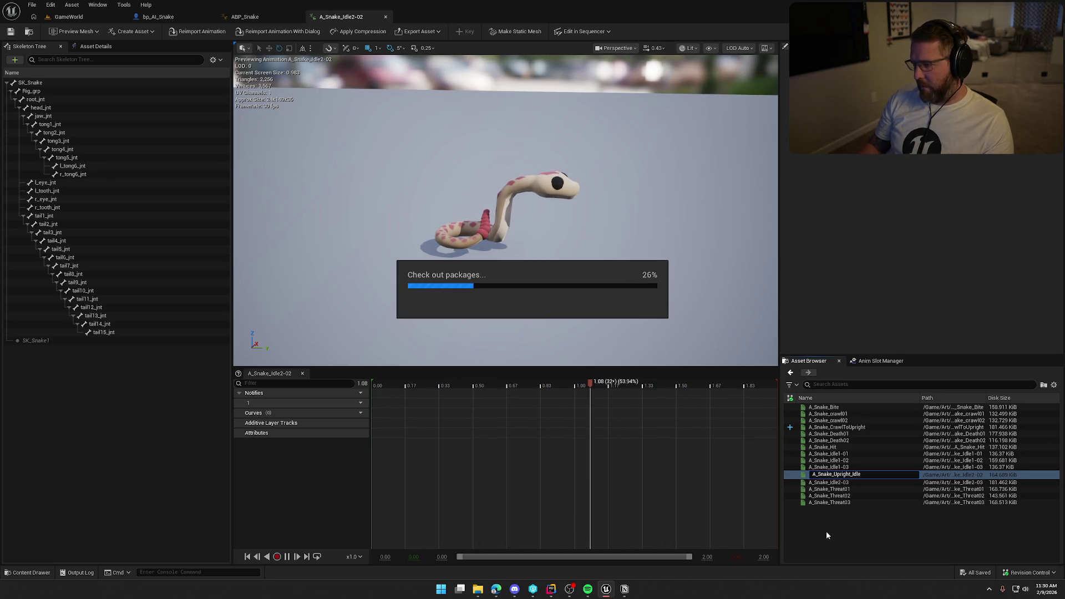
pyautogui.click(593, 390)
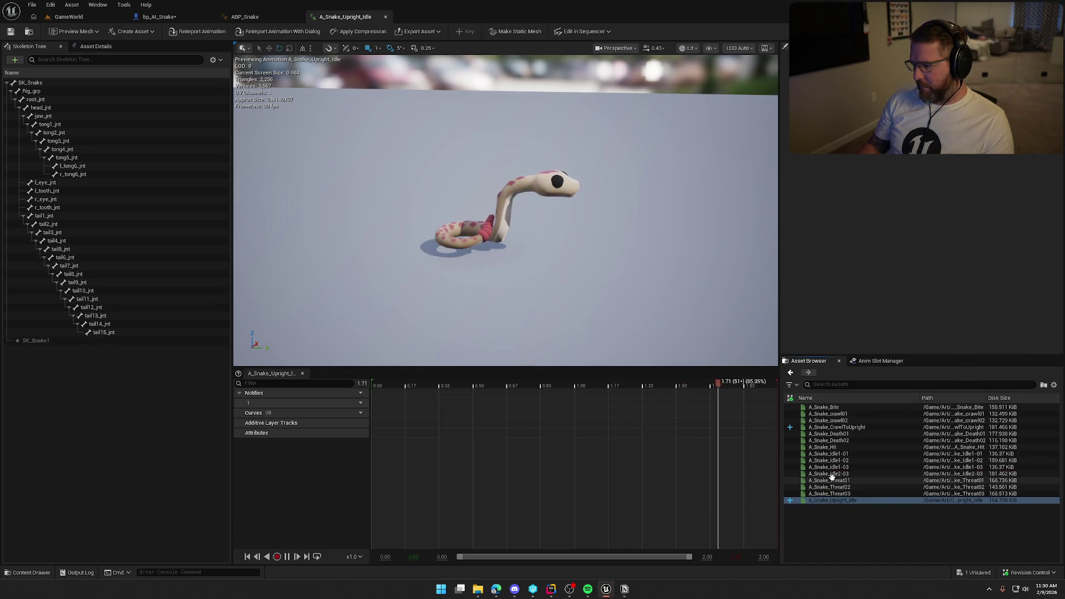
# - Rename A_Snake_Idle2-03 to A_Snake_UprightToCrawl, check it out, and preview A_Snake_Threat01
pyautogui.click(832, 475)
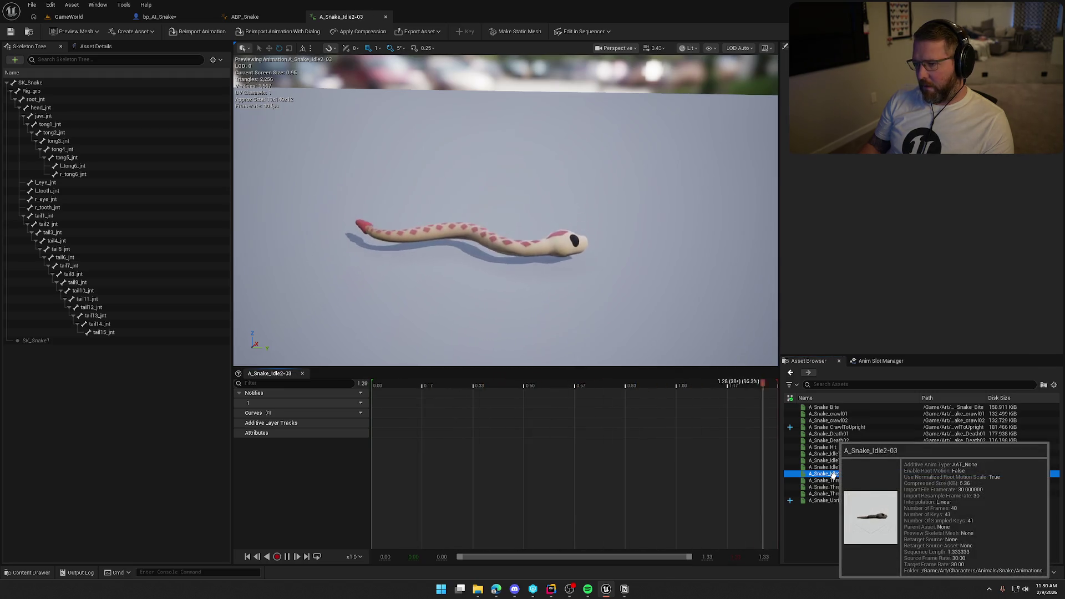
pyautogui.press('F2')
pyautogui.write('A_')
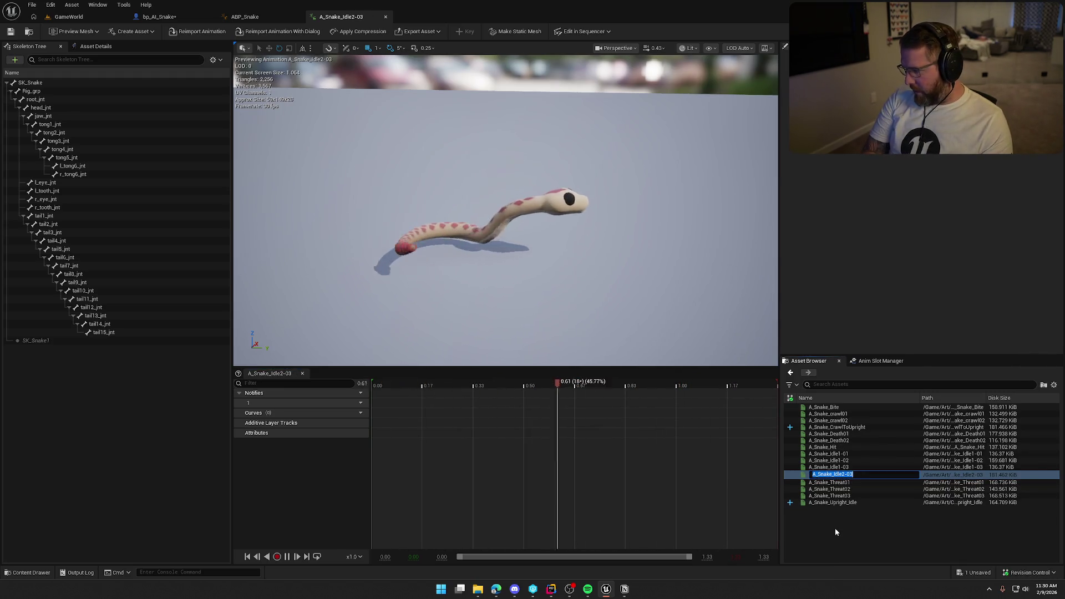
pyautogui.write('Snake')
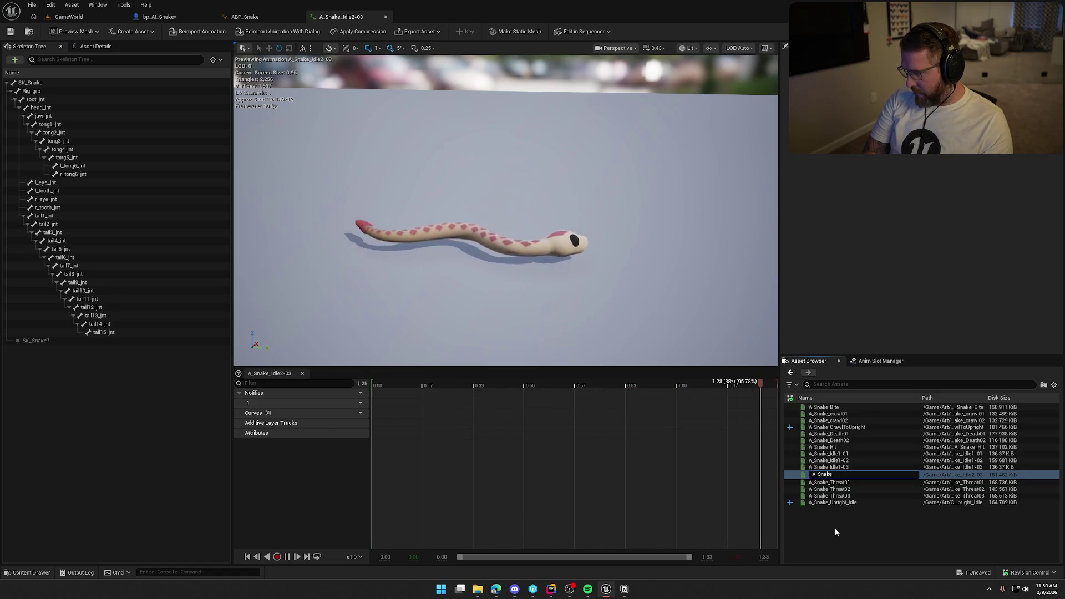
pyautogui.write('_Upright')
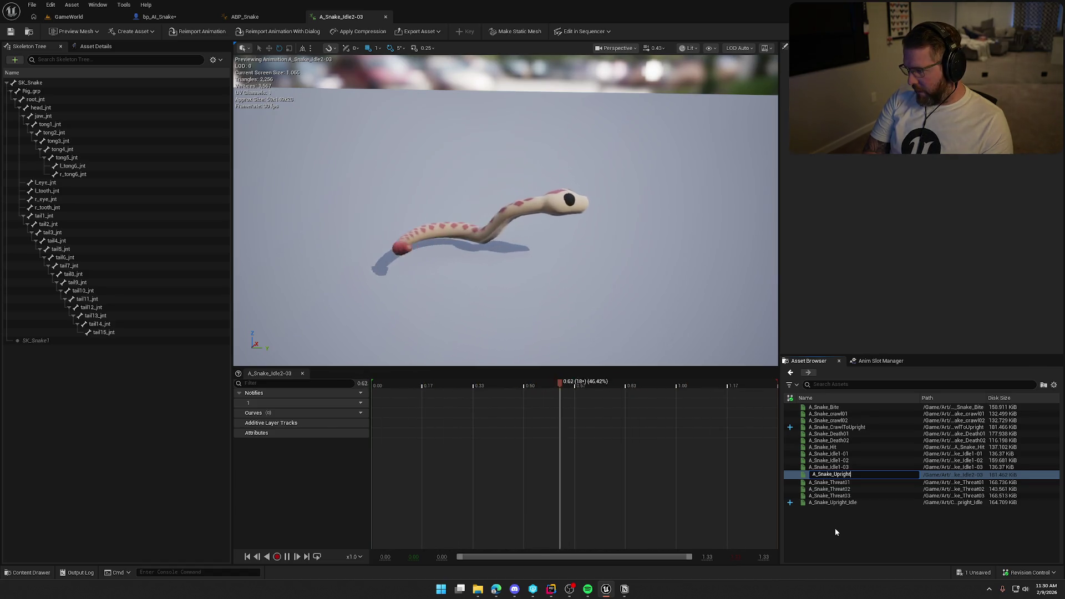
pyautogui.write('ToCrawl')
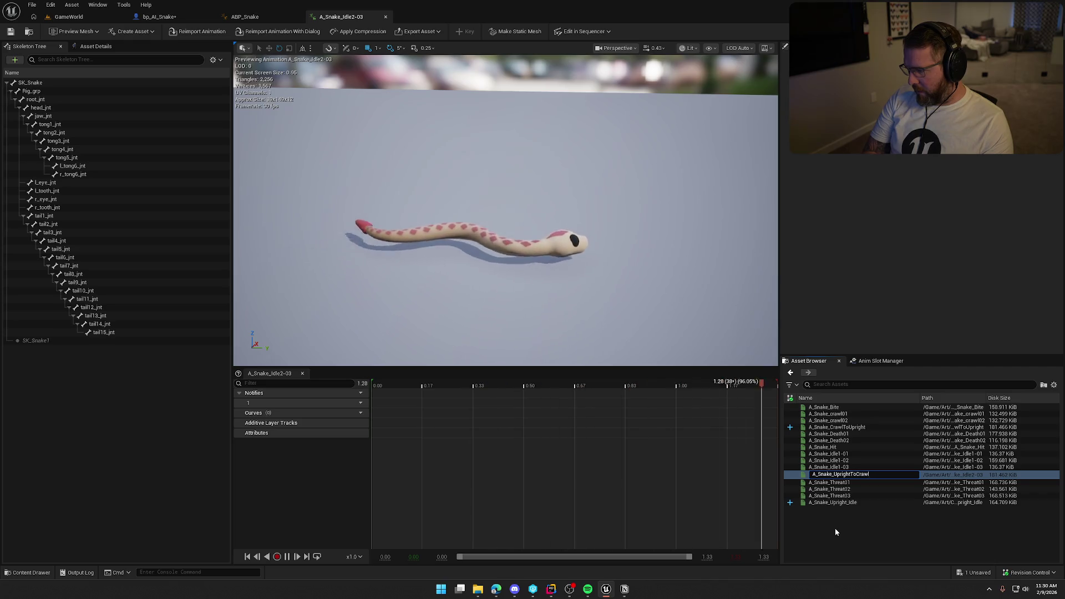
pyautogui.press('Return')
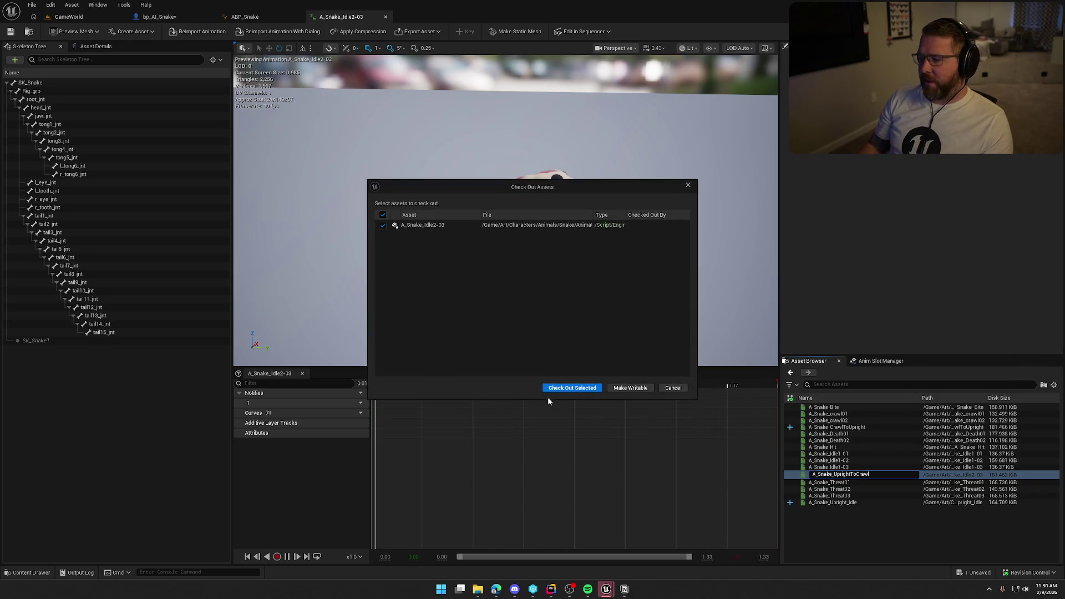
pyautogui.click(552, 389)
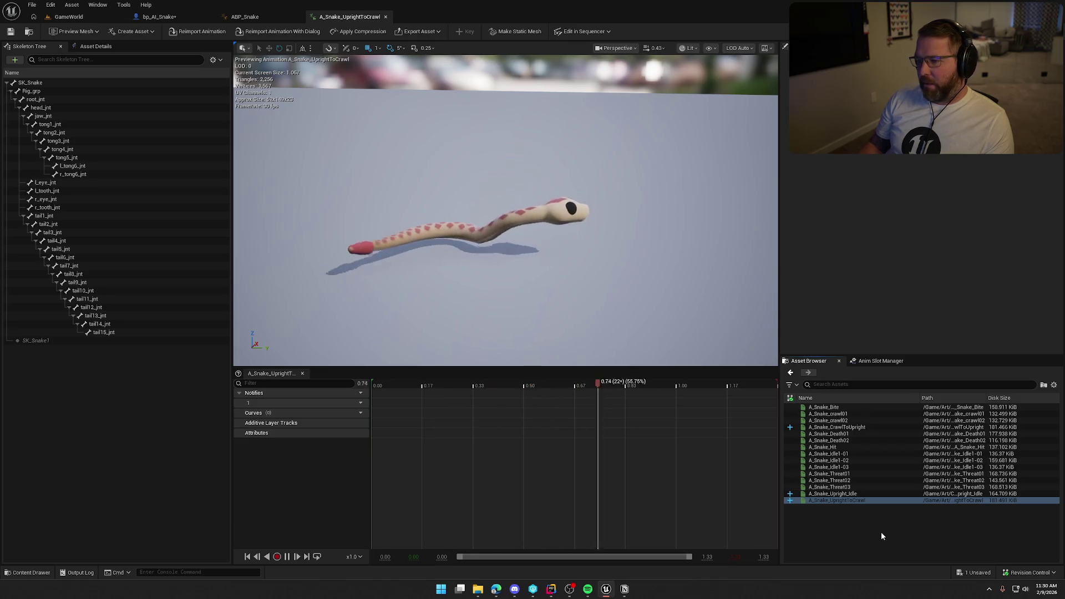
pyautogui.click(835, 475)
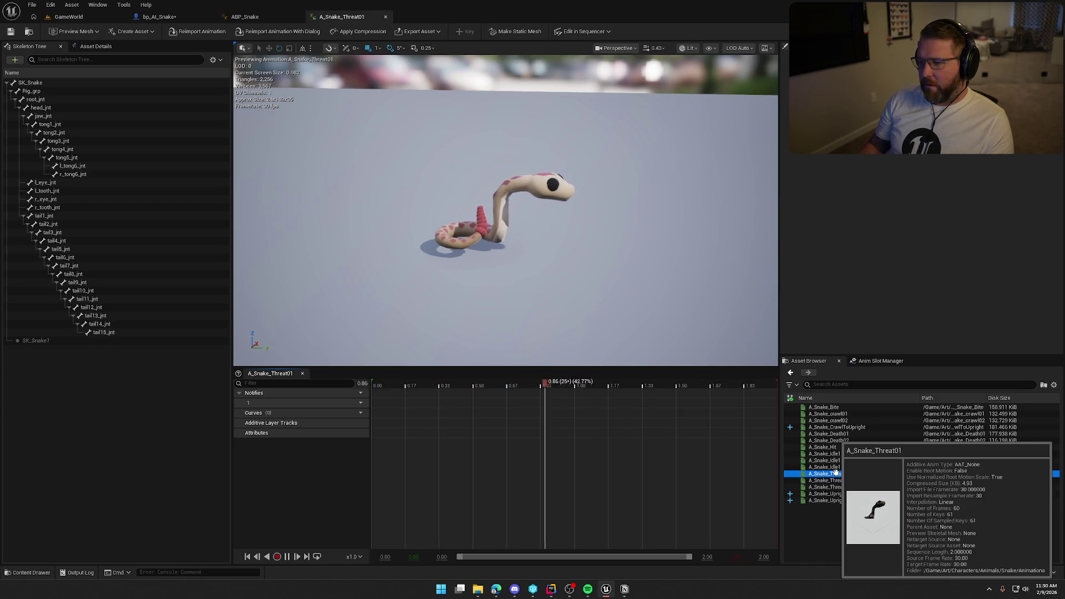
# - Preview A_Snake_Threat02, Upright_Idle, Threat03 and Threat01, then show the folder as thumbnails
pyautogui.click(829, 481)
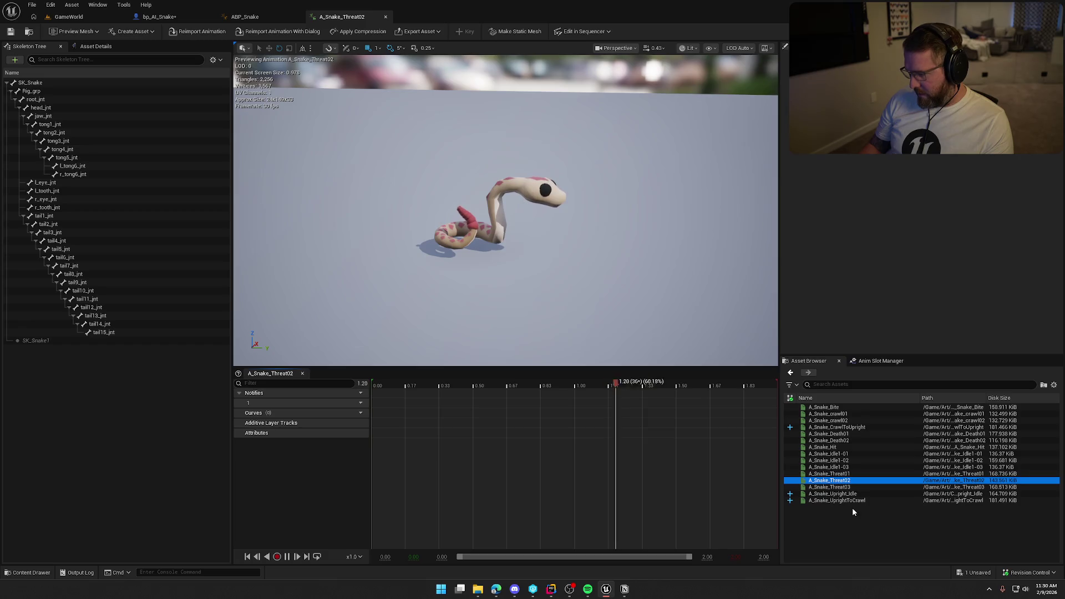
pyautogui.click(854, 494)
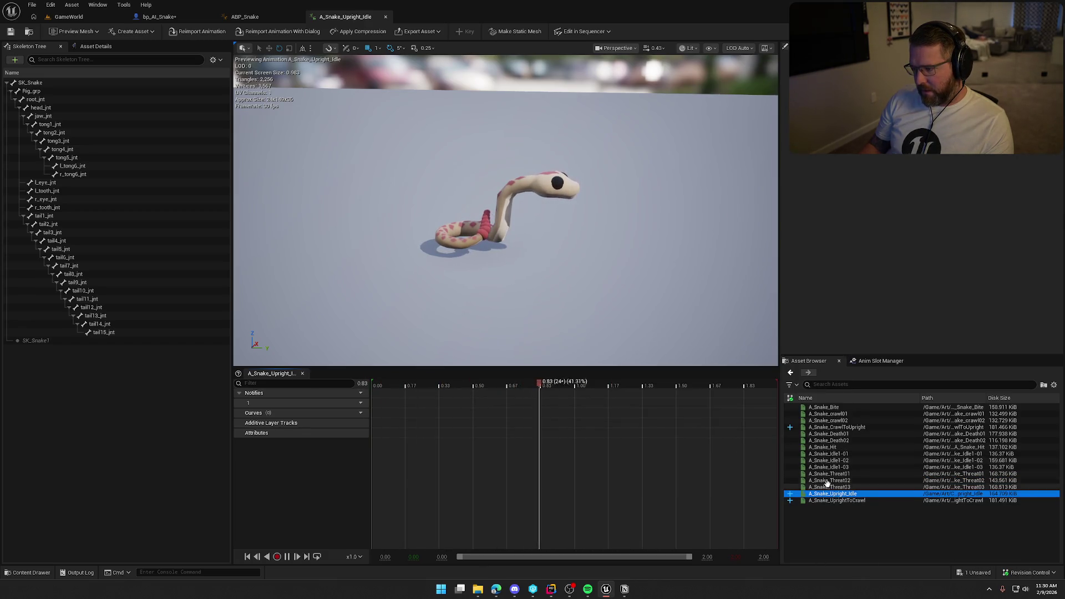
pyautogui.click(827, 481)
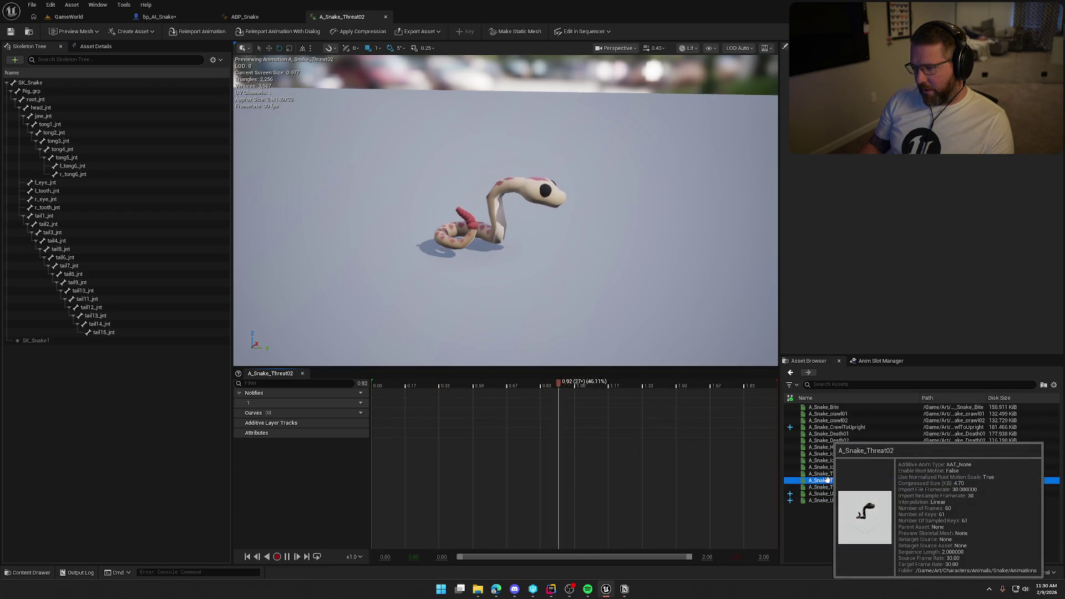
pyautogui.click(822, 487)
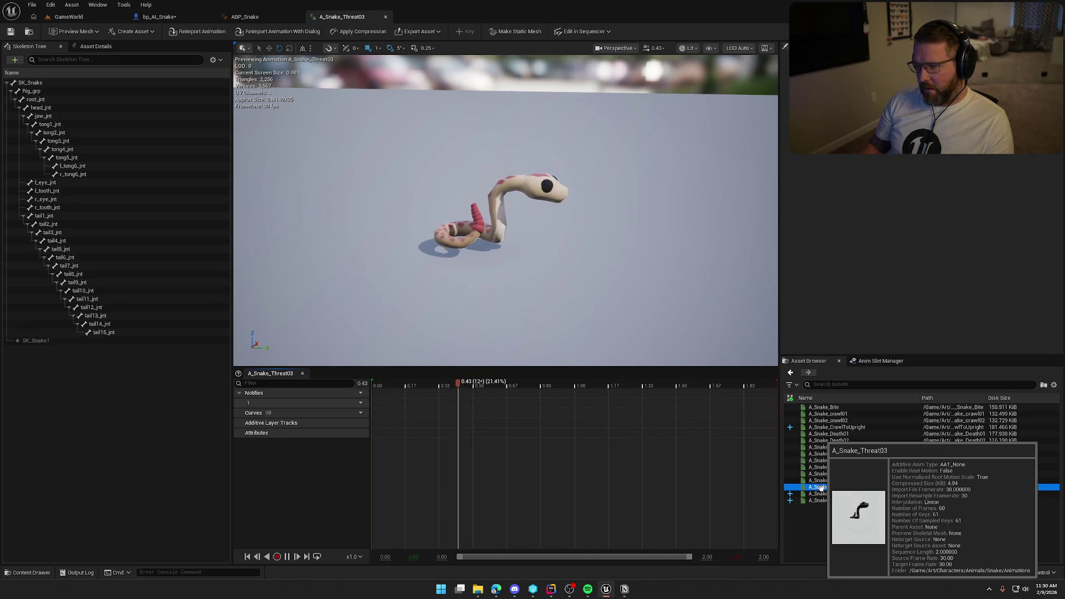
pyautogui.click(844, 480)
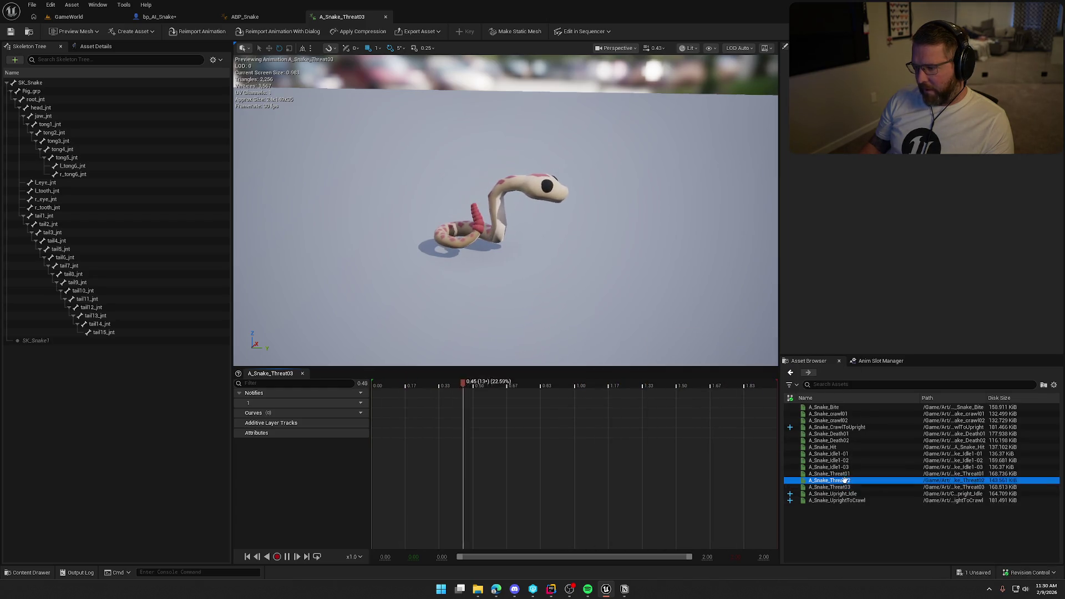
pyautogui.click(844, 474)
pyautogui.hotkey('ctrl', 'b')
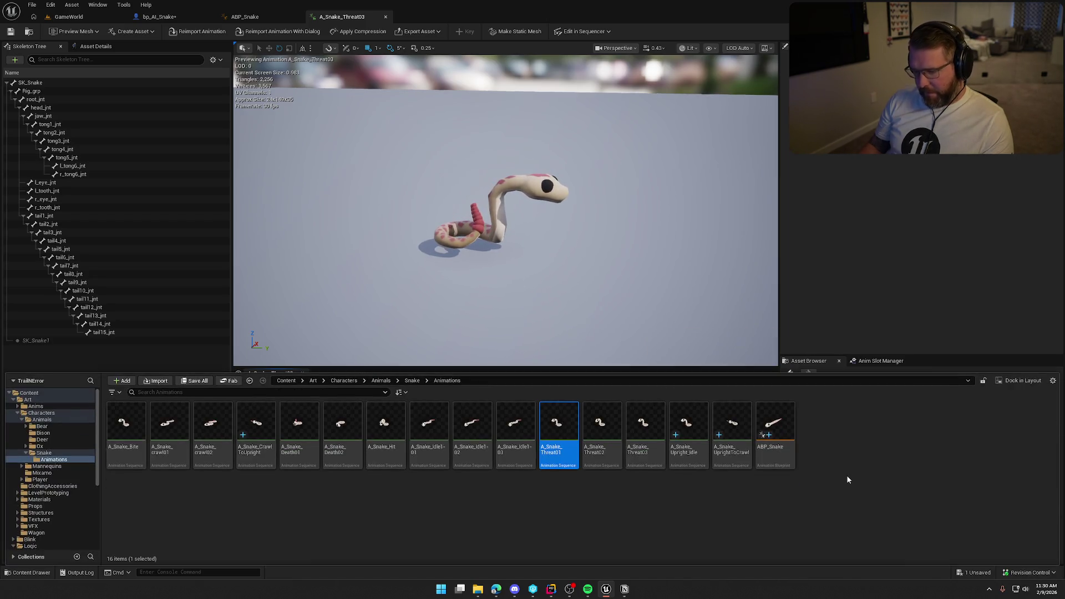
# - Select A_Snake_Threat01 through Threat03 and force-delete all three despite their references
pyautogui.keyDown('shift'); pyautogui.click(643, 444); pyautogui.keyUp('shift')
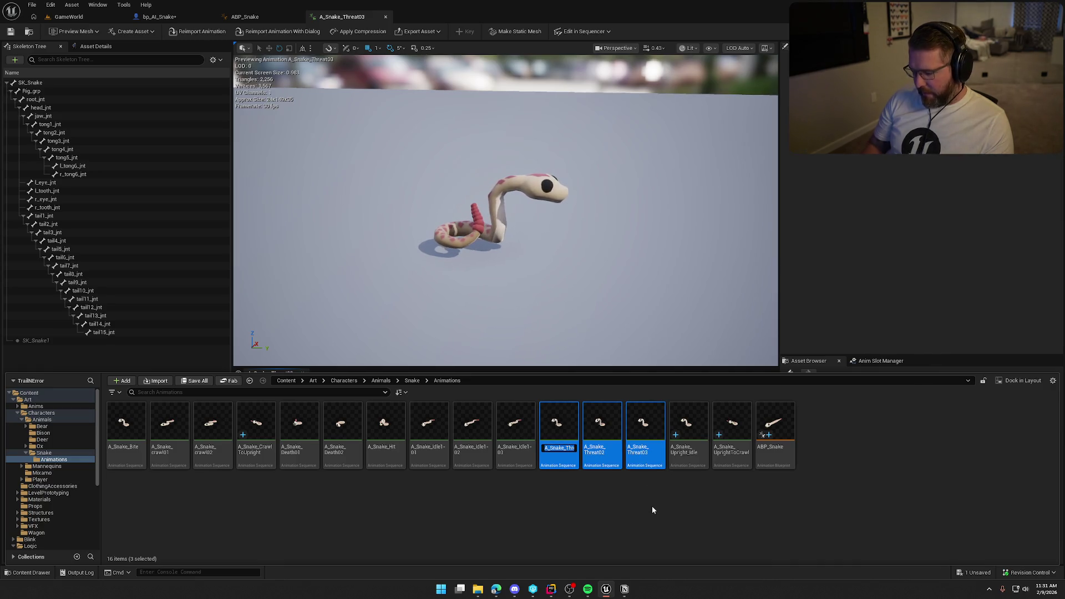
pyautogui.click(640, 505)
pyautogui.hotkey('shift', 'Right')
pyautogui.hotkey('shift', 'Right')
pyautogui.hotkey('shift', 'Right')
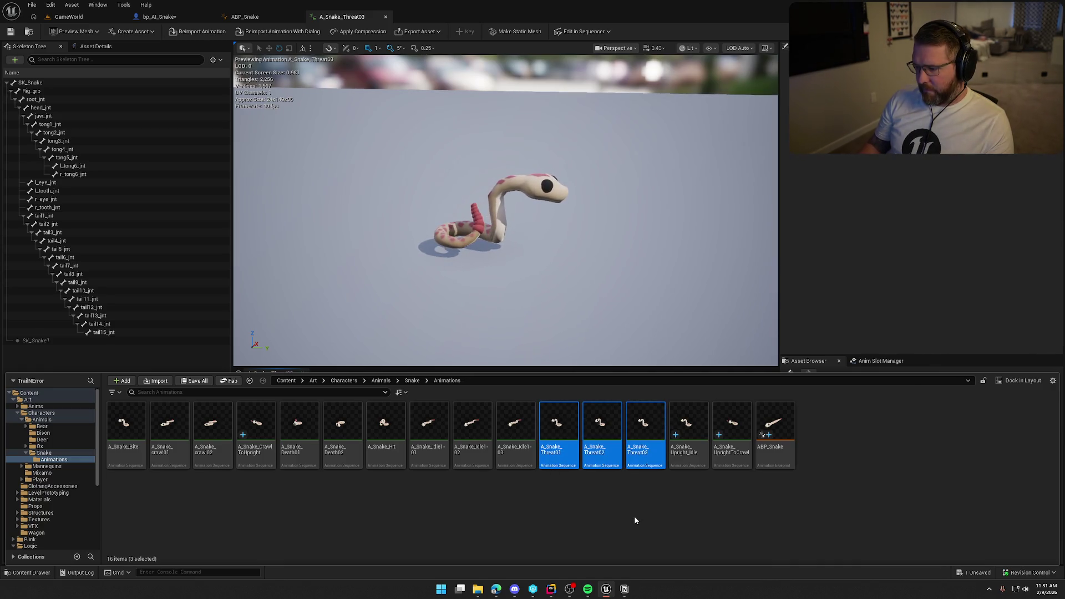
pyautogui.press('Delete')
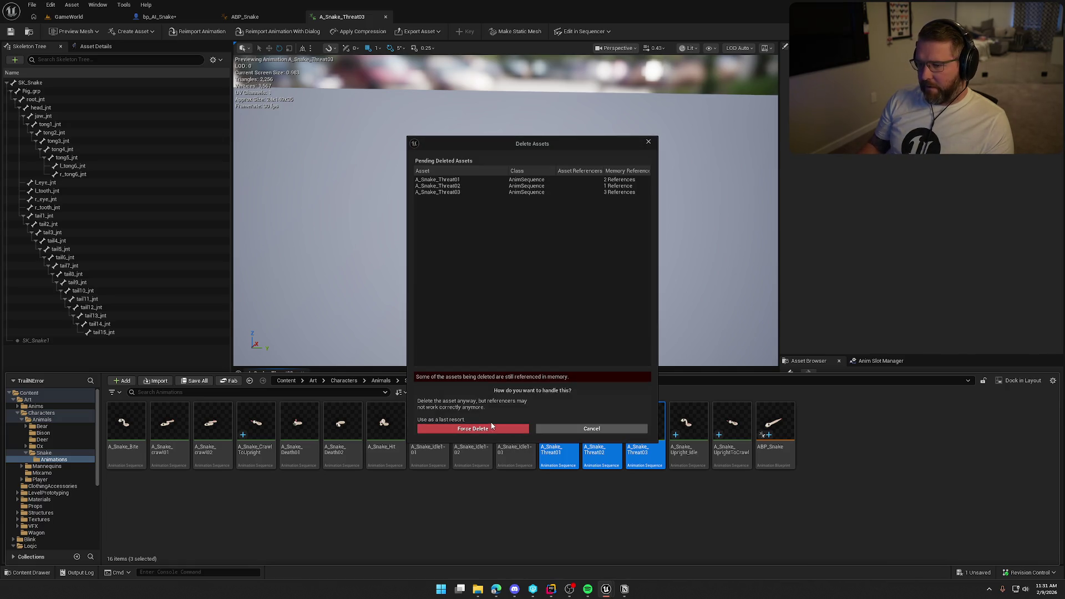
pyautogui.click(492, 427)
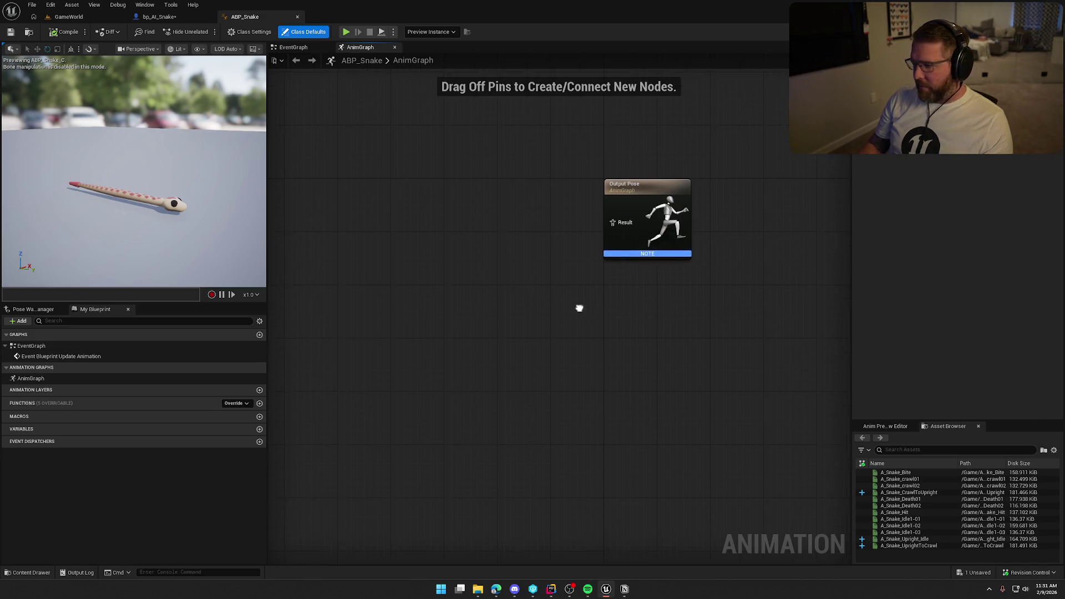
# - Toggle the Content Drawer and open A_Snake_Bite in the animation preview
pyautogui.hotkey('ctrl', 'space')
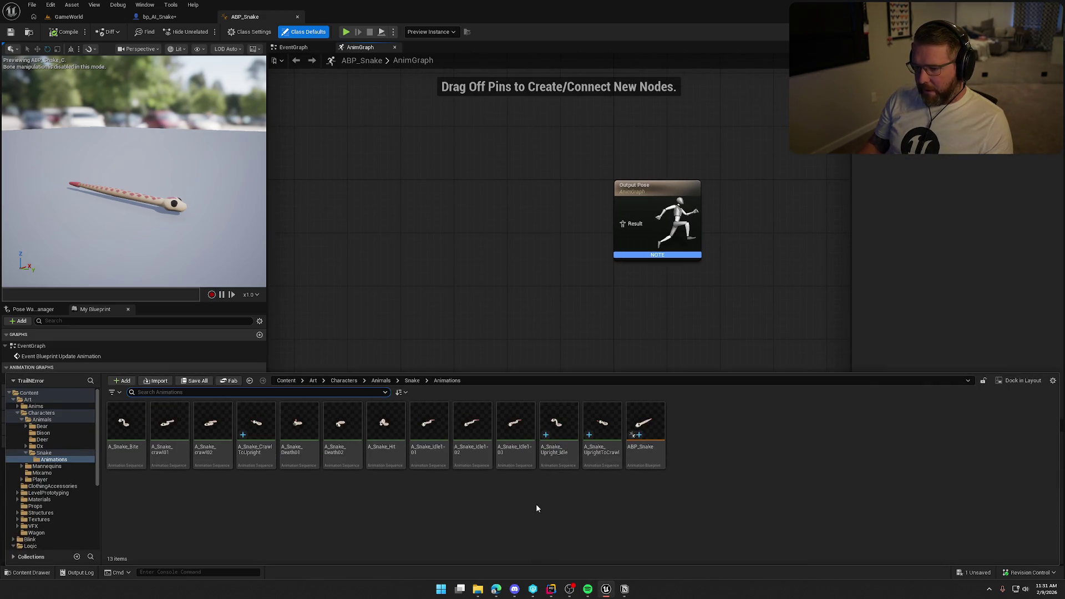
pyautogui.hotkey('ctrl', 'space')
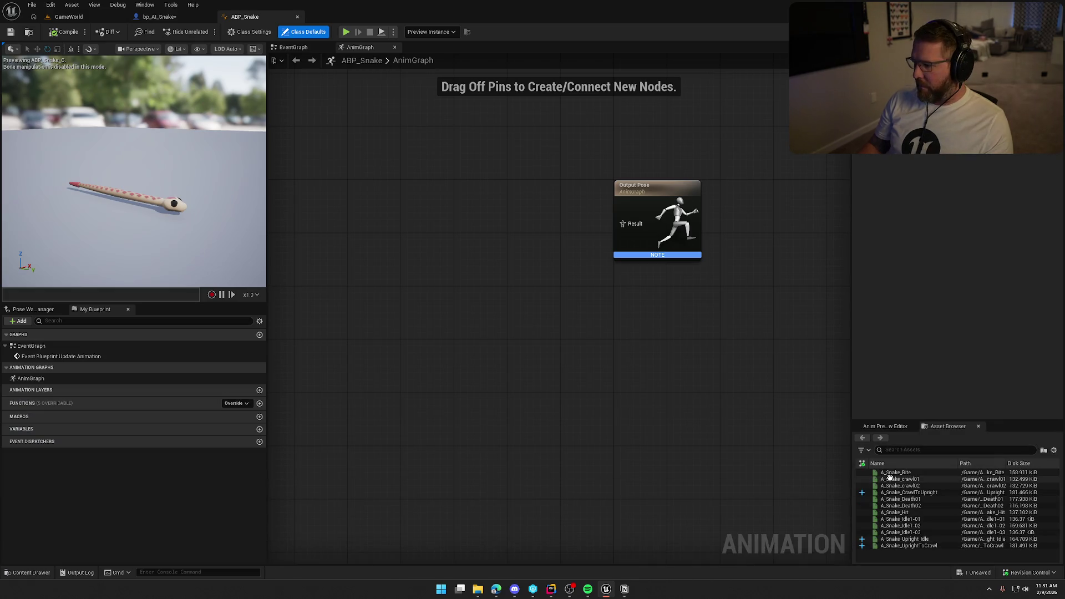
pyautogui.click(892, 474)
pyautogui.doubleClick(892, 473)
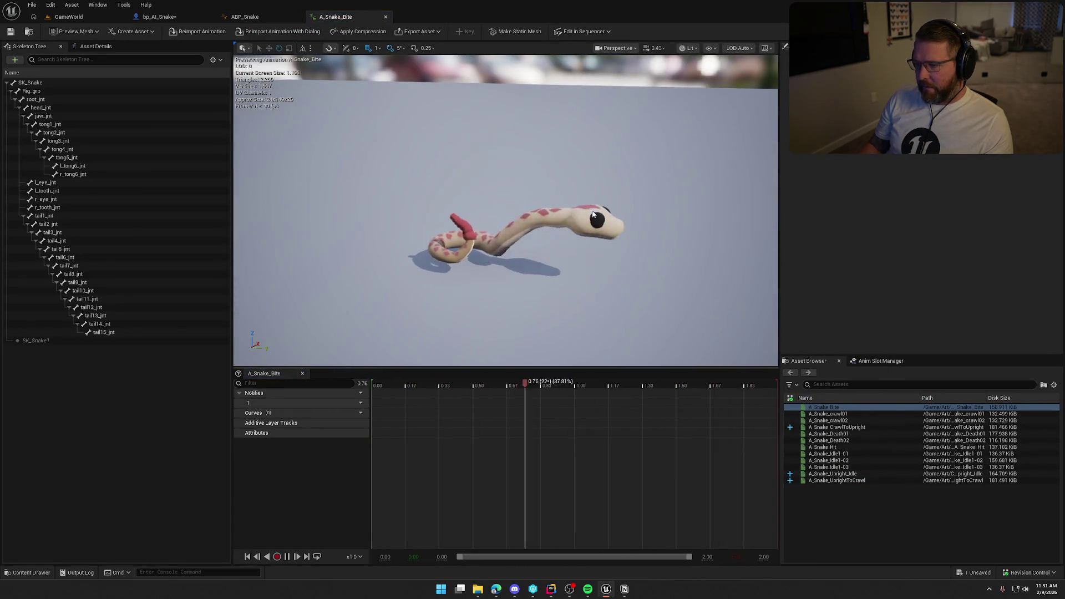
# - Compare A_Snake_crawl01 and A_Snake_crawl02 by previewing them back and forth
pyautogui.click(837, 414)
pyautogui.doubleClick(838, 415)
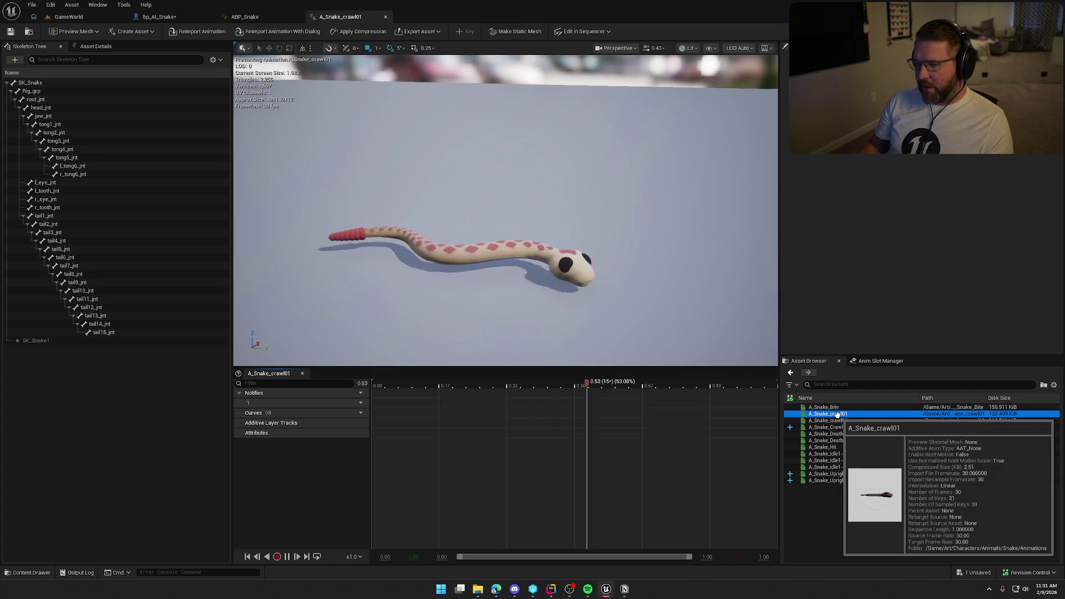
pyautogui.doubleClick(841, 421)
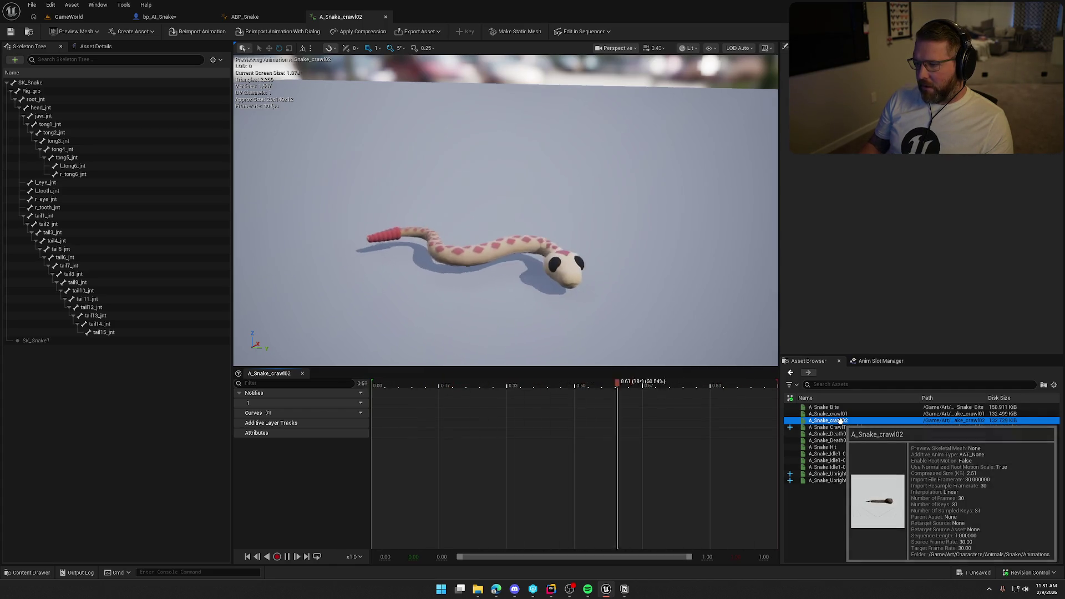
pyautogui.doubleClick(842, 415)
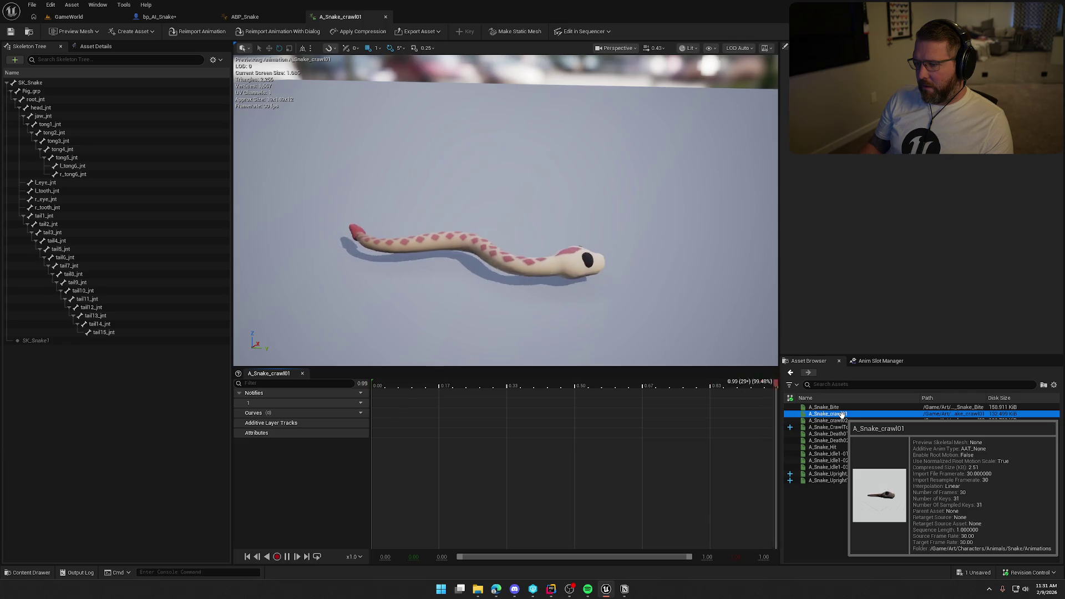
pyautogui.click(843, 421)
pyautogui.doubleClick(844, 420)
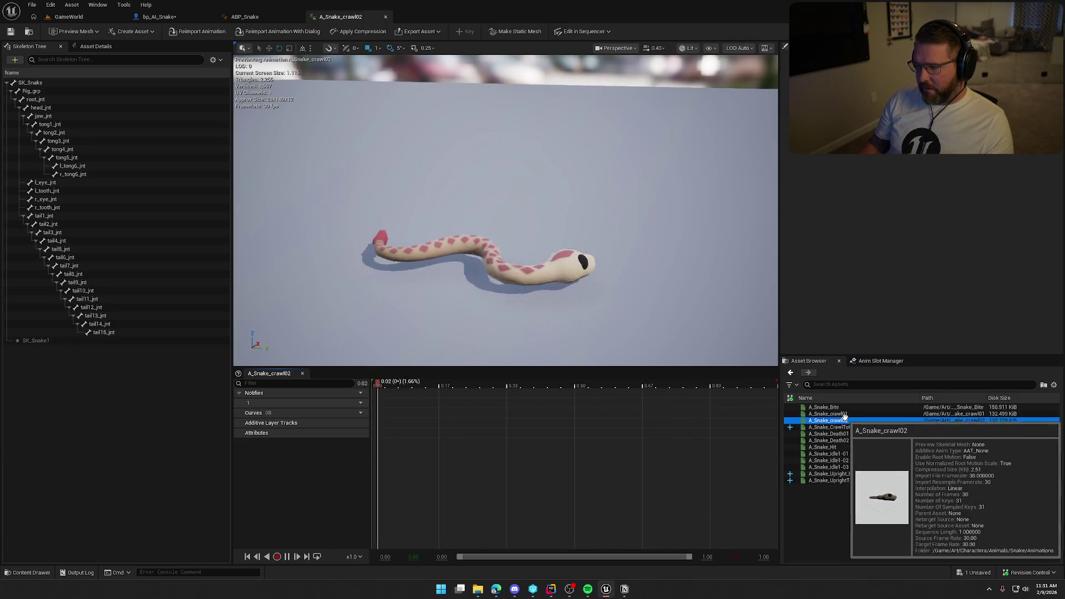
# - Rename A_Snake_crawl01 to A_Snake_crawl_Slow and check it out
pyautogui.doubleClick(842, 414)
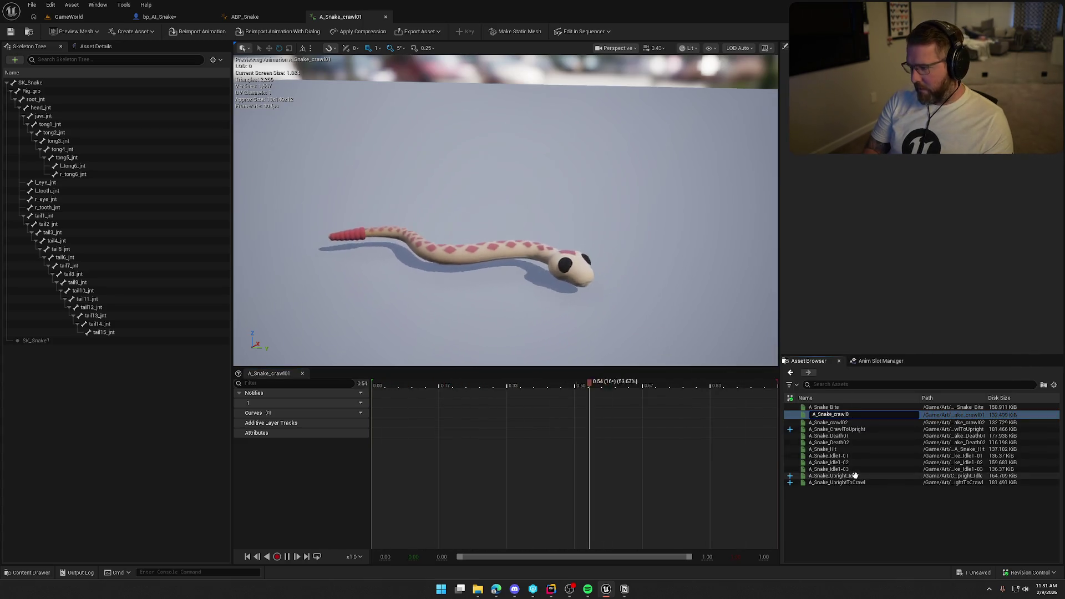
pyautogui.write('_Slow')
pyautogui.press('Return')
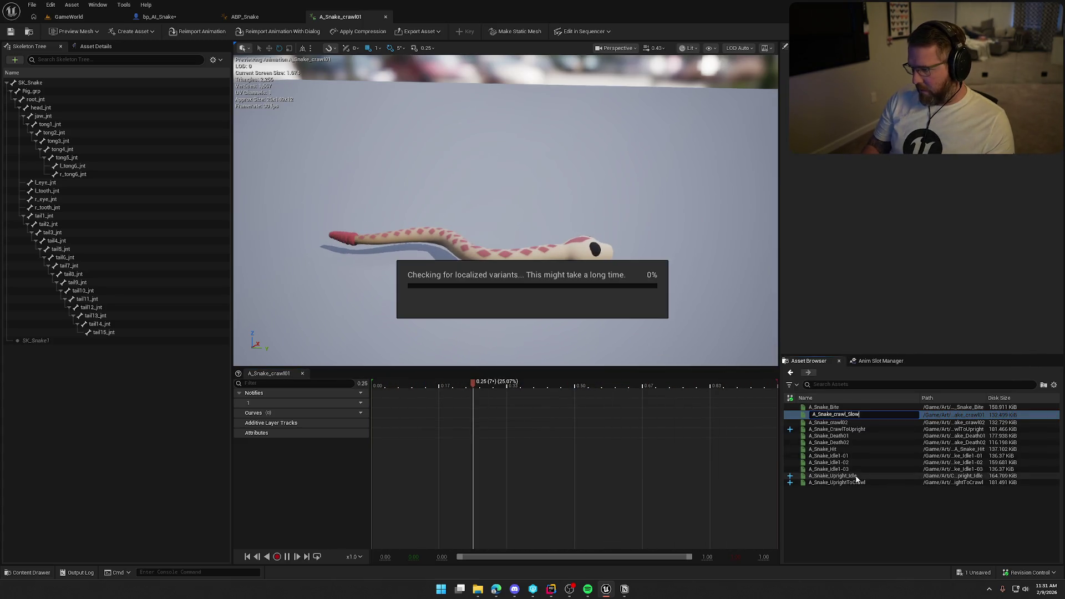
pyautogui.click(572, 388)
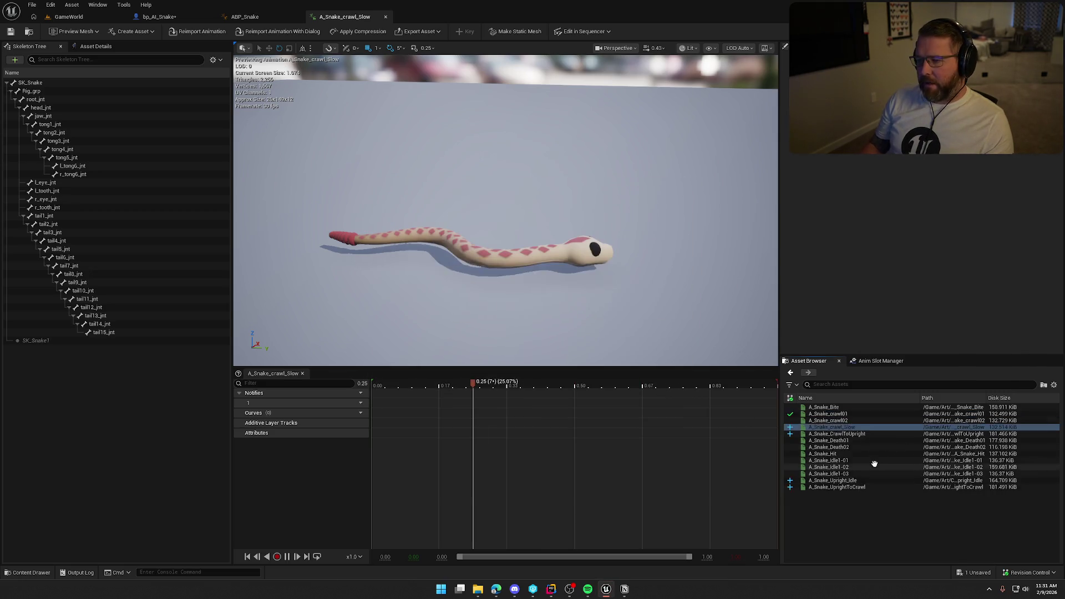
# - Rename A_Snake_crawl02 to A_Snake_crawl_Fast, check it out, and preview A_Snake_Death01
pyautogui.click(832, 414)
pyautogui.press('F2')
pyautogui.write('_Fas')
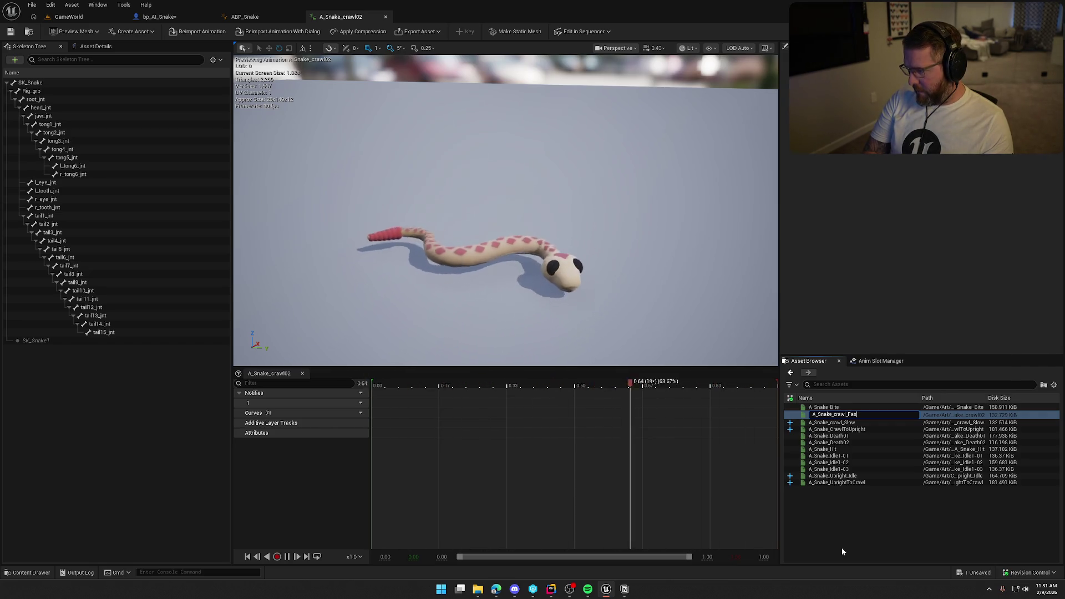
pyautogui.write('t')
pyautogui.press('Return')
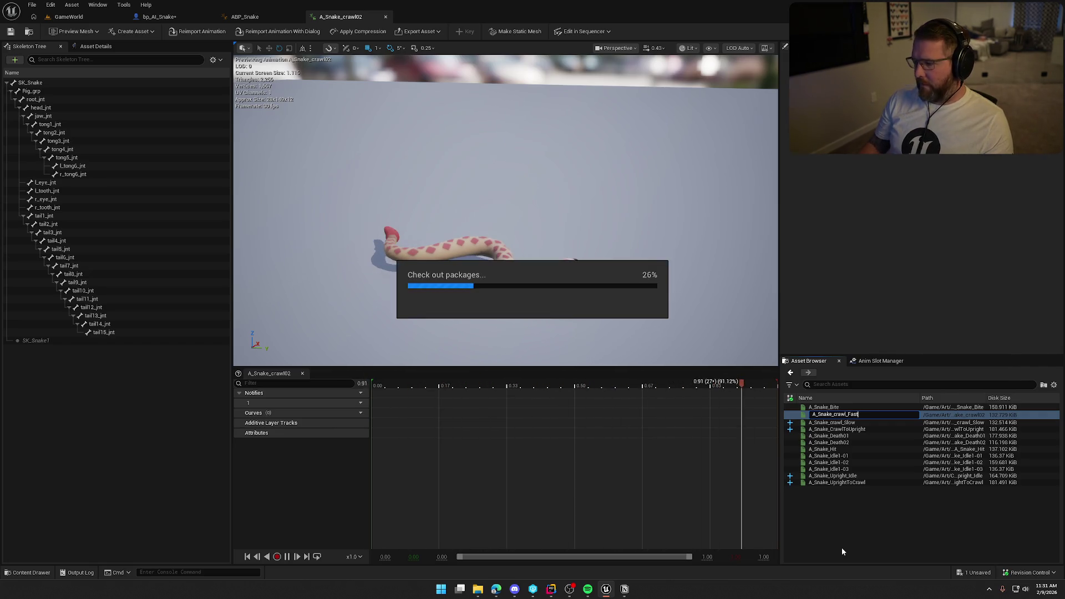
pyautogui.click(558, 390)
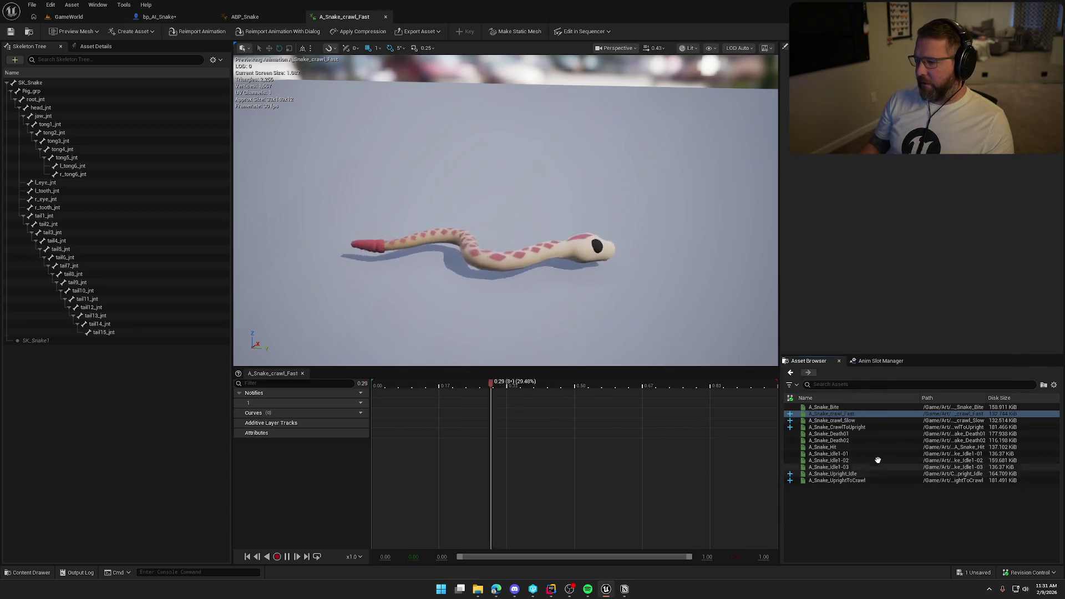
pyautogui.click(853, 434)
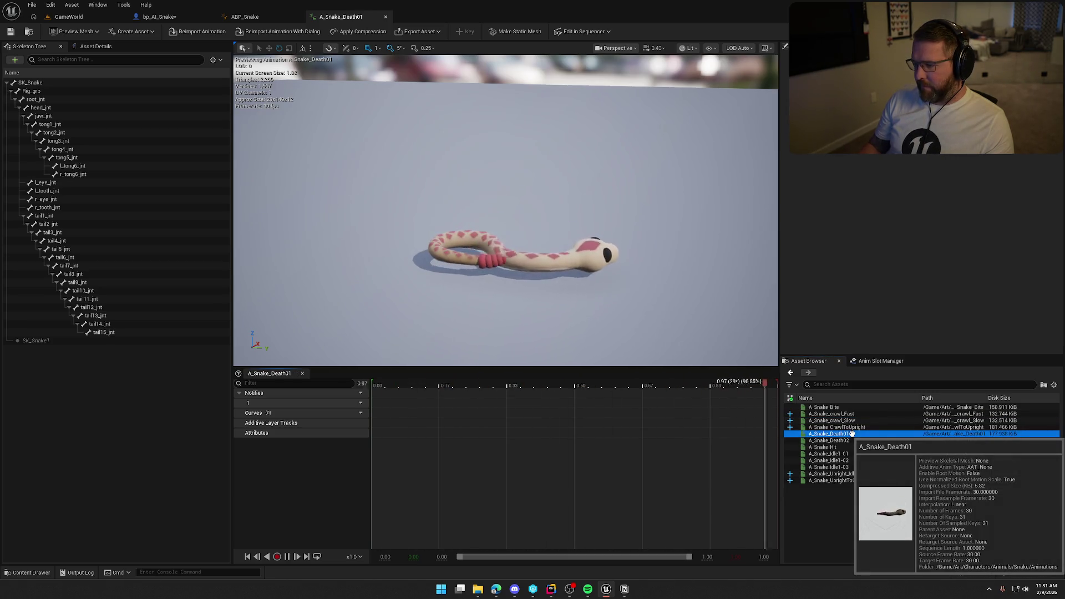
# - Rename A_Snake_Death01 to A_Snake_Death and check it out
pyautogui.click(853, 441)
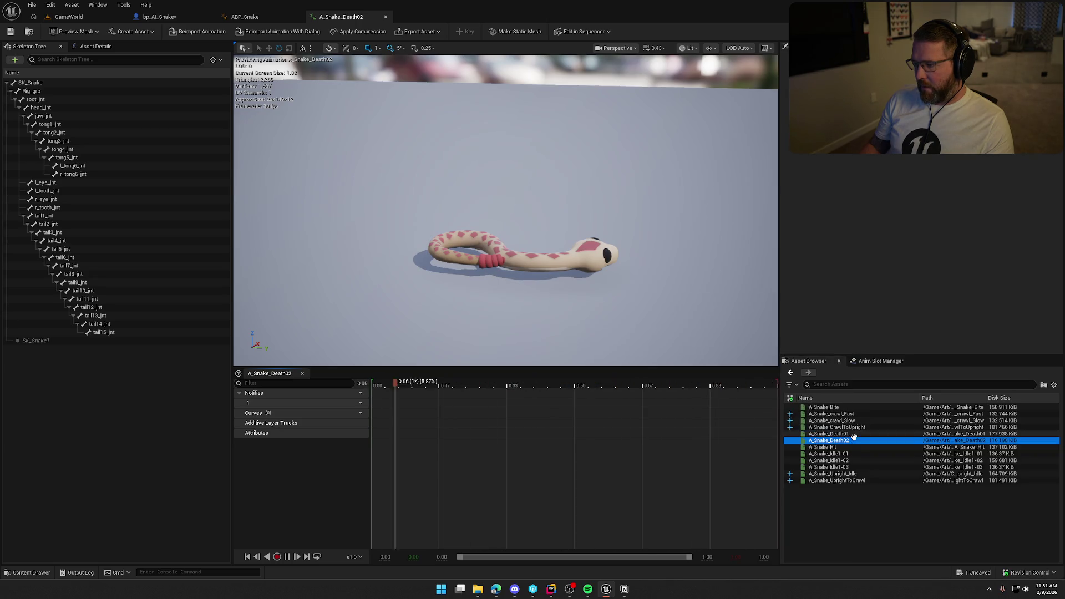
pyautogui.click(854, 435)
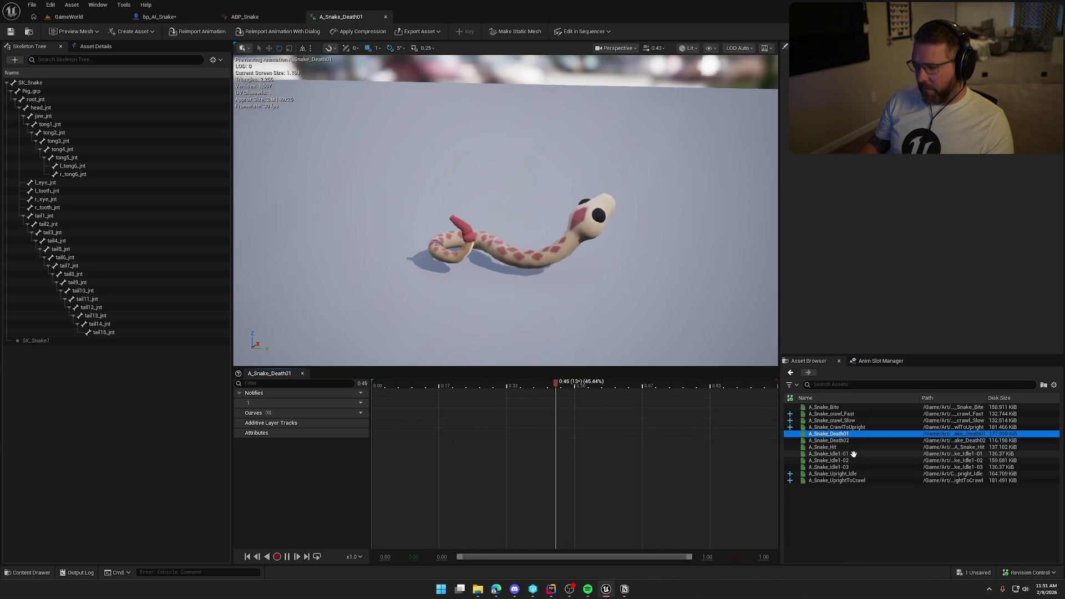
pyautogui.press('F2')
pyautogui.press('End')
pyautogui.press('BackSpace')
pyautogui.press('BackSpace')
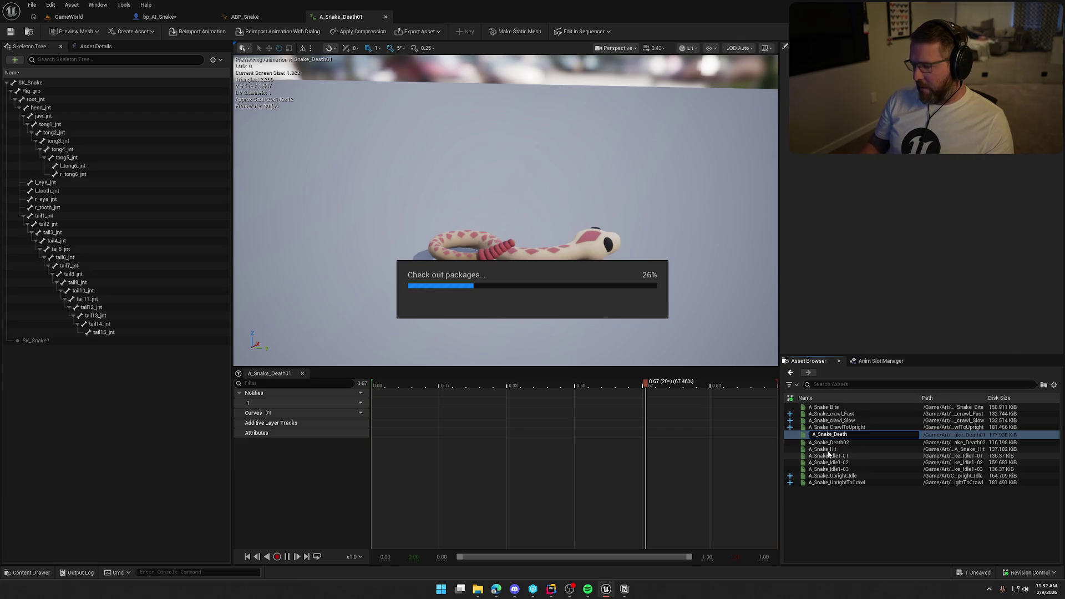
pyautogui.click(561, 388)
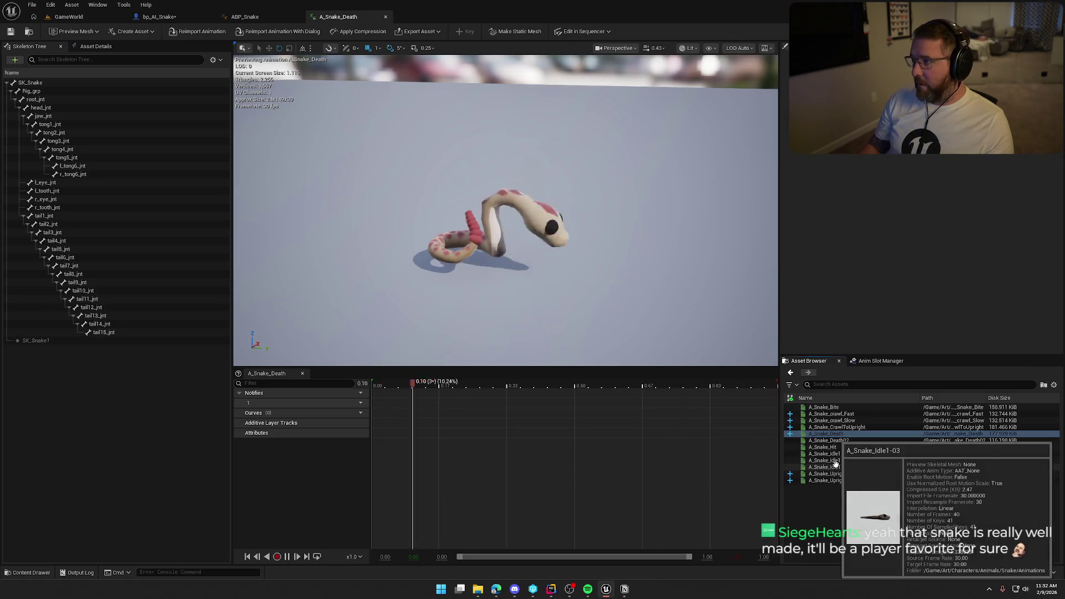
# - Rename A_Snake_Death02 to A_Snake_Death_Idle, check it out, and preview A_Snake_Hit
pyautogui.click(848, 442)
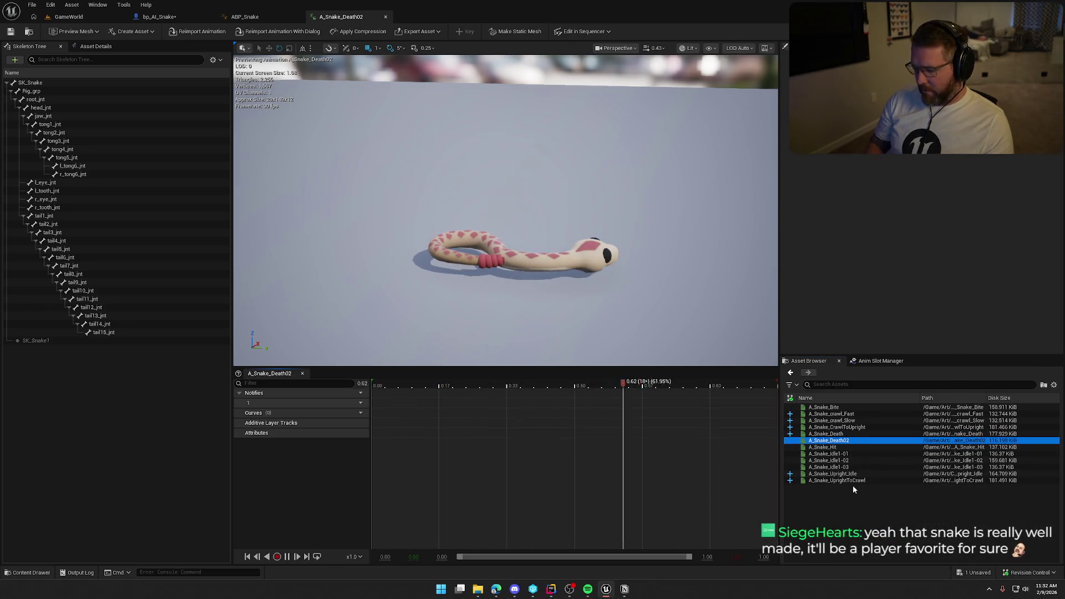
pyautogui.press('F2')
pyautogui.write('A_Snake_Death_Idle')
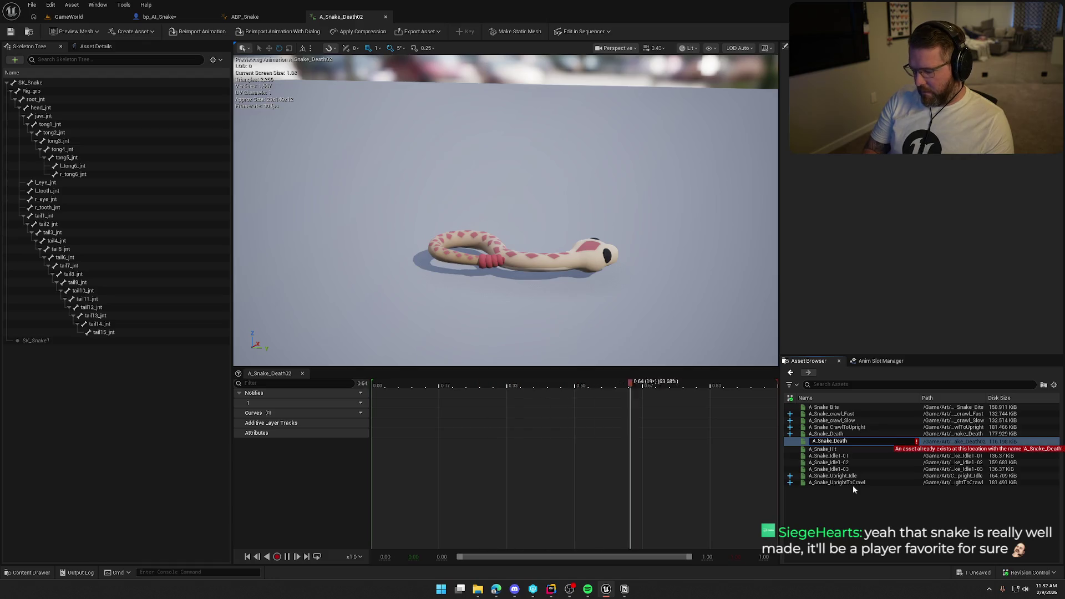
pyautogui.press('Return')
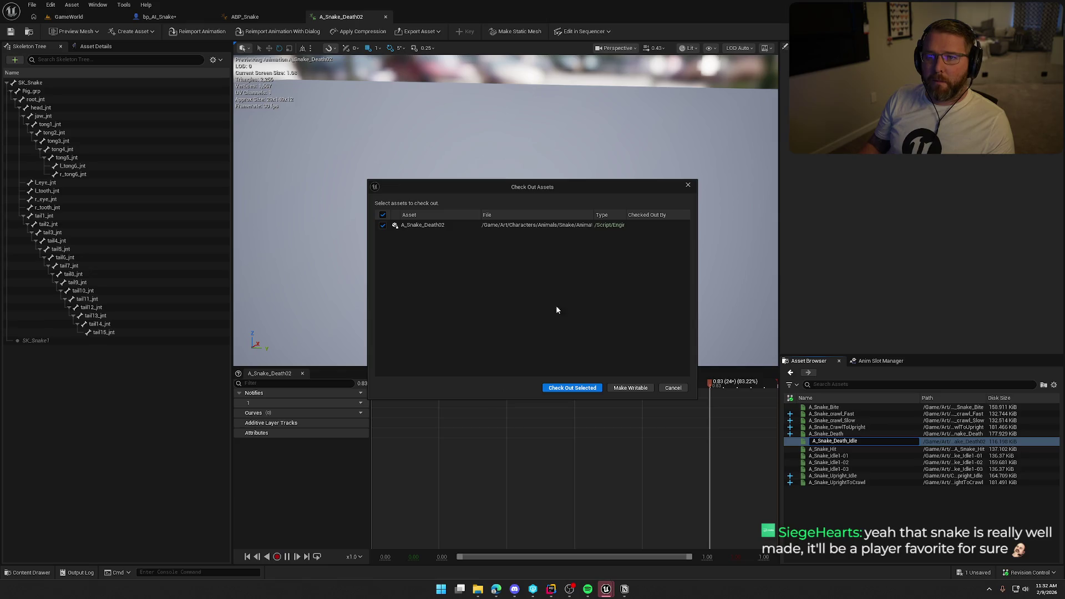
pyautogui.click(575, 387)
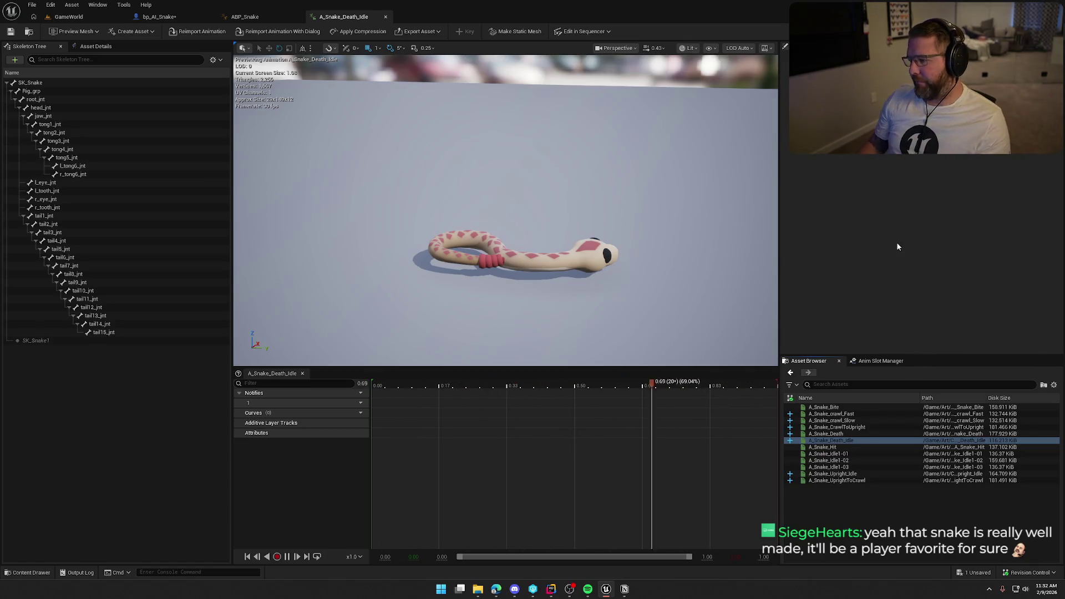
pyautogui.click(825, 445)
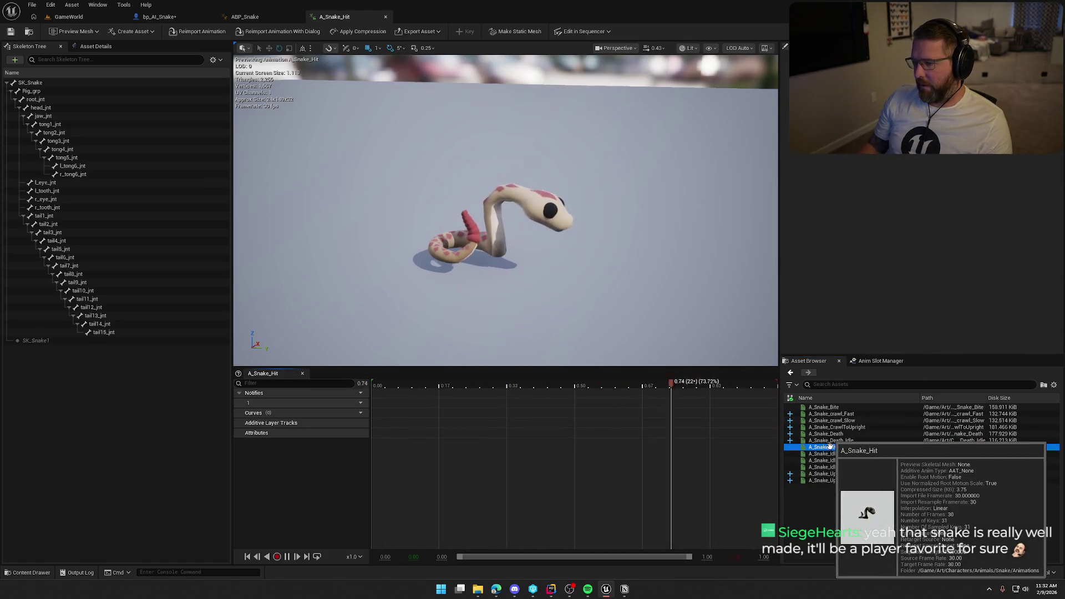
pyautogui.hotkey('ctrl', 'space')
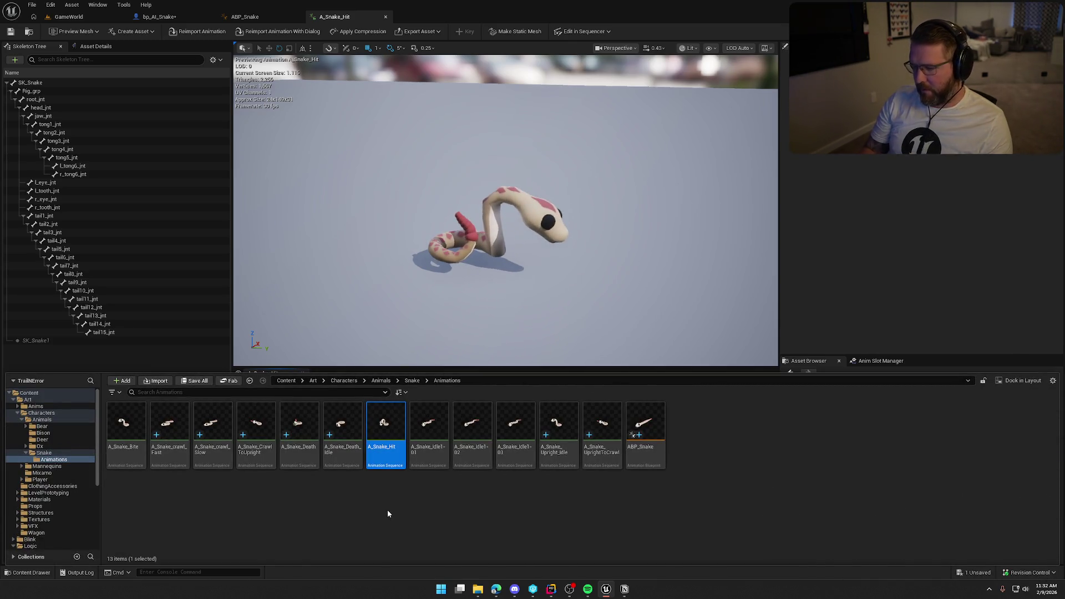
# - Force-delete the A_Snake_Hit animation from the Snake Animations folder
pyautogui.press('Delete')
pyautogui.click(458, 429)
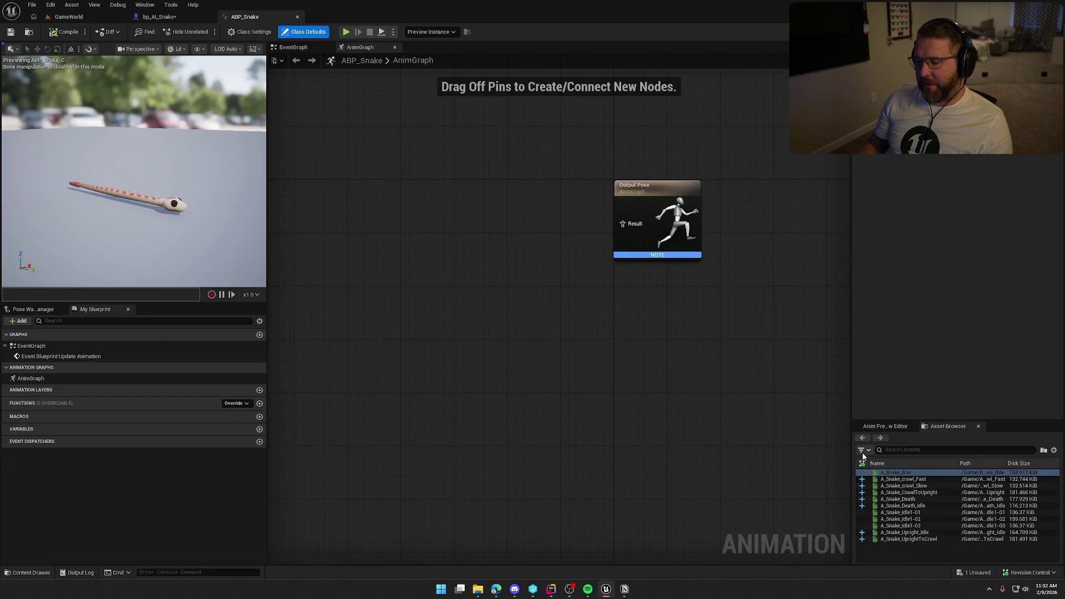
pyautogui.hotkey('ctrl', 'space')
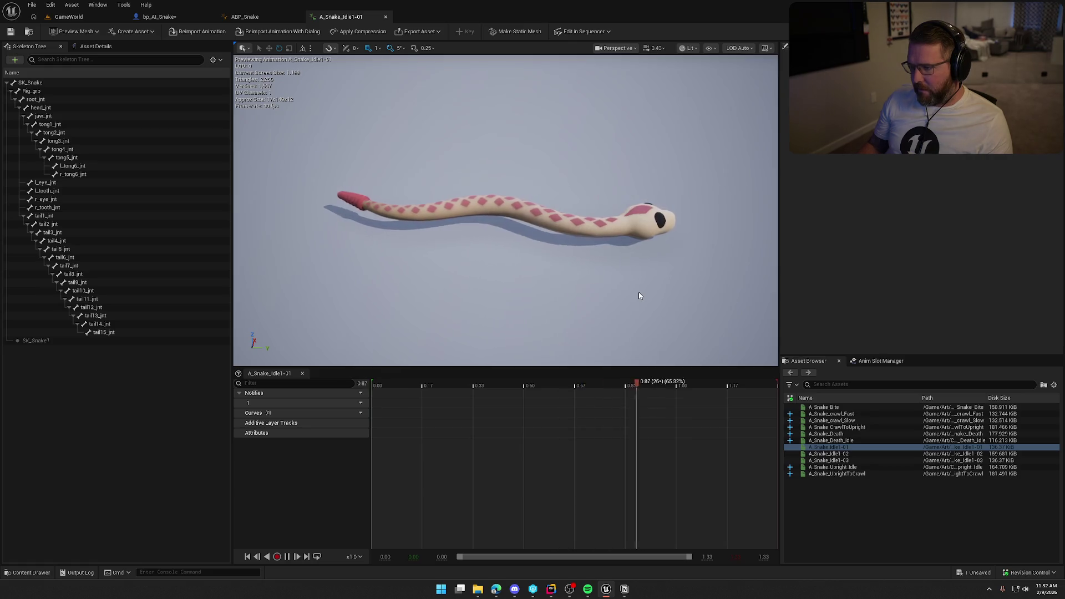
# - Compare A_Snake_Idle1-01, 1-02 and 1-03, then select Idle1-01 and Idle1-03 for removal
pyautogui.click(850, 455)
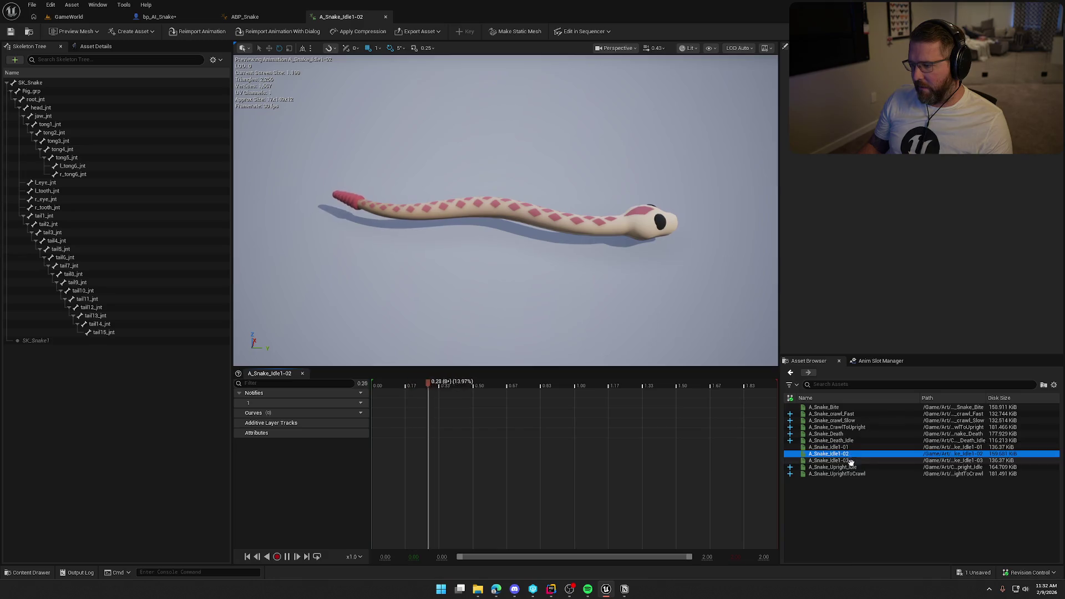
pyautogui.click(850, 461)
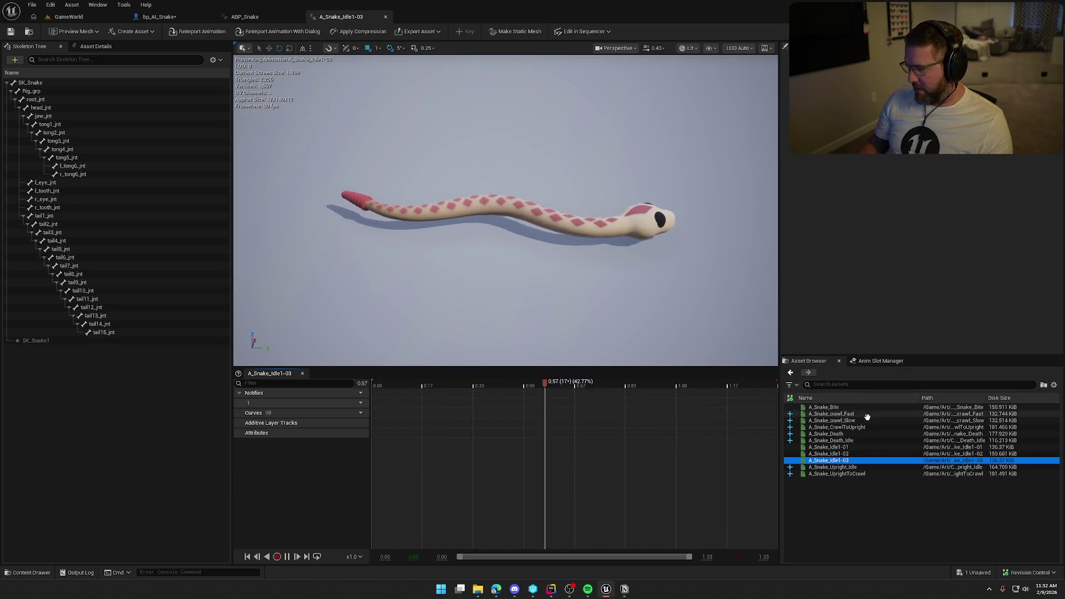
pyautogui.click(860, 447)
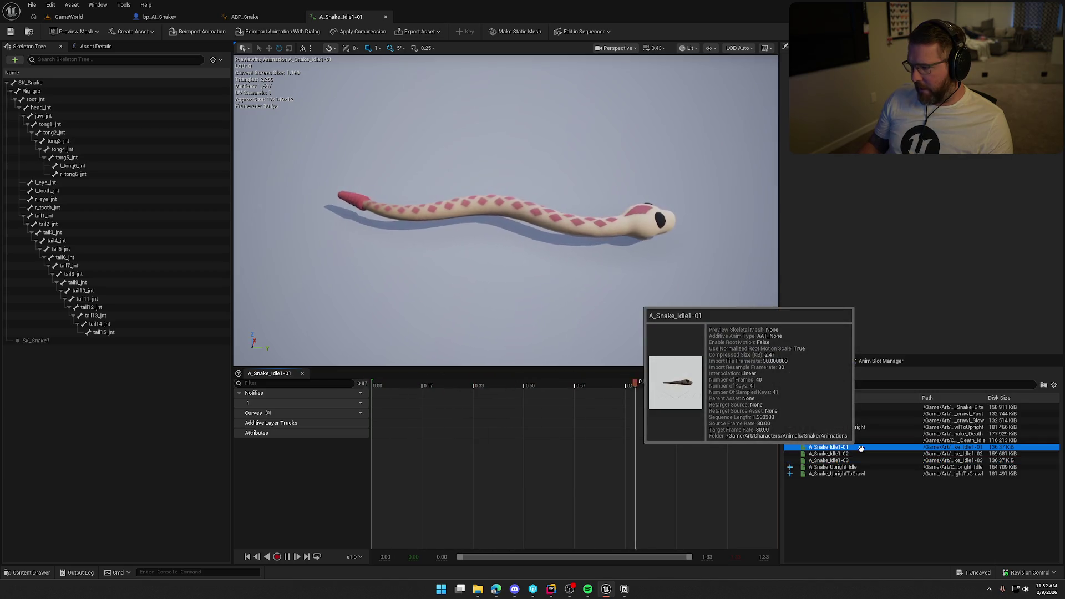
pyautogui.click(855, 461)
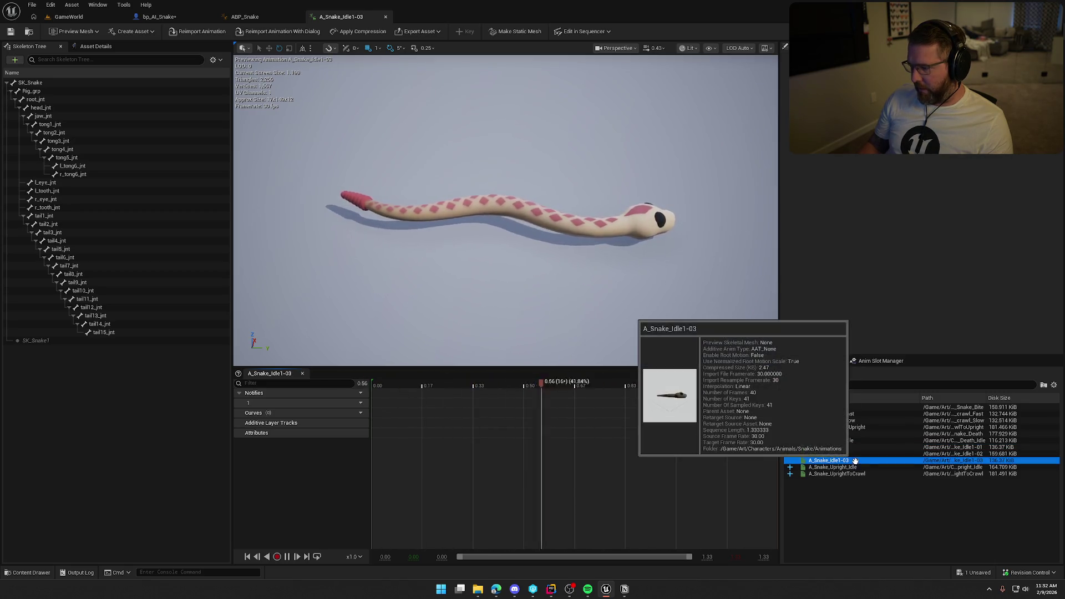
pyautogui.click(857, 454)
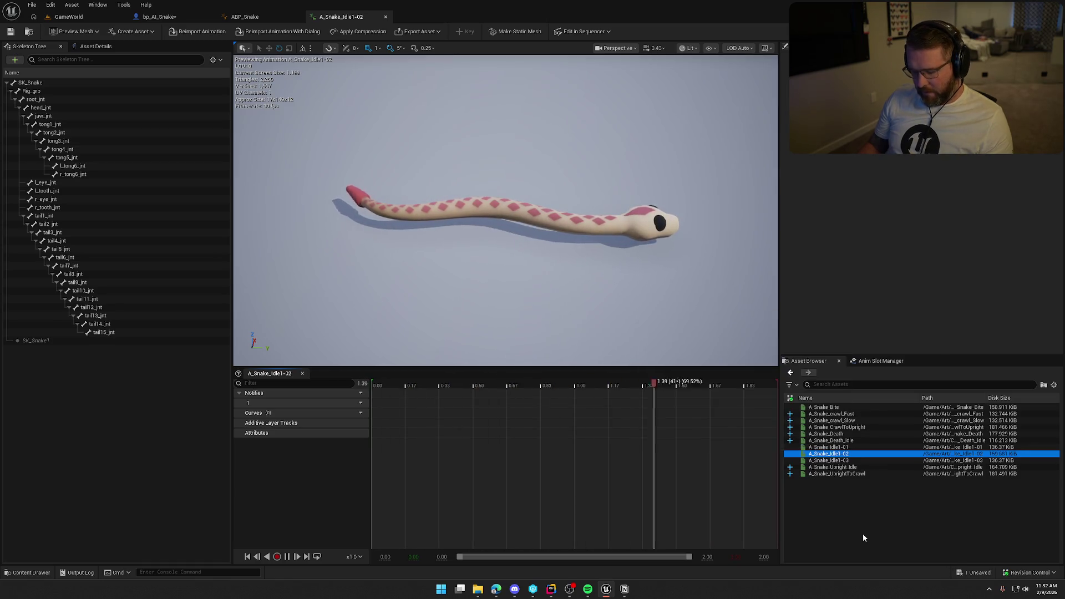
pyautogui.hotkey('ctrl', 'space')
pyautogui.click(385, 438)
pyautogui.keyDown('ctrl'); pyautogui.click(481, 461); pyautogui.keyUp('ctrl')
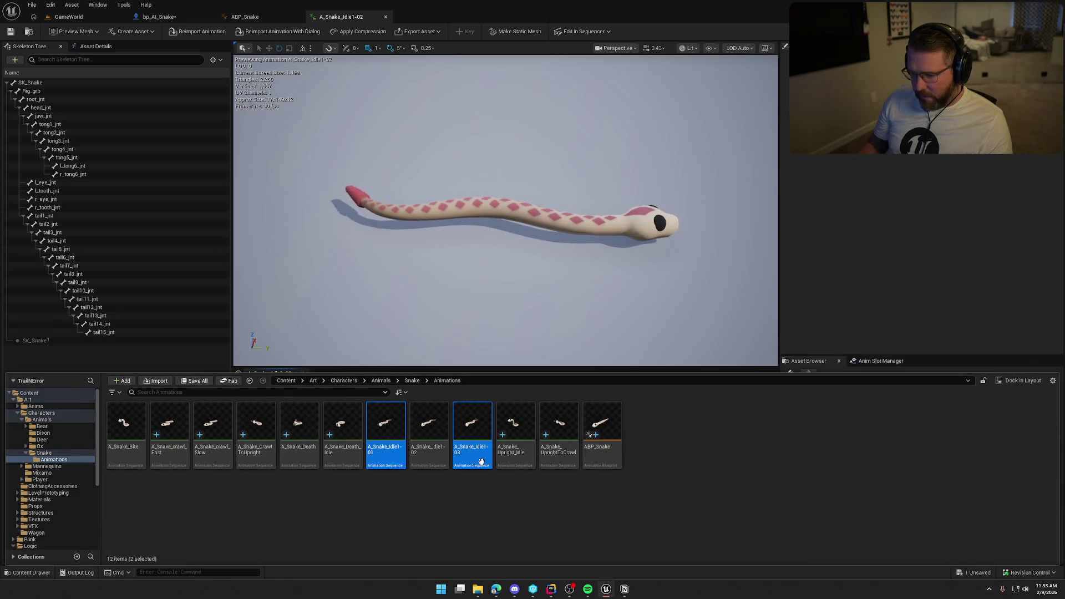
# - Force-delete A_Snake_Idle1-01 and A_Snake_Idle1-03
pyautogui.press('Delete')
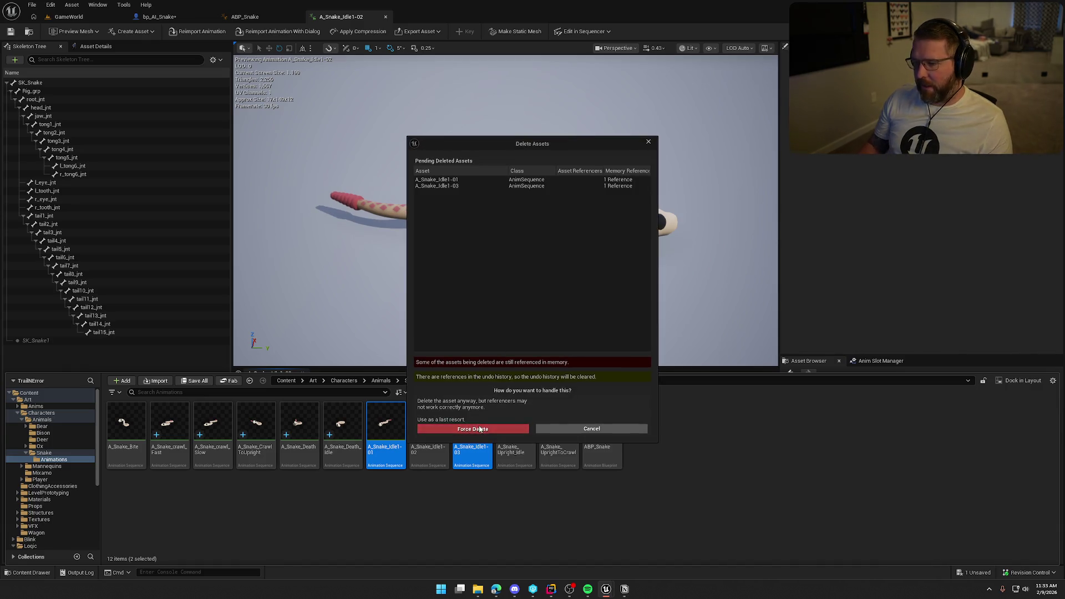
pyautogui.click(594, 428)
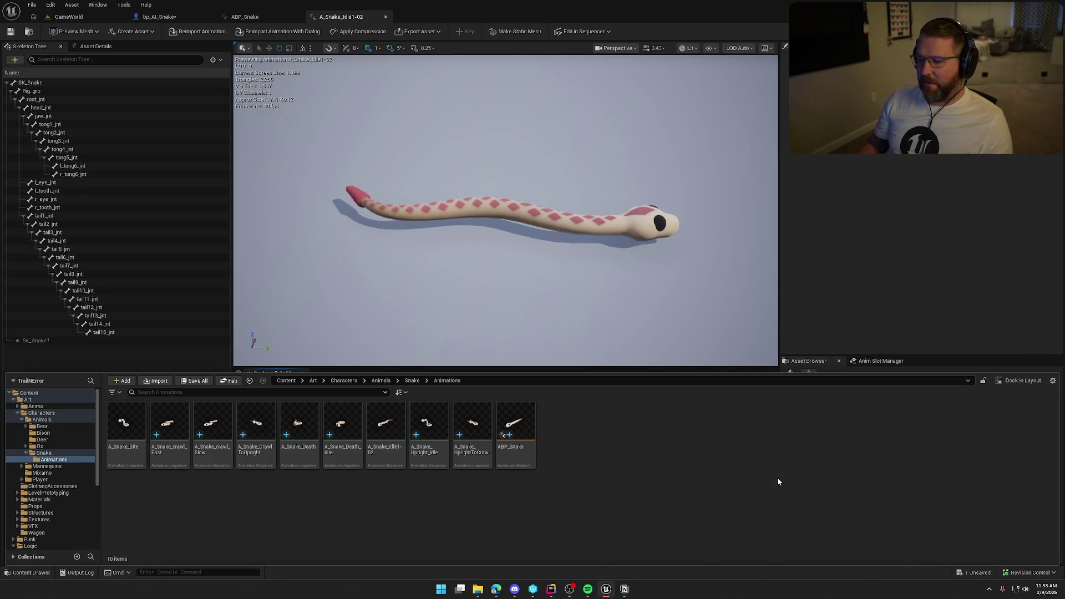
pyautogui.click(892, 217)
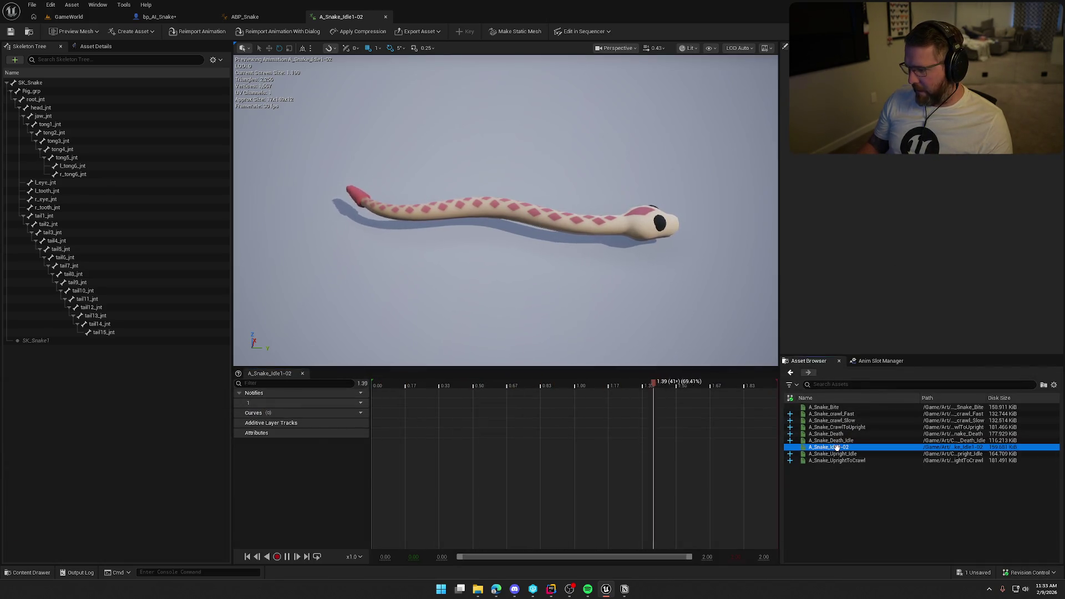
# - Rename A_Snake_Idle1-02 to A_Snake_Idle, check it out, and show the folder's assets
pyautogui.press('F2')
pyautogui.write('A_Snake_Idle')
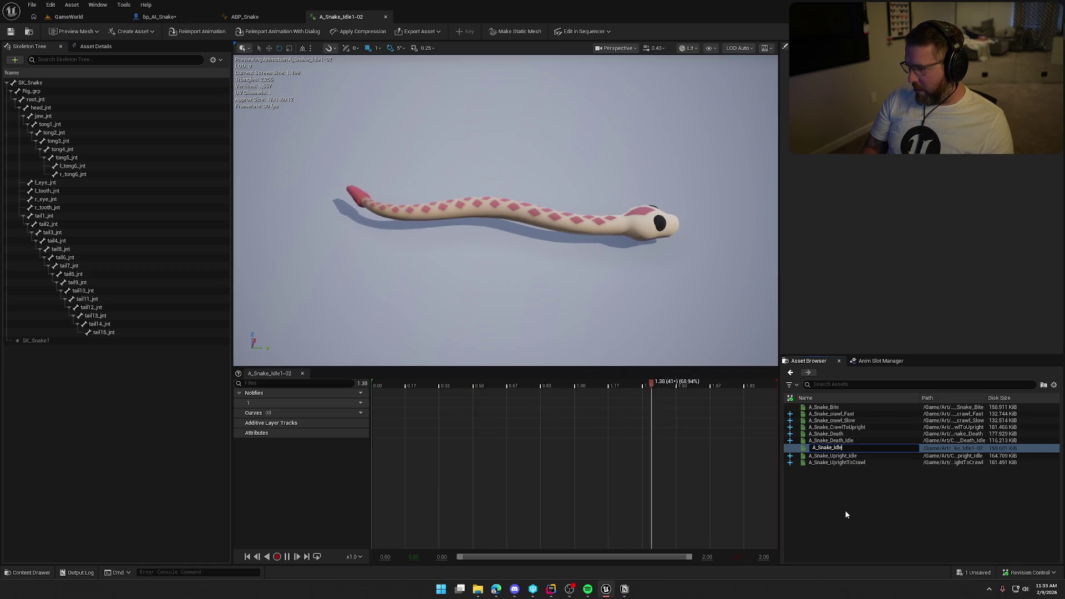
pyautogui.press('Return')
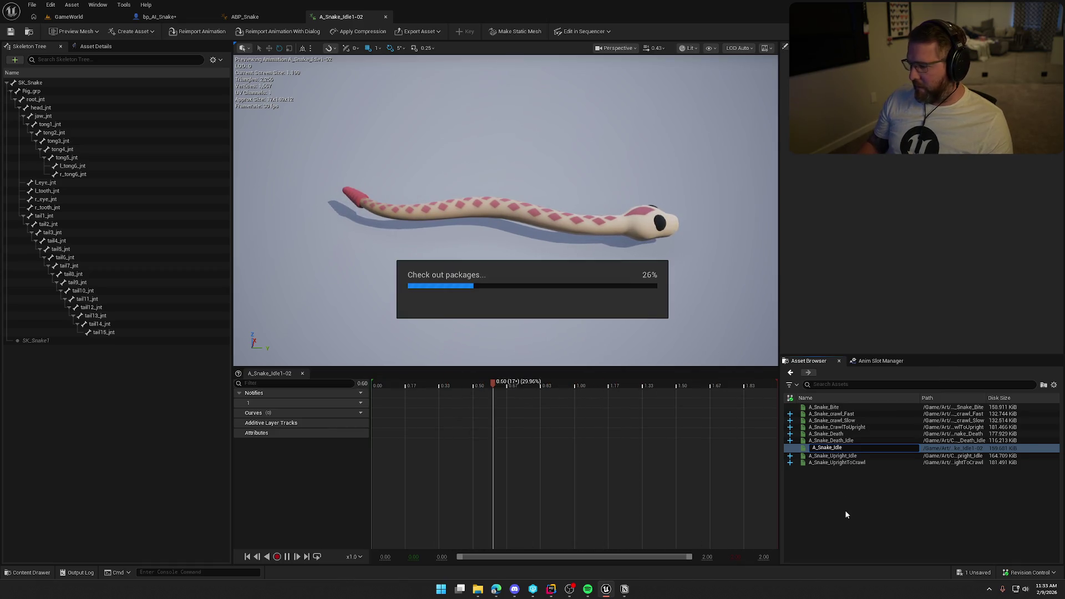
pyautogui.click(574, 388)
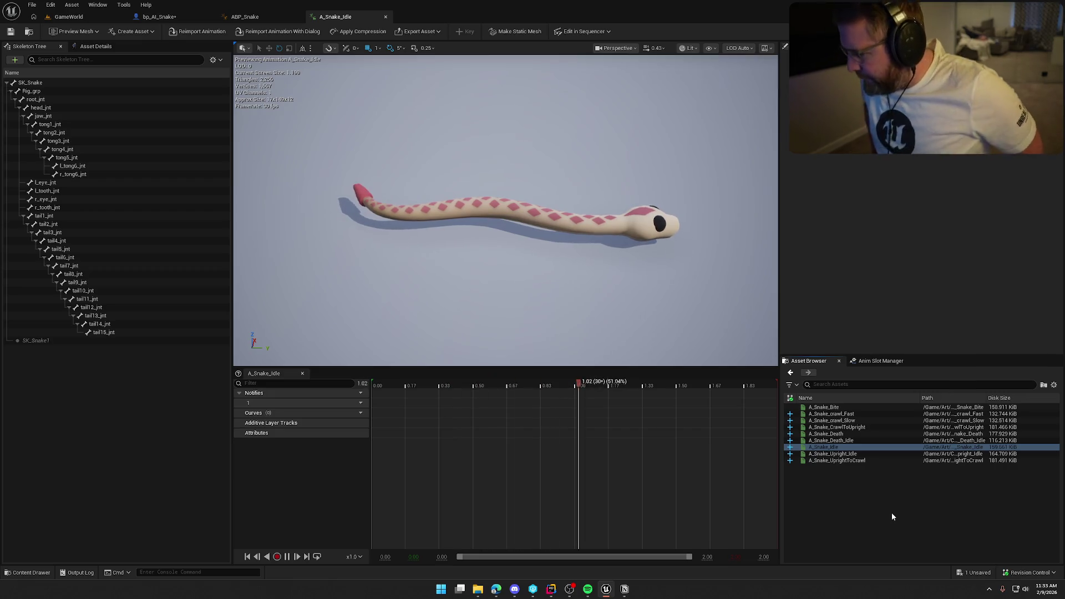
pyautogui.hotkey('ctrl', 'space')
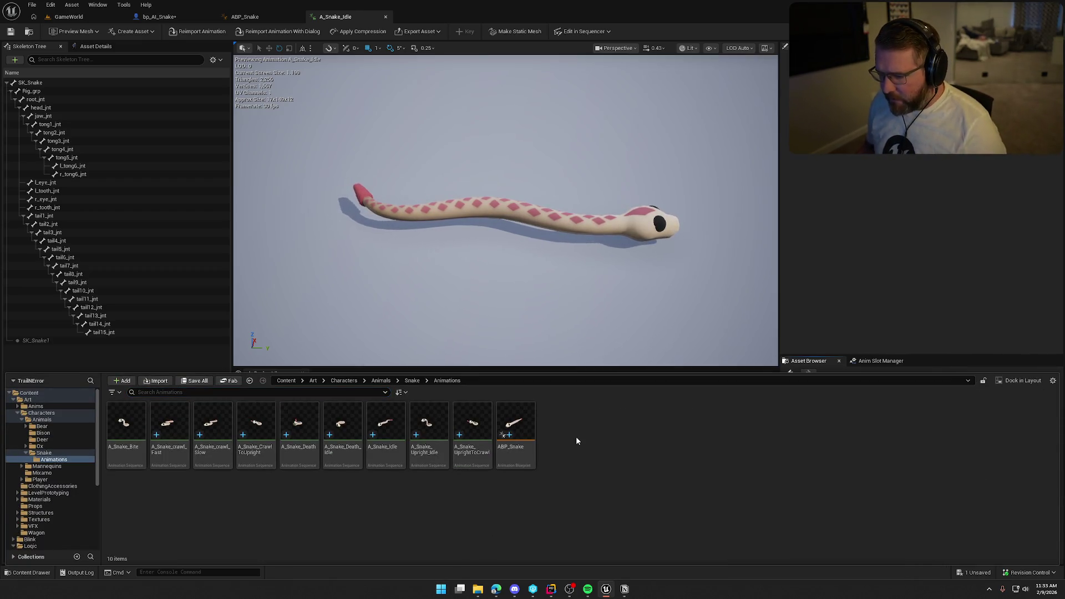
# - Create a Blend Space on SK_Snake_Skeleton named BS_SnakeMovement in the Animations folder
pyautogui.rightClick(576, 437)
pyautogui.moveTo(625, 219)
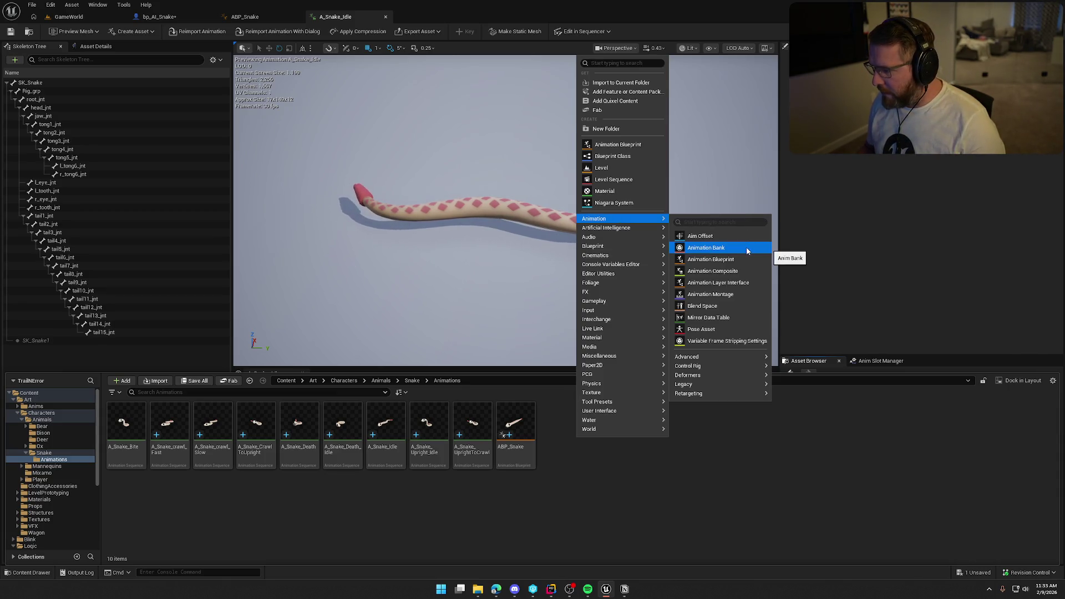
pyautogui.click(723, 306)
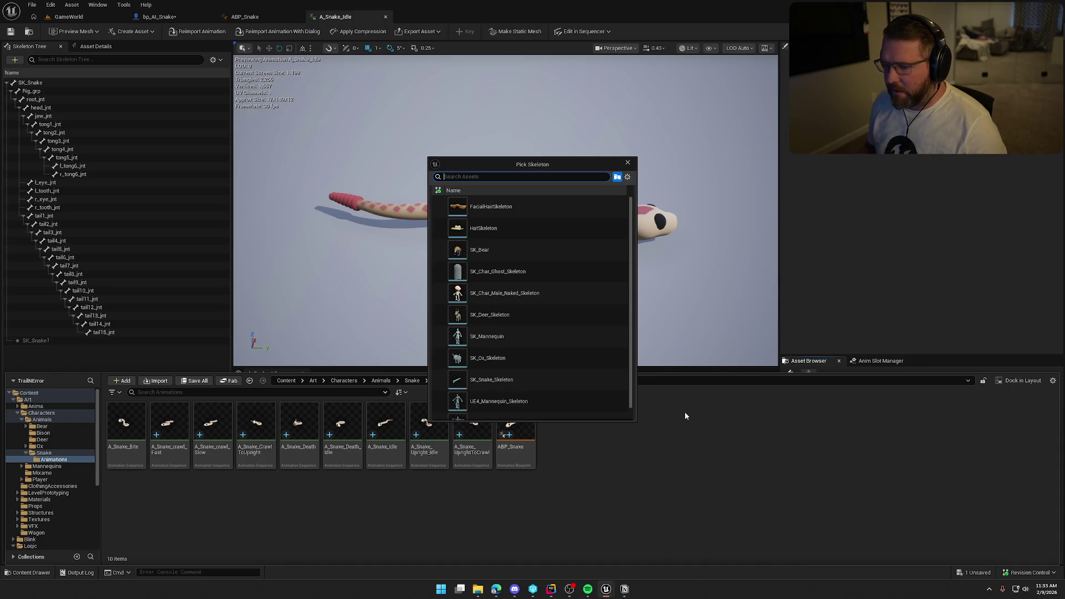
pyautogui.click(550, 378)
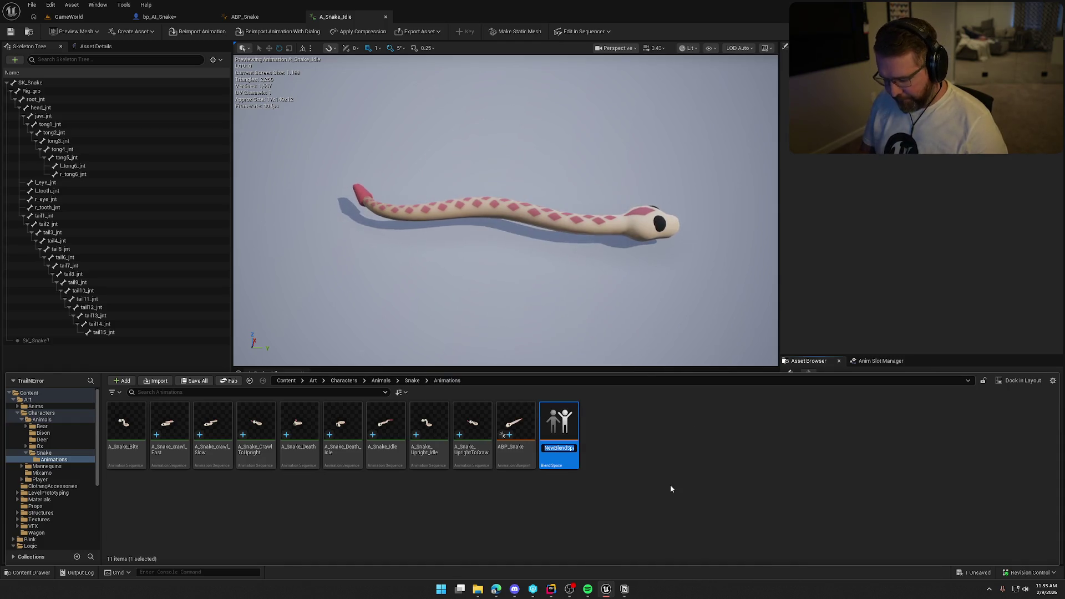
pyautogui.write('BS_SnakeMovemen')
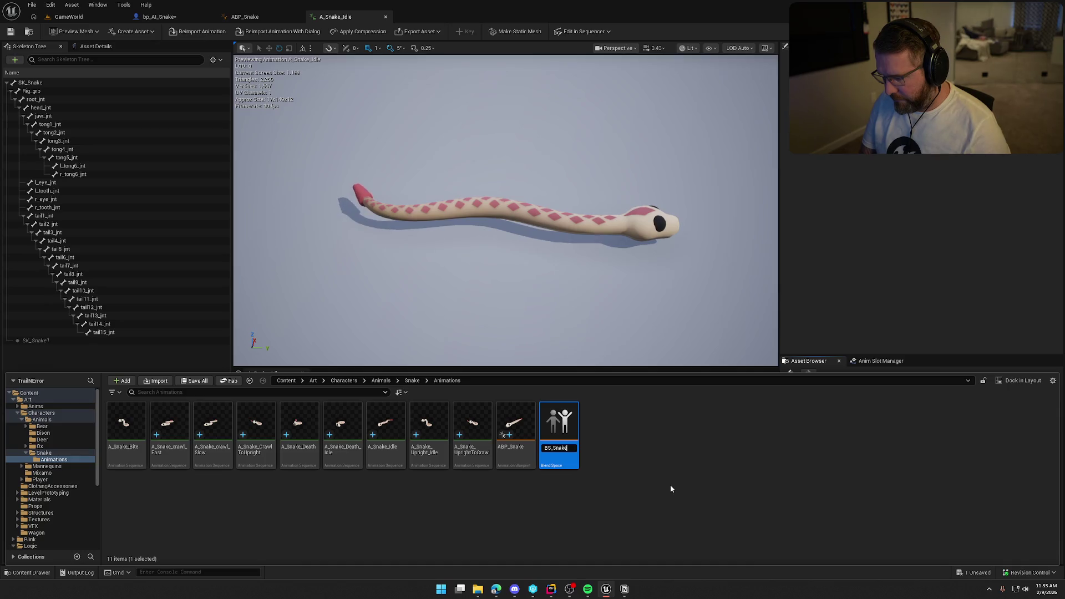
pyautogui.write('t')
pyautogui.press('Return')
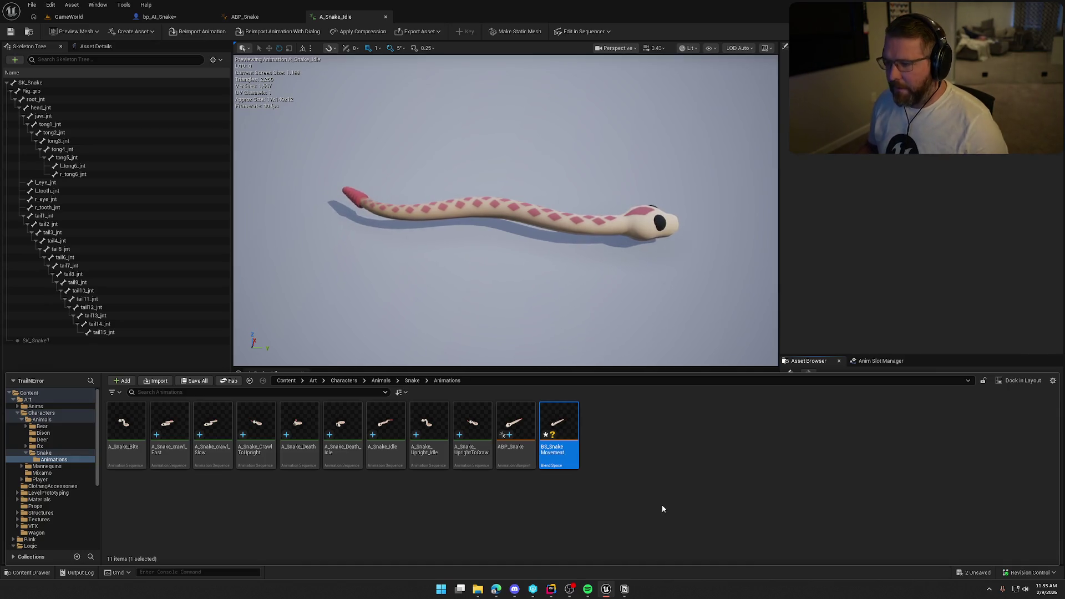
# - Save all assets and open BS_SnakeMovement for editing
pyautogui.hotkey('ctrl', 'shift', 's')
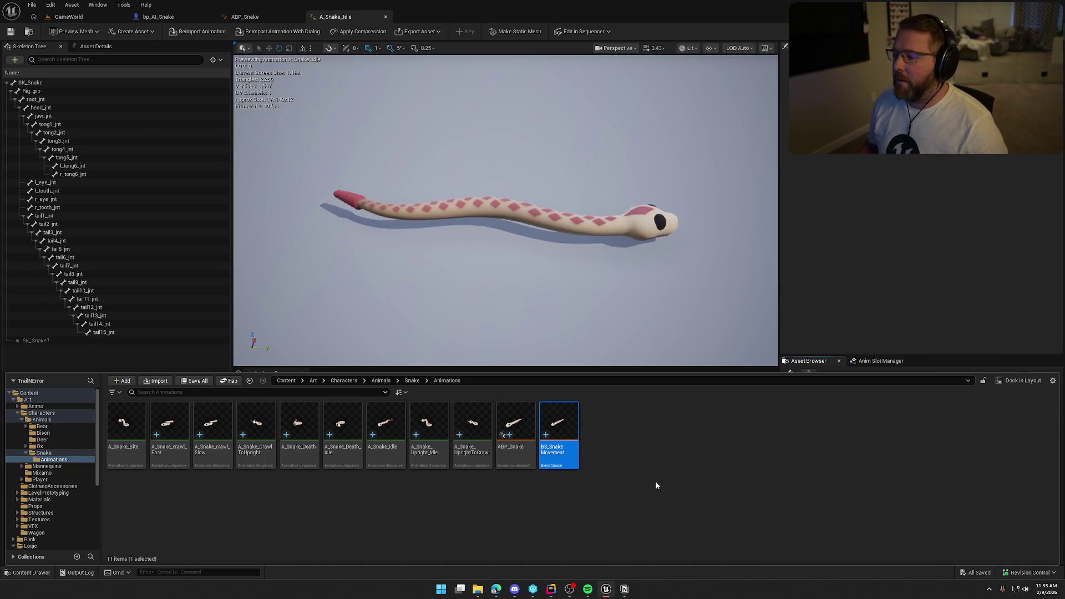
pyautogui.click(652, 466)
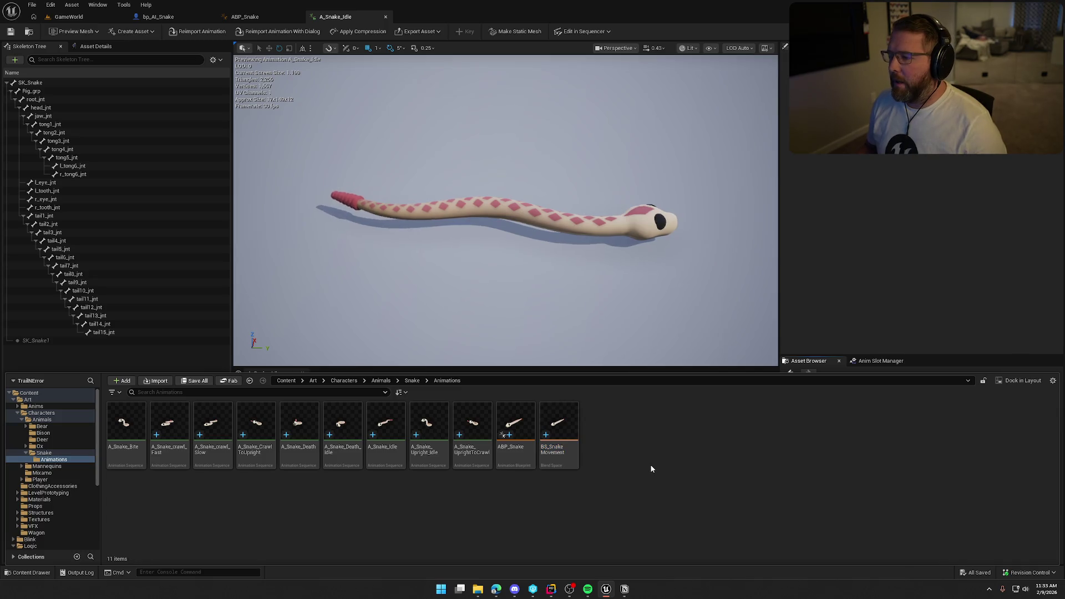
pyautogui.click(563, 423)
pyautogui.doubleClick(563, 423)
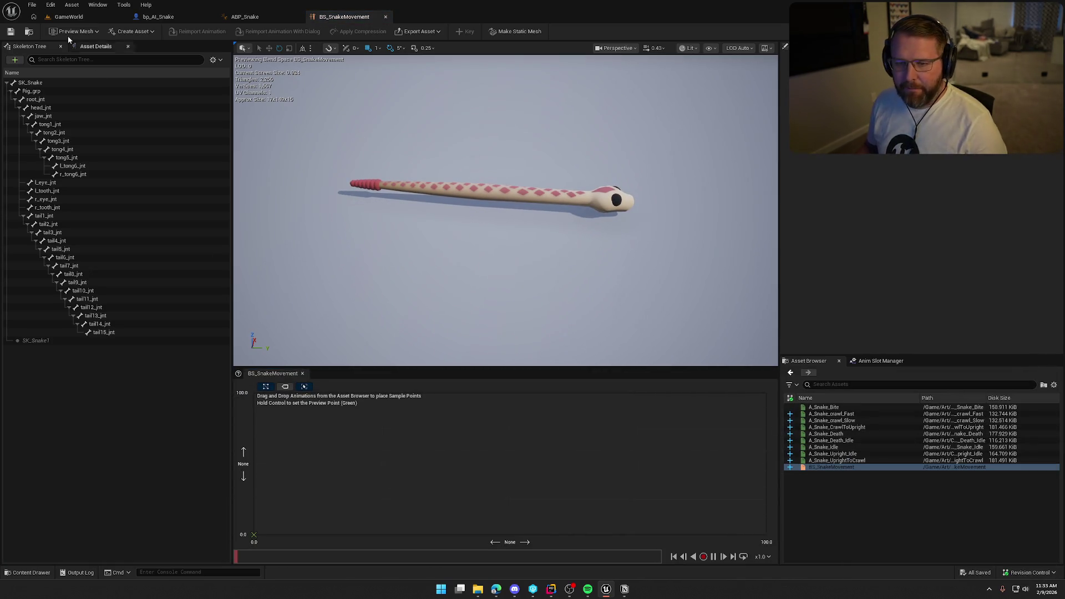
# - Drop A_Snake_Idle onto the blend space grid, then preview A_Snake_Upright_Idle from the snake animations
pyautogui.click(92, 46)
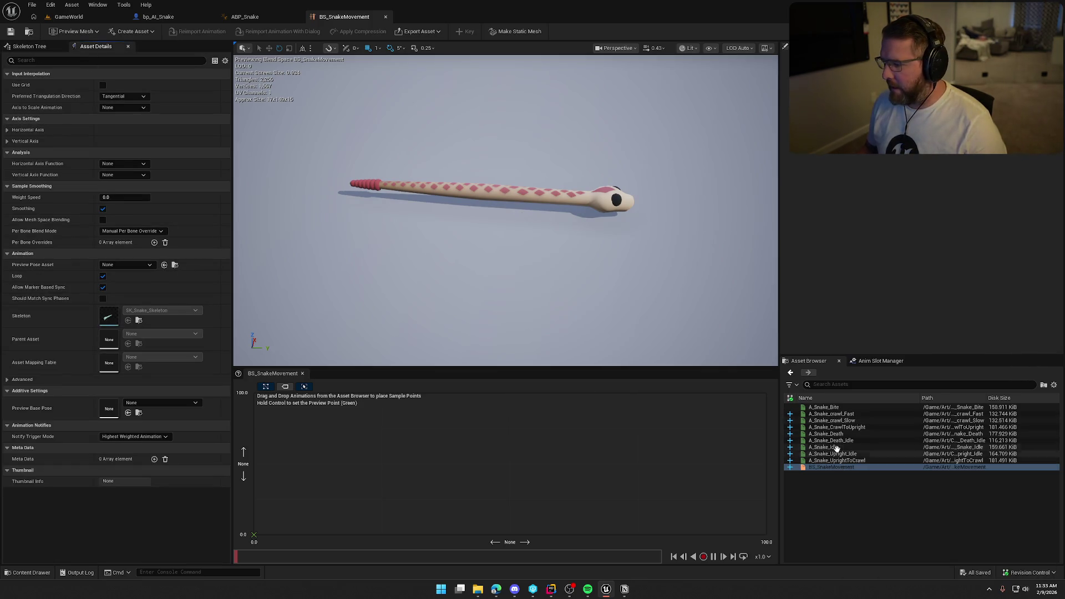
pyautogui.moveTo(823, 448)
pyautogui.mouseDown()
pyautogui.moveTo(259, 465)
pyautogui.moveTo(314, 478)
pyautogui.mouseUp()
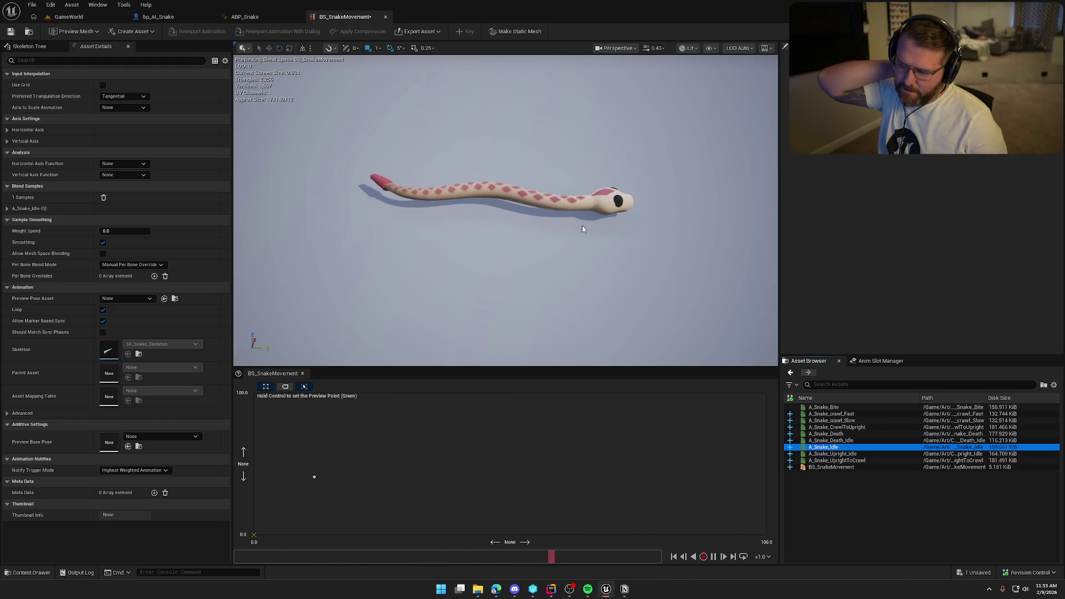
pyautogui.click(855, 428)
pyautogui.keyDown('ctrl'); pyautogui.click(870, 460); pyautogui.keyUp('ctrl')
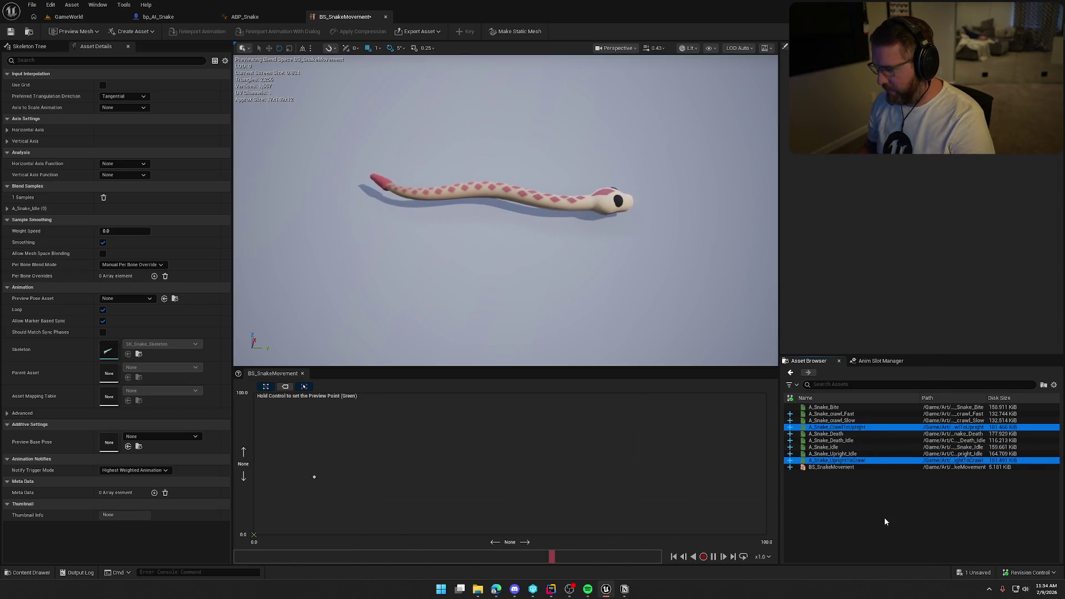
pyautogui.click(858, 490)
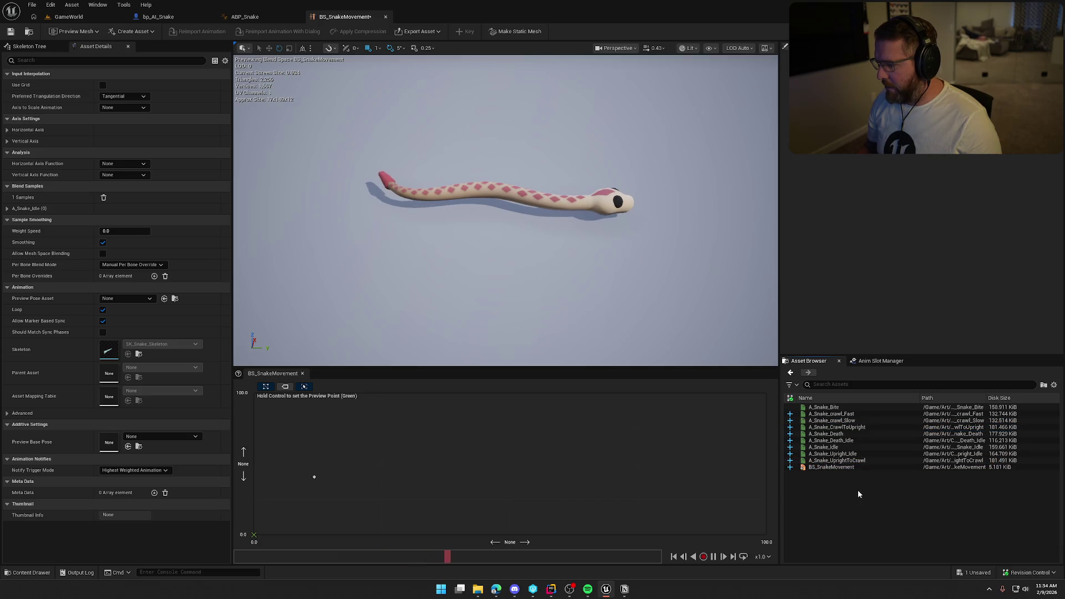
pyautogui.click(860, 447)
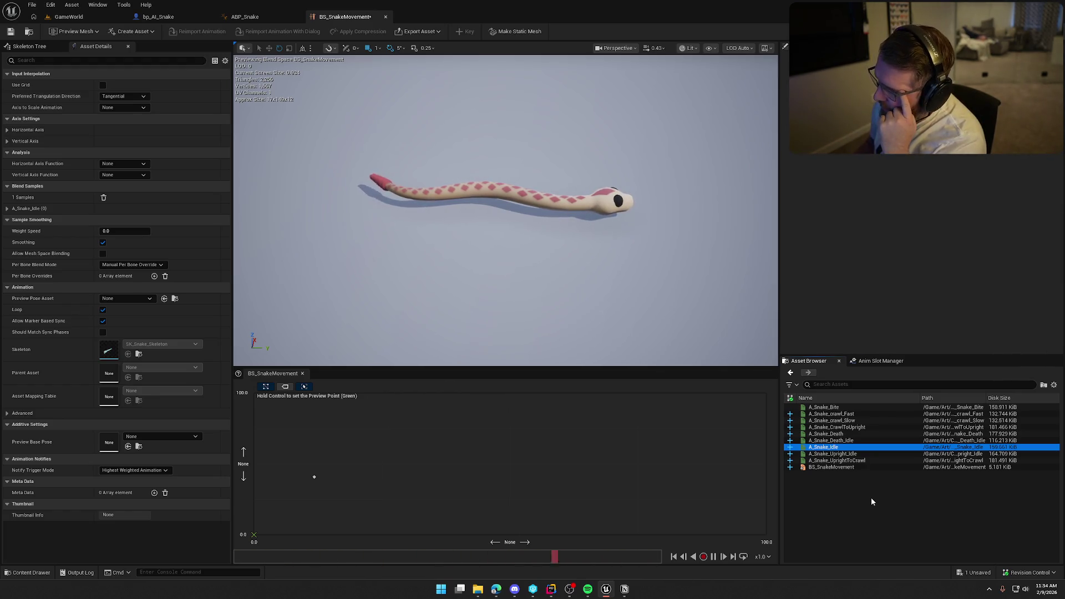
pyautogui.press('Down')
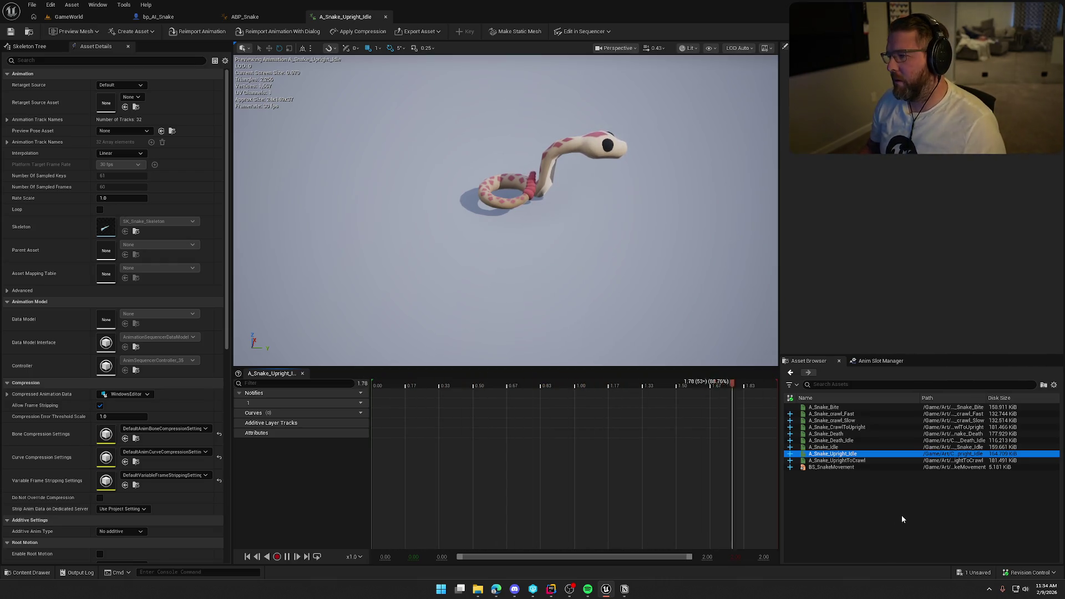
# - Preview A_Snake_Bite, then reopen BS_SnakeMovement in the blend space editor
pyautogui.click(833, 408)
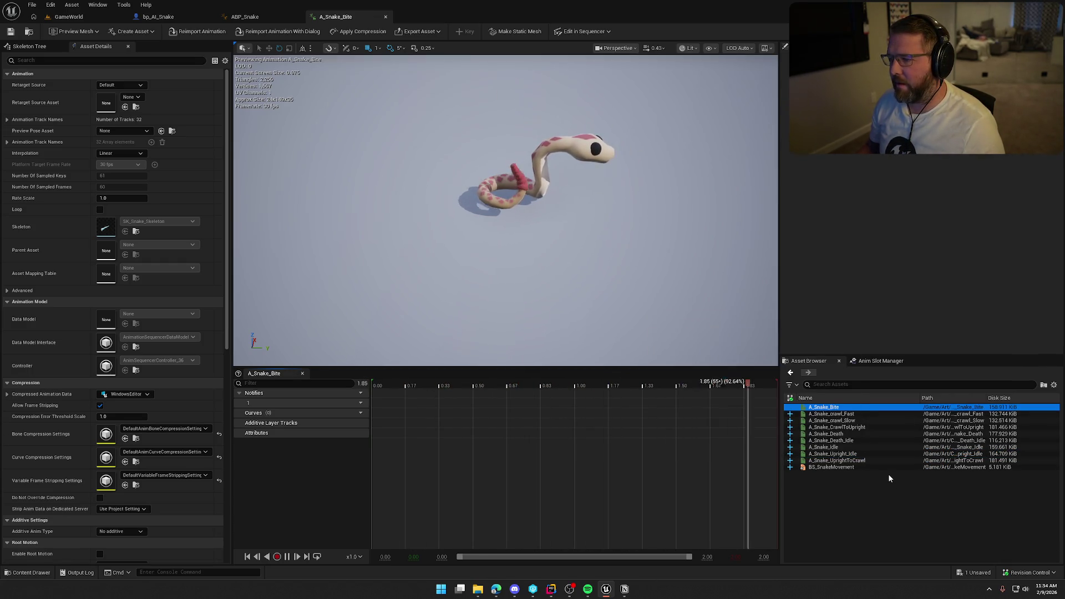
pyautogui.moveTo(865, 469)
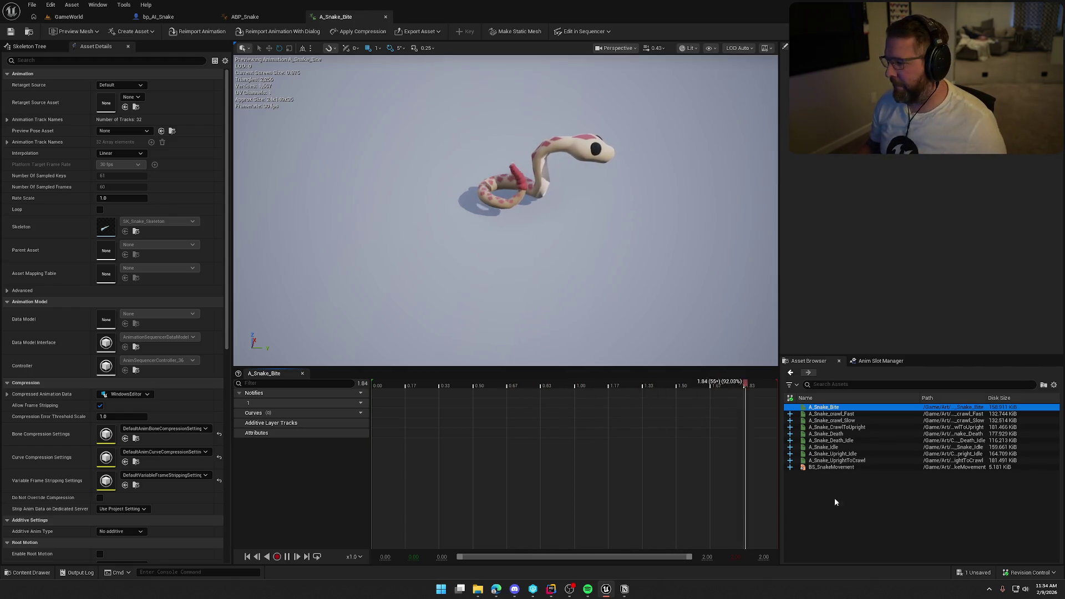
pyautogui.doubleClick(827, 467)
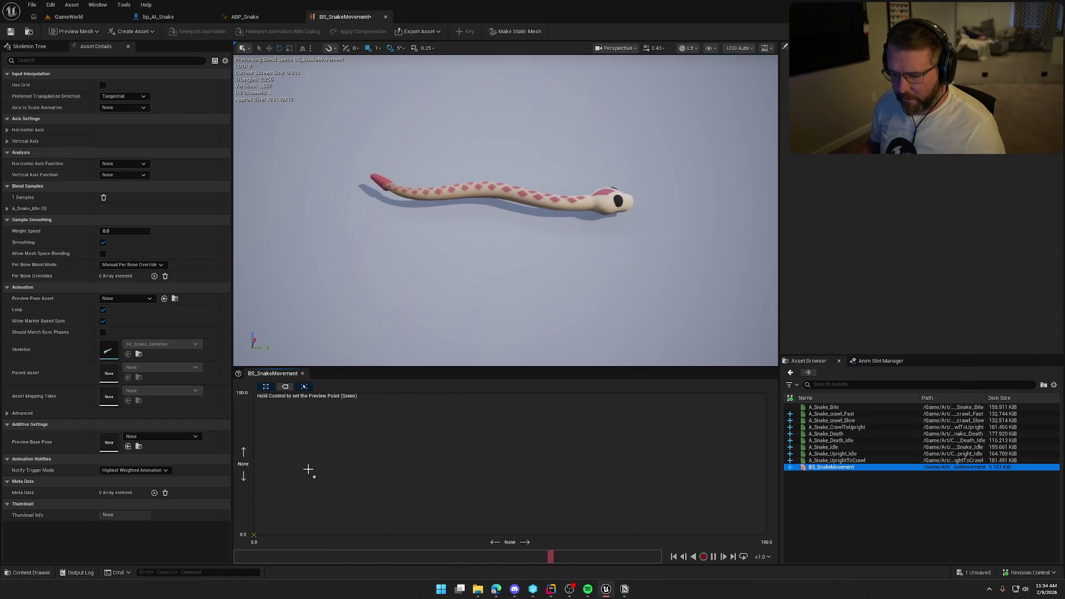
# - Name the horizontal axis Speed with max 300 and snapping, then drop A_Snake_crawl_Fast at 300
pyautogui.click(310, 475)
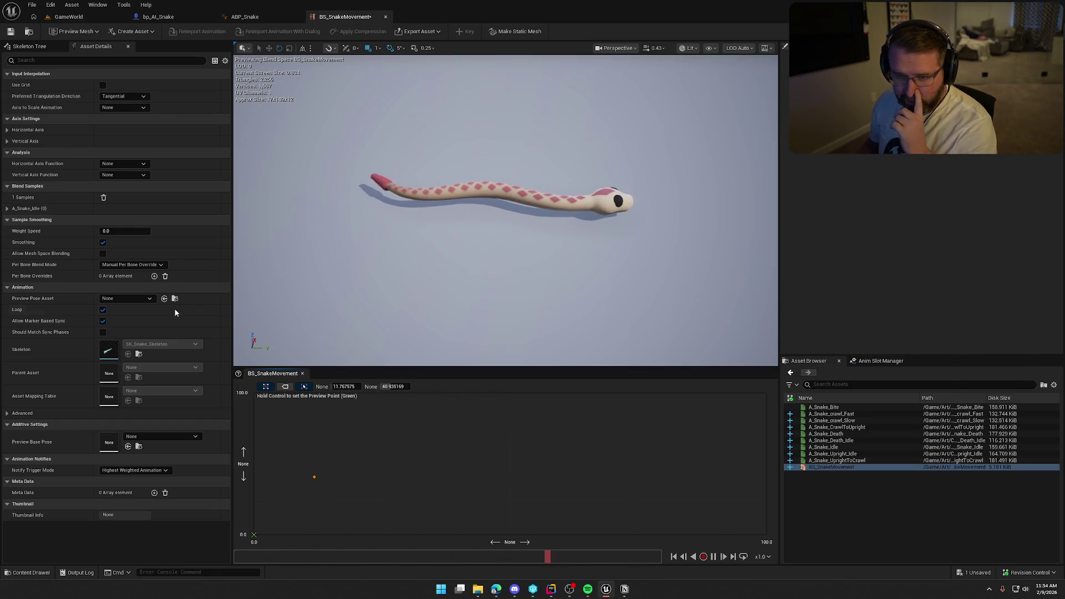
pyautogui.click(25, 141)
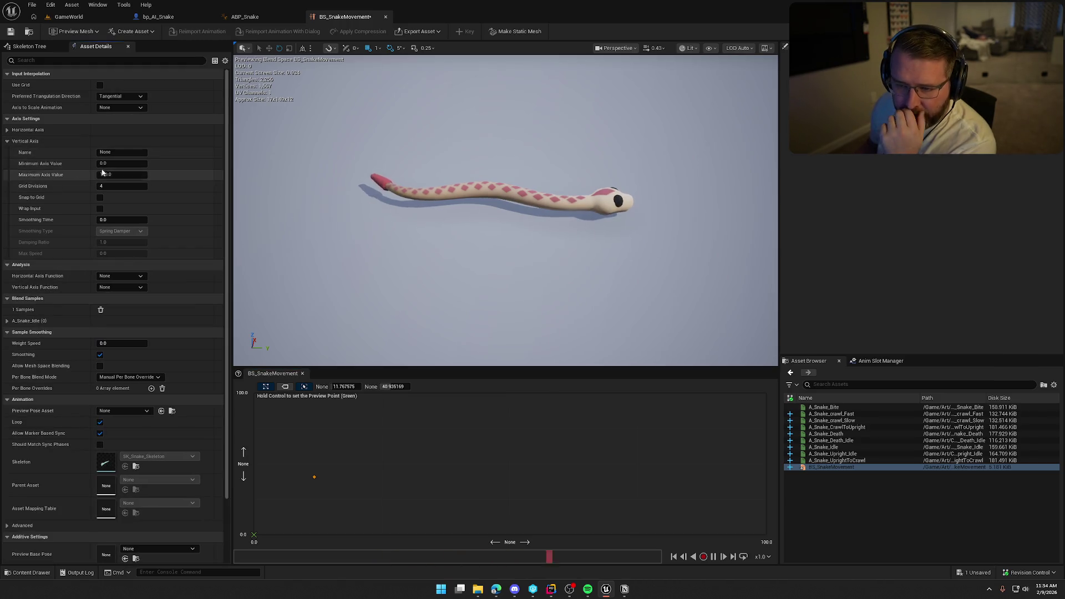
pyautogui.click(55, 141)
pyautogui.click(55, 129)
pyautogui.write('Sp')
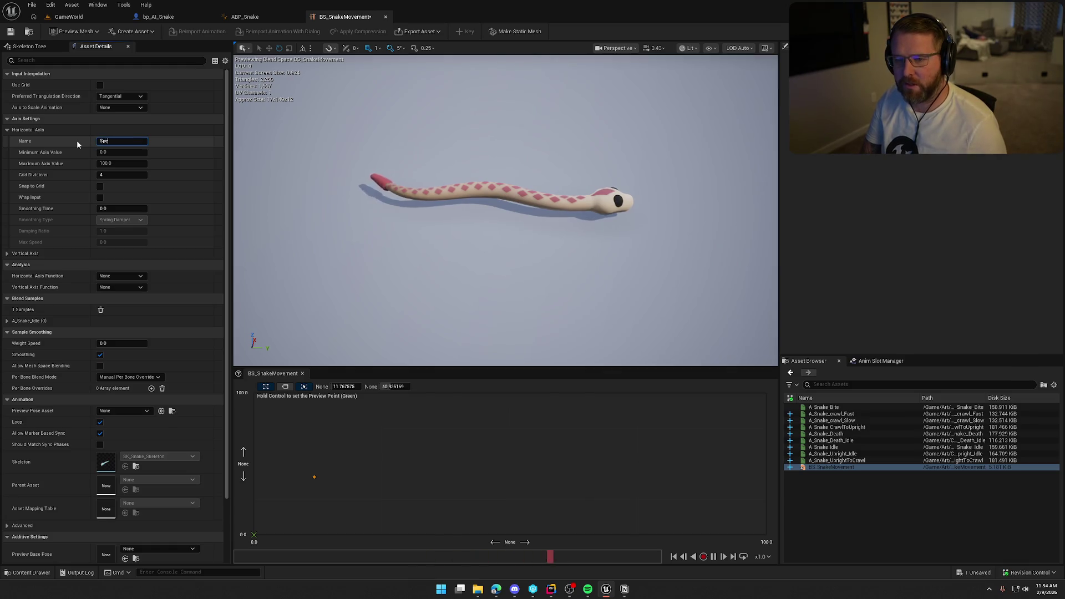
pyautogui.write('ed')
pyautogui.press('Return')
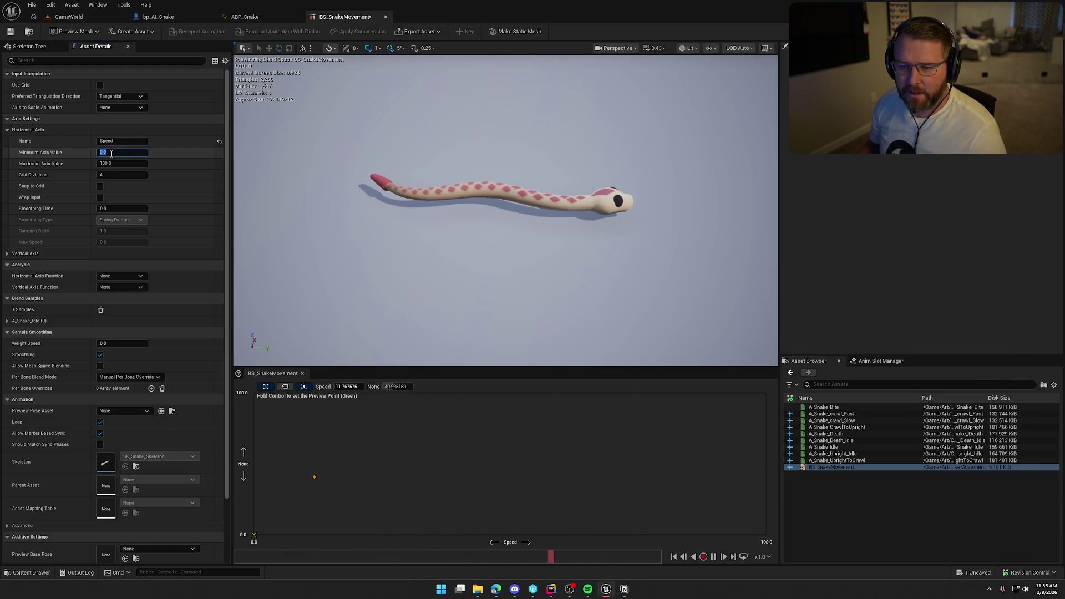
pyautogui.click(116, 164)
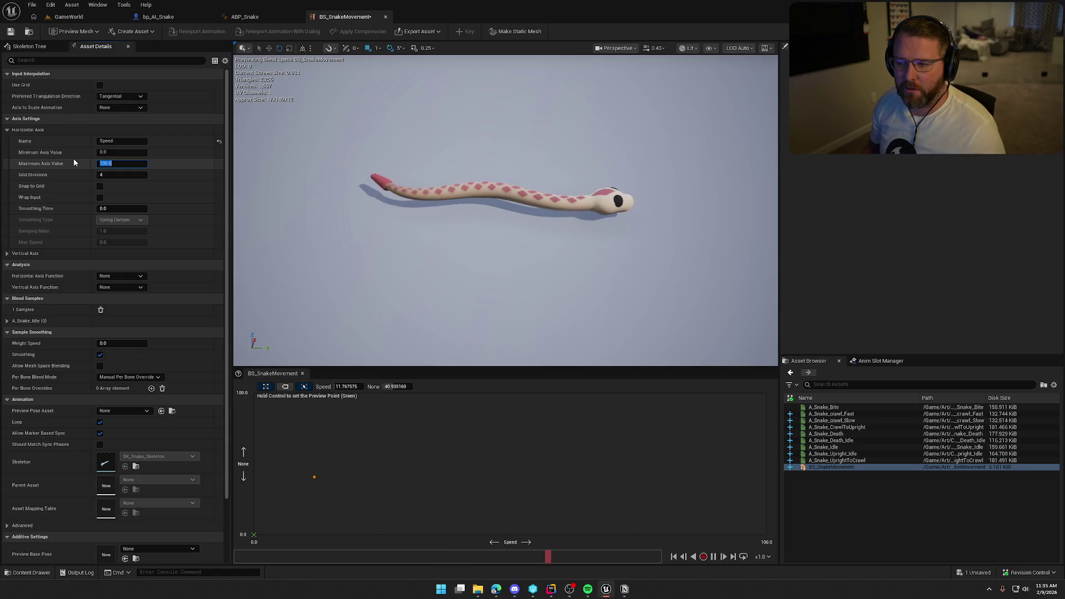
pyautogui.write('300')
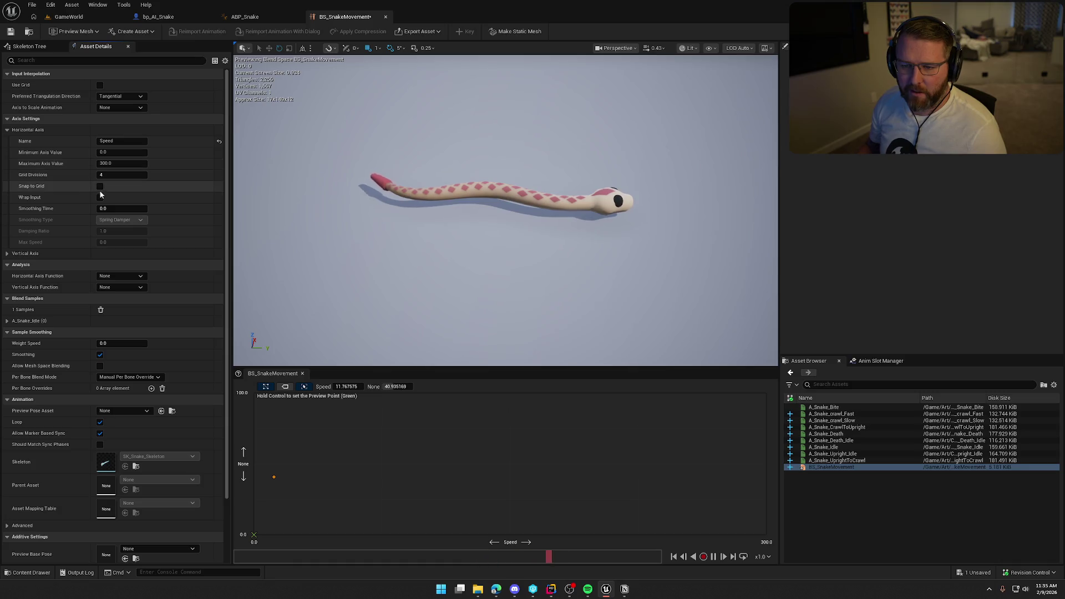
pyautogui.click(100, 186)
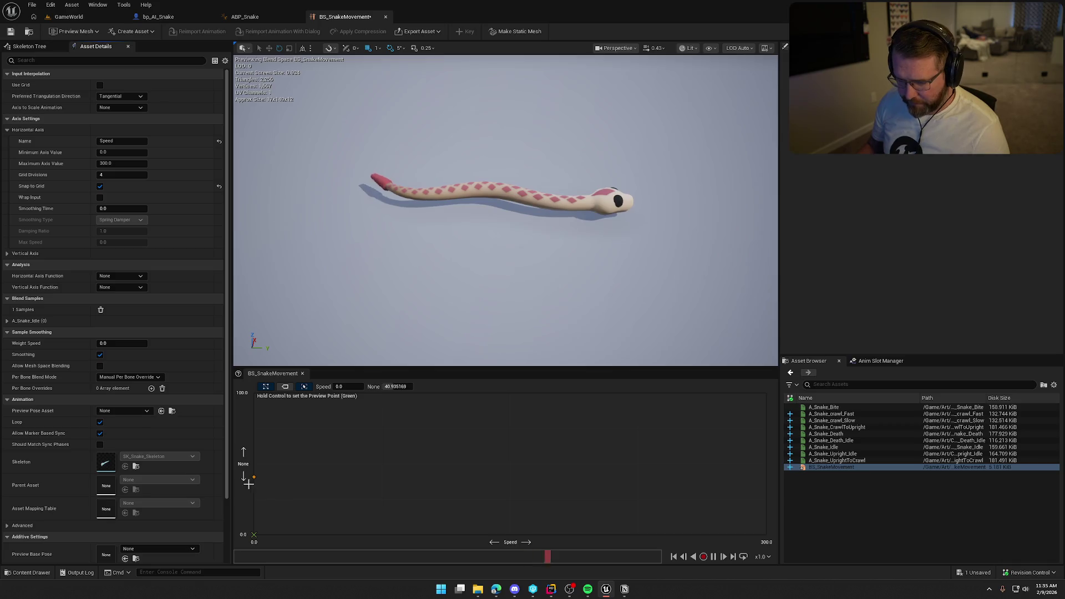
pyautogui.click(311, 494)
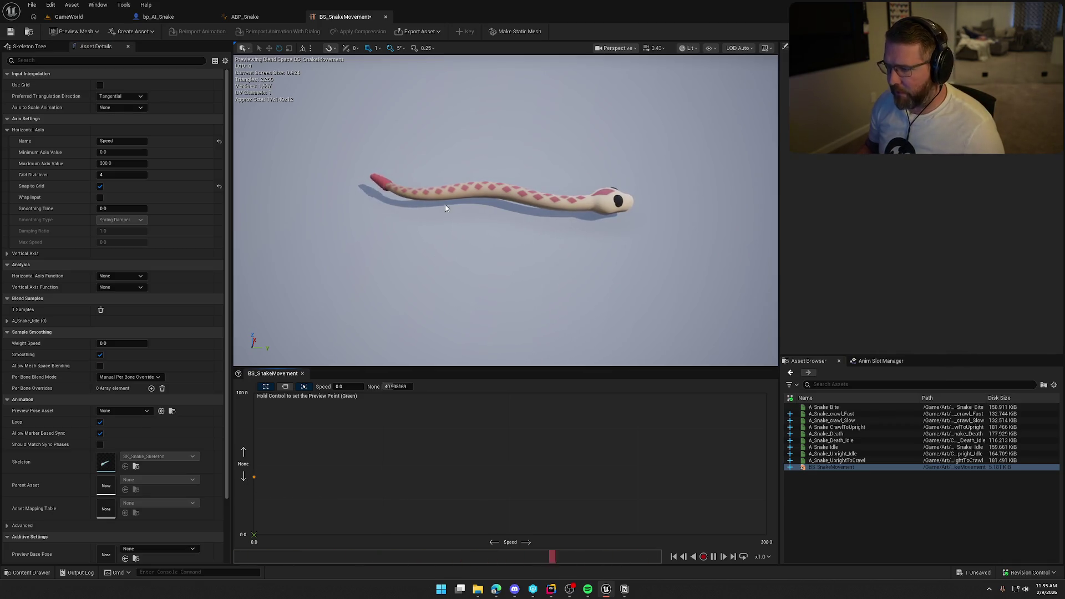
pyautogui.moveTo(831, 414)
pyautogui.mouseDown()
pyautogui.moveTo(756, 439)
pyautogui.moveTo(723, 499)
pyautogui.moveTo(767, 477)
pyautogui.mouseUp()
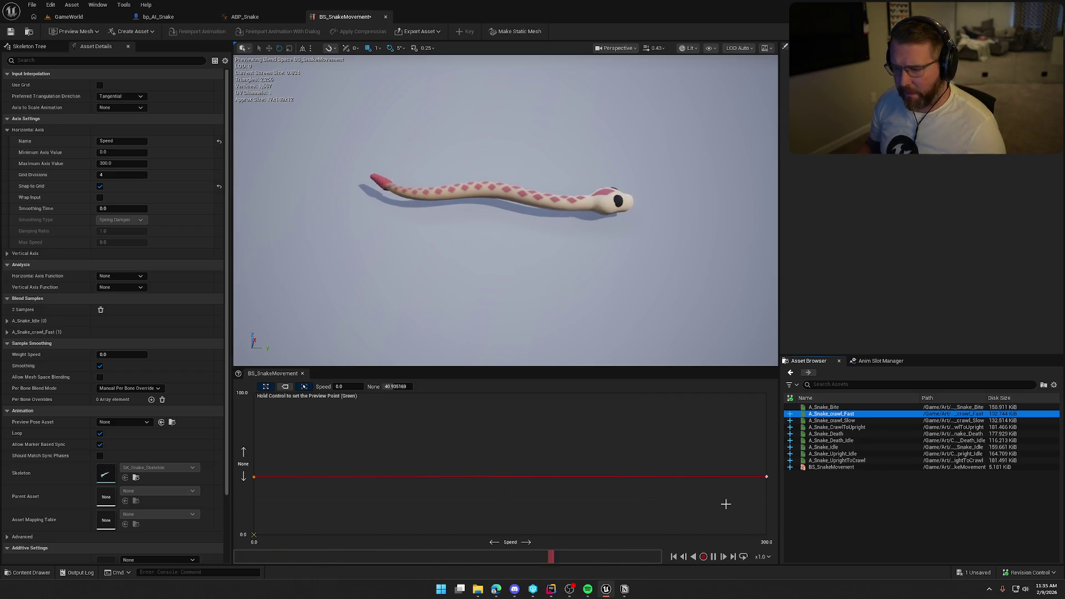
# - Set the fast crawl sample's vertical value to 0
pyautogui.click(769, 476)
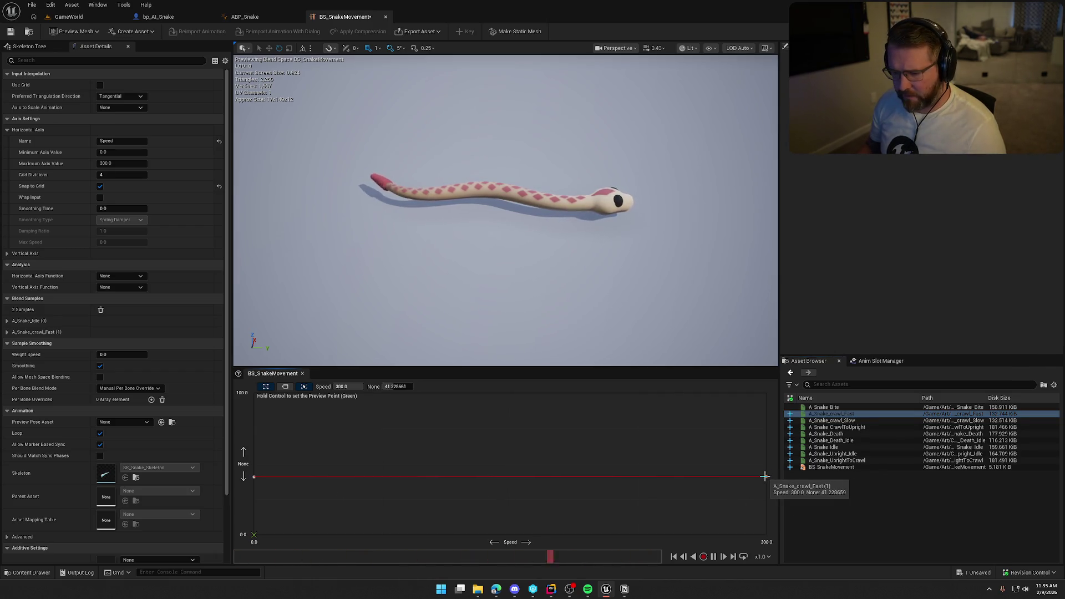
pyautogui.write('0')
pyautogui.press('Return')
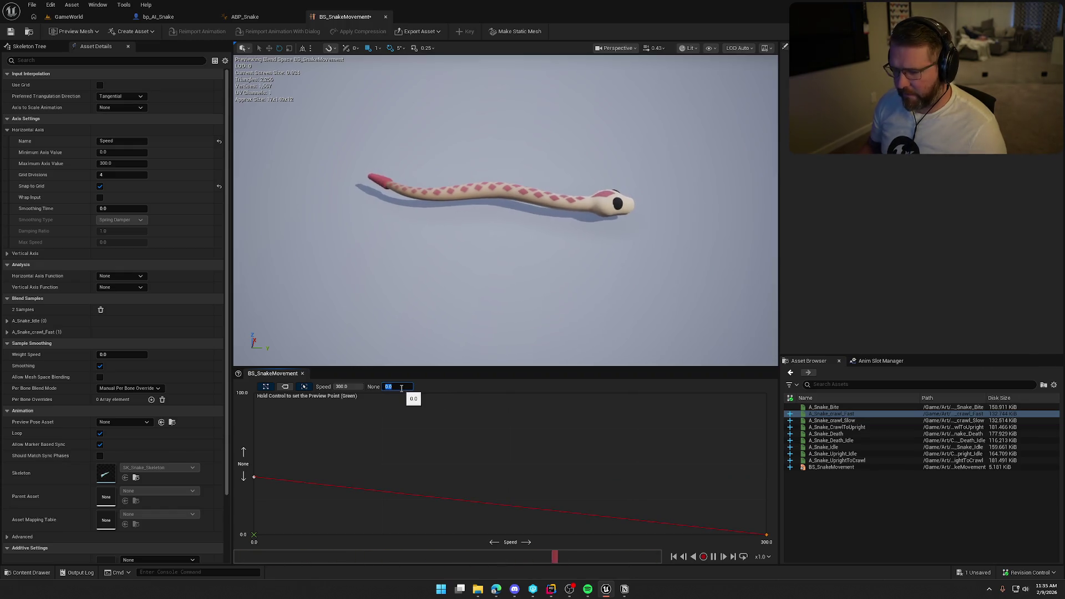
pyautogui.click(307, 452)
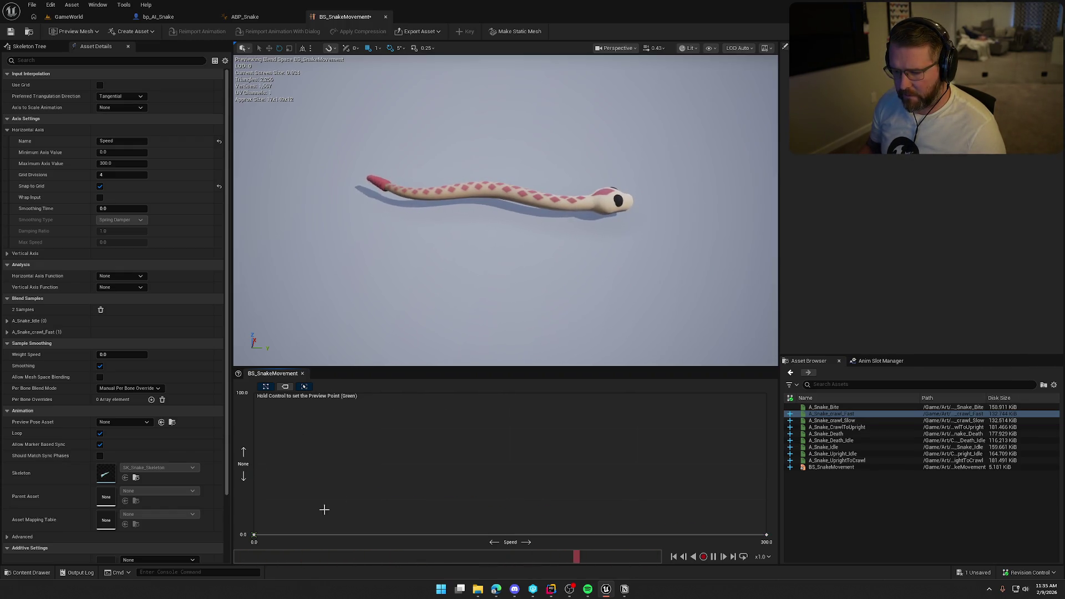
pyautogui.click(253, 536)
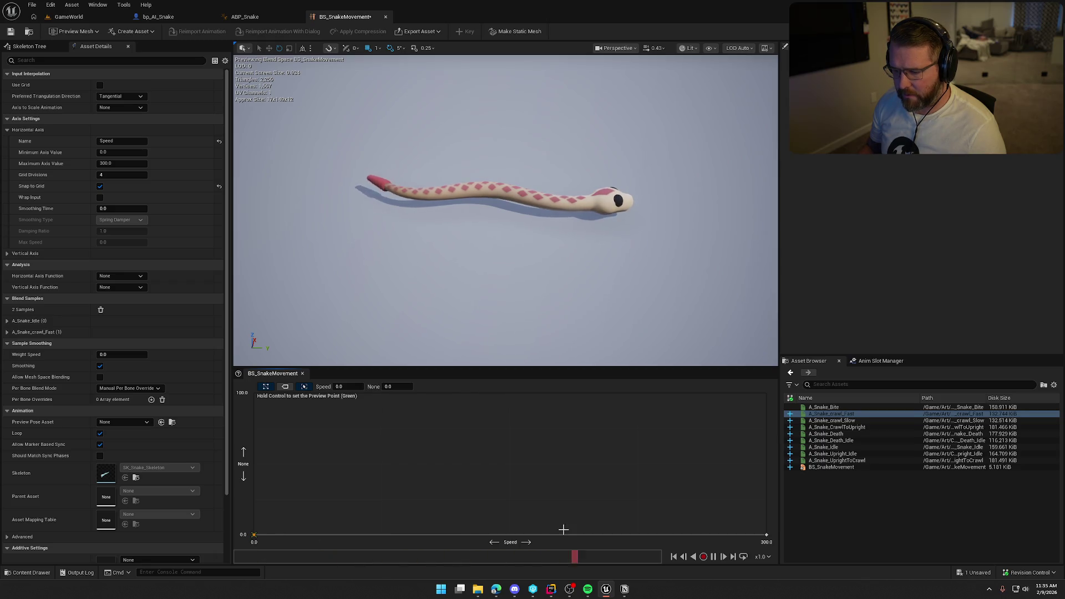
# - Place A_Snake_crawl_Slow at Speed 150 with a vertical value of 0
pyautogui.click(843, 422)
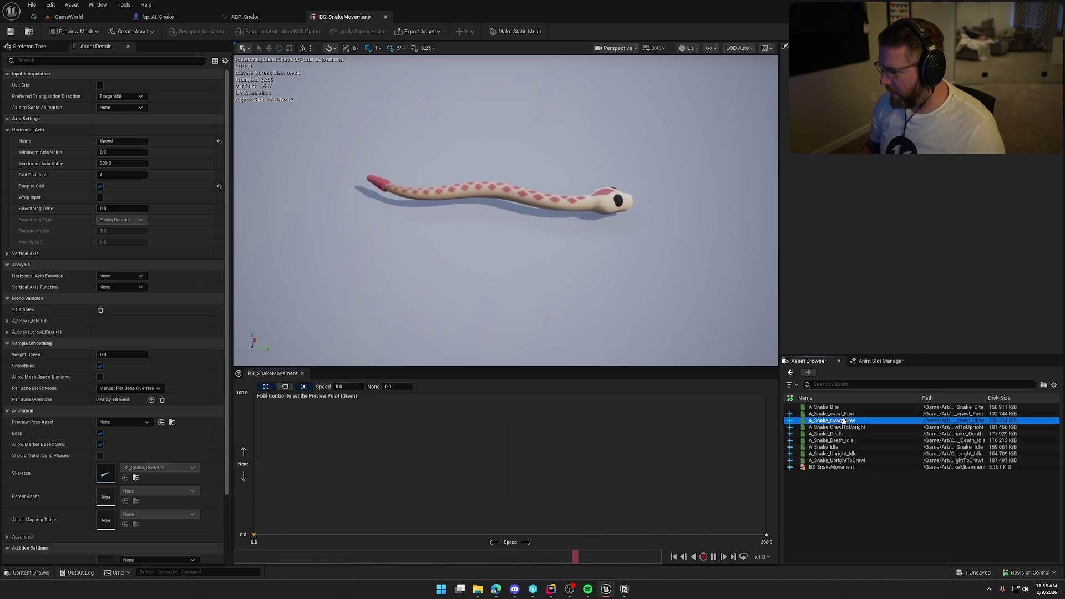
pyautogui.moveTo(855, 422); pyautogui.dragTo(501, 534)
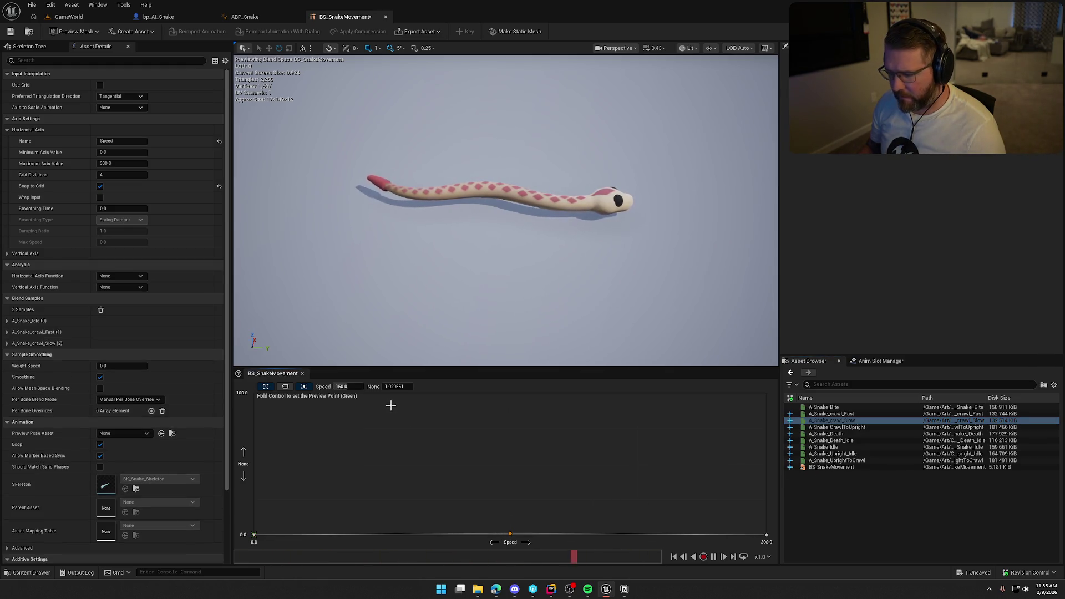
pyautogui.click(397, 387)
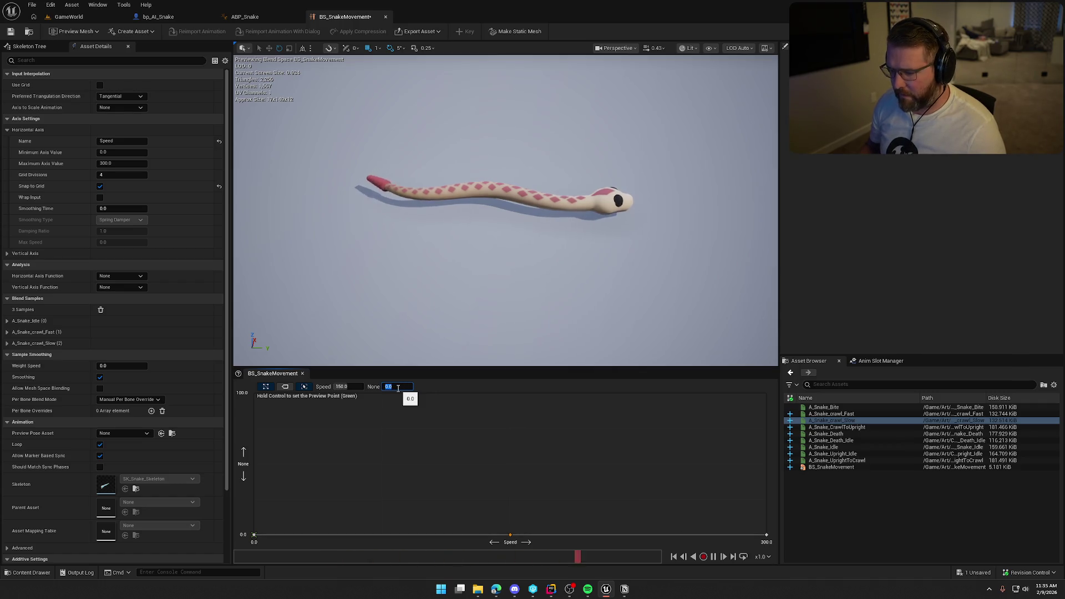
pyautogui.click(108, 113)
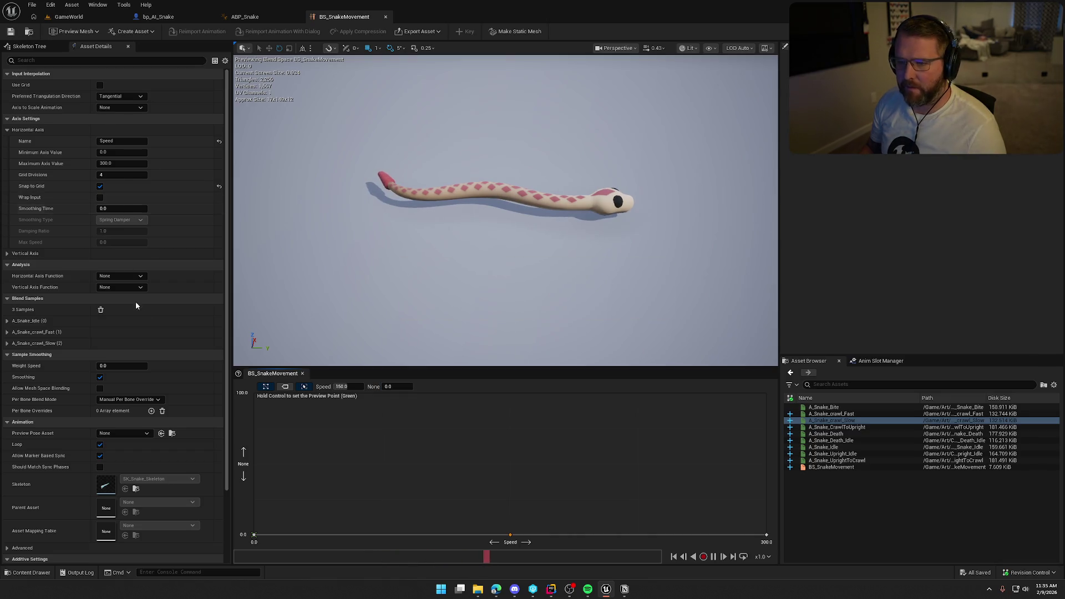
pyautogui.click(7, 254)
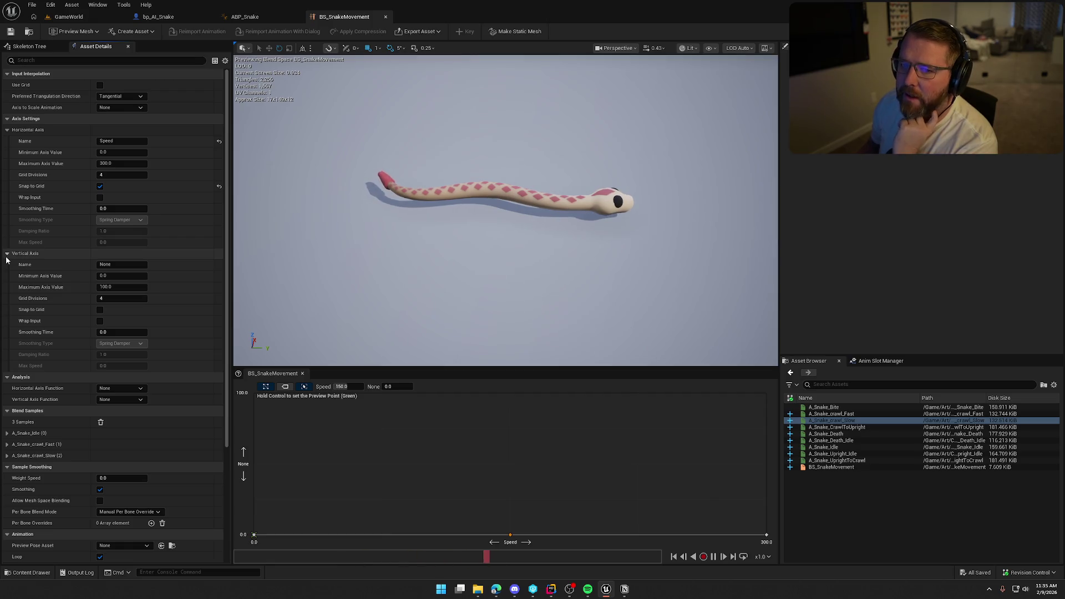
# - Collapse the vertical axis, enable Use Grid for input interpolation, and save BS_SnakeMovement
pyautogui.click(7, 253)
pyautogui.click(100, 85)
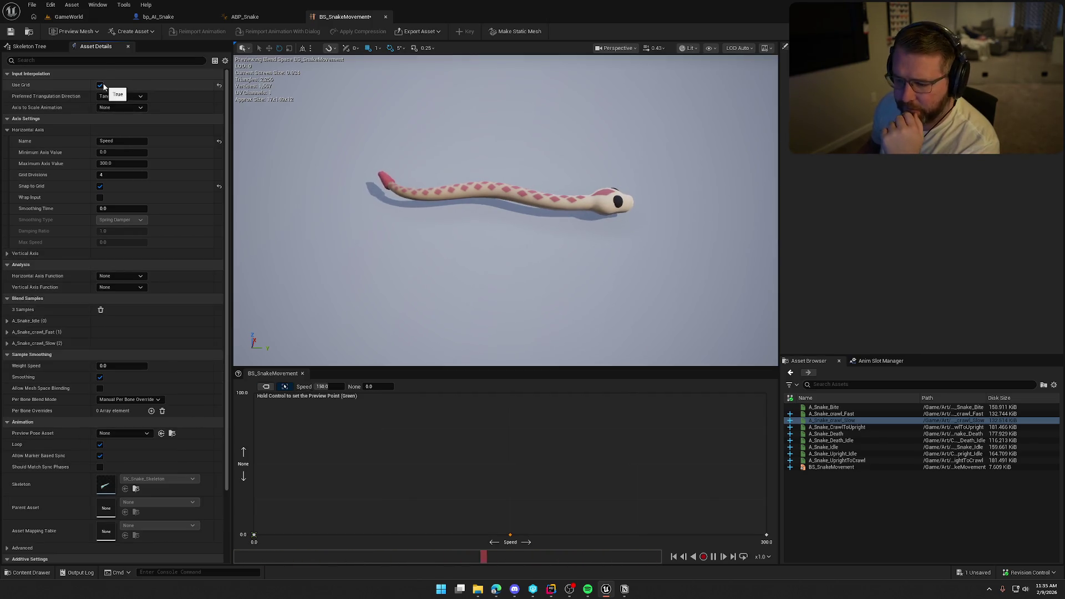
pyautogui.click(101, 86)
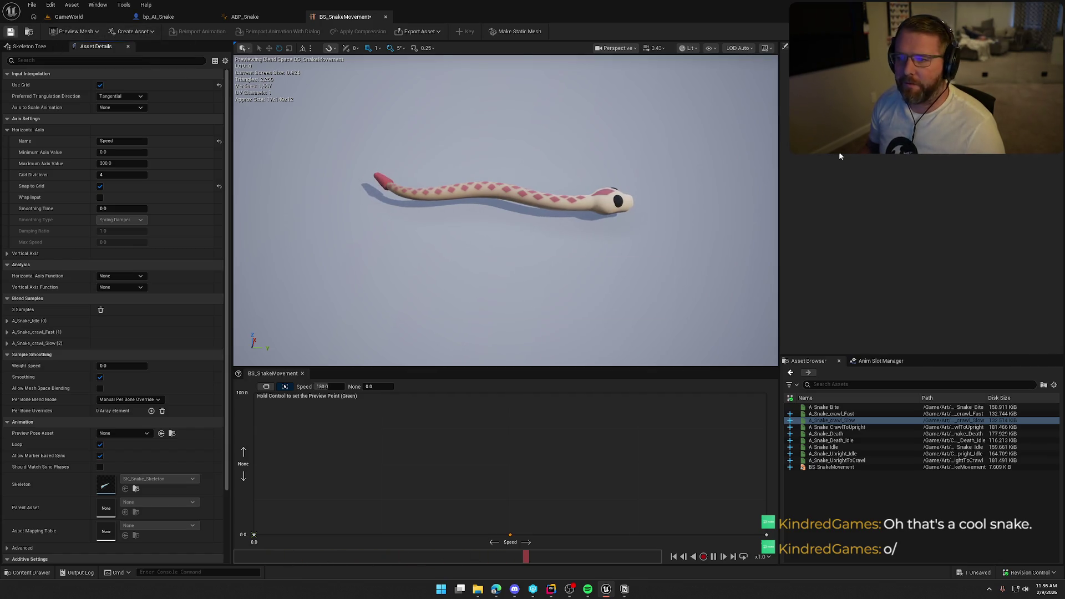
pyautogui.hotkey('ctrl', 's')
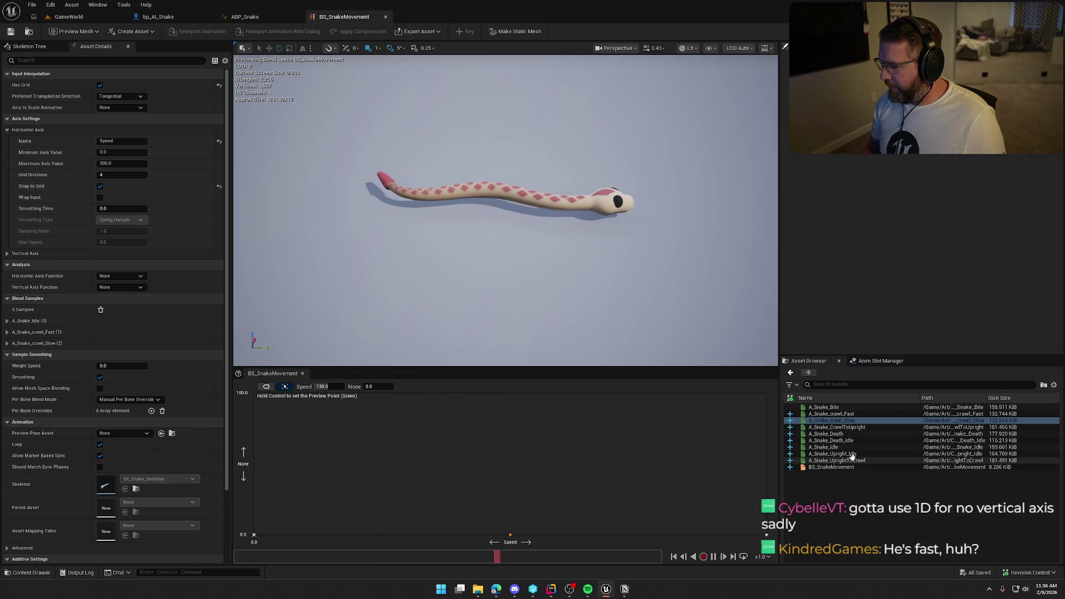
pyautogui.moveTo(866, 461)
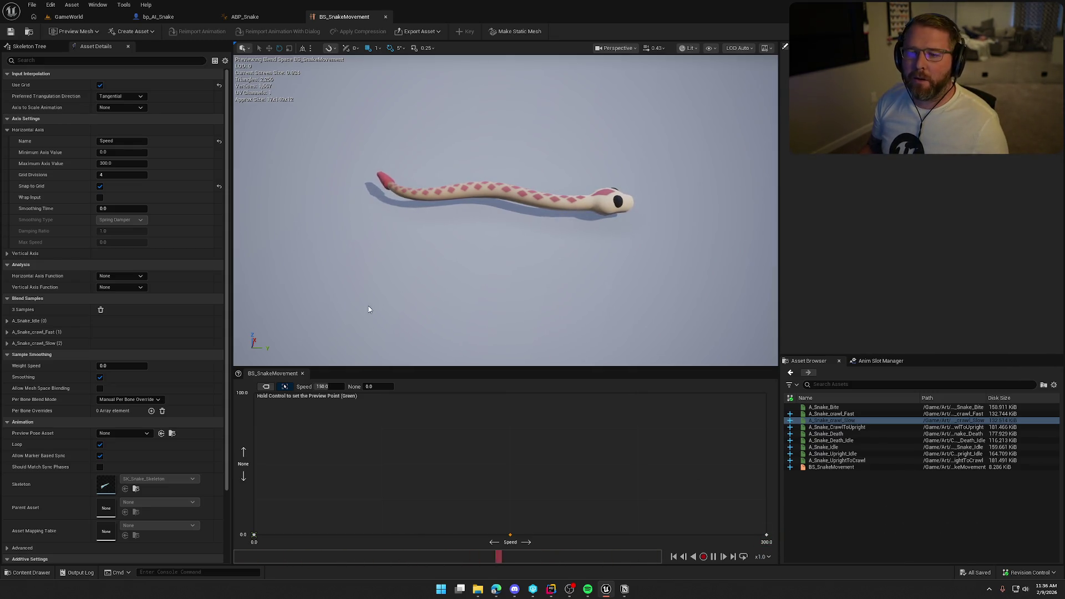
# - Name the vertical axis Upright (max 1, snapping on) and place A_Snake_Upright_Idle at Speed 0, Upright 1
pyautogui.click(30, 253)
pyautogui.write('Up')
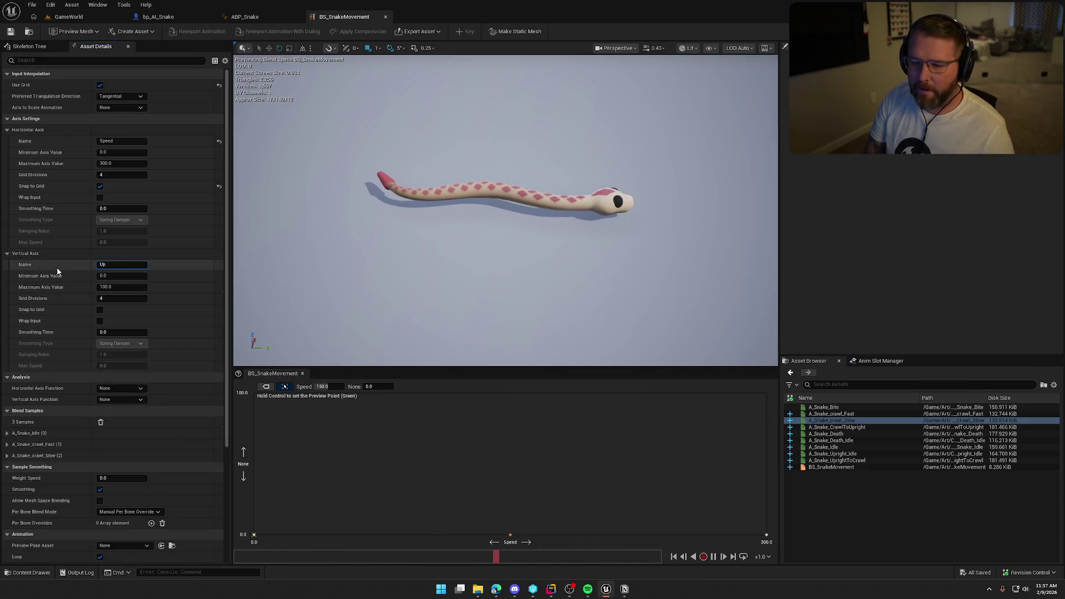
pyautogui.write('right')
pyautogui.press('Return')
pyautogui.click(106, 288)
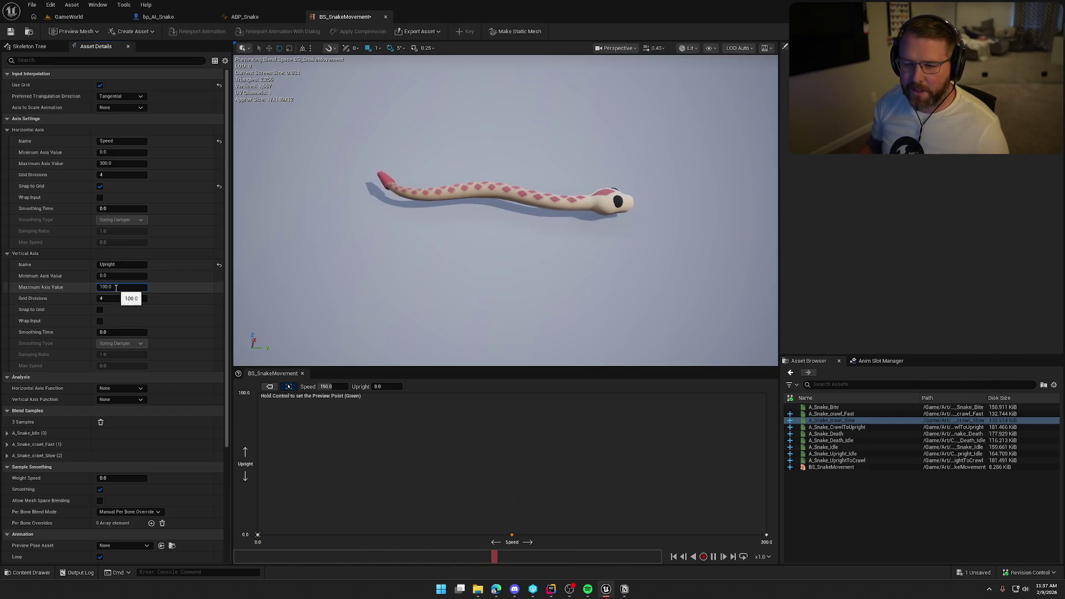
pyautogui.write('1')
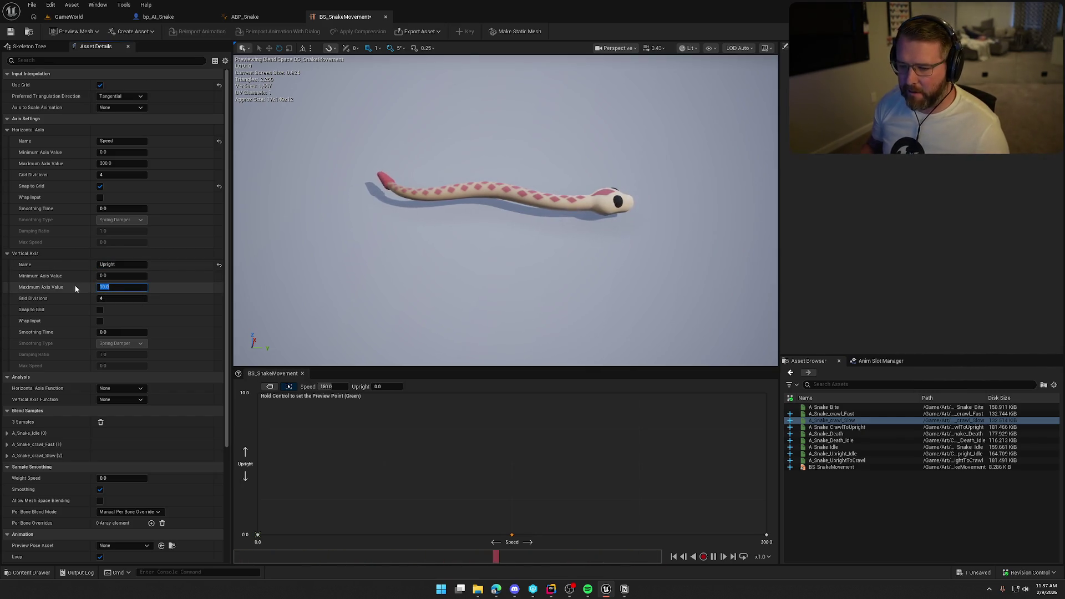
pyautogui.write('0')
pyautogui.press('Return')
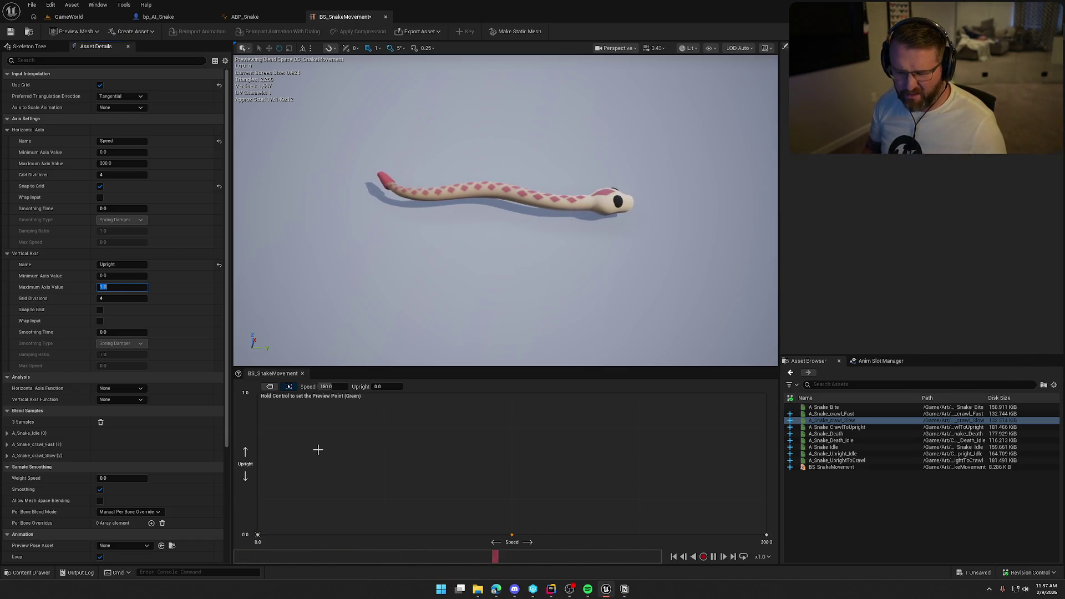
pyautogui.click(99, 309)
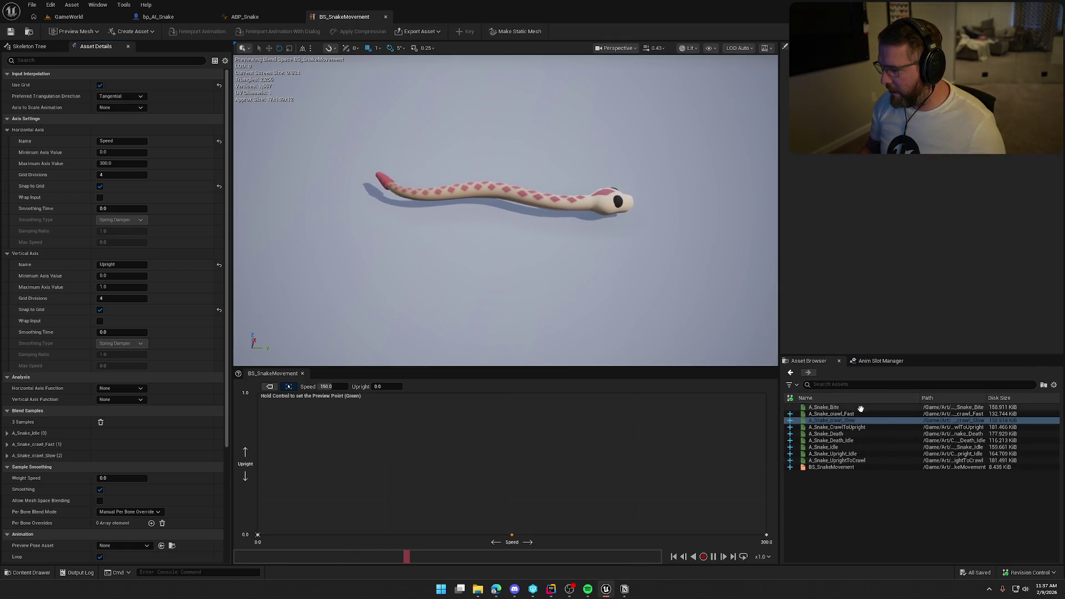
pyautogui.click(858, 454)
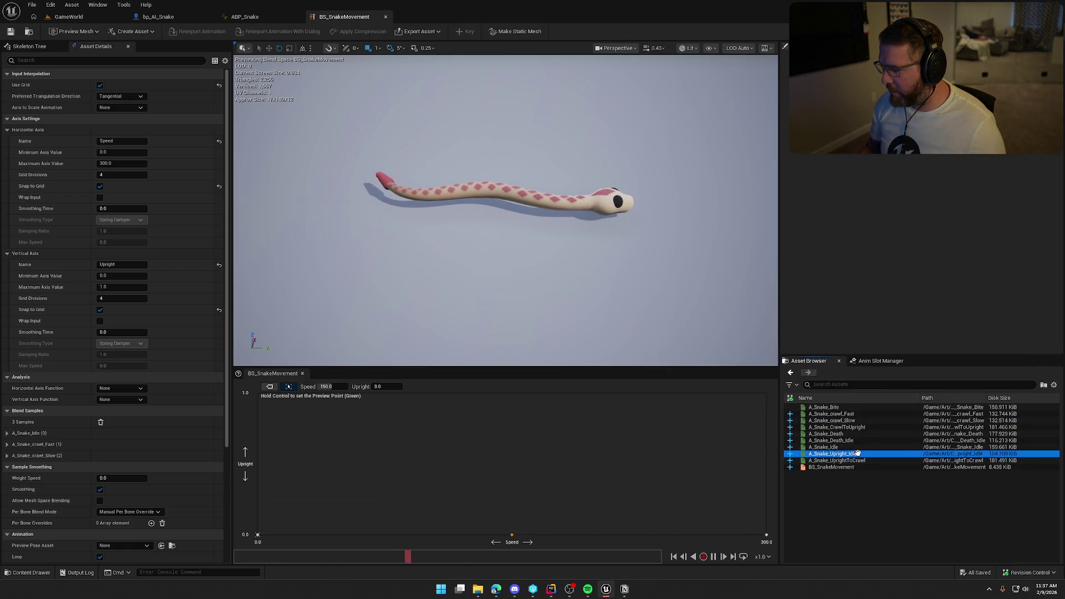
pyautogui.moveTo(857, 454)
pyautogui.mouseDown()
pyautogui.moveTo(807, 471)
pyautogui.moveTo(258, 410)
pyautogui.moveTo(252, 400)
pyautogui.mouseUp()
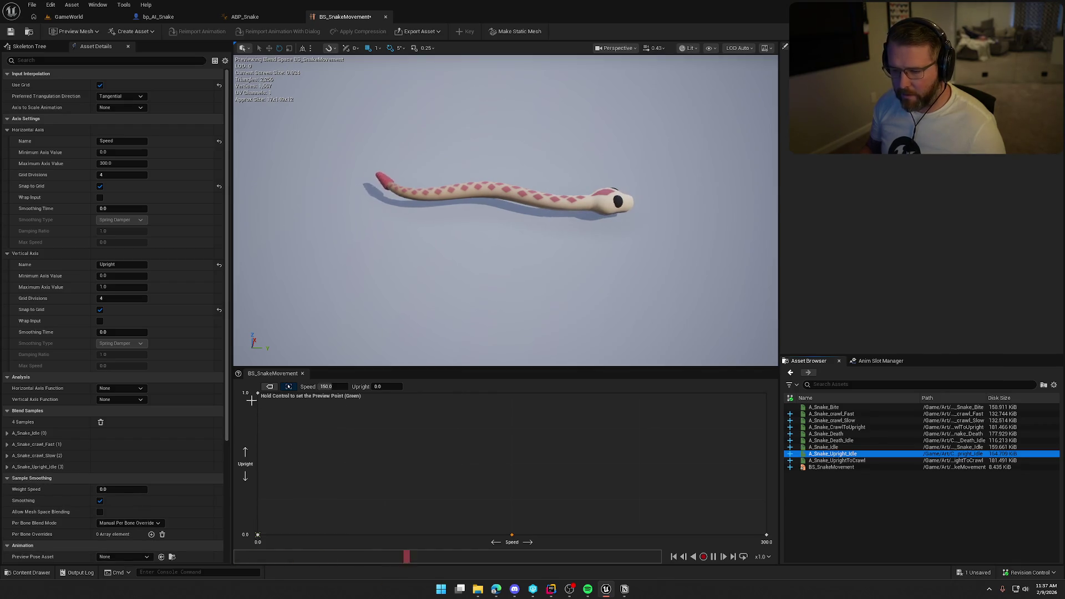
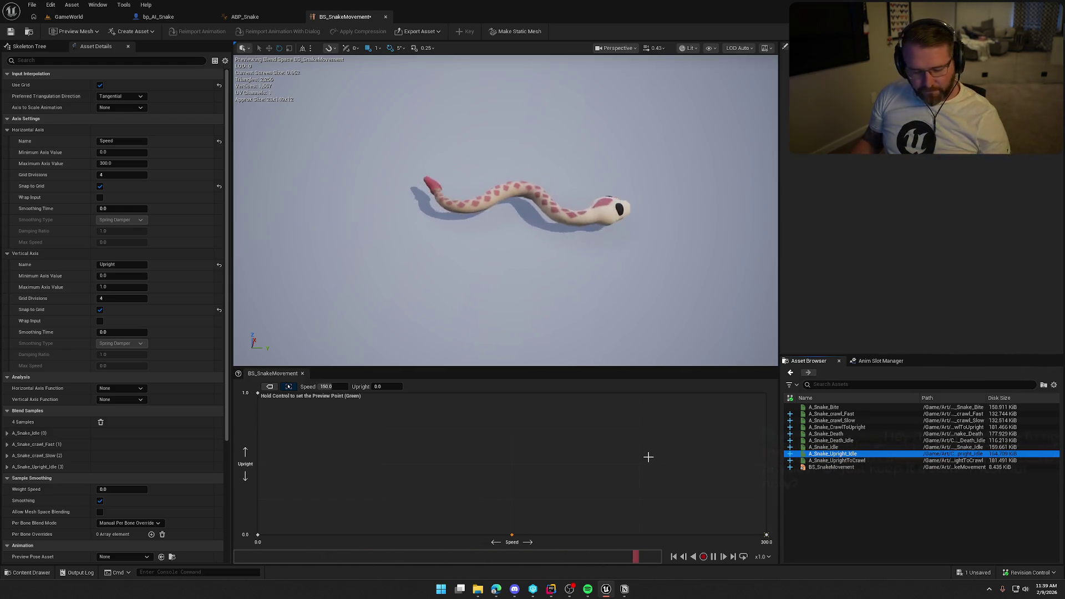
# - Force delete A_Snake_CrawlToUpright and A_Snake_UprightToCrawl from the snake animations folder
pyautogui.hotkey('ctrl', 'space')
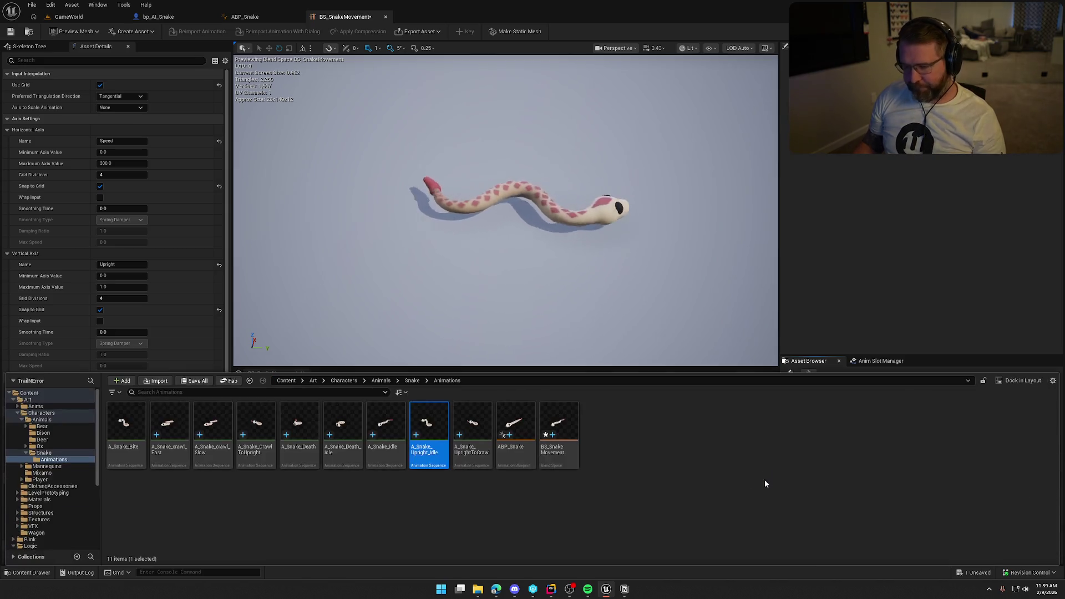
pyautogui.click(400, 525)
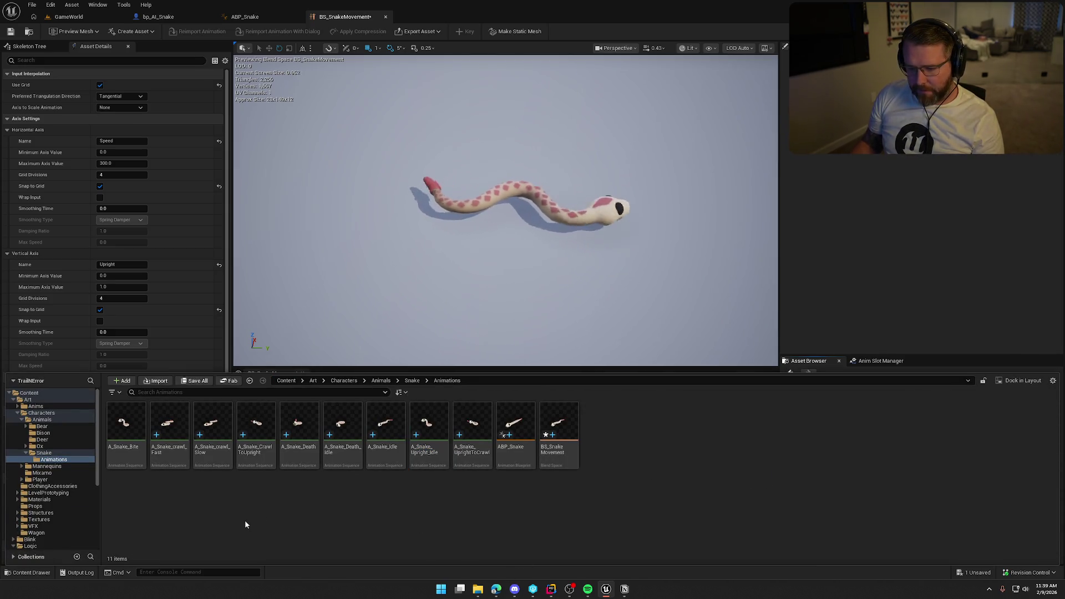
pyautogui.click(256, 433)
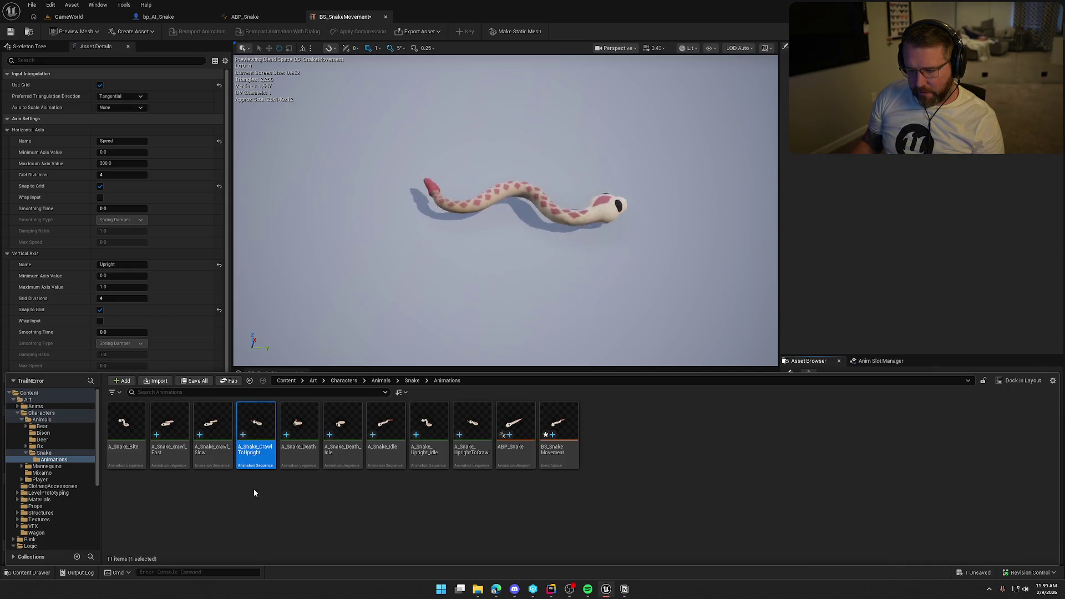
pyautogui.keyDown('ctrl'); pyautogui.click(480, 466); pyautogui.keyUp('ctrl')
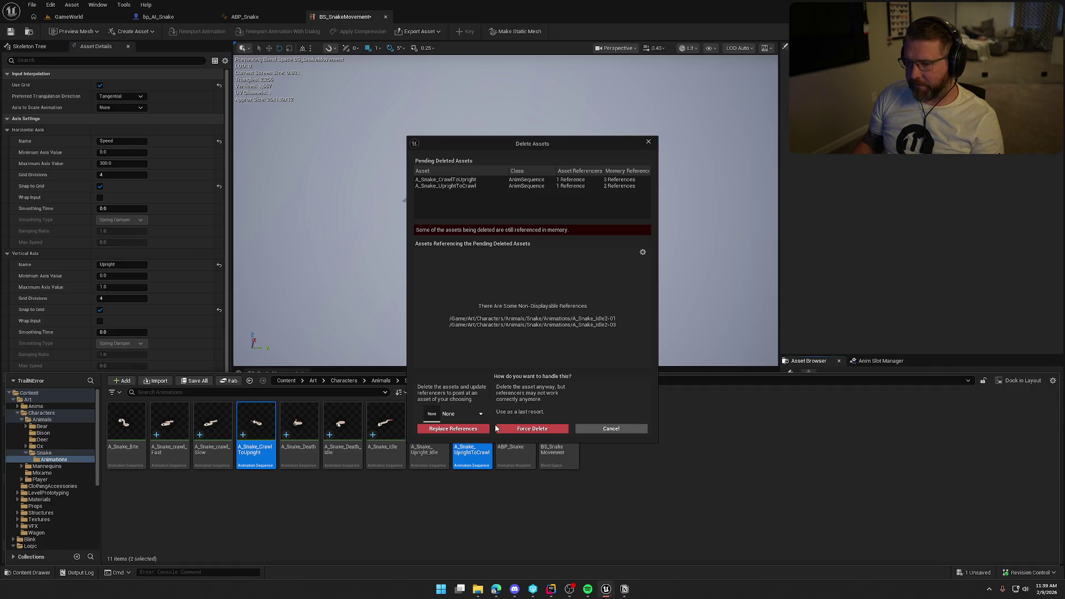
pyautogui.click(511, 428)
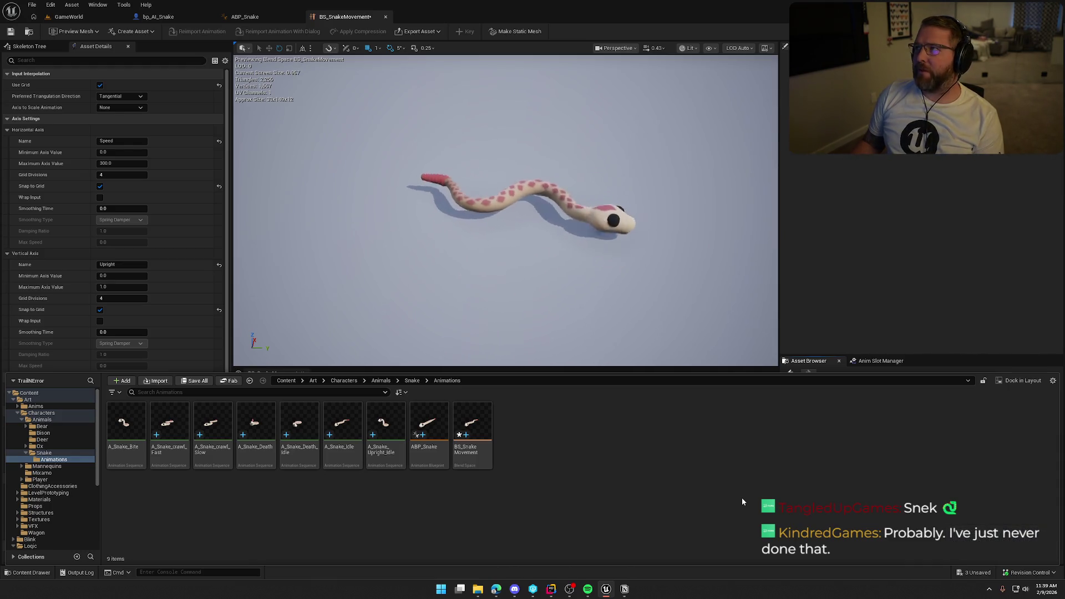
pyautogui.click(864, 196)
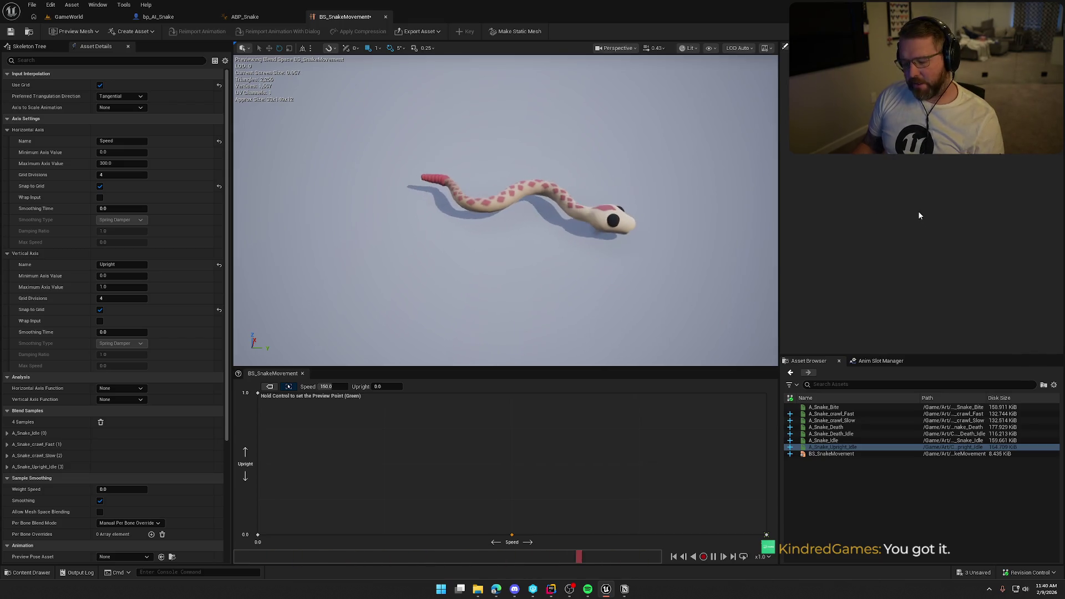
# - Save all assets with Ctrl+Shift+S, continuing past the A_Snake_Idle2-03 save failure
pyautogui.hotkey('ctrl', 'shift', 's')
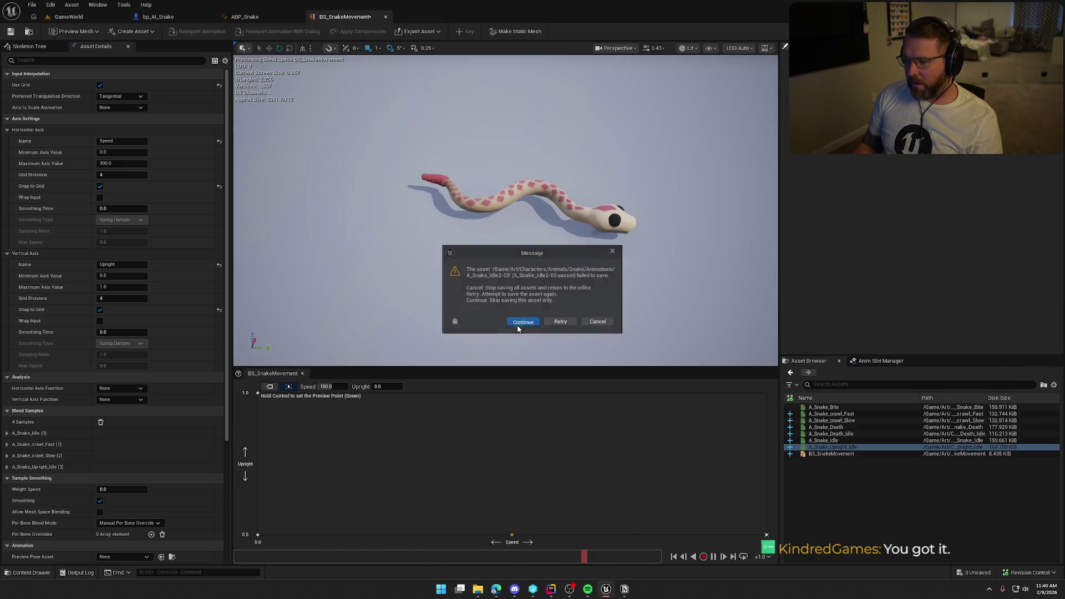
pyautogui.click(518, 327)
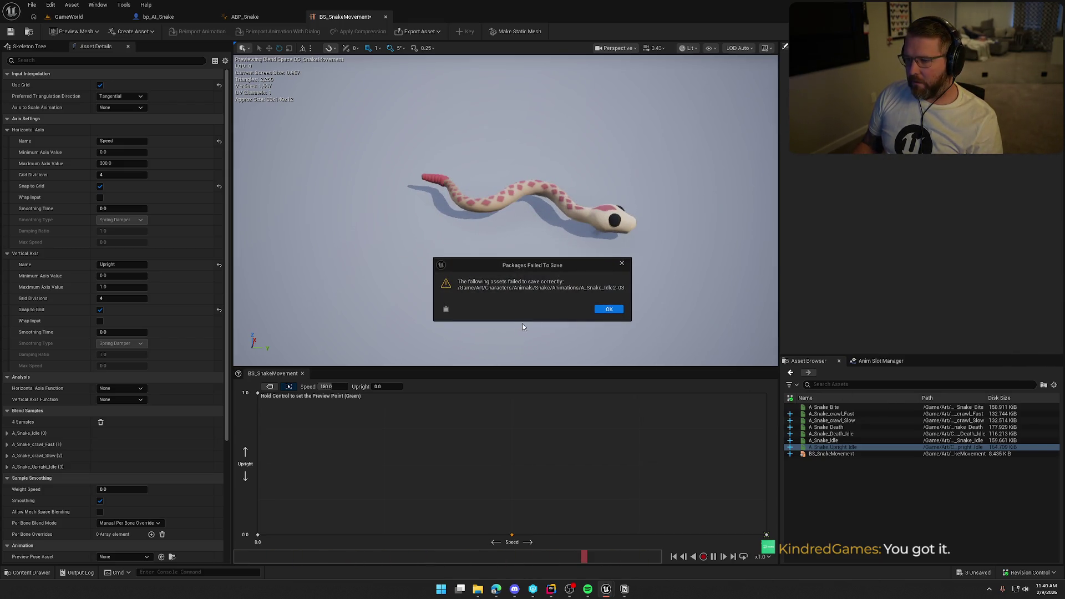
pyautogui.click(609, 311)
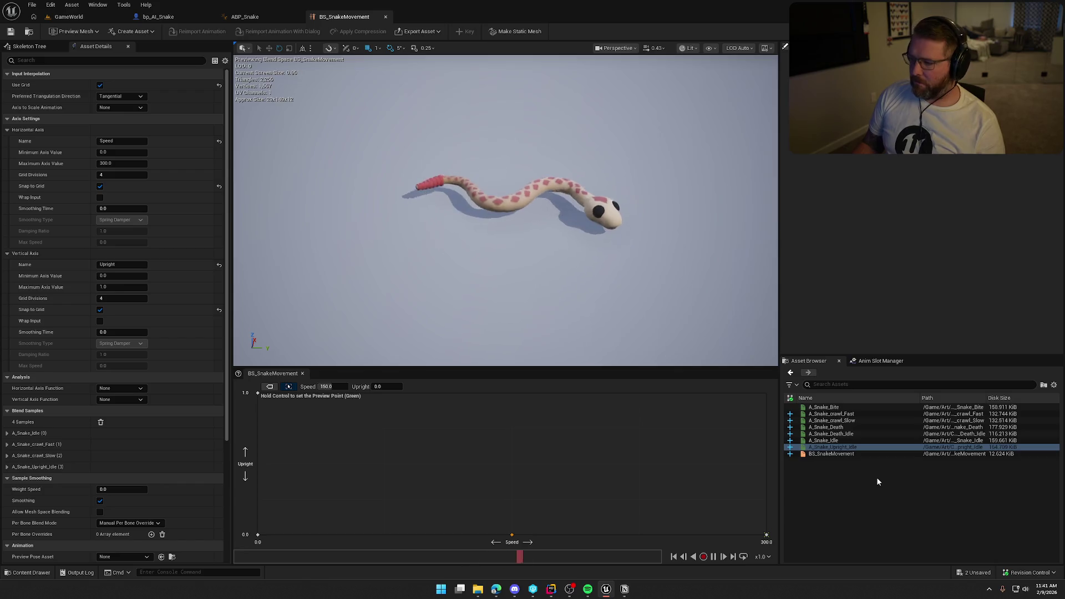
# - Create an AnimMontage from the A_Snake_Bite animation
pyautogui.click(830, 409)
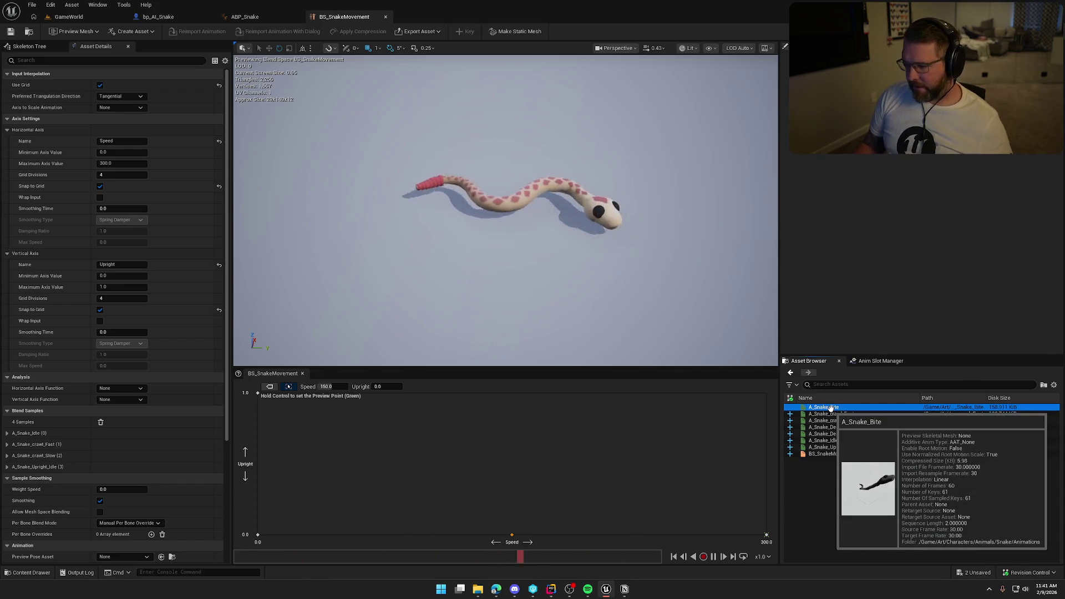
pyautogui.hotkey('ctrl', 'b')
pyautogui.rightClick(122, 424)
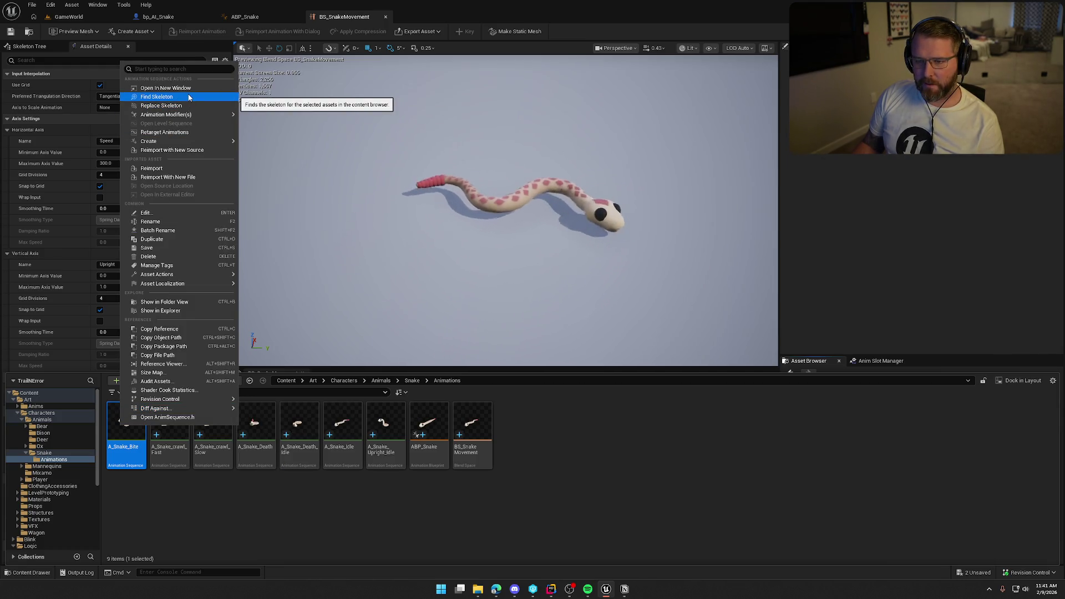
pyautogui.moveTo(211, 142)
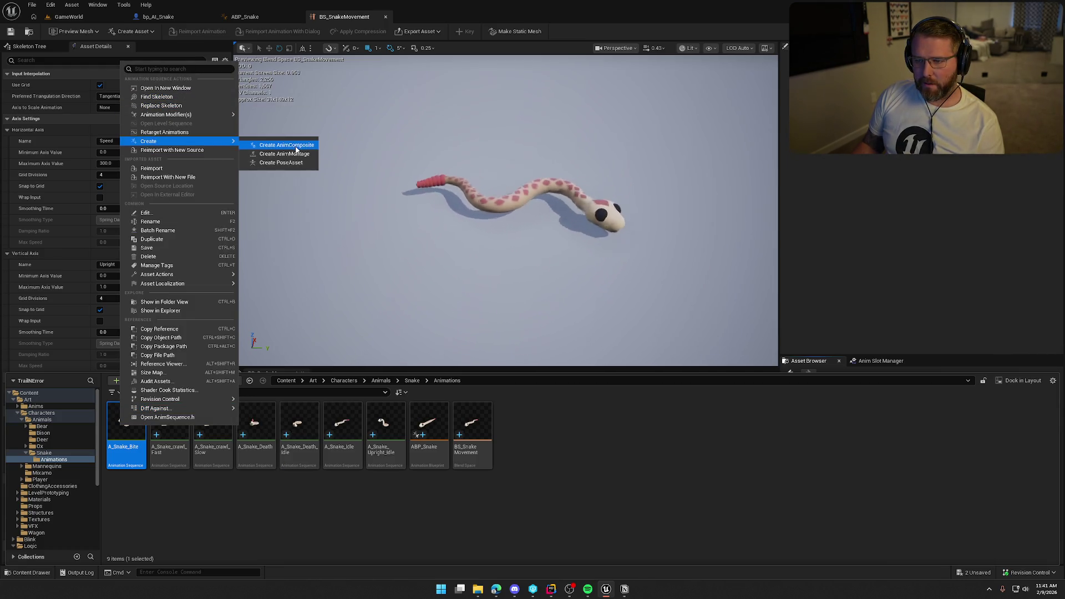
pyautogui.click(285, 154)
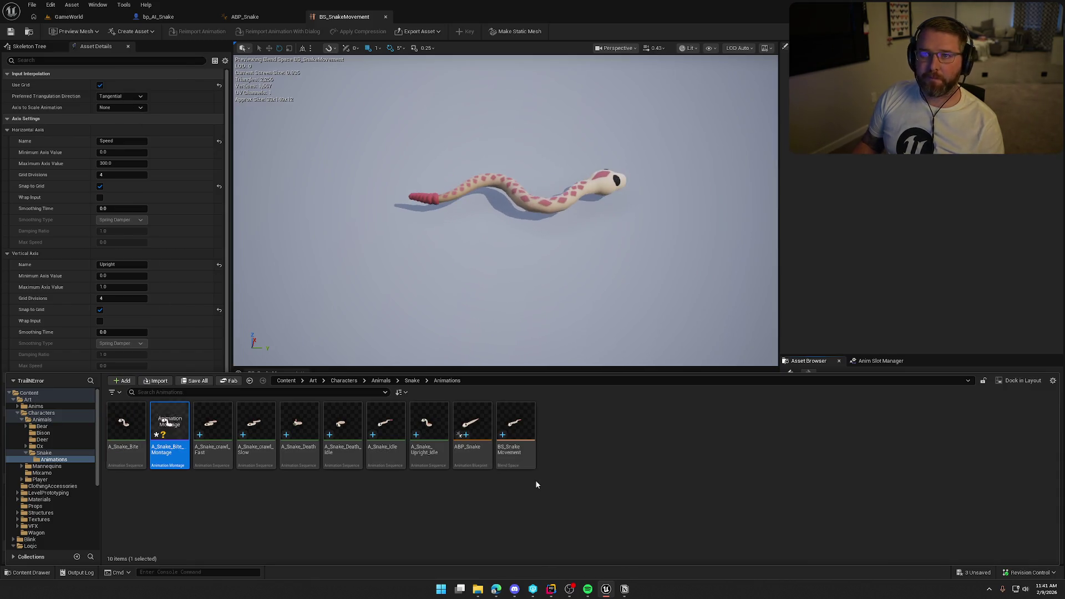
# - Open A_Snake_Bite_Montage, then return to the ABP_Snake animation blueprint
pyautogui.click(241, 527)
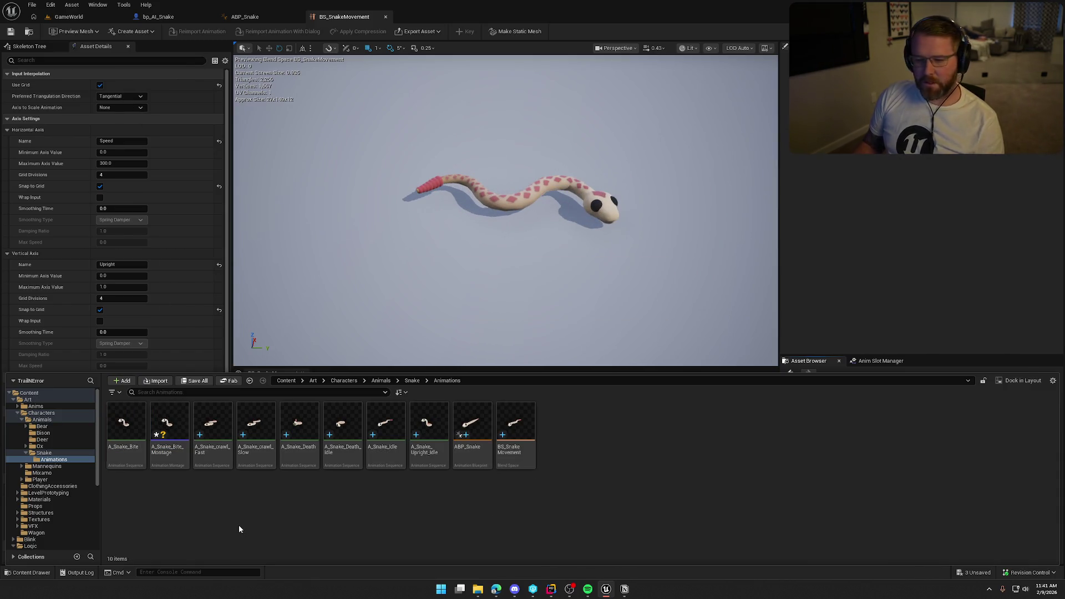
pyautogui.doubleClick(169, 430)
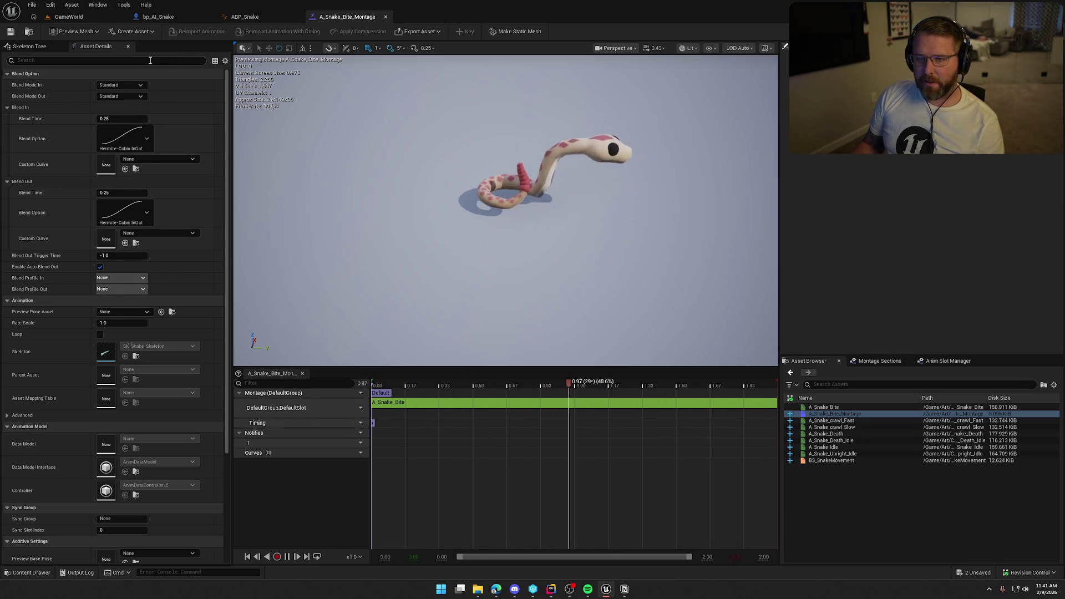
pyautogui.click(244, 17)
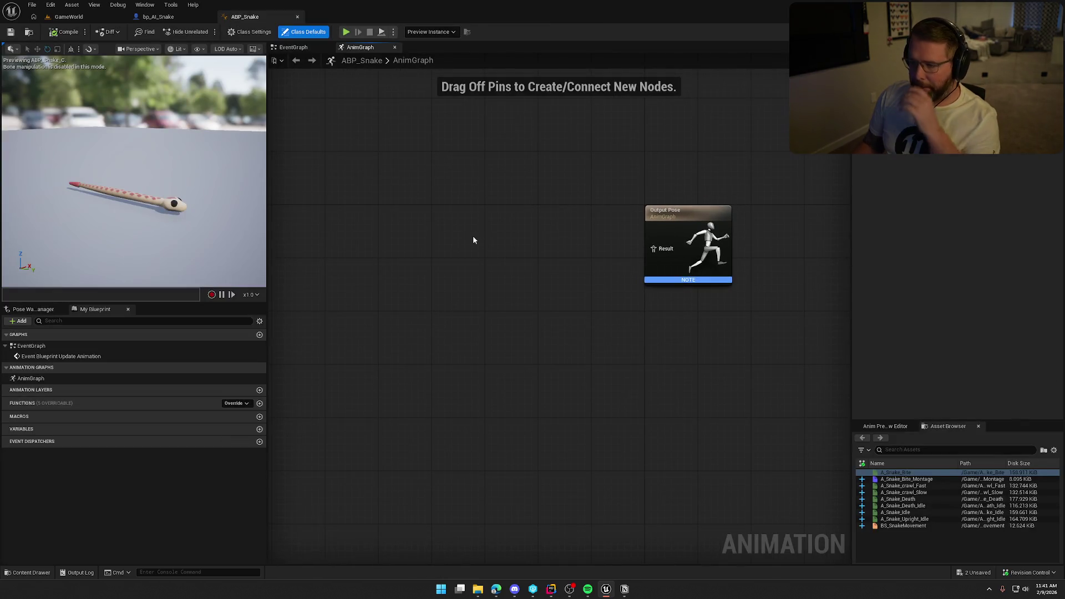
# - Add a State Machine named Locomotion to the left of Output Pose
pyautogui.moveTo(505, 295); pyautogui.dragTo(489, 286)
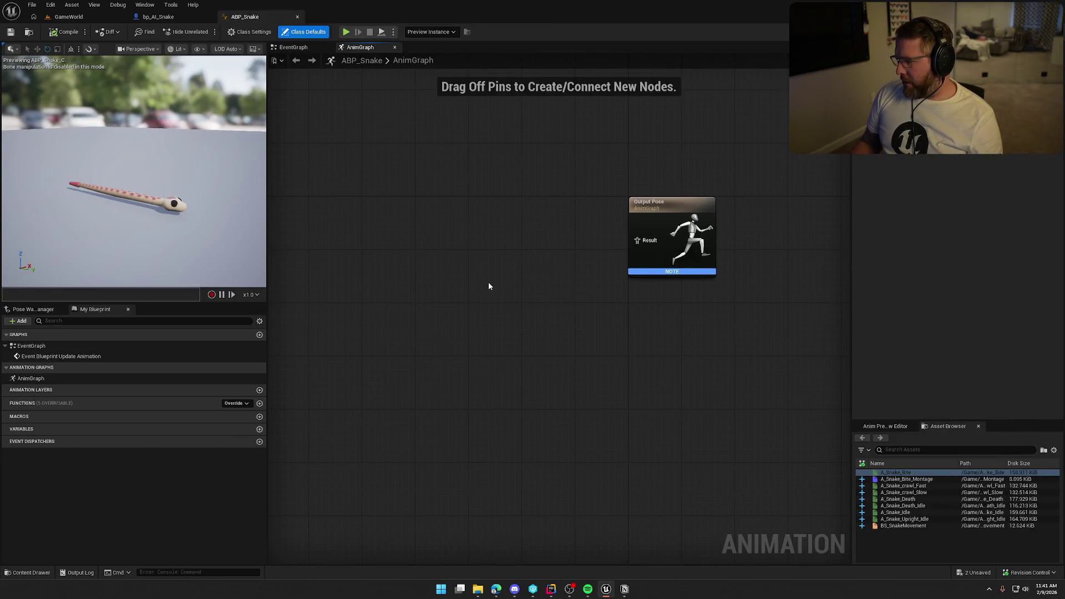
pyautogui.rightClick(470, 232)
pyautogui.write('state')
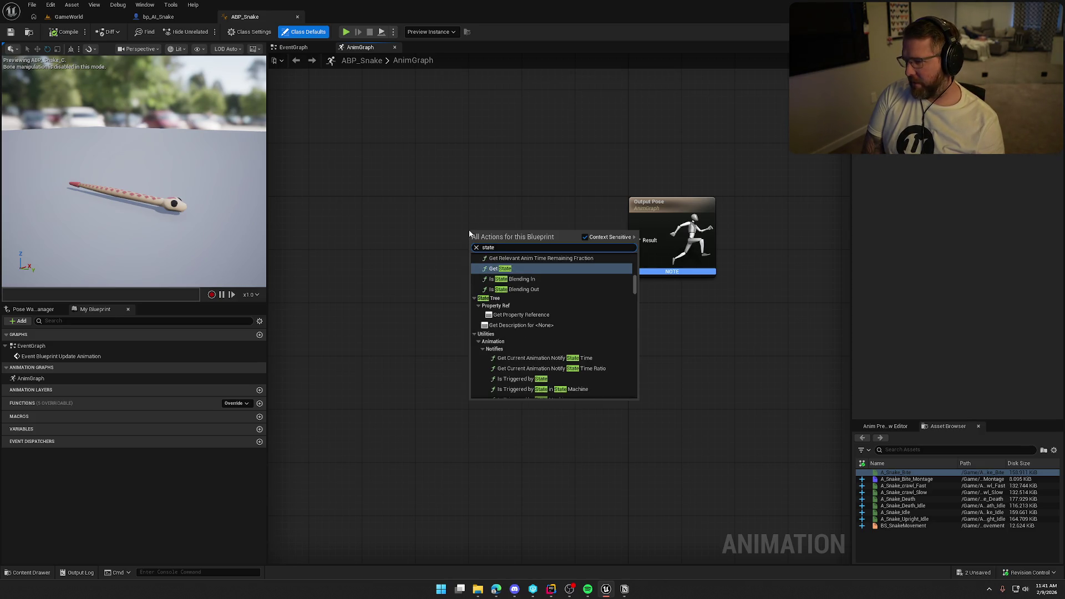
pyautogui.write(' machi')
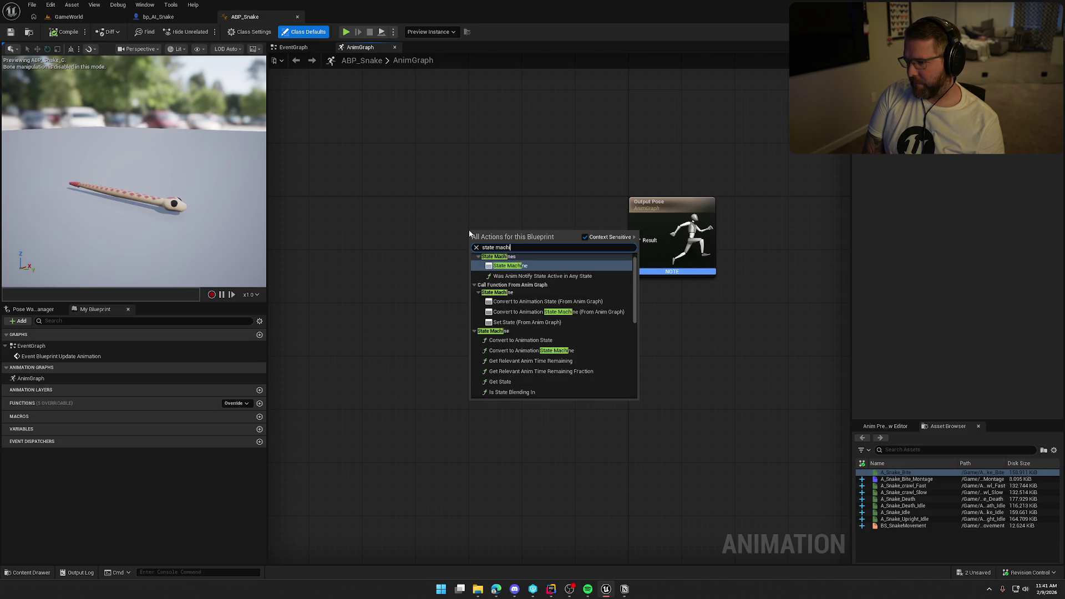
pyautogui.click(564, 330)
pyautogui.write('Locomotion')
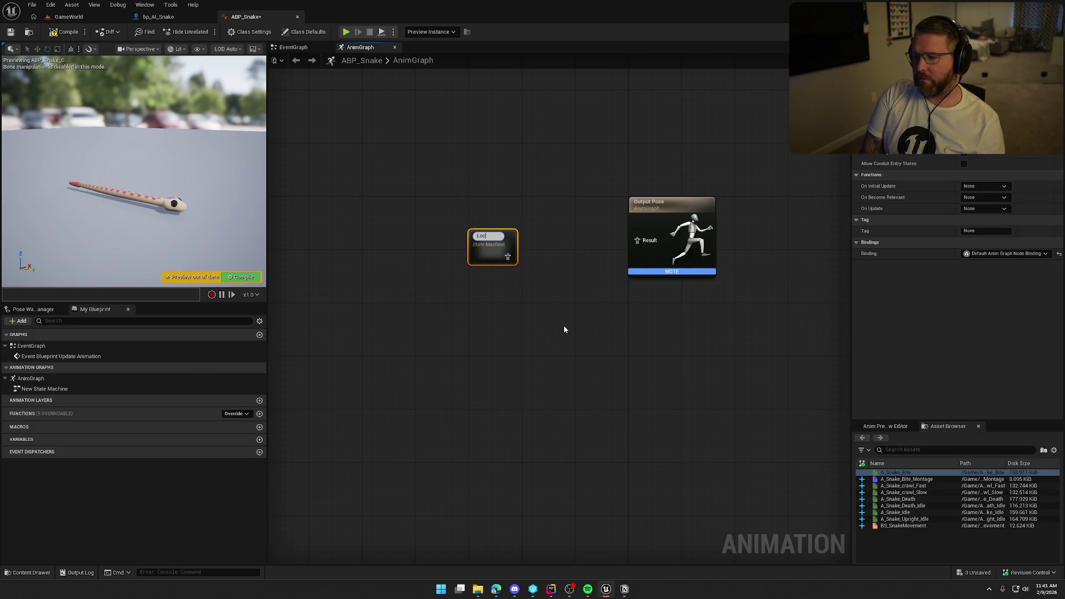
pyautogui.press('Return')
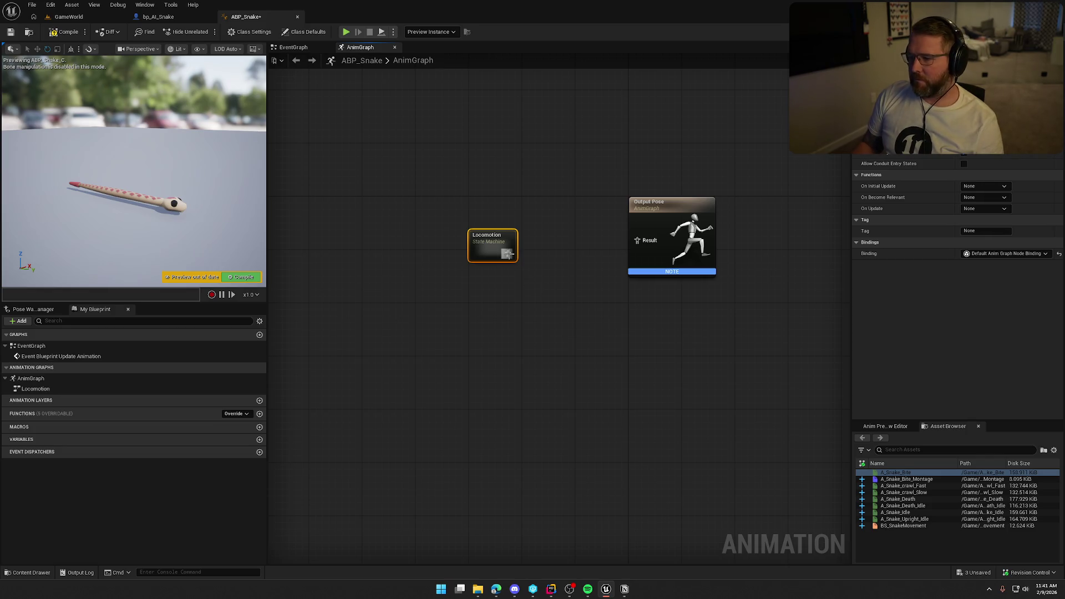
pyautogui.moveTo(492, 244); pyautogui.dragTo(440, 231)
# - Route Locomotion through a Slot 'DefaultSlot' node into Output Pose, compile, and open Locomotion
pyautogui.rightClick(525, 254)
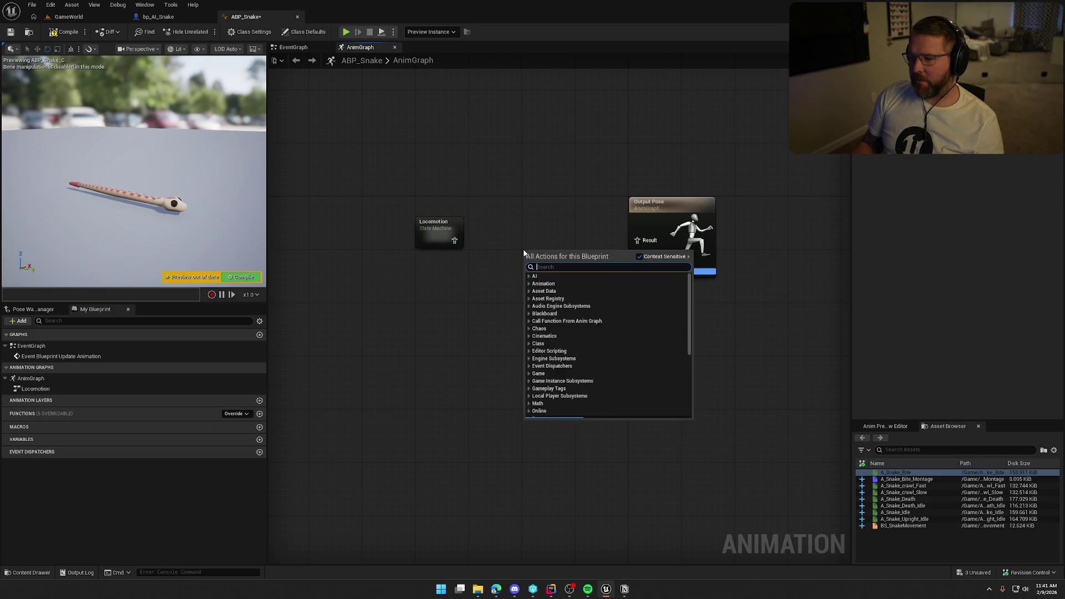
pyautogui.write('default slot')
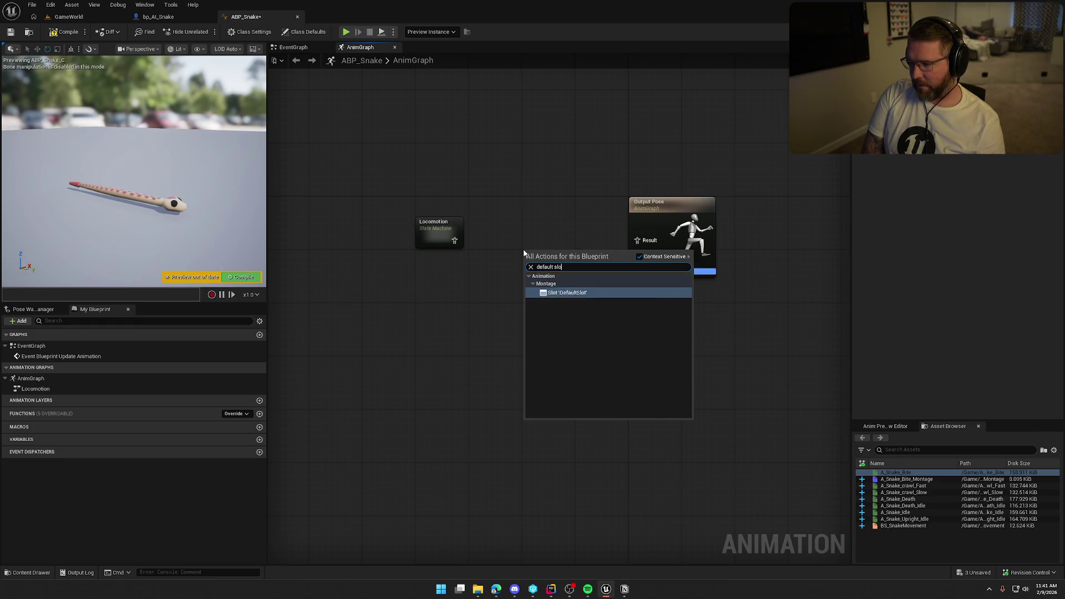
pyautogui.press('Return')
pyautogui.moveTo(455, 241)
pyautogui.mouseDown()
pyautogui.moveTo(531, 274)
pyautogui.moveTo(596, 283)
pyautogui.moveTo(637, 240)
pyautogui.mouseUp()
pyautogui.moveTo(576, 267); pyautogui.dragTo(575, 233)
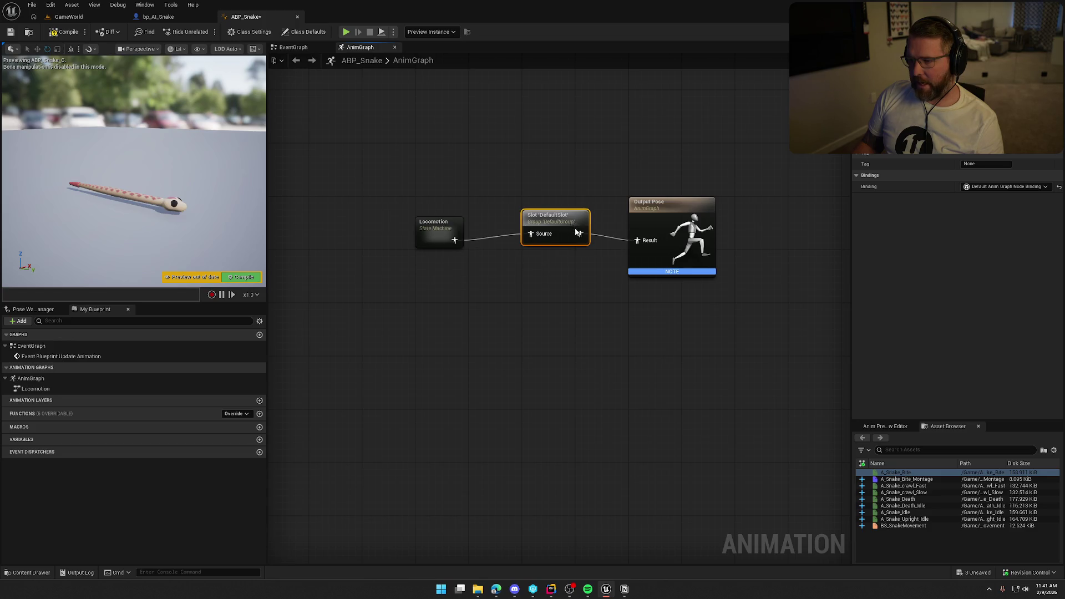
pyautogui.click(514, 304)
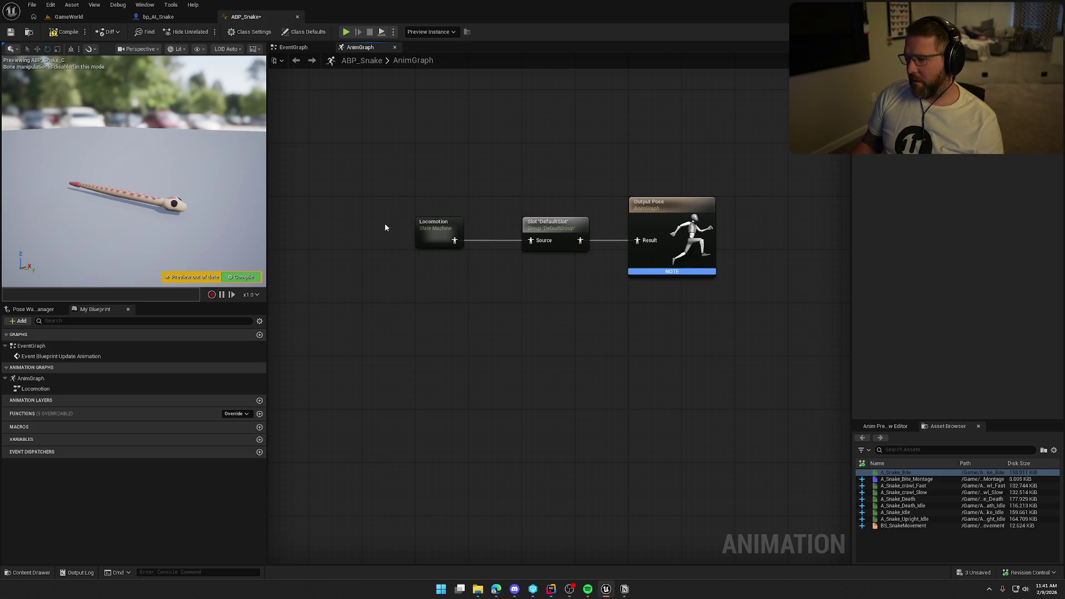
pyautogui.click(65, 32)
pyautogui.doubleClick(441, 227)
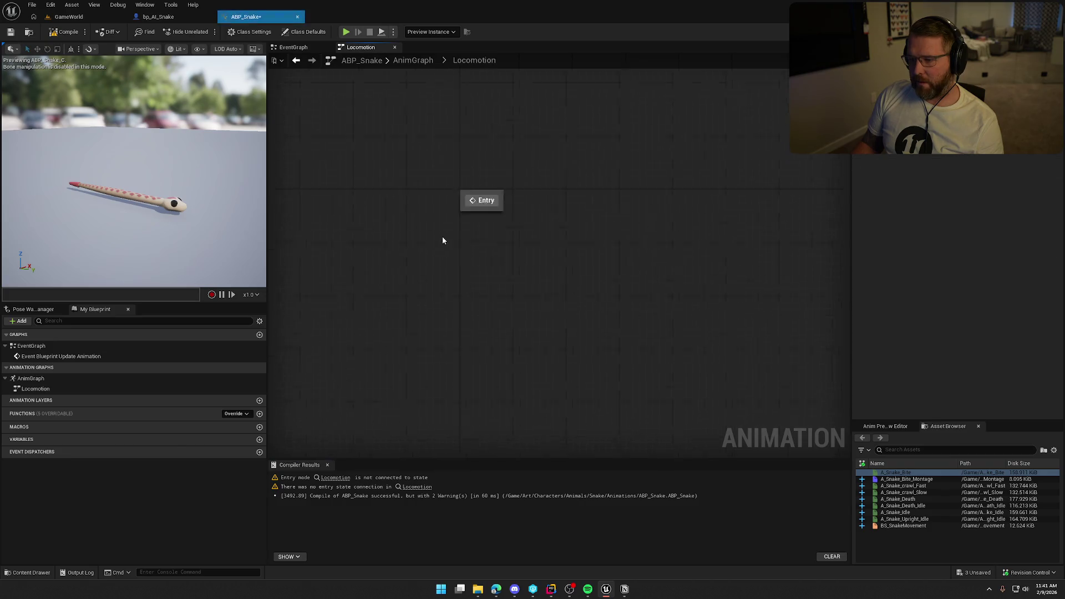
# - Add an Idle/Move state connected from the Entry node
pyautogui.moveTo(452, 229); pyautogui.dragTo(513, 228)
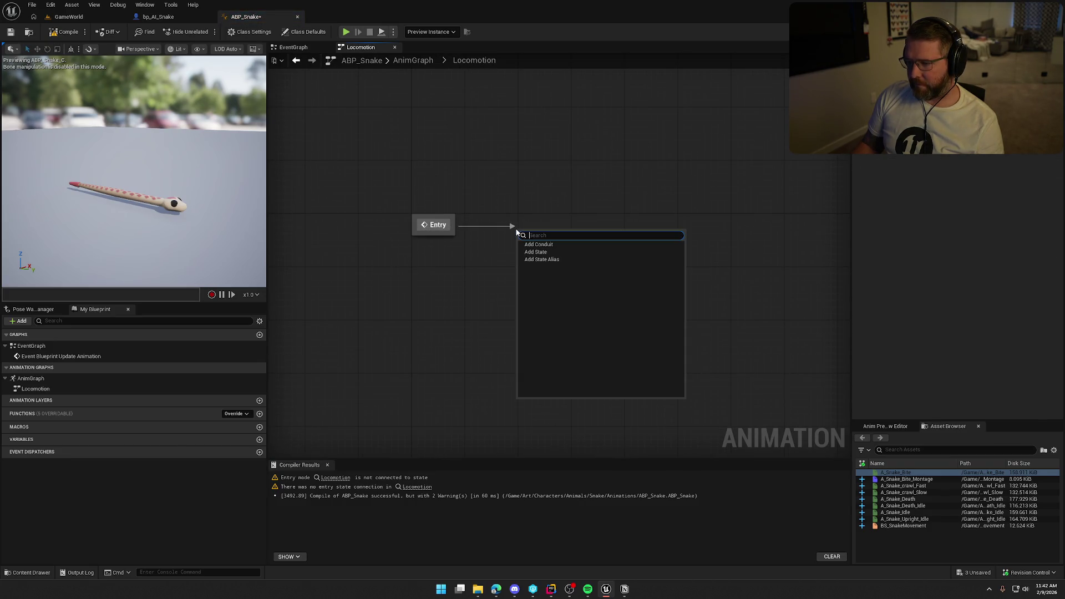
pyautogui.click(535, 253)
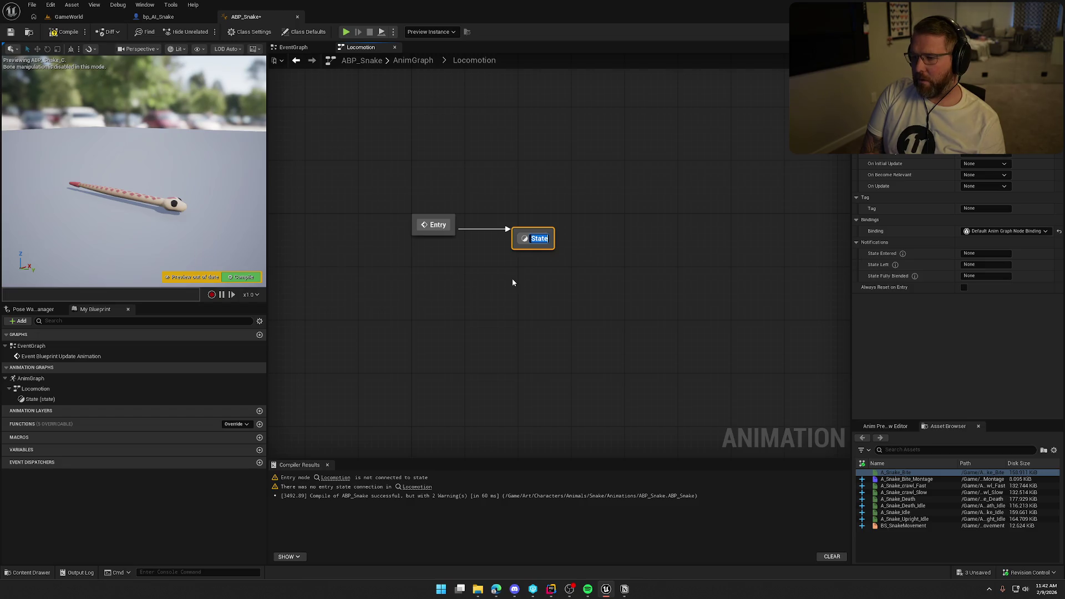
pyautogui.write('Idle/M')
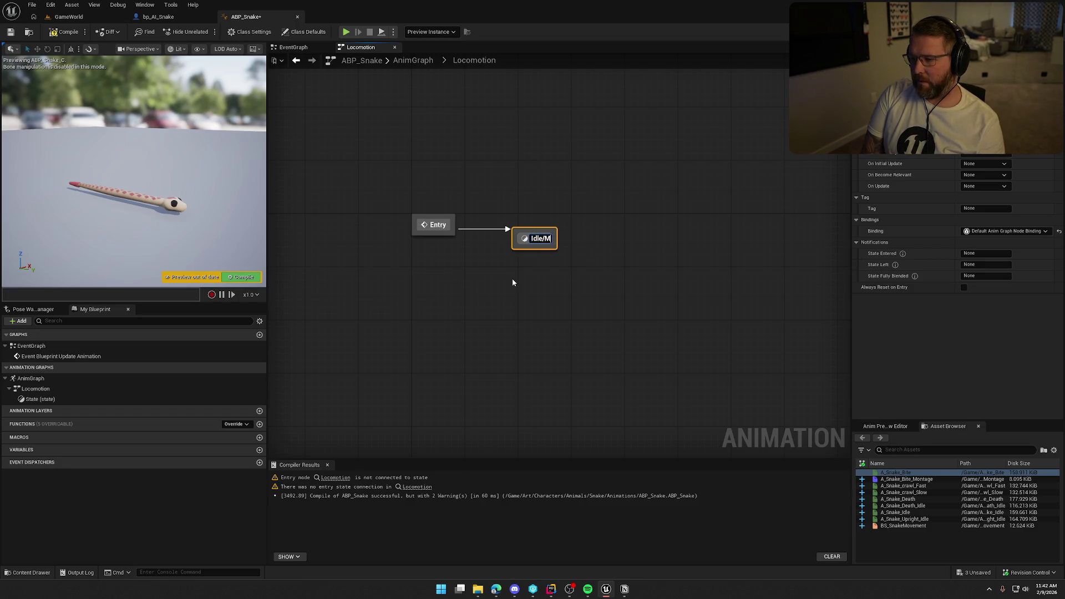
pyautogui.write('ove')
pyautogui.press('Return')
pyautogui.moveTo(542, 242); pyautogui.dragTo(549, 229)
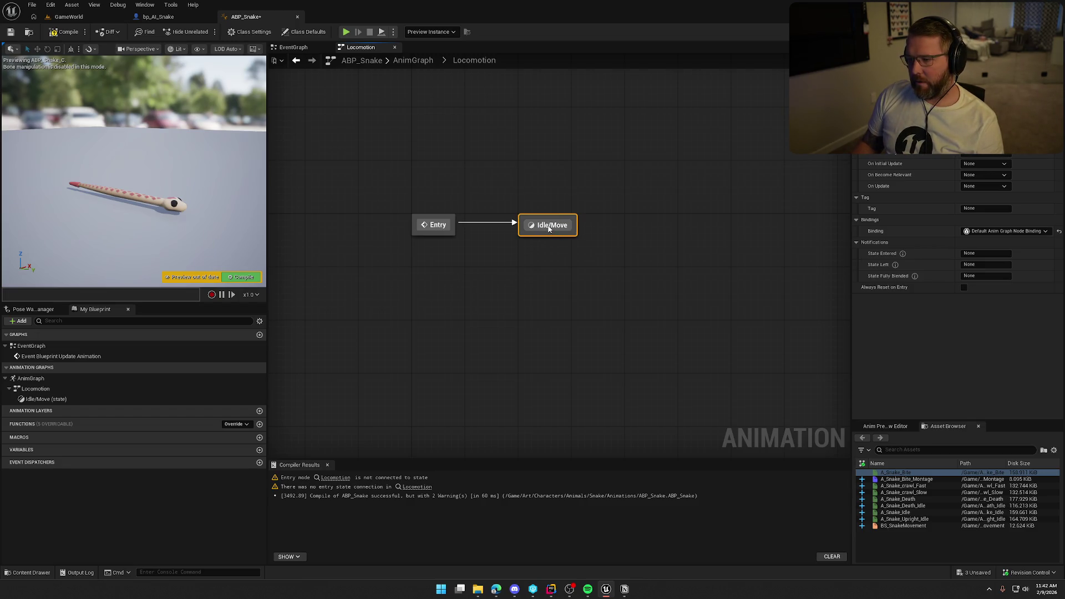
pyautogui.moveTo(587, 311); pyautogui.dragTo(506, 308)
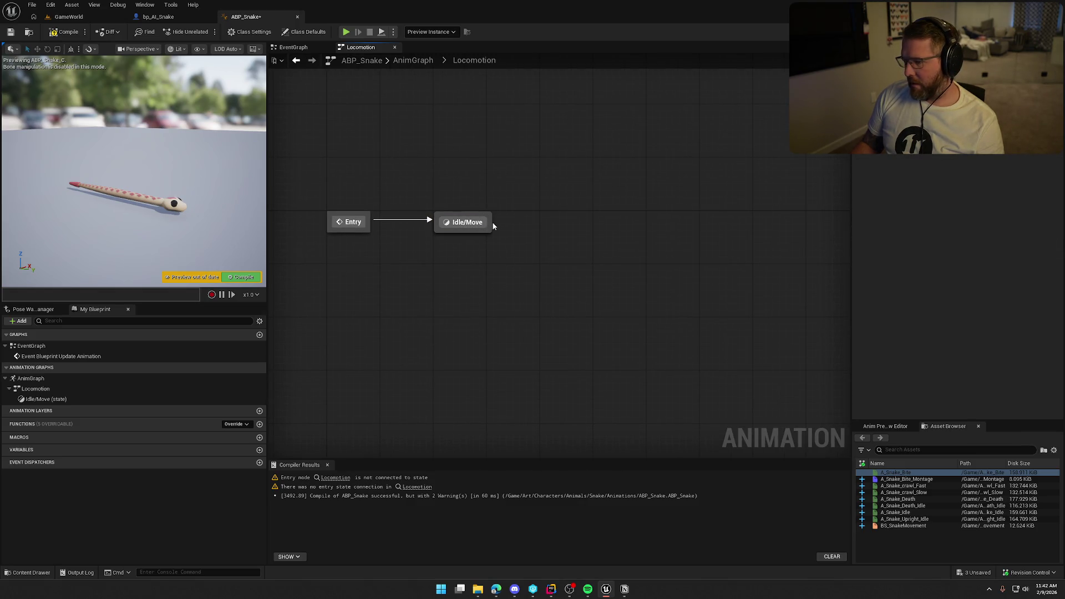
# - Add a Dead state reached by a transition from Idle/Move
pyautogui.moveTo(492, 224); pyautogui.dragTo(568, 221)
pyautogui.click(588, 244)
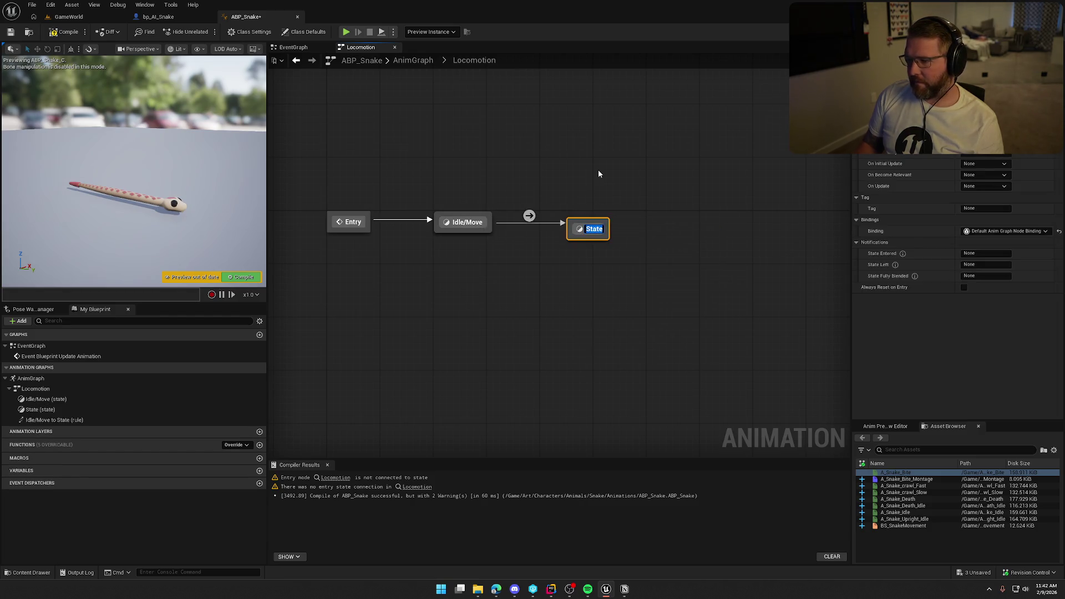
pyautogui.write('Dead')
pyautogui.press('Return')
pyautogui.moveTo(589, 225); pyautogui.dragTo(614, 219)
pyautogui.click(600, 255)
pyautogui.moveTo(527, 304); pyautogui.dragTo(555, 303)
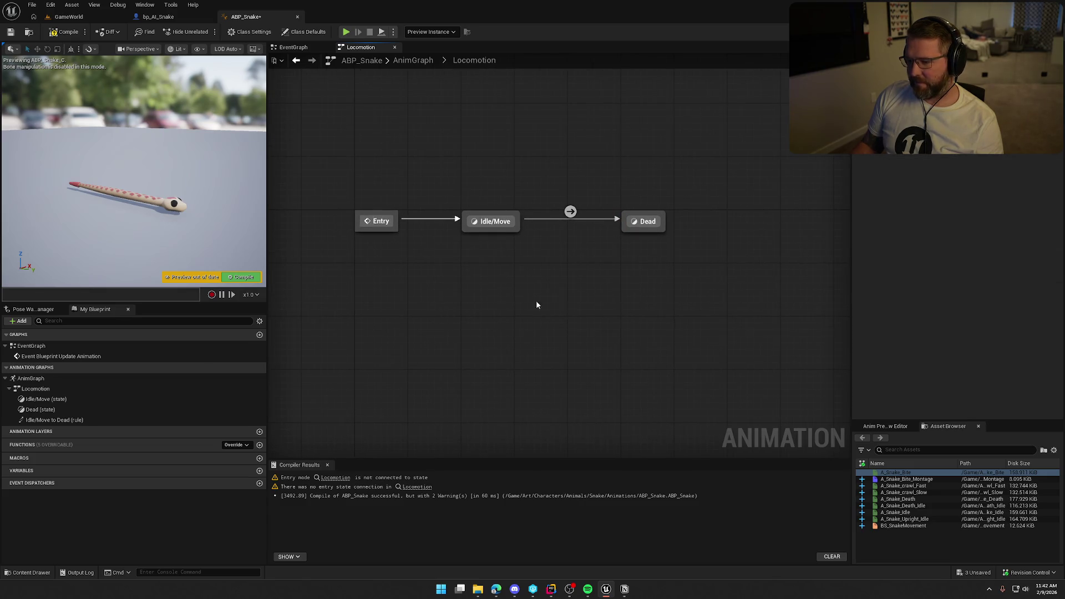
# - Wire the BS_SnakeMovement blend space into Idle/Move's output pose
pyautogui.doubleClick(501, 229)
pyautogui.moveTo(903, 525)
pyautogui.mouseDown()
pyautogui.moveTo(694, 469)
pyautogui.moveTo(378, 275)
pyautogui.mouseUp()
pyautogui.moveTo(450, 265); pyautogui.dragTo(531, 259)
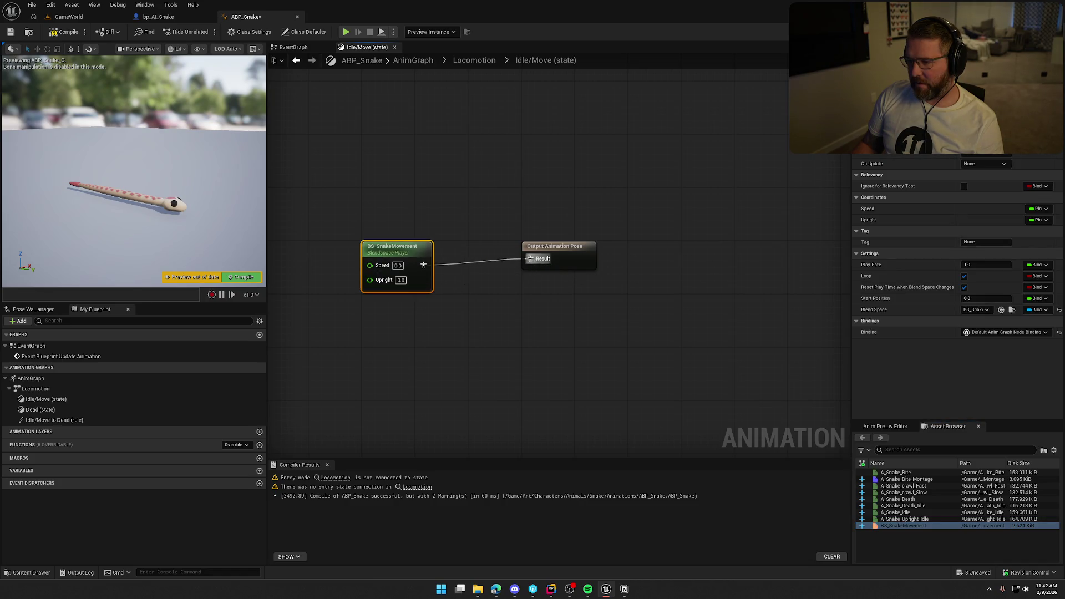
# - Promote the blend space's Speed and Upright inputs to new variables
pyautogui.moveTo(439, 248); pyautogui.dragTo(464, 243)
pyautogui.click(428, 353)
pyautogui.moveTo(427, 353)
pyautogui.mouseDown()
pyautogui.moveTo(574, 330)
pyautogui.moveTo(564, 297)
pyautogui.mouseUp()
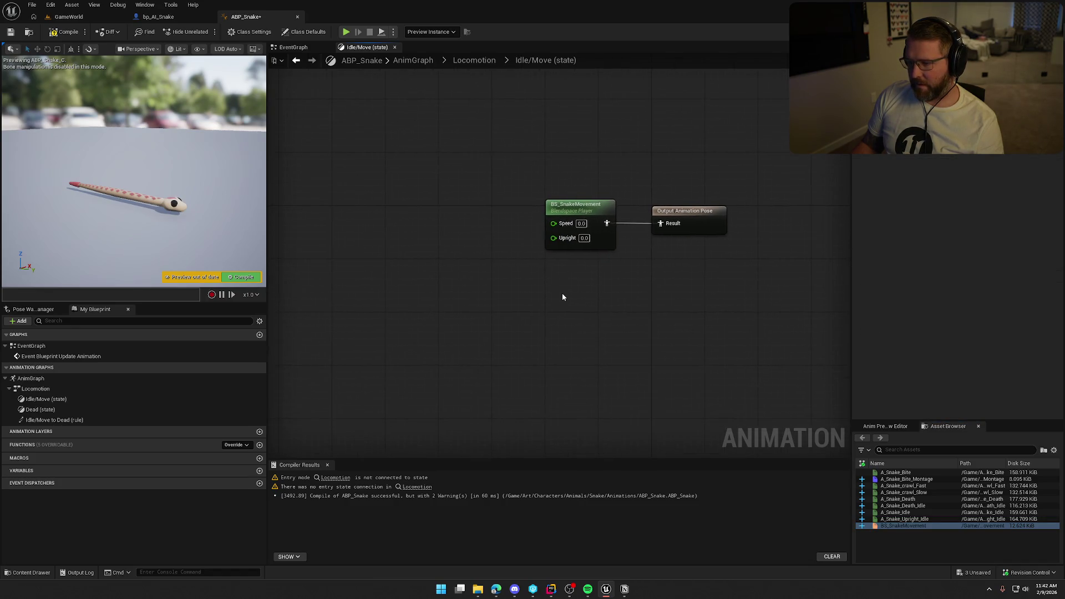
pyautogui.moveTo(553, 224); pyautogui.dragTo(476, 227)
pyautogui.click(500, 265)
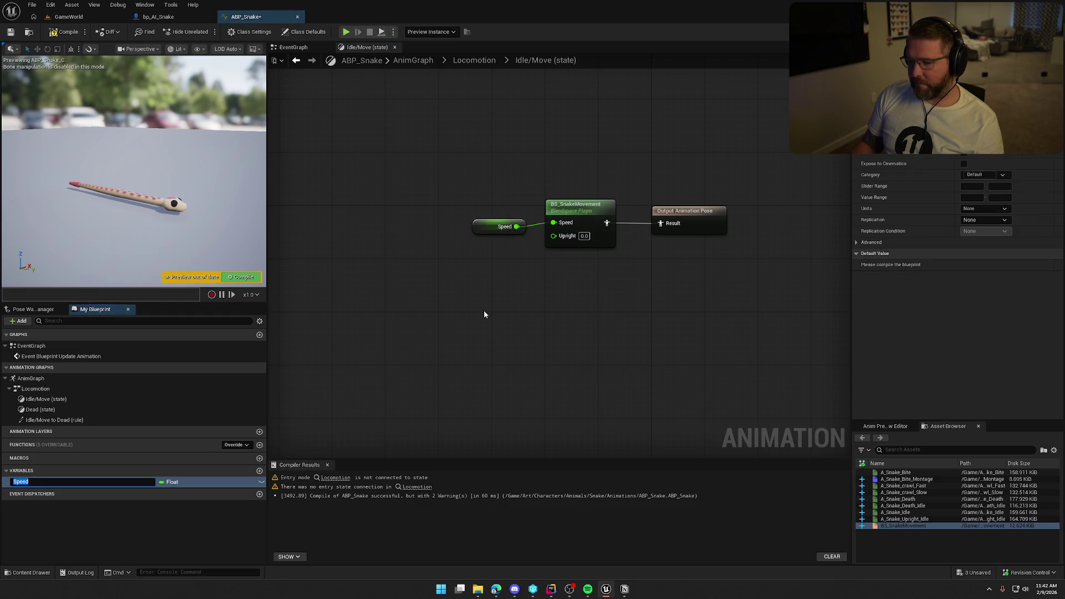
pyautogui.moveTo(554, 236)
pyautogui.mouseDown()
pyautogui.moveTo(521, 282)
pyautogui.moveTo(486, 237)
pyautogui.moveTo(490, 218)
pyautogui.mouseUp()
pyautogui.click(546, 315)
pyautogui.keyDown('shift'); pyautogui.click(483, 224); pyautogui.keyUp('shift')
pyautogui.click(292, 174)
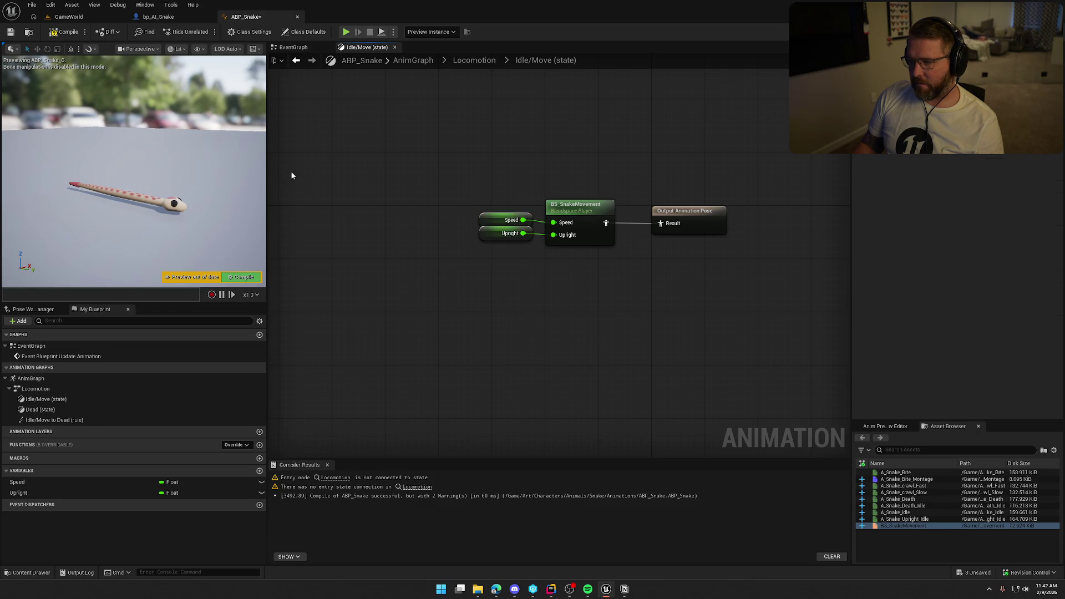
# - Compile ABP_Snake and go to its EventGraph via the Locomotion breadcrumb
pyautogui.click(56, 33)
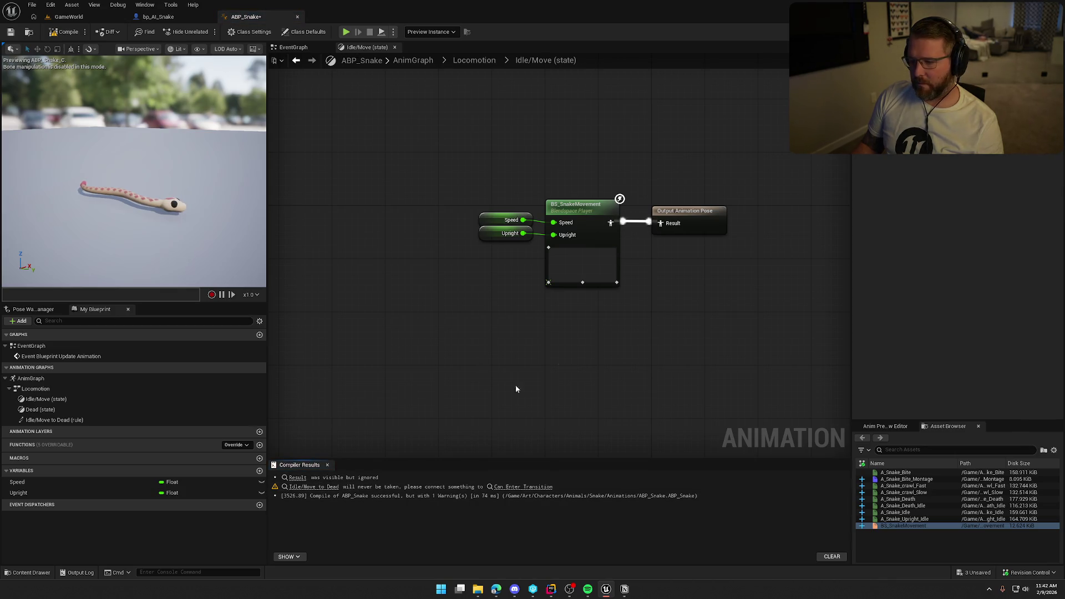
pyautogui.click(474, 60)
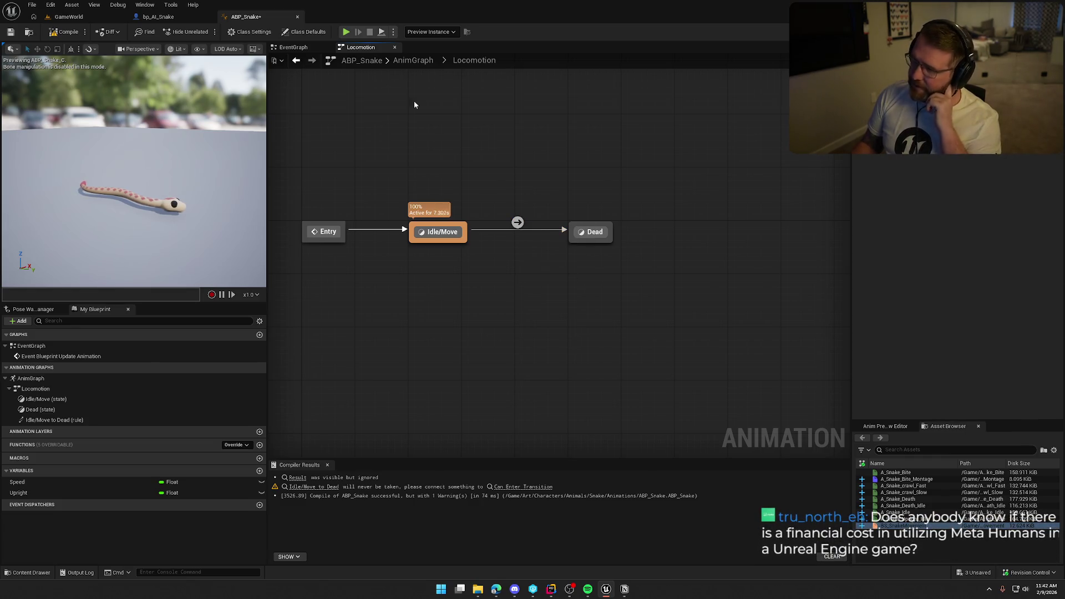
pyautogui.click(293, 47)
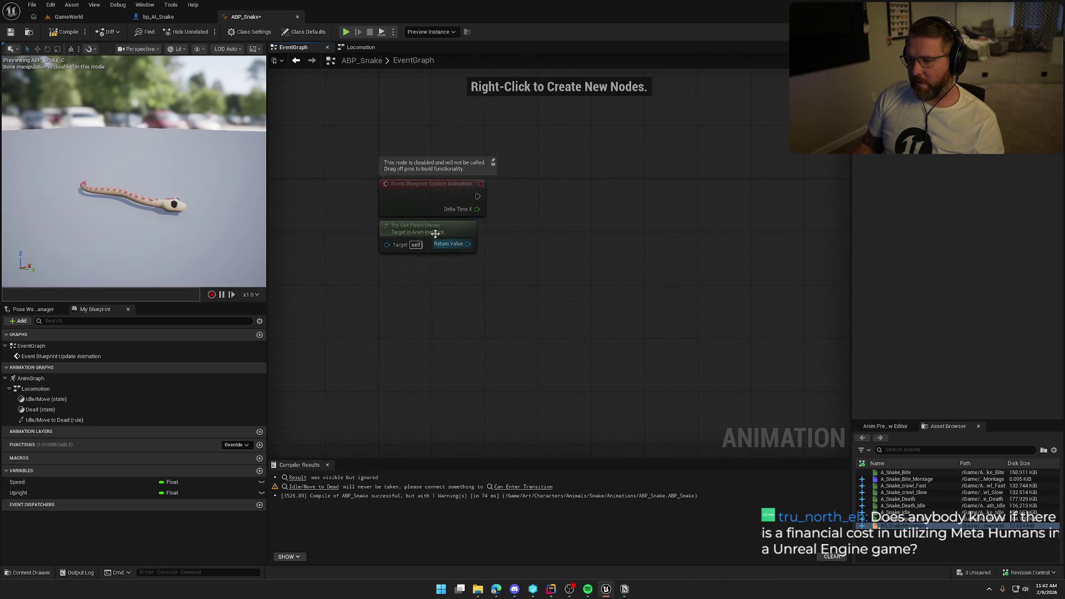
# - Move the Try Get Pawn Owner node beneath the update event
pyautogui.moveTo(439, 225); pyautogui.dragTo(435, 243)
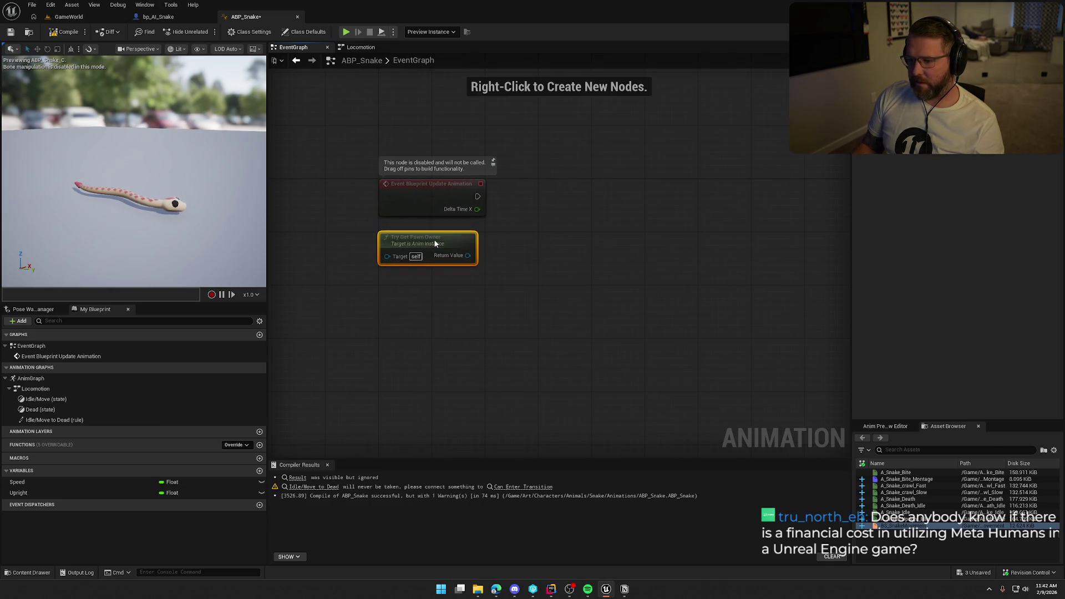
pyautogui.click(490, 303)
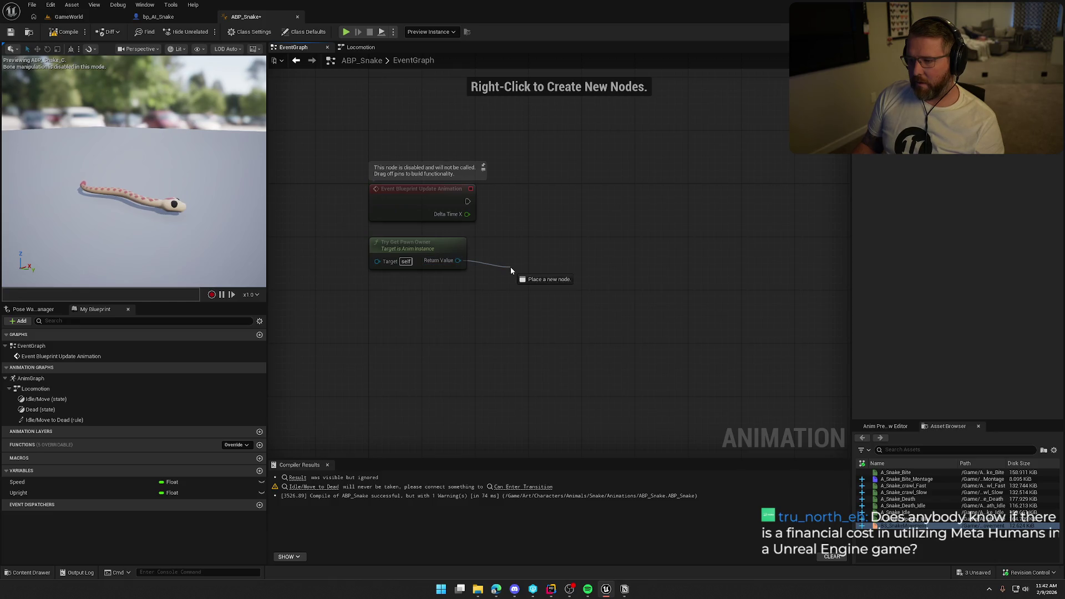
pyautogui.moveTo(510, 267); pyautogui.dragTo(503, 271)
pyautogui.click(209, 61)
pyautogui.click(515, 235)
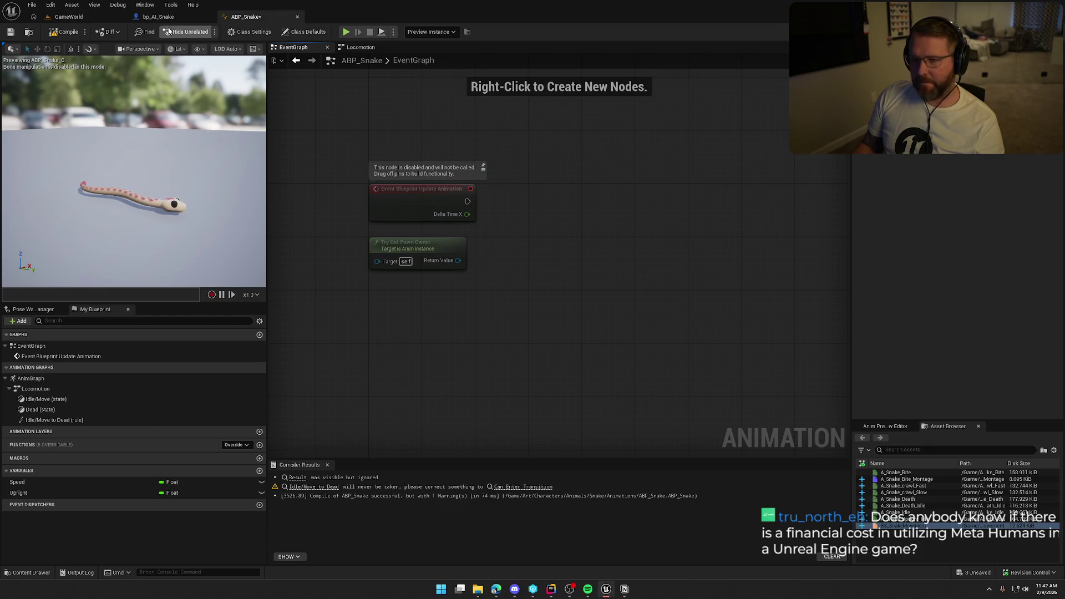
# - Switch to bp_AI_Snake and expand its Animal variables, inspecting the mesh and Ability System Component
pyautogui.click(151, 16)
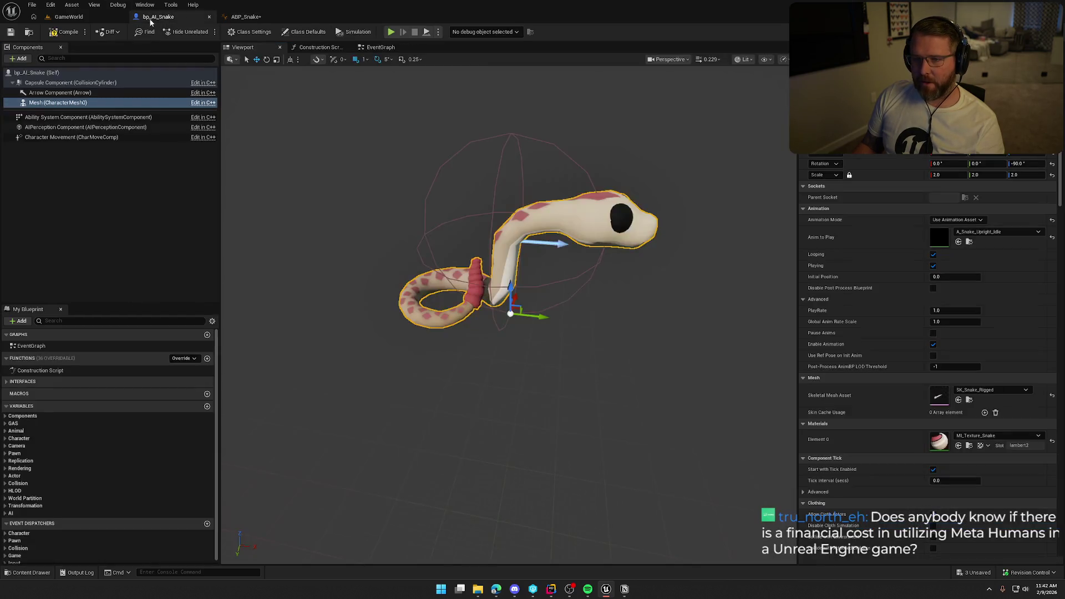
pyautogui.doubleClick(12, 431)
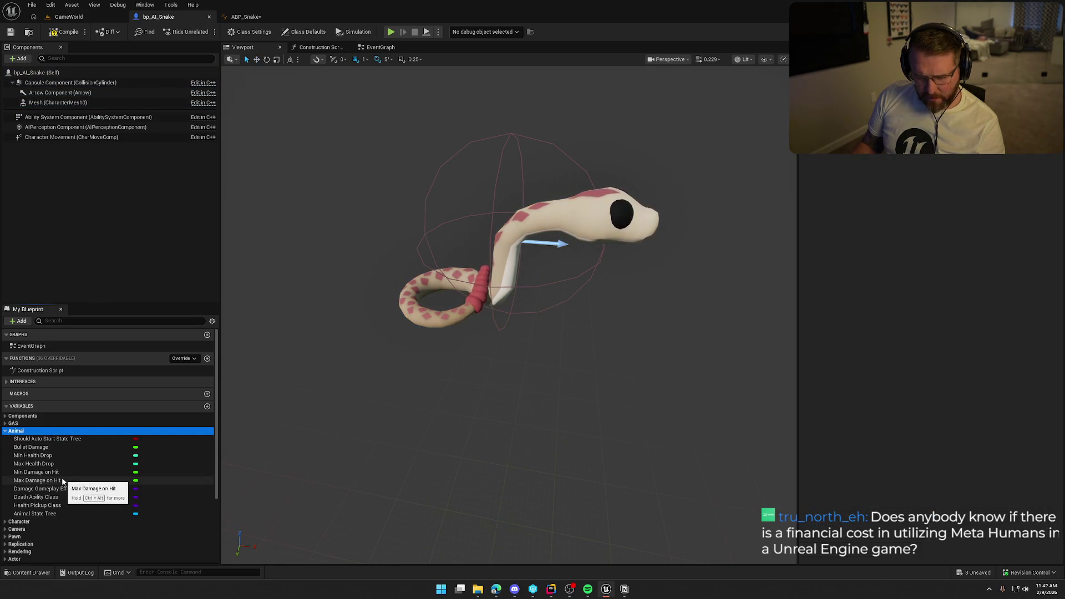
pyautogui.click(72, 105)
pyautogui.click(68, 119)
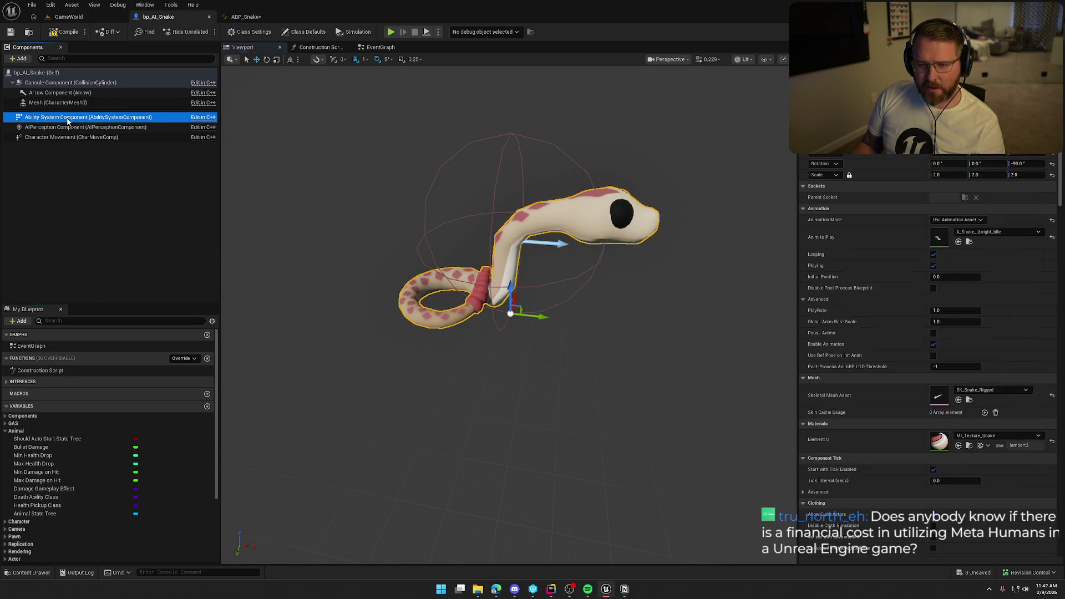
# - In ABP_Snake, add Get Ability System Component fed by Try Get Pawn Owner's return value
pyautogui.click(253, 17)
pyautogui.moveTo(451, 264); pyautogui.dragTo(507, 268)
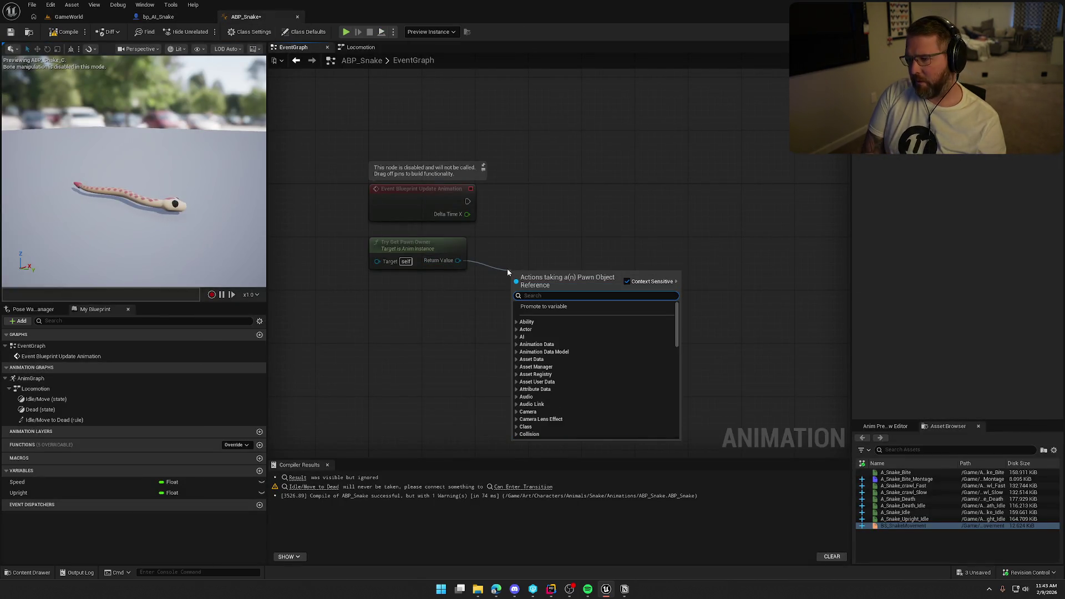
pyautogui.write('get ability s')
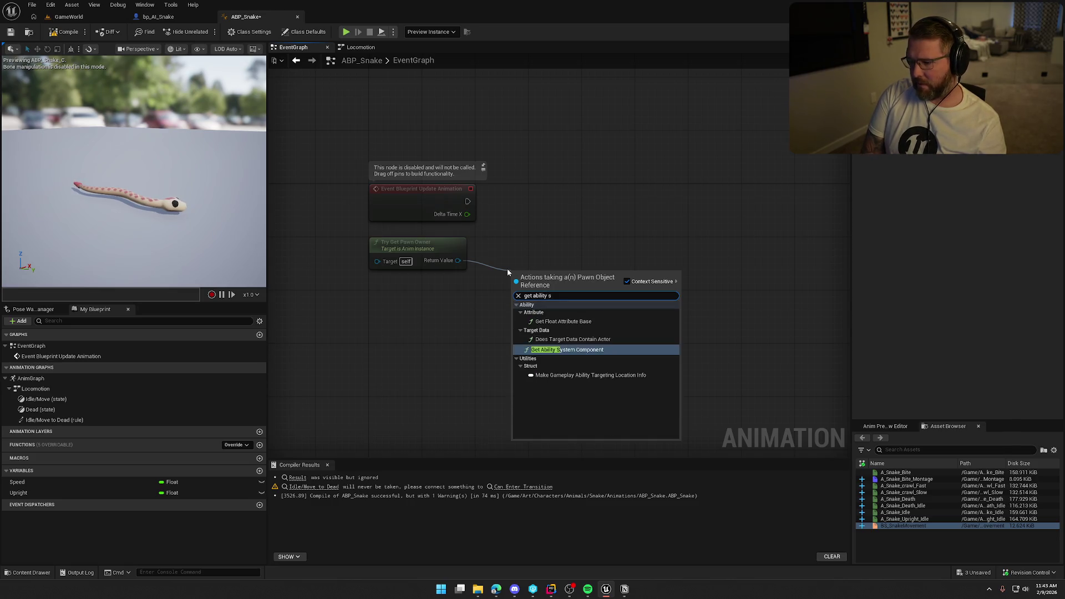
pyautogui.press('Return')
pyautogui.moveTo(561, 280); pyautogui.dragTo(522, 254)
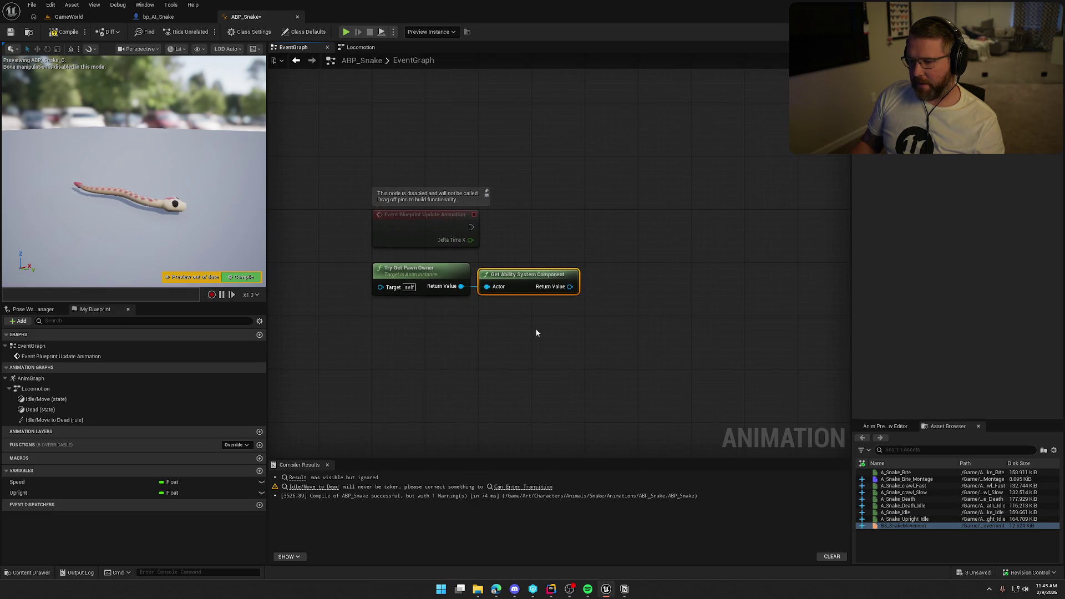
# - Add an Event Blueprint Initialize Animation node, discarding a mistaken Begin Play event
pyautogui.rightClick(385, 172)
pyautogui.write('event co')
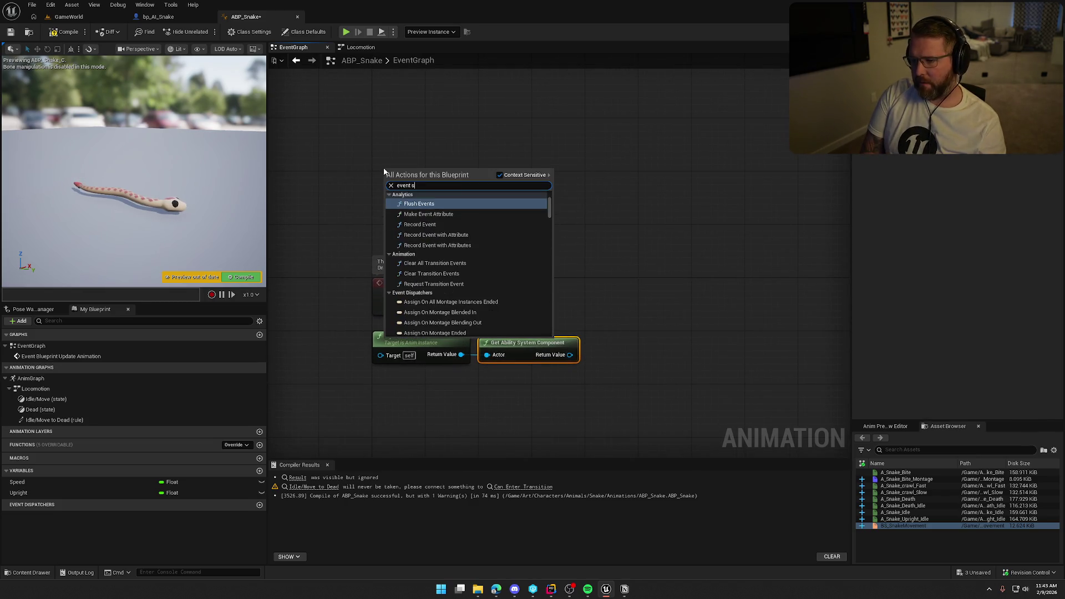
pyautogui.press('BackSpace')
pyautogui.press('BackSpace')
pyautogui.write('init')
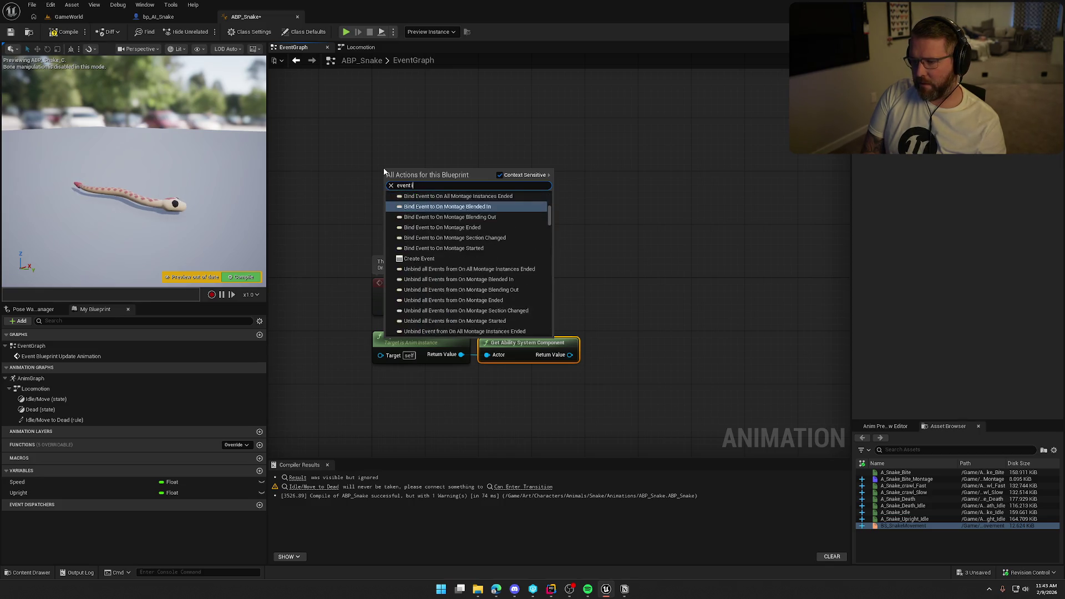
pyautogui.press('BackSpace')
pyautogui.press('BackSpace')
pyautogui.press('BackSpace')
pyautogui.write('begin')
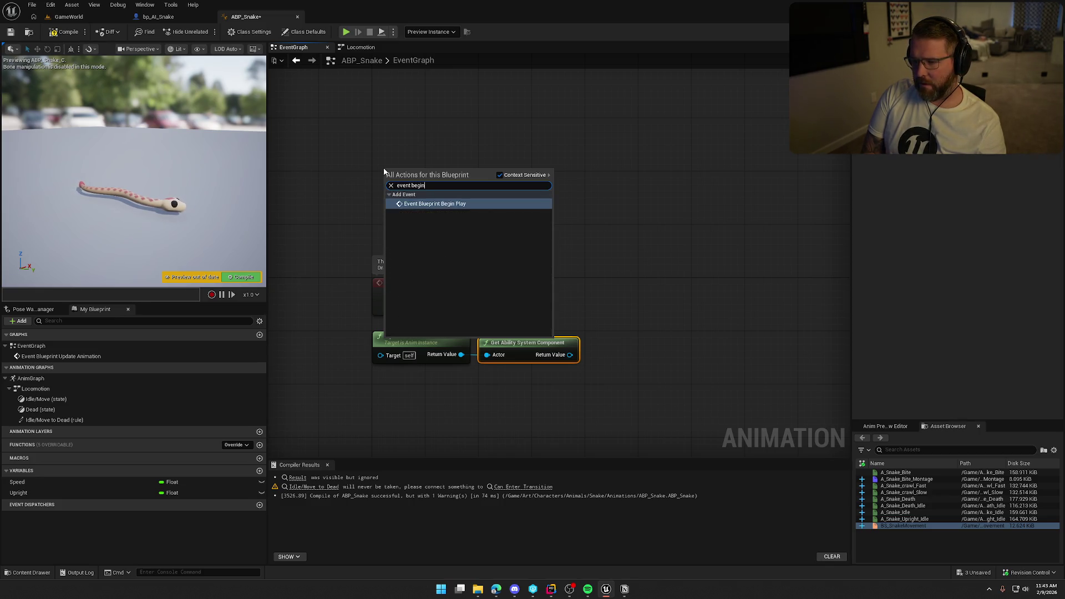
pyautogui.press('Return')
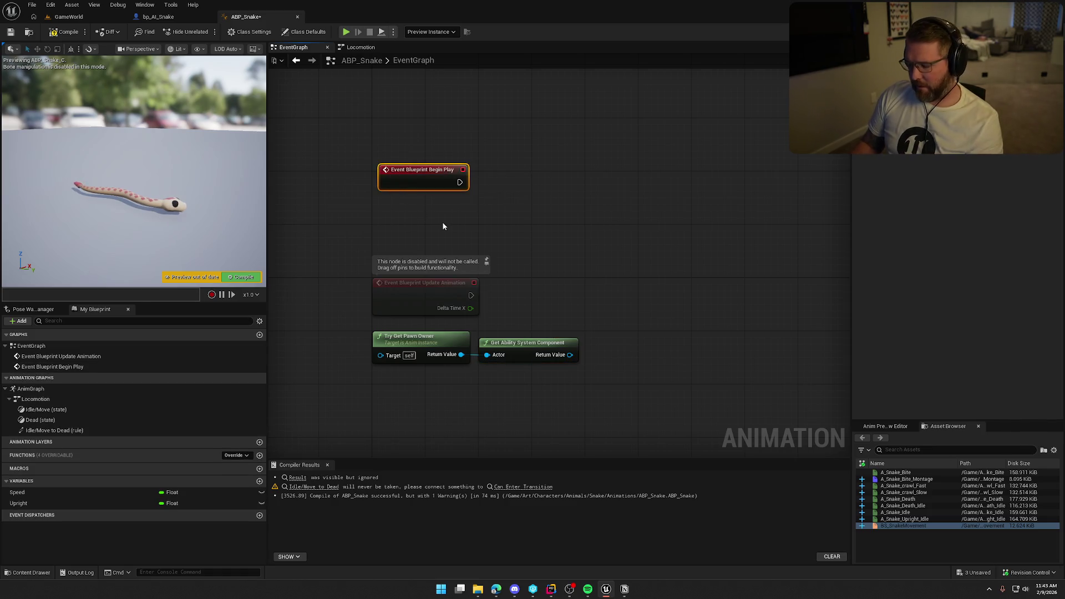
pyautogui.press('Delete')
pyautogui.rightClick(382, 131)
pyautogui.write('con')
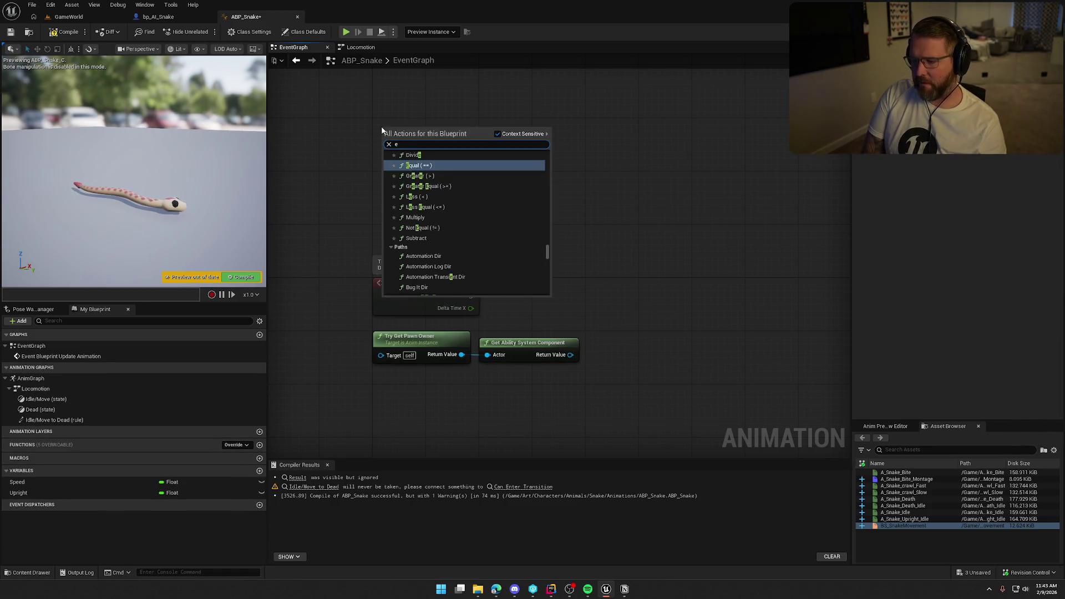
pyautogui.press('BackSpace')
pyautogui.press('BackSpace')
pyautogui.press('BackSpace')
pyautogui.write('event in')
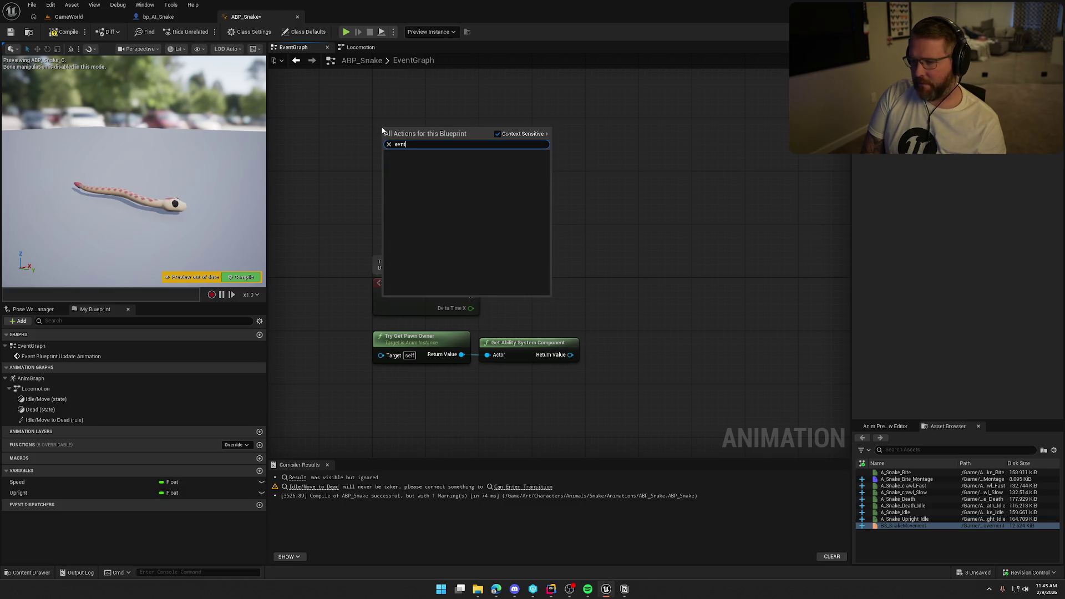
pyautogui.write('it')
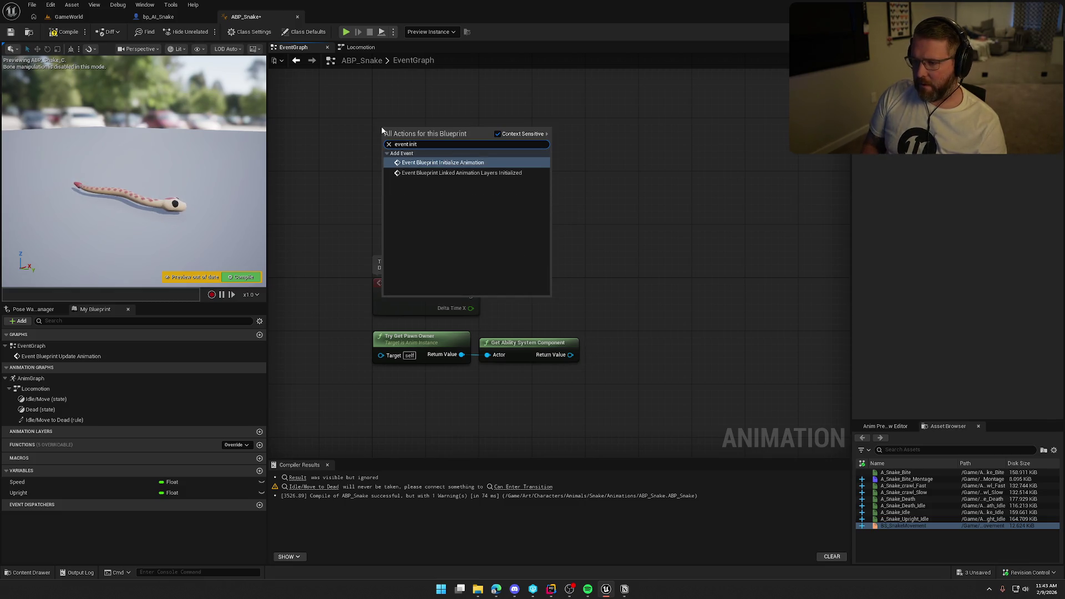
pyautogui.press('Return')
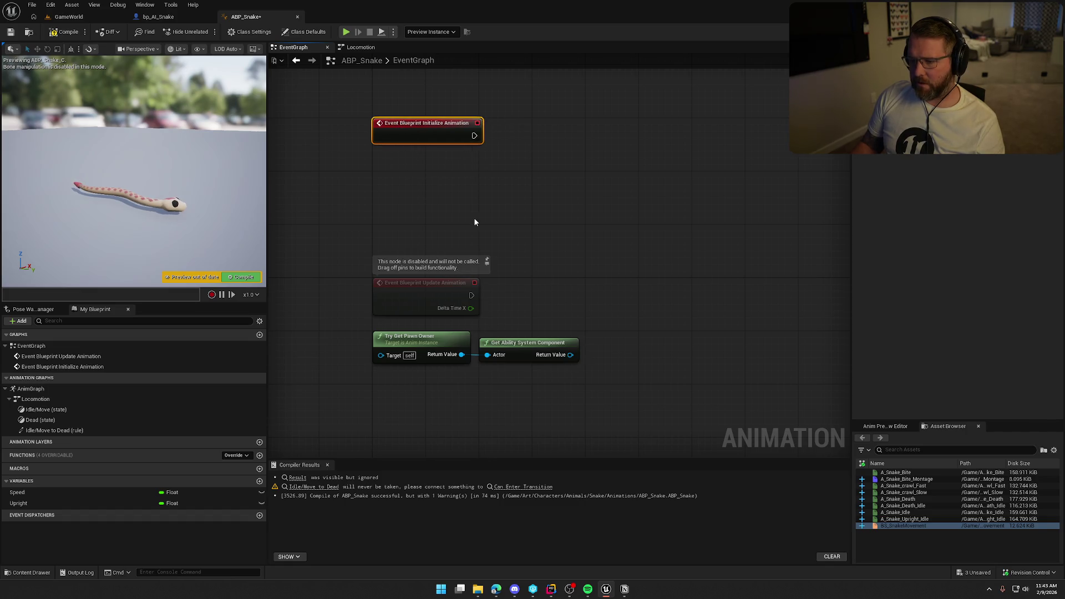
# - Promote the component's return value to a variable named Ability System Comp
pyautogui.moveTo(630, 425)
pyautogui.mouseDown()
pyautogui.moveTo(437, 341)
pyautogui.moveTo(405, 165)
pyautogui.mouseUp()
pyautogui.moveTo(454, 258); pyautogui.dragTo(498, 262)
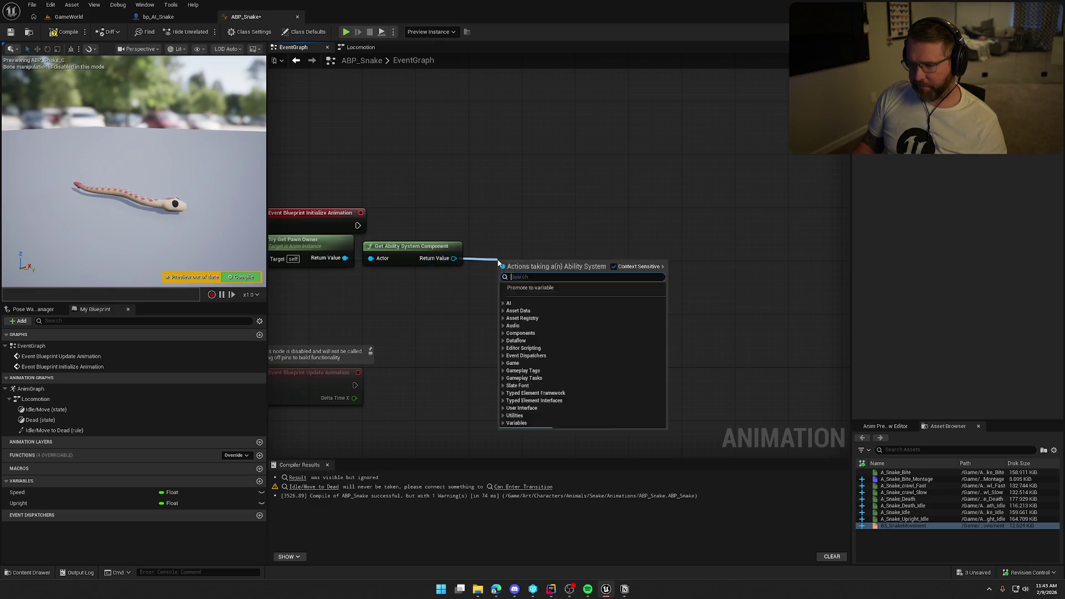
pyautogui.write('p')
pyautogui.press('BackSpace')
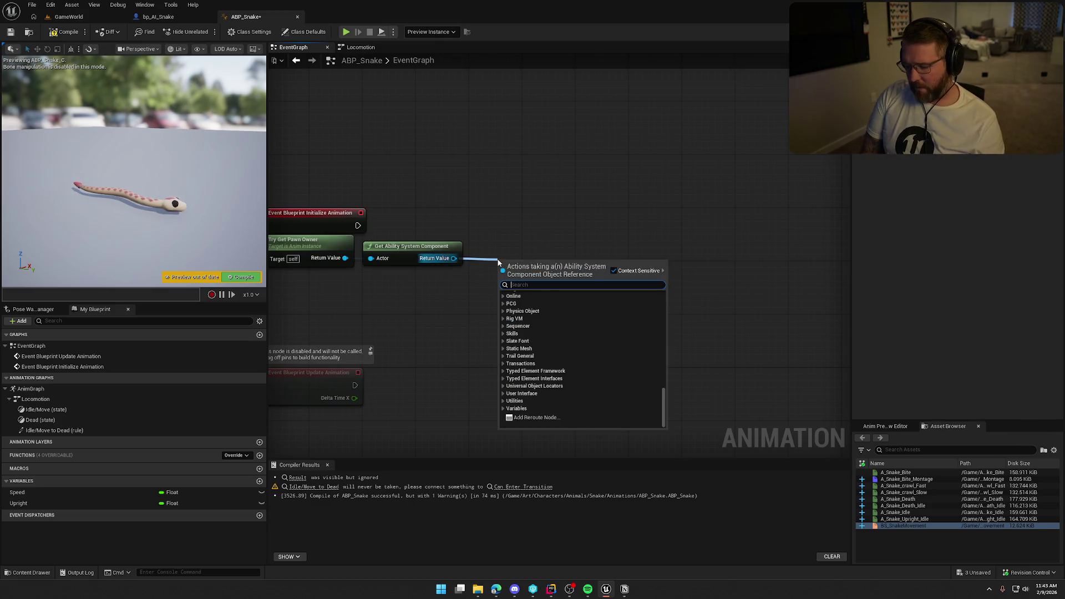
pyautogui.write('get owner')
pyautogui.press('Return')
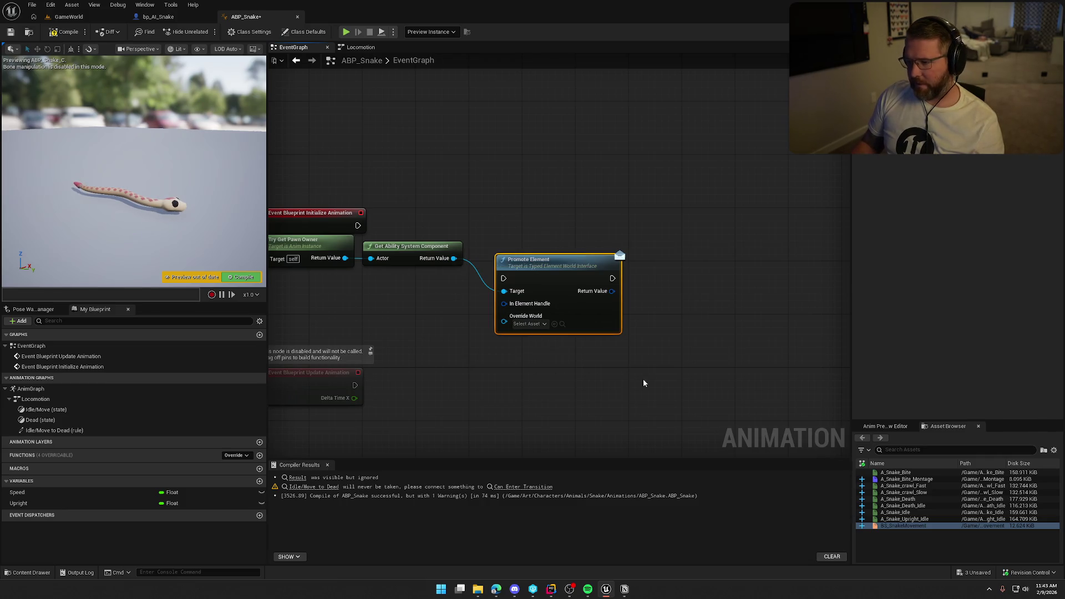
pyautogui.press('Delete')
pyautogui.moveTo(454, 258); pyautogui.dragTo(515, 243)
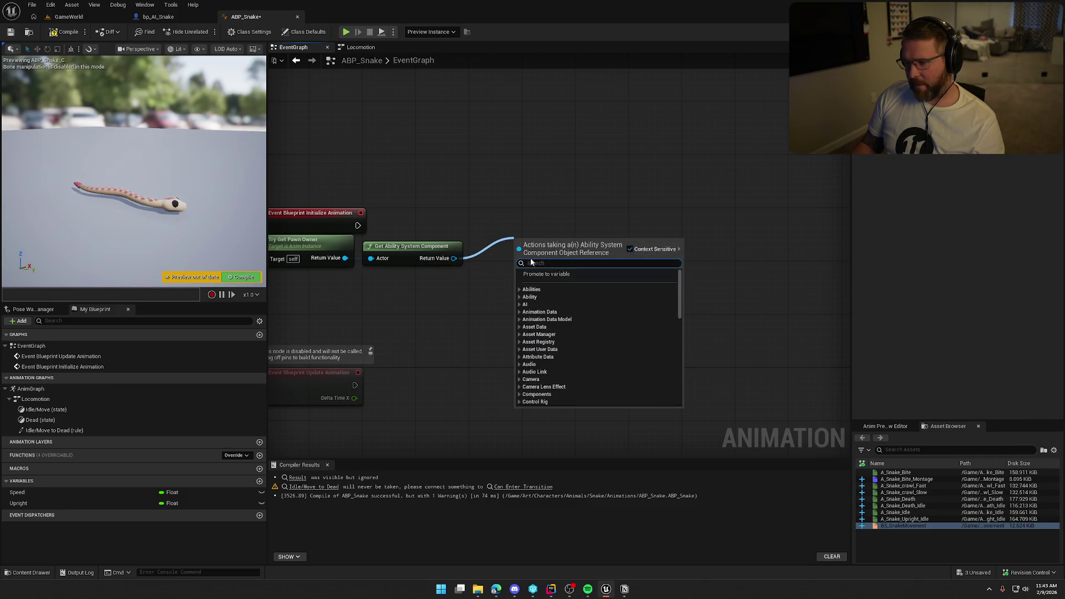
pyautogui.click(541, 274)
pyautogui.write('Ability System Co')
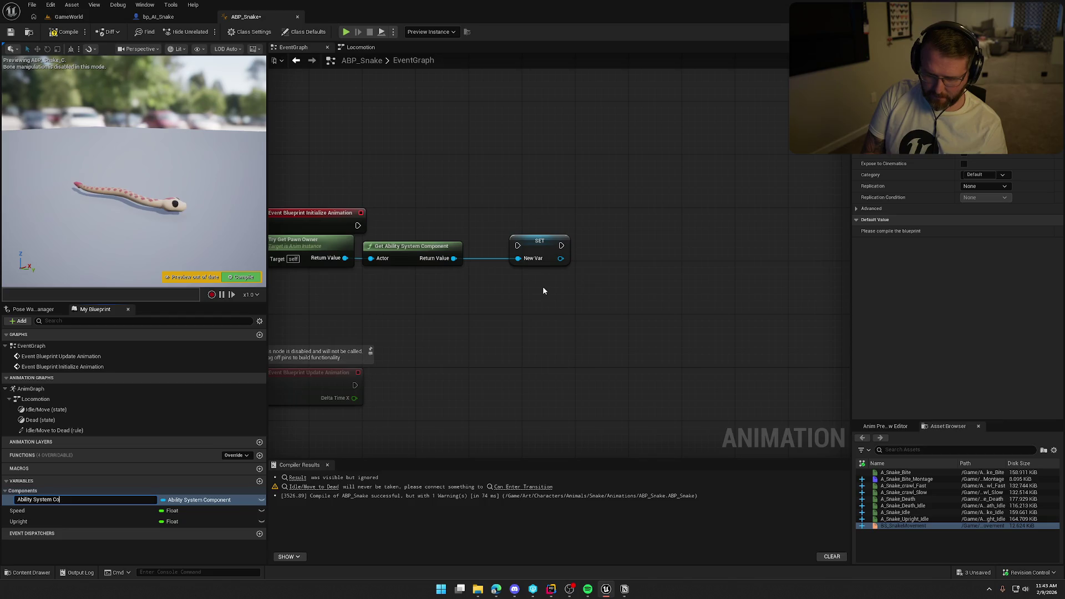
pyautogui.write('mp')
pyautogui.press('Return')
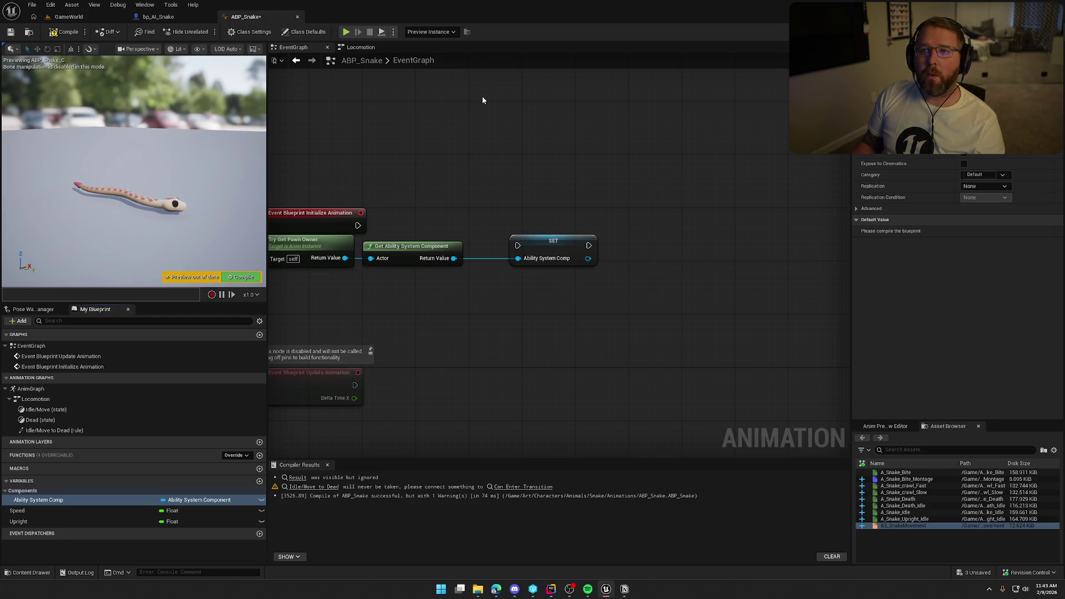
pyautogui.moveTo(483, 100); pyautogui.dragTo(550, 95)
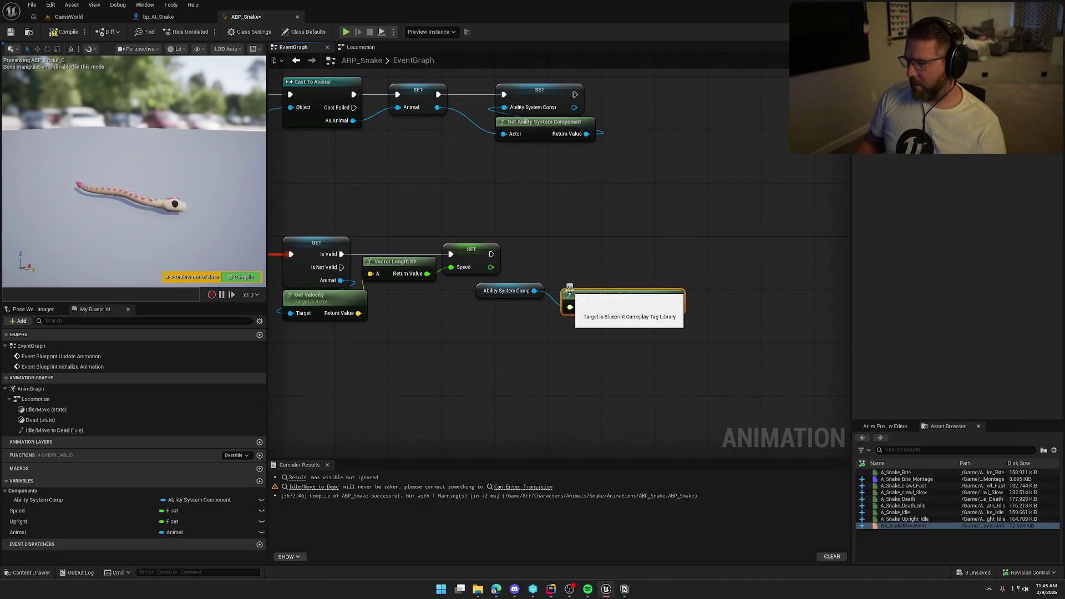
# - Open ABP_Player from Characters/Player/Male/Anims and review its event graph for reference
pyautogui.hotkey('ctrl', 'space')
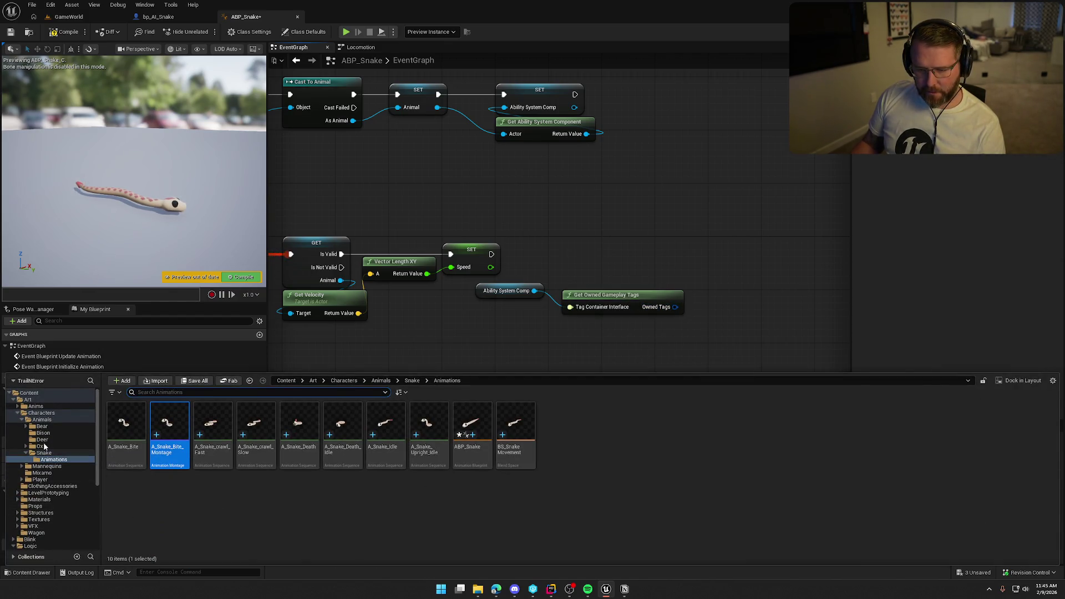
pyautogui.click(45, 414)
pyautogui.doubleClick(267, 455)
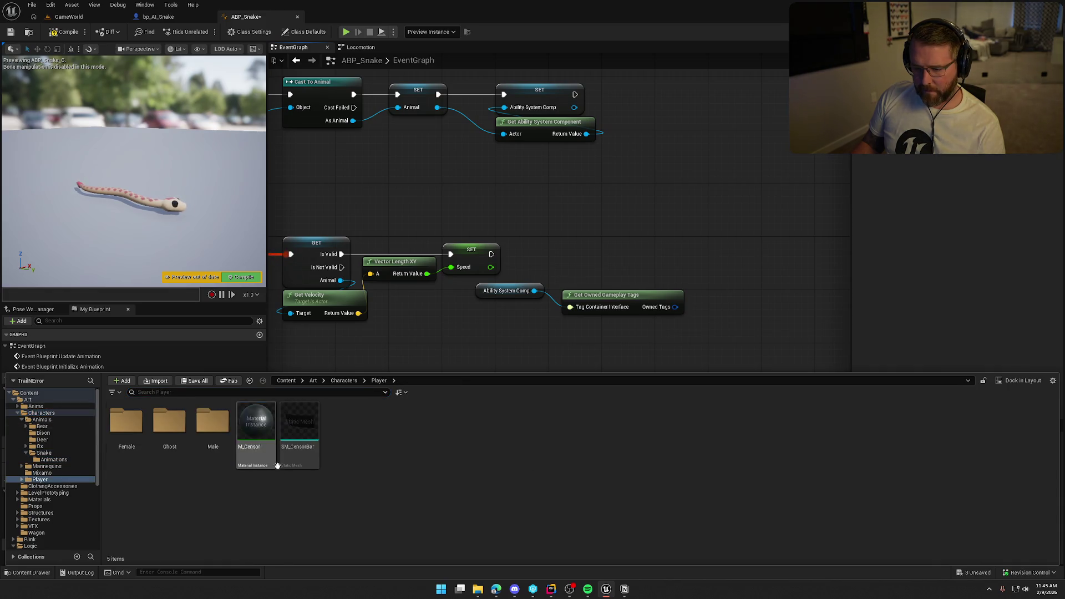
pyautogui.doubleClick(215, 431)
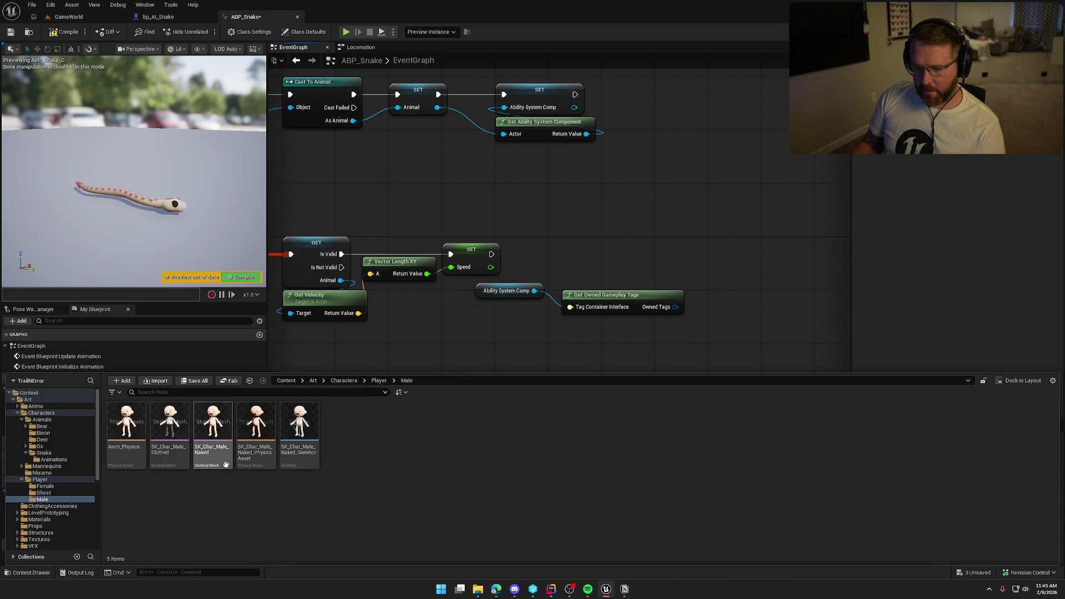
pyautogui.click(36, 407)
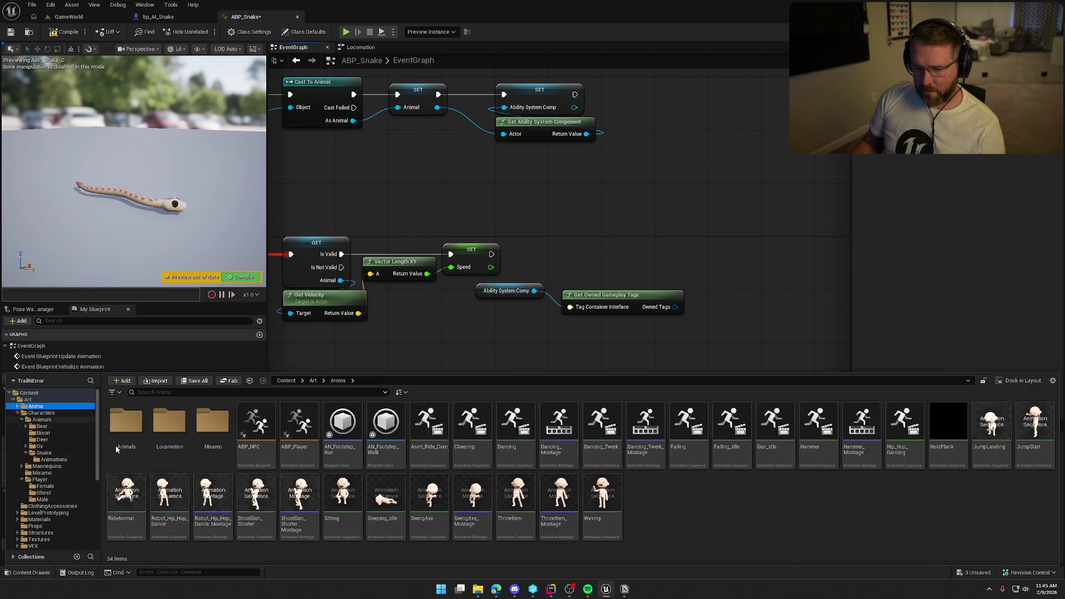
pyautogui.doubleClick(300, 423)
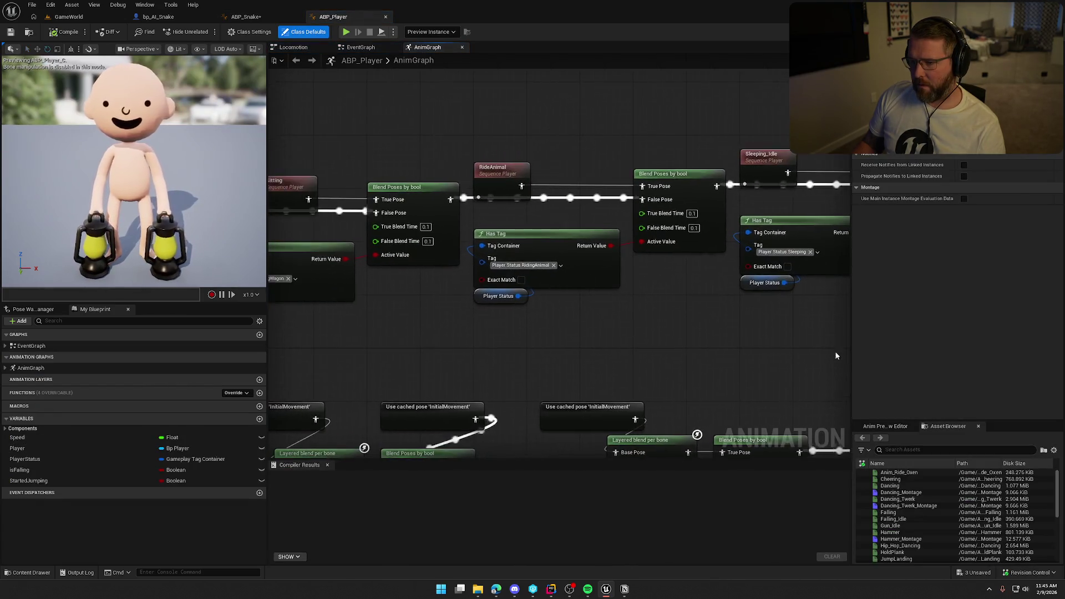
pyautogui.click(362, 48)
pyautogui.moveTo(578, 268)
pyautogui.mouseDown()
pyautogui.moveTo(527, 124)
pyautogui.moveTo(428, 316)
pyautogui.moveTo(521, 312)
pyautogui.moveTo(509, 312)
pyautogui.moveTo(537, 293)
pyautogui.mouseUp()
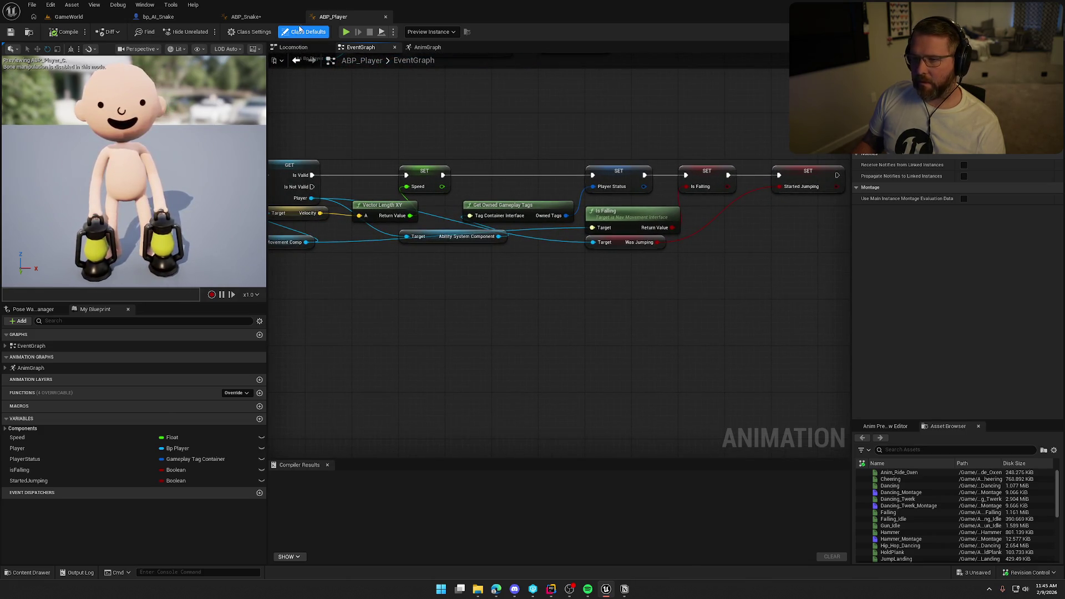
# - In ABP_Snake, promote Get Owned Gameplay Tags' Owned Tags output to a Tags variable
pyautogui.click(246, 17)
pyautogui.moveTo(490, 293)
pyautogui.mouseDown()
pyautogui.moveTo(579, 326)
pyautogui.moveTo(492, 300)
pyautogui.moveTo(416, 299)
pyautogui.mouseUp()
pyautogui.keyDown('ctrl'); pyautogui.click(586, 294); pyautogui.keyUp('ctrl')
pyautogui.moveTo(503, 307)
pyautogui.mouseDown()
pyautogui.moveTo(571, 304)
pyautogui.moveTo(544, 273)
pyautogui.mouseUp()
pyautogui.click(571, 319)
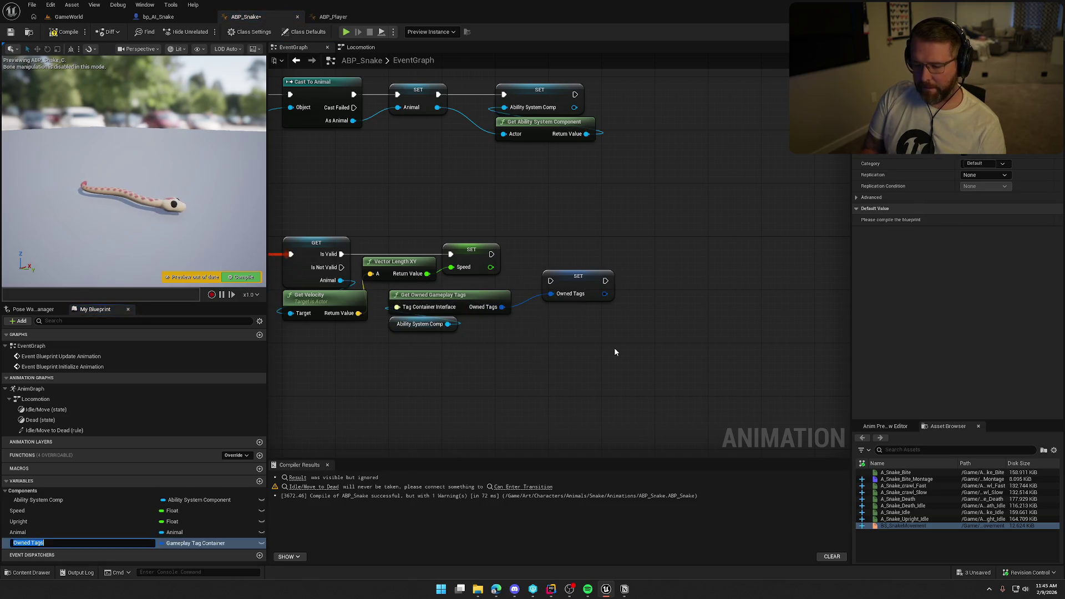
pyautogui.write('Tags')
pyautogui.press('Return')
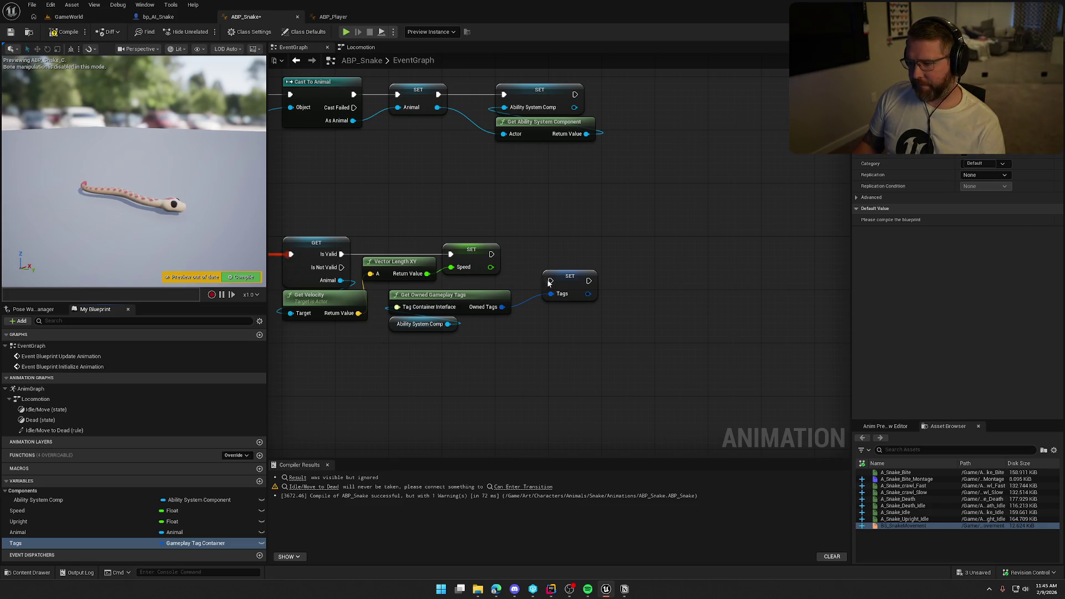
# - Chain the Tags setter after the Speed setter and compile ABP_Snake
pyautogui.moveTo(550, 281); pyautogui.dragTo(491, 254)
pyautogui.moveTo(570, 276); pyautogui.dragTo(577, 249)
pyautogui.click(569, 347)
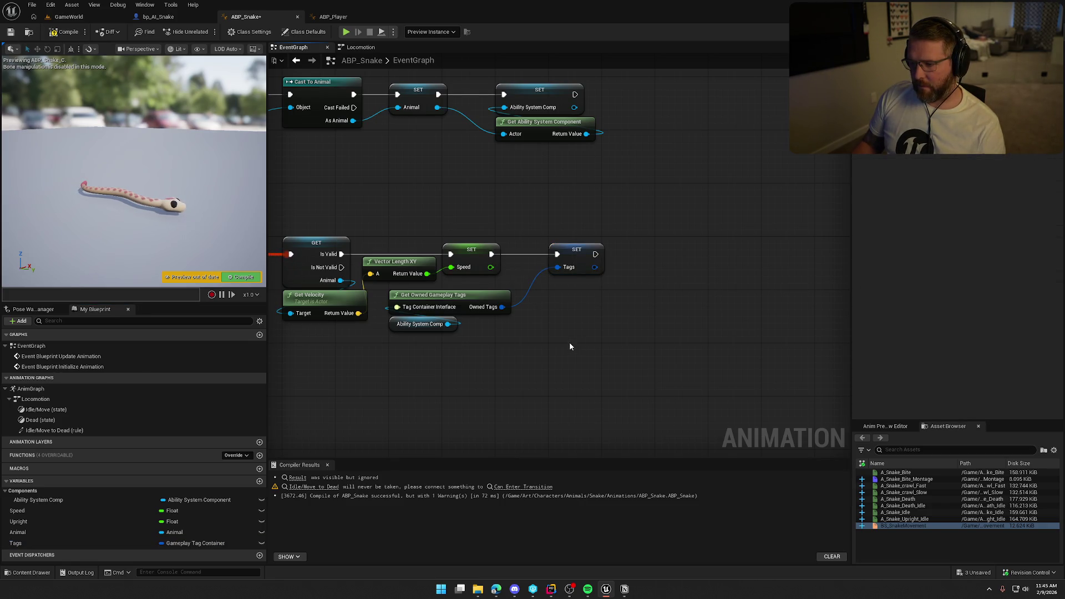
pyautogui.press('Home')
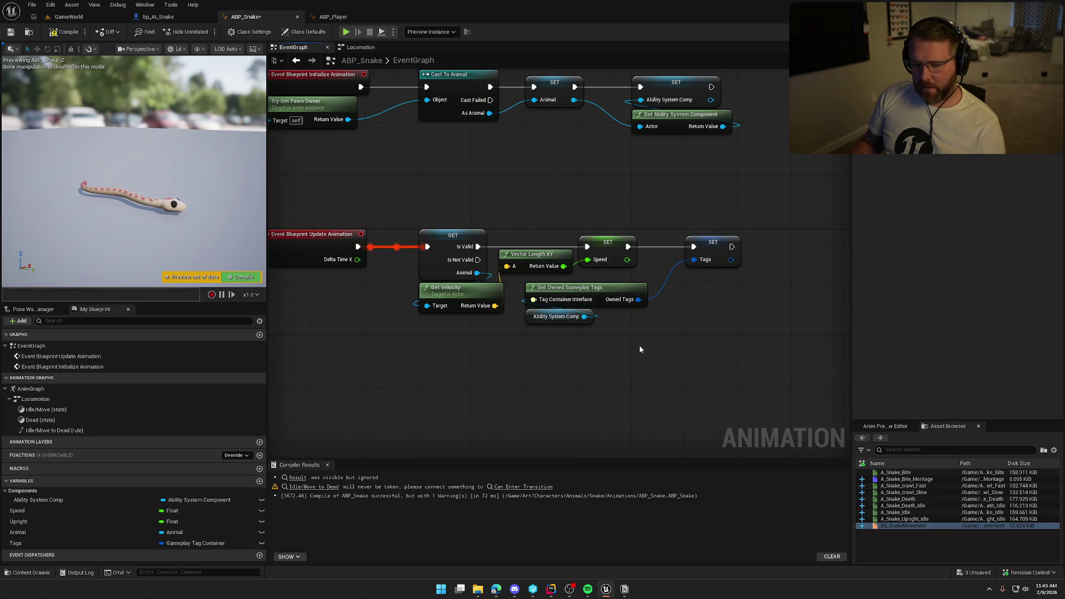
pyautogui.press('F7')
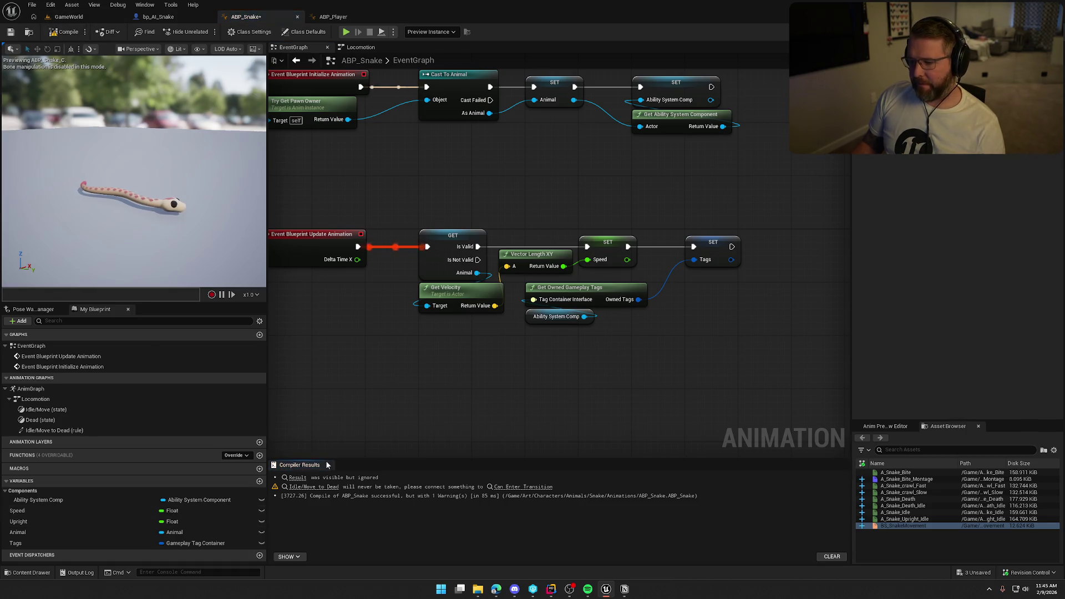
pyautogui.press('Home')
pyautogui.click(362, 47)
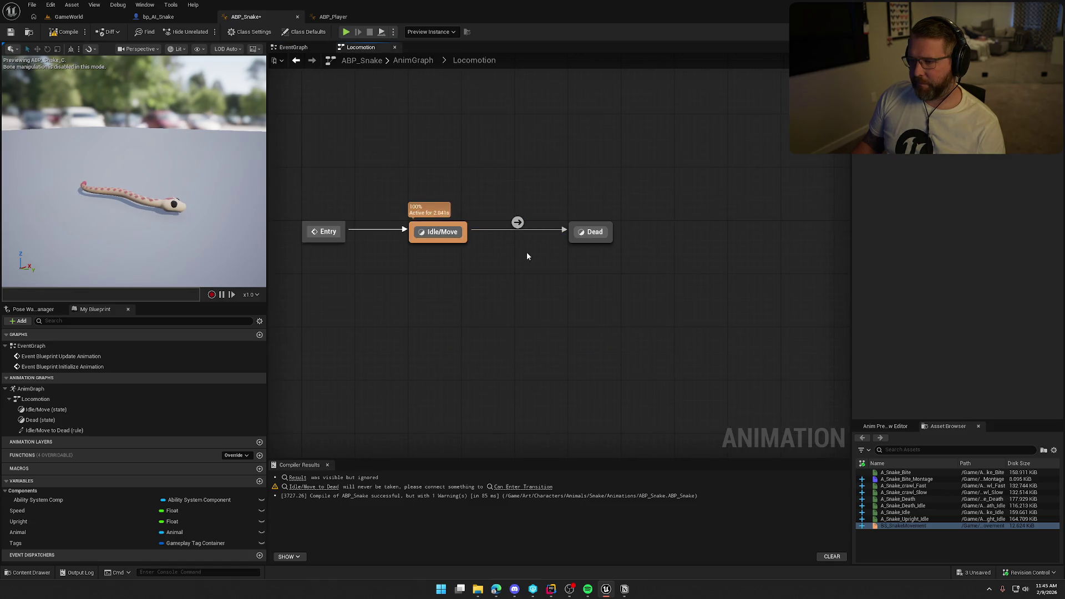
# - In the Idle/Move to Dead rule, feed Tags into a Has Tag node checking Status.Dead
pyautogui.doubleClick(517, 221)
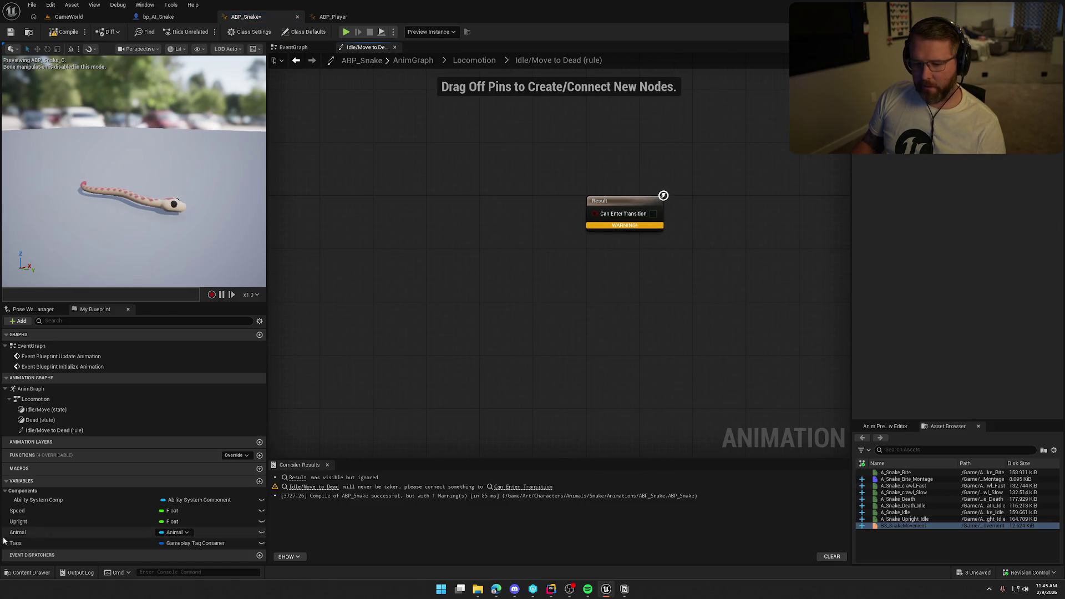
pyautogui.moveTo(17, 543)
pyautogui.mouseDown()
pyautogui.moveTo(286, 374)
pyautogui.moveTo(360, 238)
pyautogui.moveTo(461, 239)
pyautogui.mouseUp()
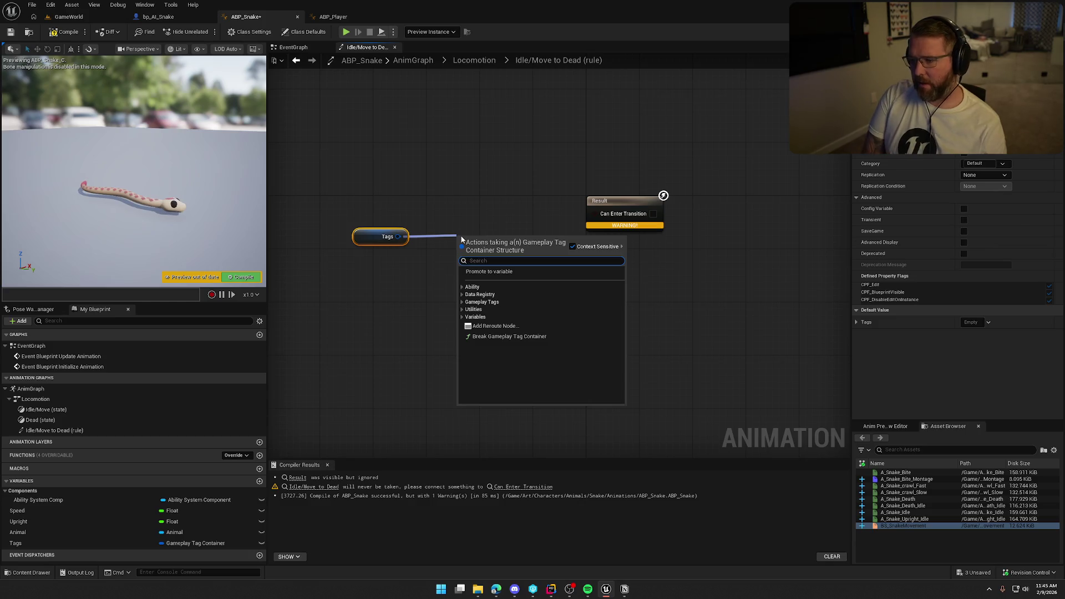
pyautogui.write('has t')
pyautogui.press('Return')
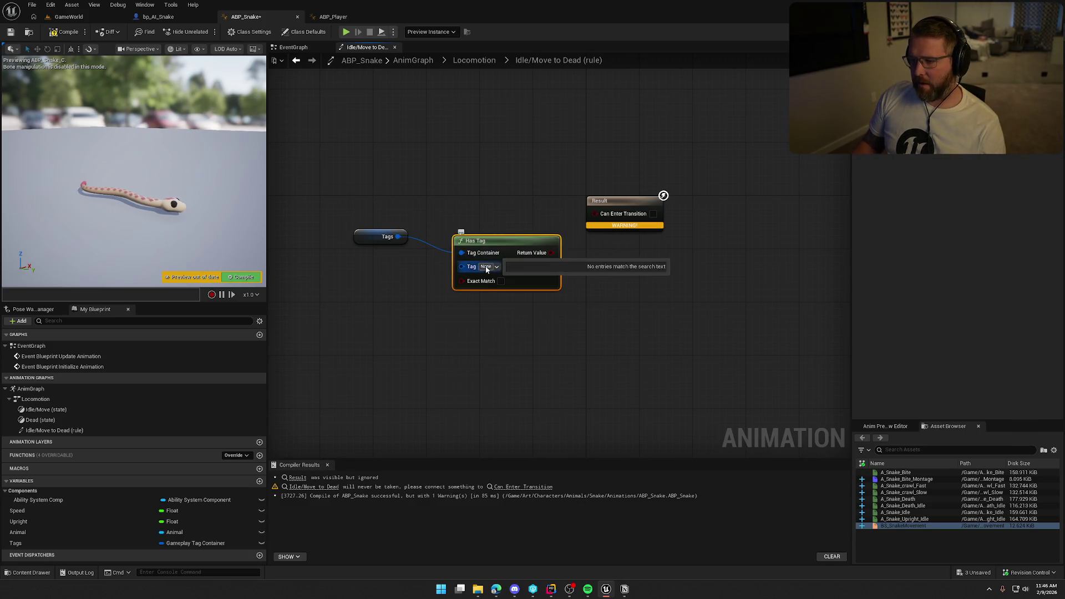
pyautogui.click(489, 266)
pyautogui.write('dead')
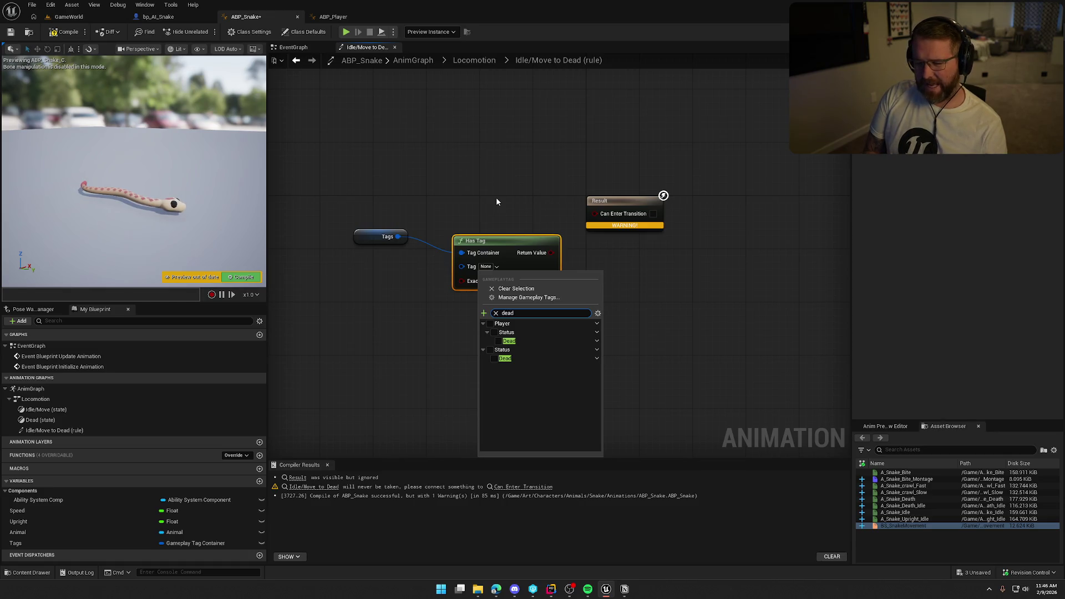
pyautogui.click(495, 359)
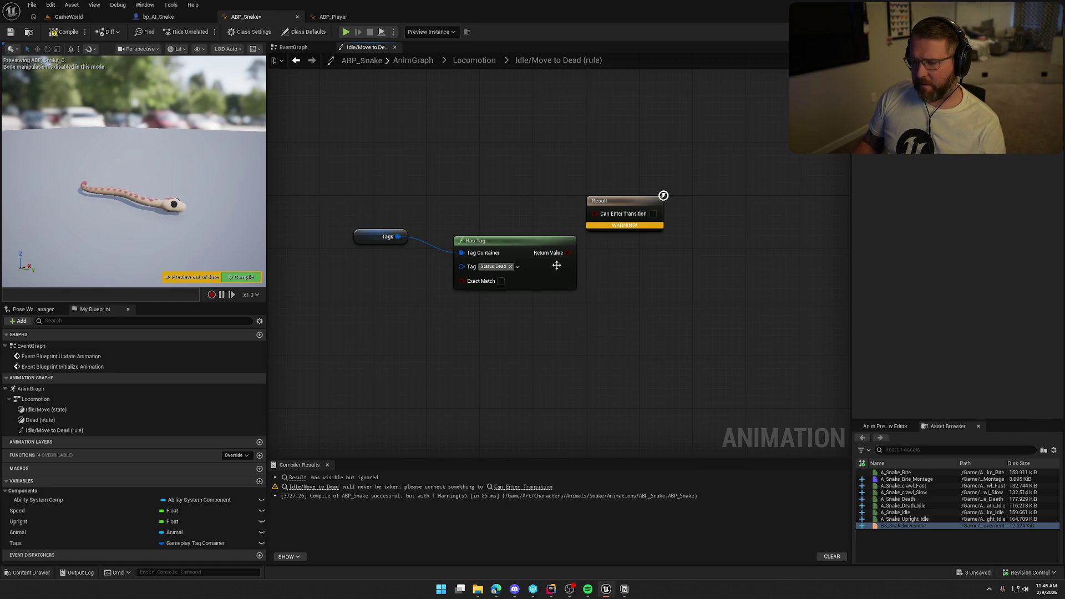
# - Wire Has Tag into Can Enter Transition and compile ABP_Snake
pyautogui.moveTo(568, 252); pyautogui.dragTo(595, 213)
pyautogui.moveTo(513, 244)
pyautogui.mouseDown()
pyautogui.moveTo(500, 207)
pyautogui.moveTo(485, 204)
pyautogui.mouseUp()
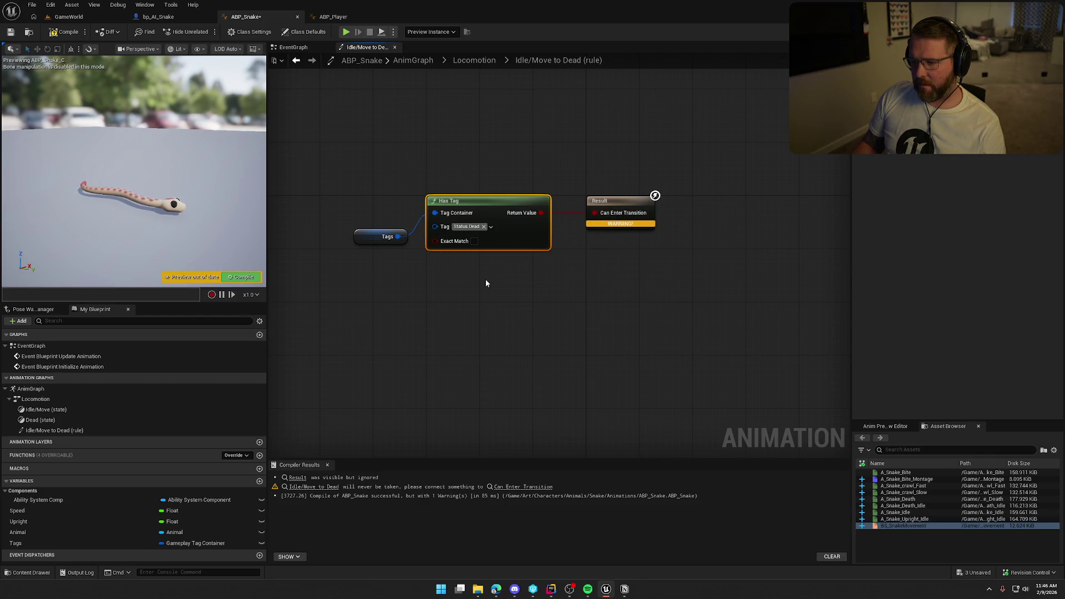
pyautogui.click(486, 284)
pyautogui.click(65, 31)
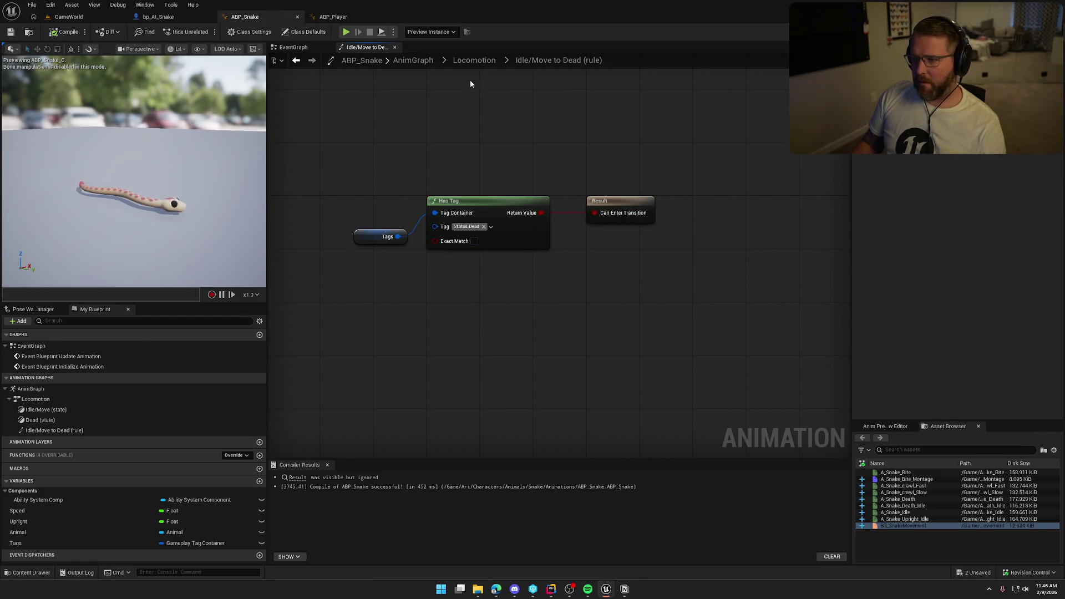
pyautogui.click(474, 60)
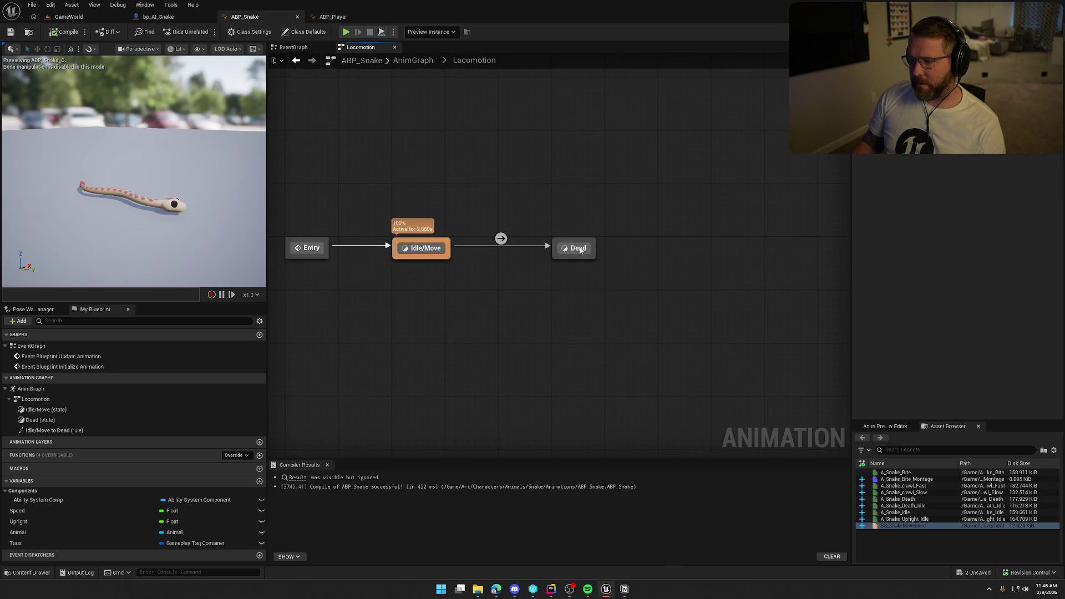
# - Make the Dead state play A_Snake_Death and save the animation blueprint
pyautogui.doubleClick(579, 249)
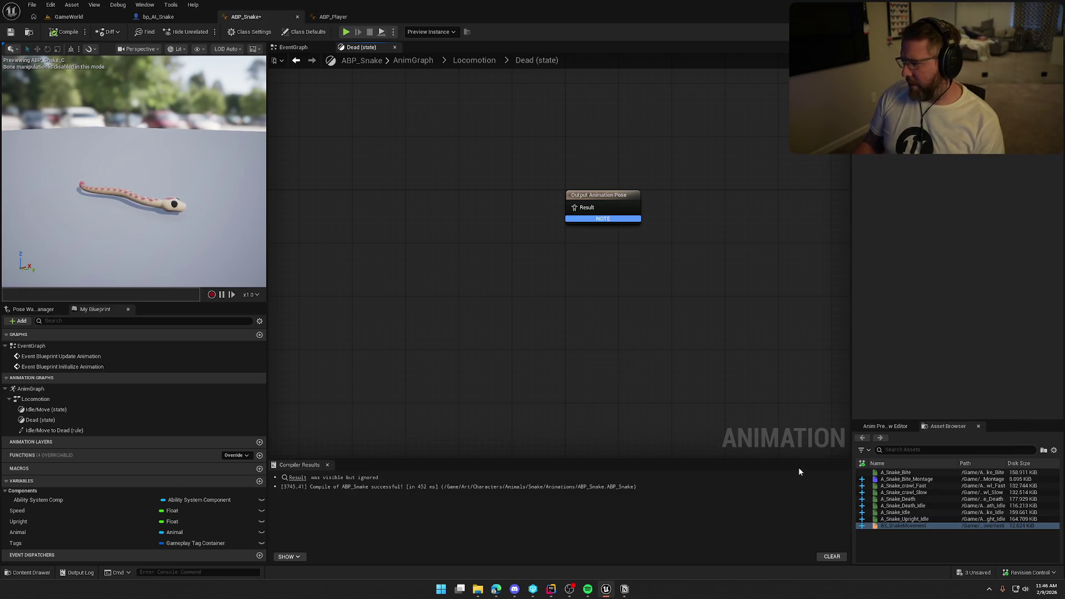
pyautogui.moveTo(910, 501)
pyautogui.mouseDown()
pyautogui.moveTo(459, 226)
pyautogui.moveTo(574, 212)
pyautogui.mouseUp()
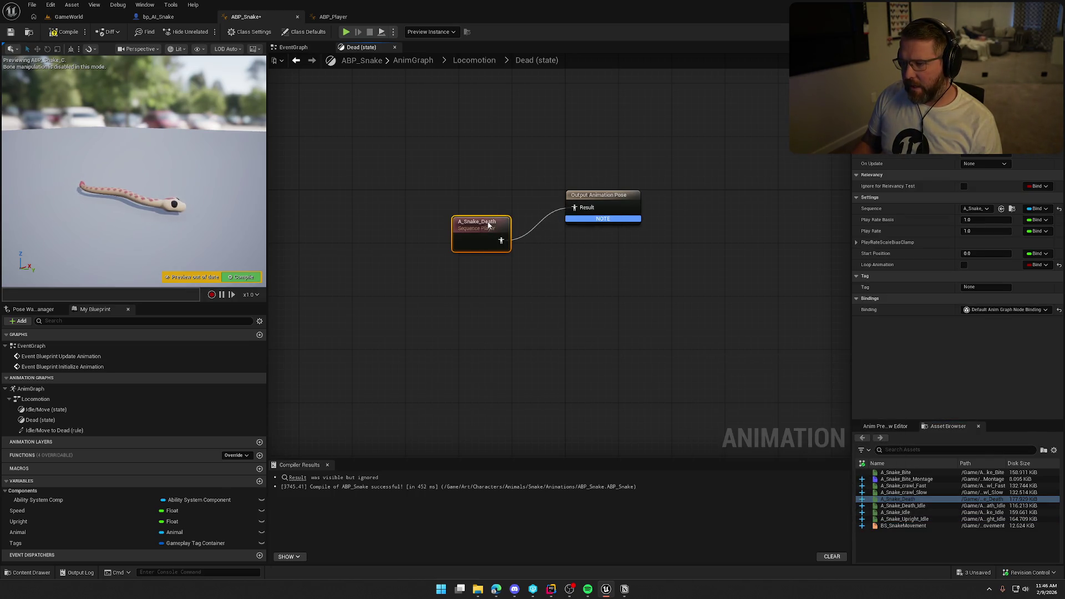
pyautogui.moveTo(488, 226); pyautogui.dragTo(490, 201)
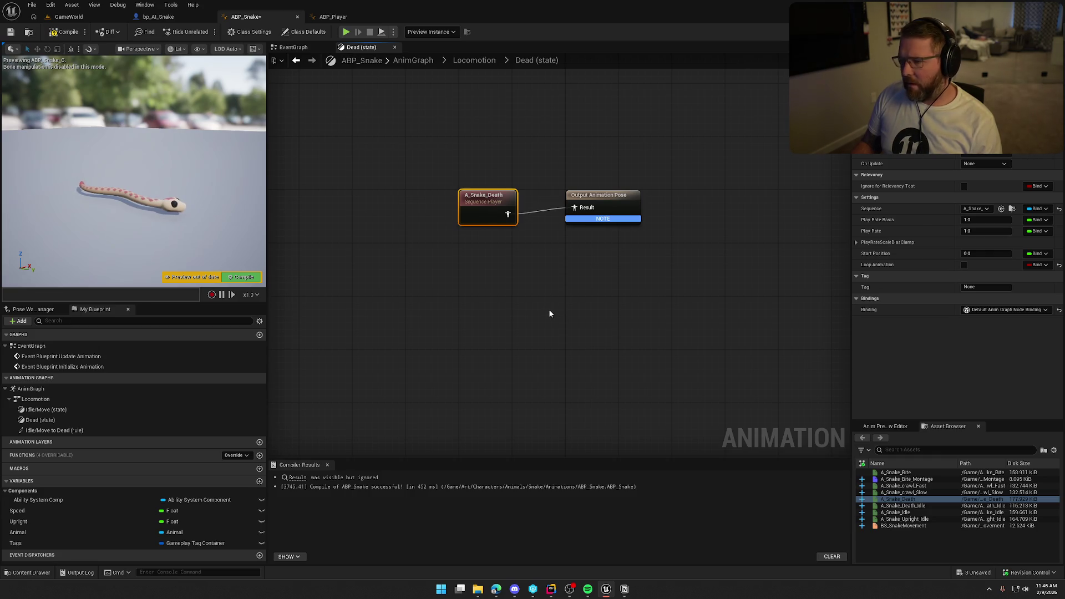
pyautogui.hotkey('ctrl', 's')
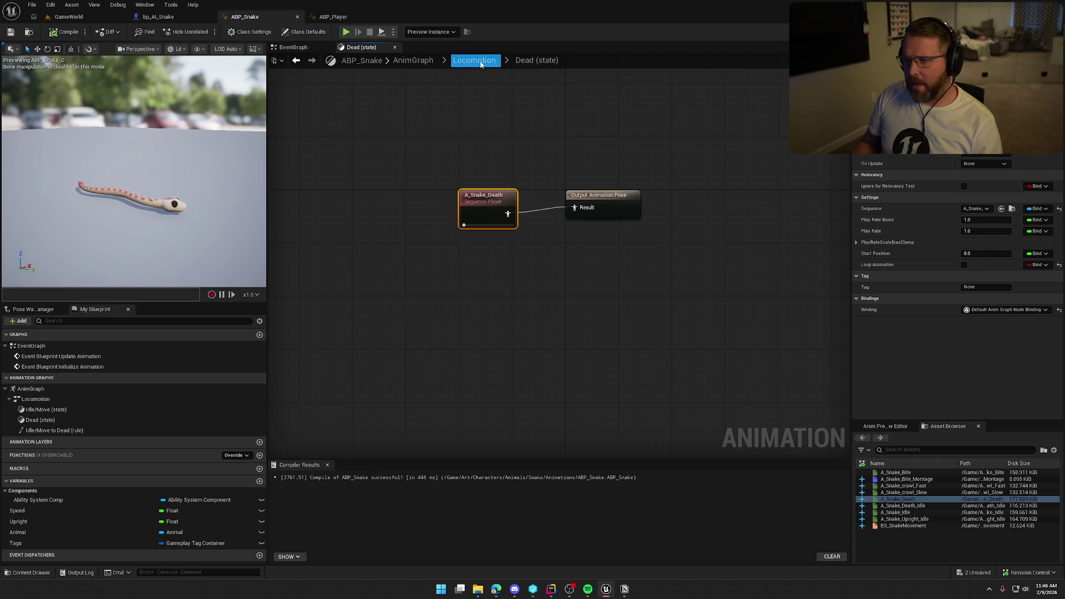
# - Add a new Dead Idle state in Locomotion, wired by a transition from Dead
pyautogui.click(481, 62)
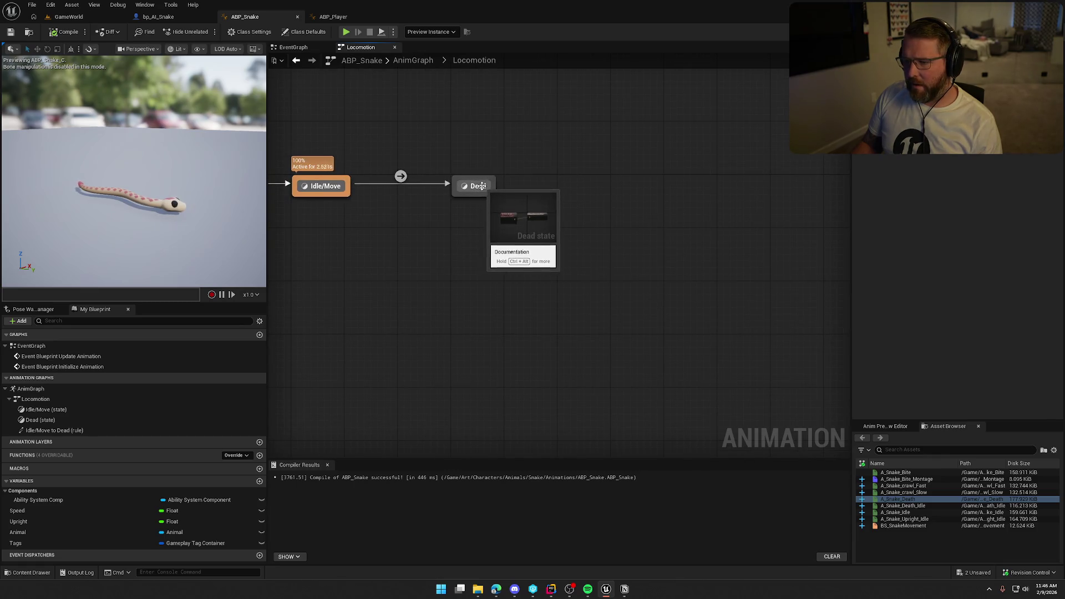
pyautogui.moveTo(481, 185)
pyautogui.mouseDown()
pyautogui.moveTo(428, 186)
pyautogui.moveTo(435, 222)
pyautogui.mouseUp()
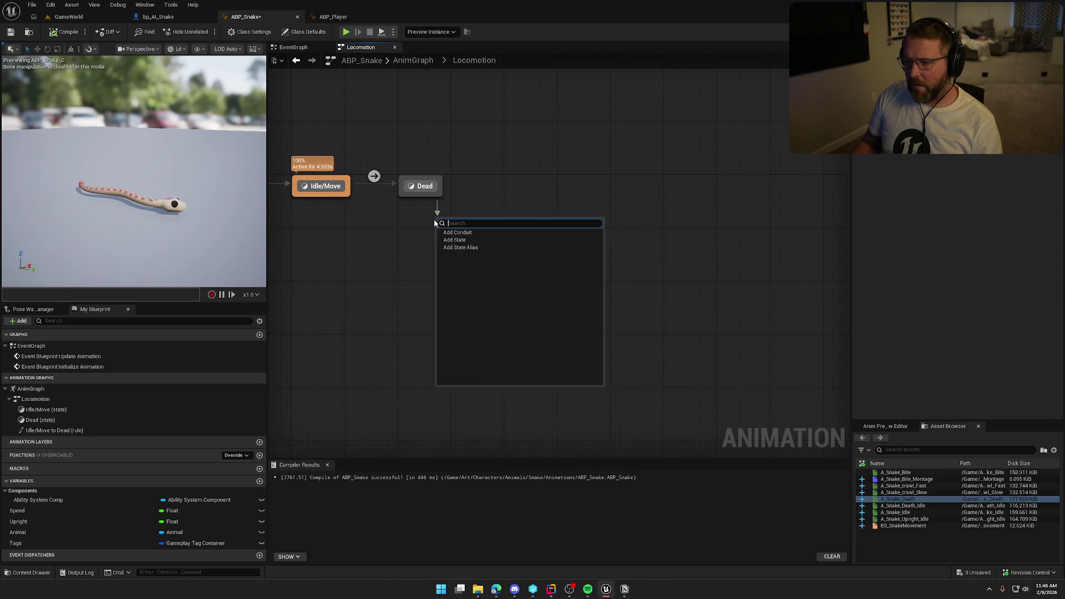
pyautogui.click(466, 241)
pyautogui.write('Dead Idle')
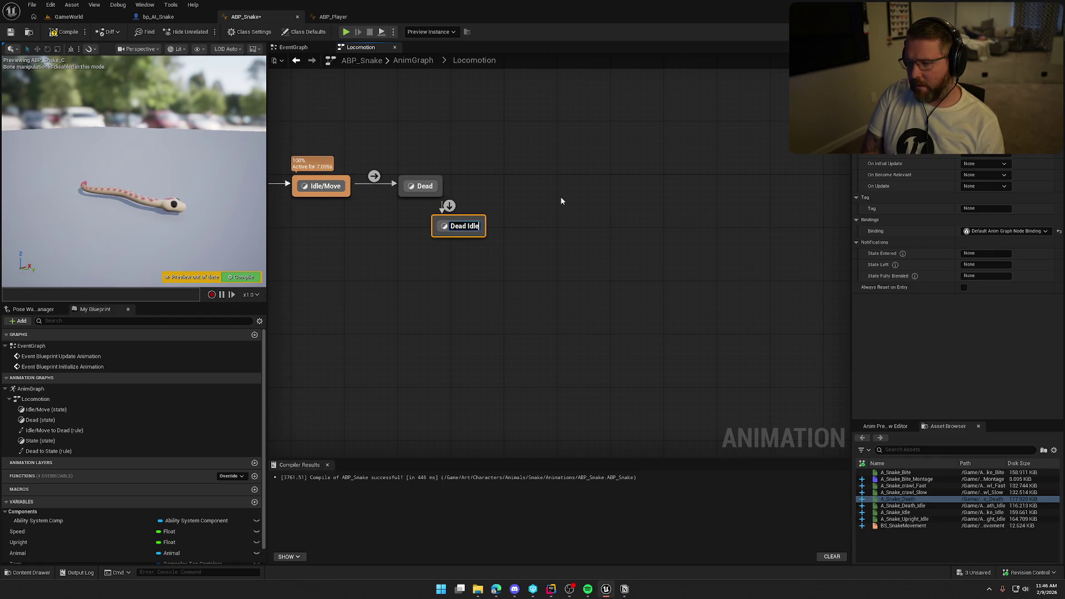
pyautogui.press('Return')
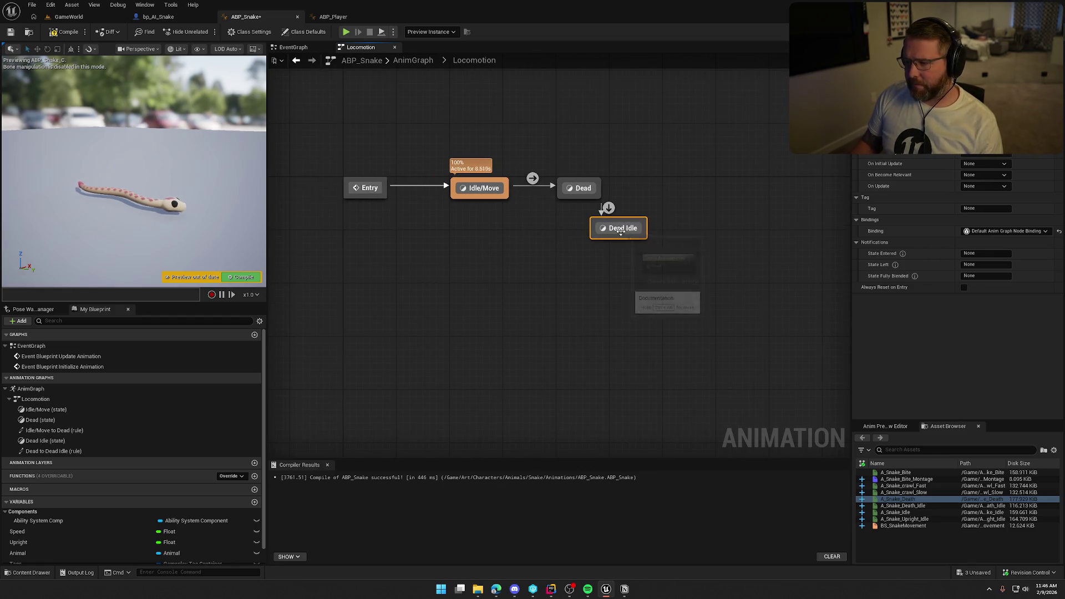
# - Place Dead Idle under Dead, wire A_Snake_Death_Idle to its output pose, and recompile
pyautogui.moveTo(623, 231); pyautogui.dragTo(582, 244)
pyautogui.doubleClick(586, 240)
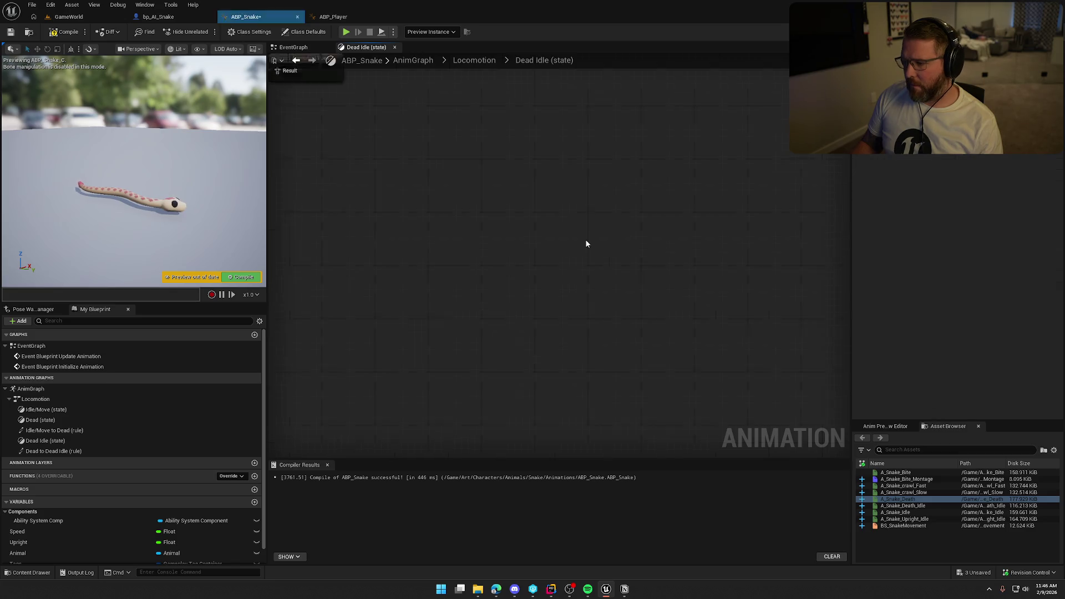
pyautogui.click(903, 505)
pyautogui.moveTo(902, 506)
pyautogui.mouseDown()
pyautogui.moveTo(488, 304)
pyautogui.moveTo(492, 285)
pyautogui.moveTo(532, 259)
pyautogui.moveTo(451, 249)
pyautogui.mouseUp()
pyautogui.click(453, 201)
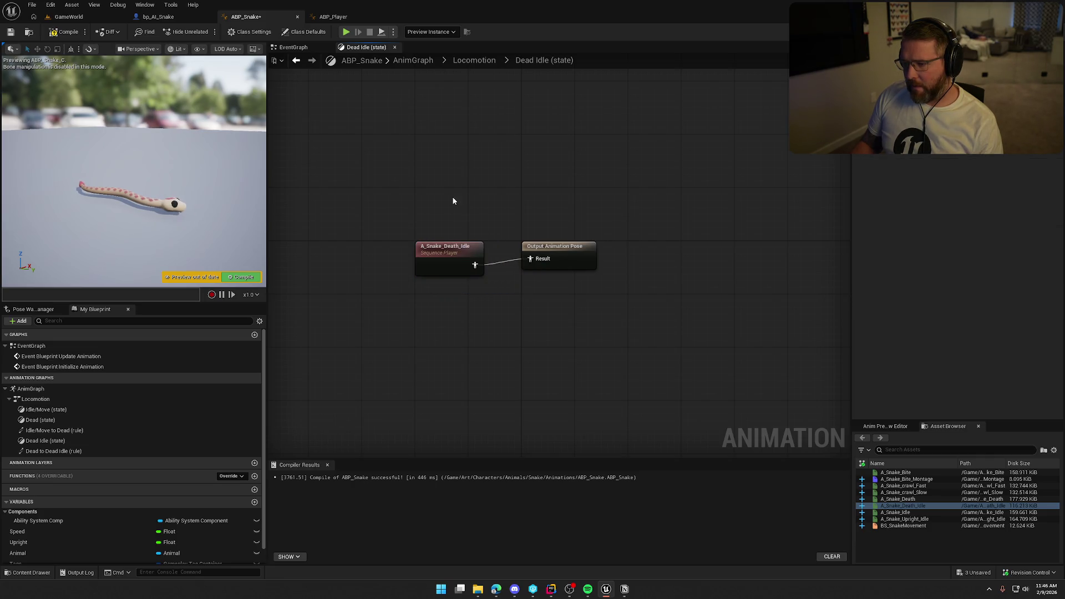
pyautogui.click(455, 250)
pyautogui.press('F7')
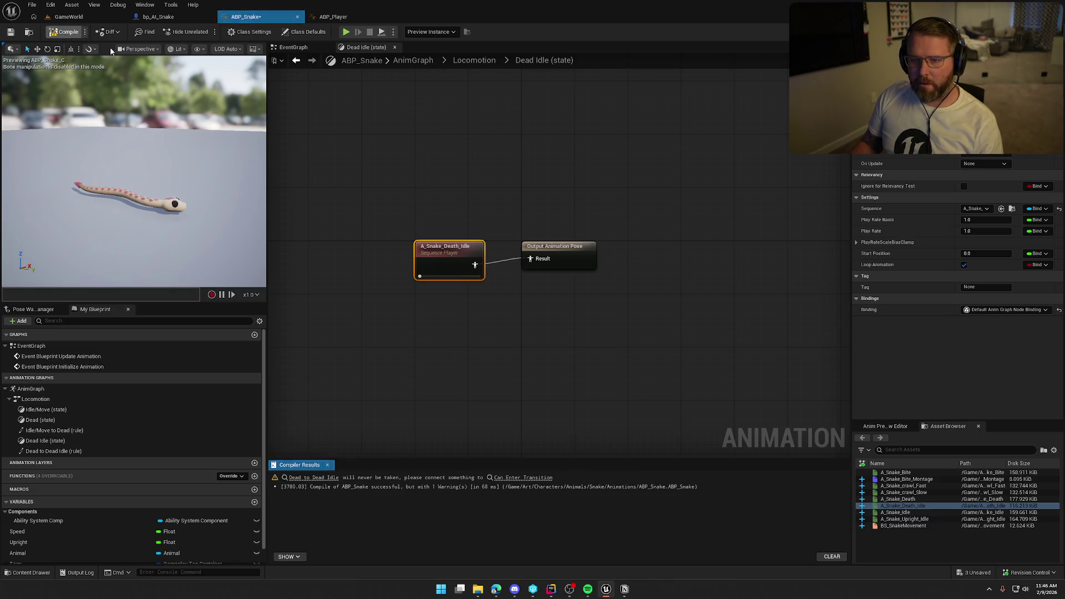
pyautogui.click(465, 61)
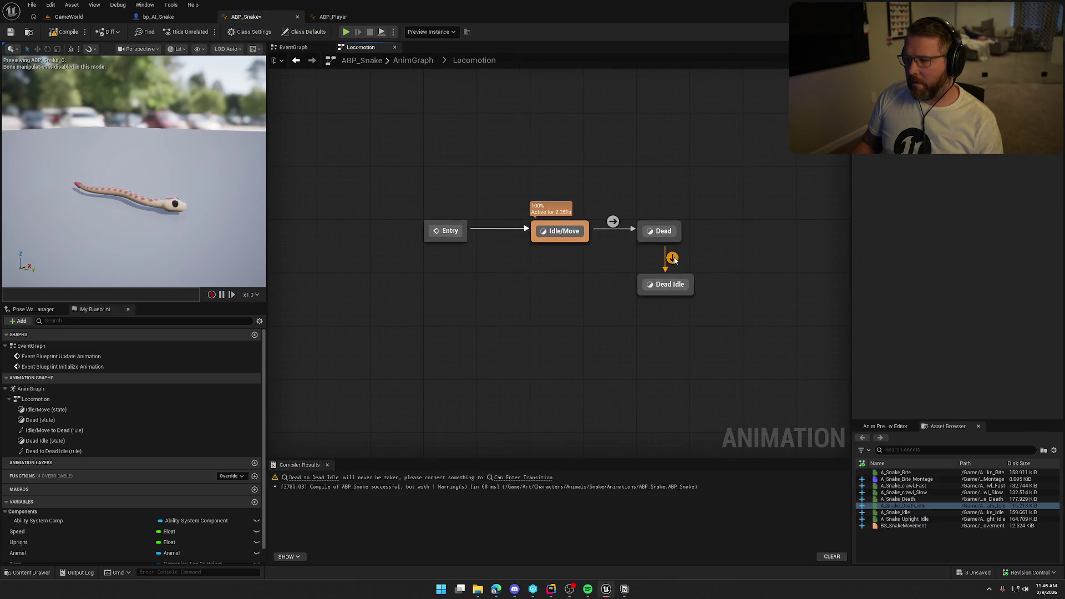
# - Inspect the Dead to Dead Idle rule and its Experimental settings, then view ABP_Player's AnimGraph
pyautogui.doubleClick(674, 256)
pyautogui.moveTo(743, 287); pyautogui.dragTo(683, 274)
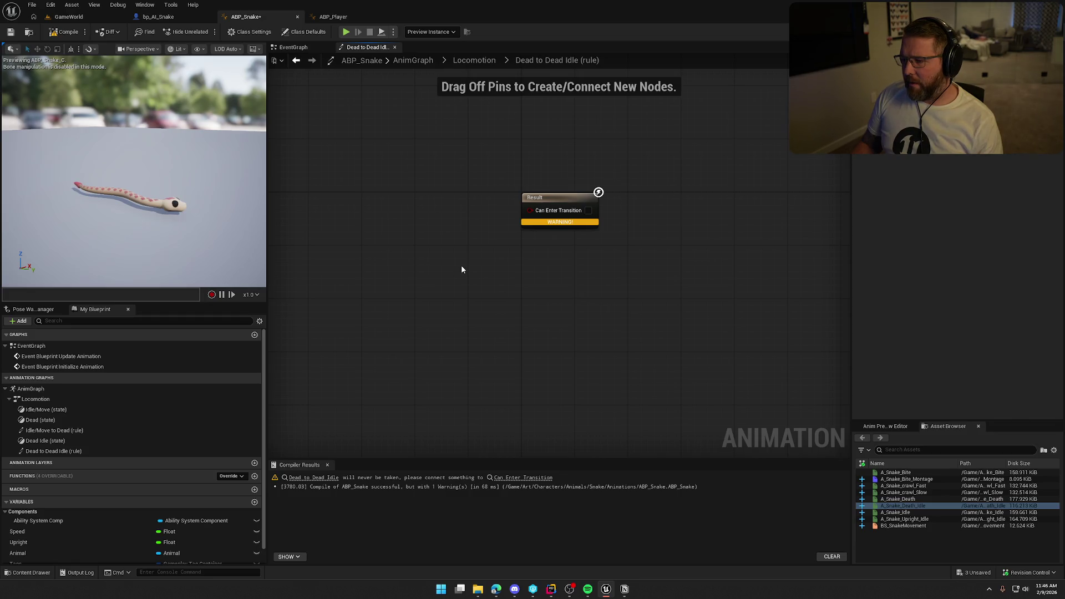
pyautogui.click(475, 60)
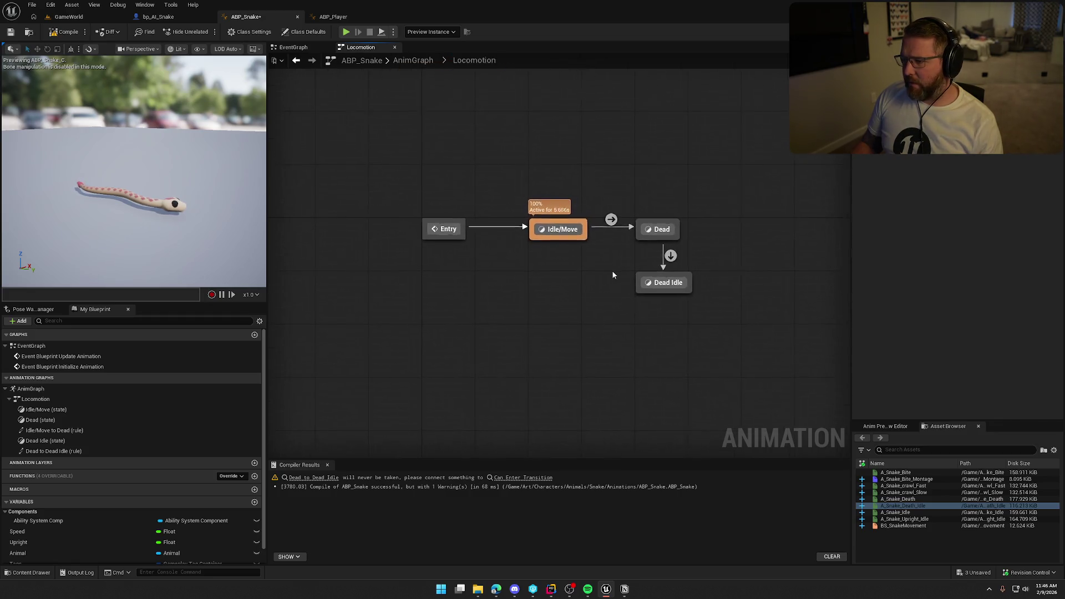
pyautogui.click(671, 259)
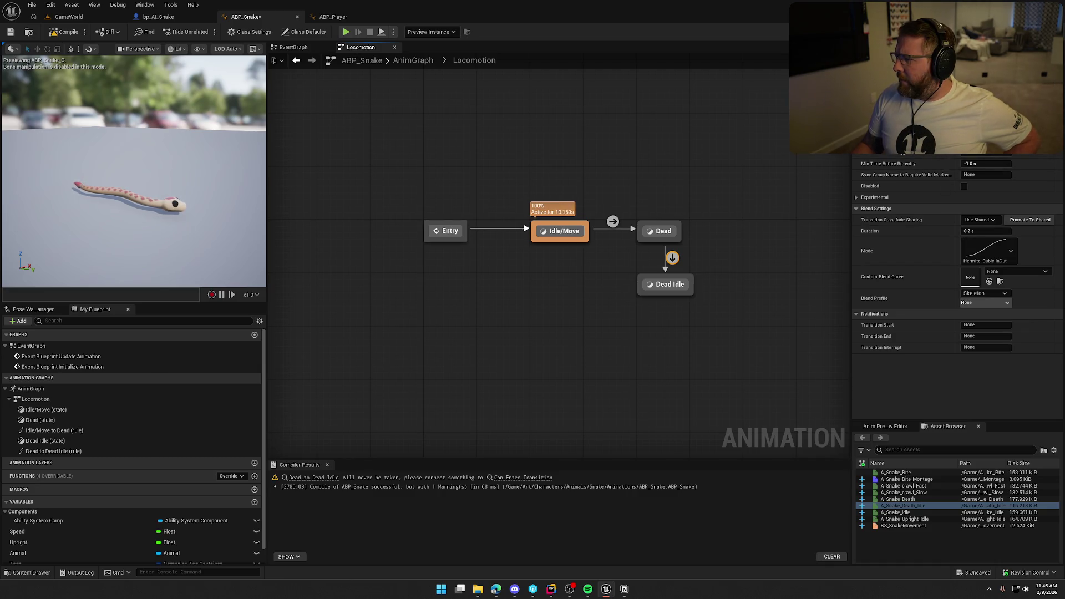
pyautogui.click(855, 198)
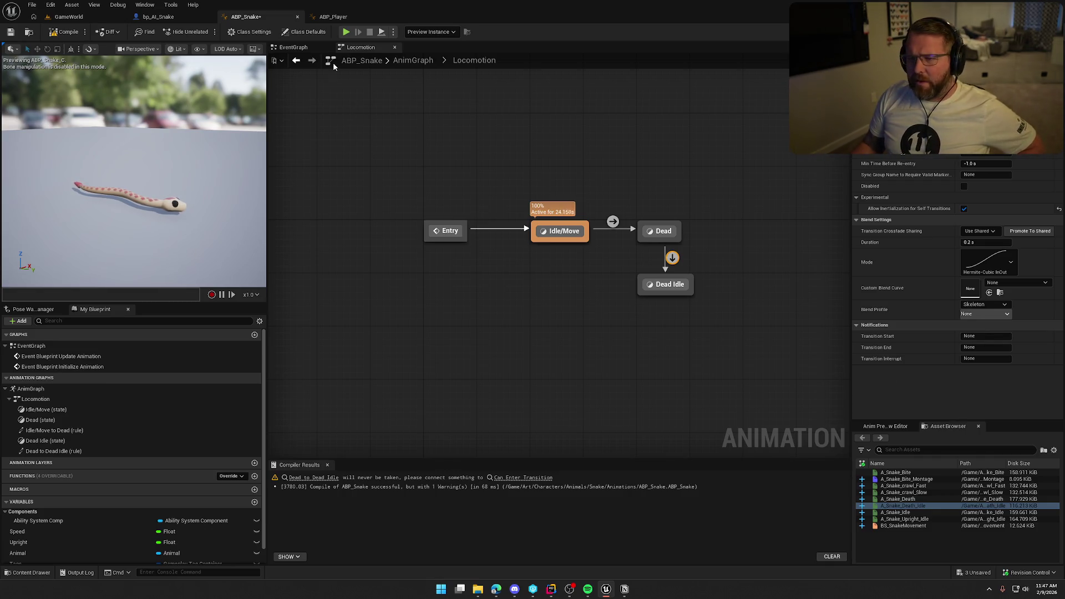
pyautogui.click(328, 16)
pyautogui.click(434, 47)
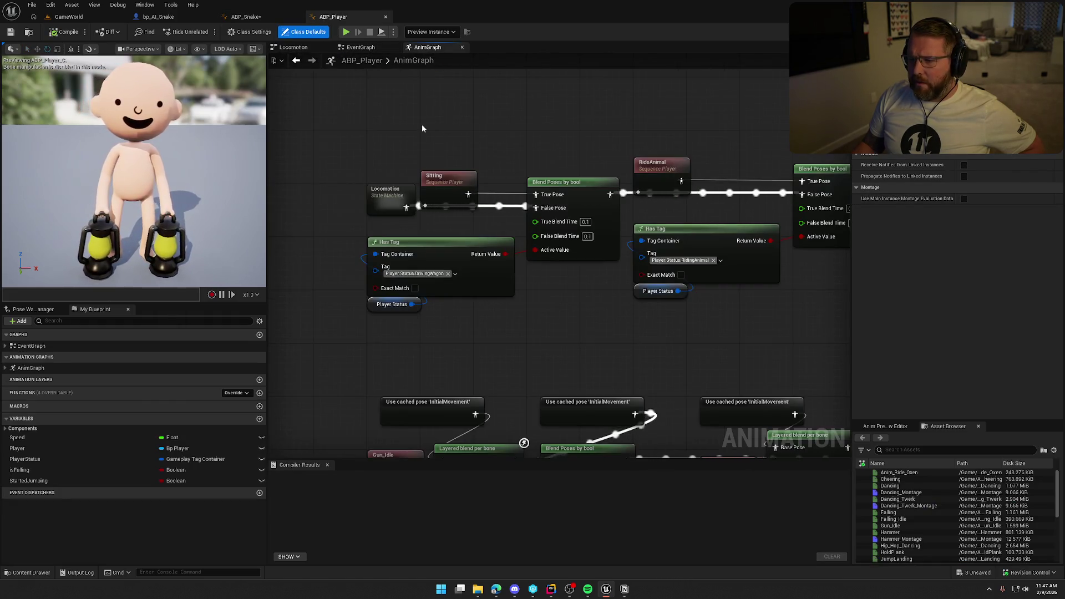
# - Inspect the Jump to Falling transition rule in ABP_Player's Locomotion state machine
pyautogui.doubleClick(384, 192)
pyautogui.moveTo(547, 331); pyautogui.dragTo(465, 315)
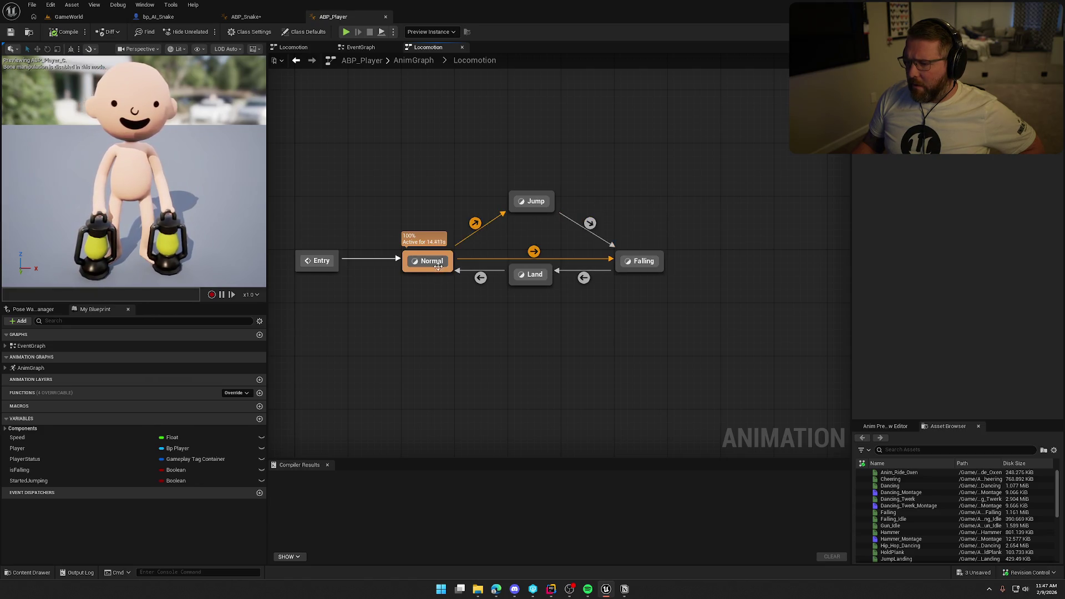
pyautogui.click(590, 223)
pyautogui.doubleClick(590, 223)
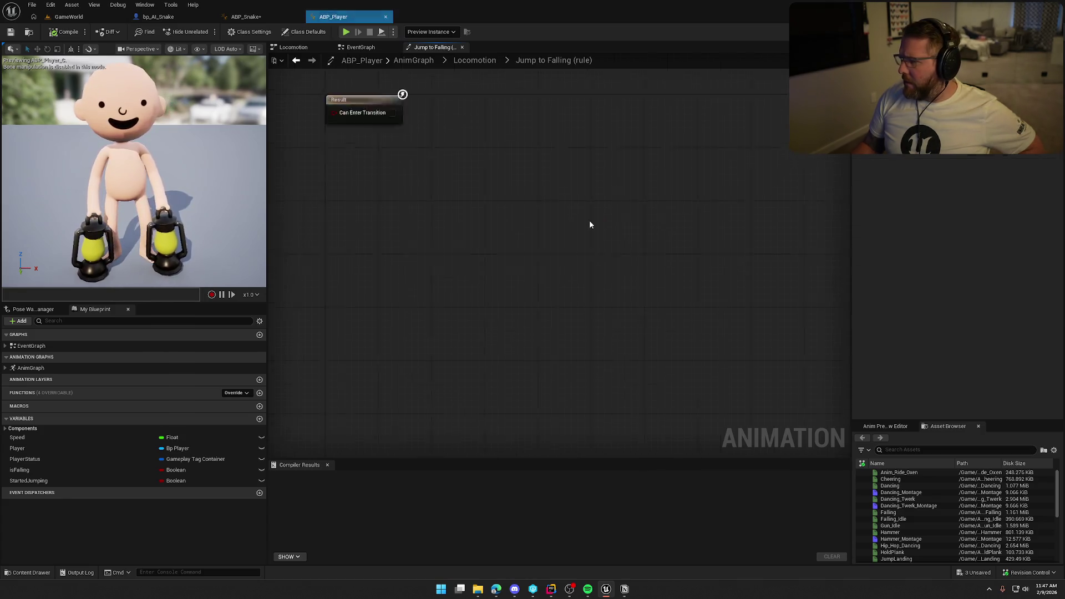
pyautogui.click(478, 61)
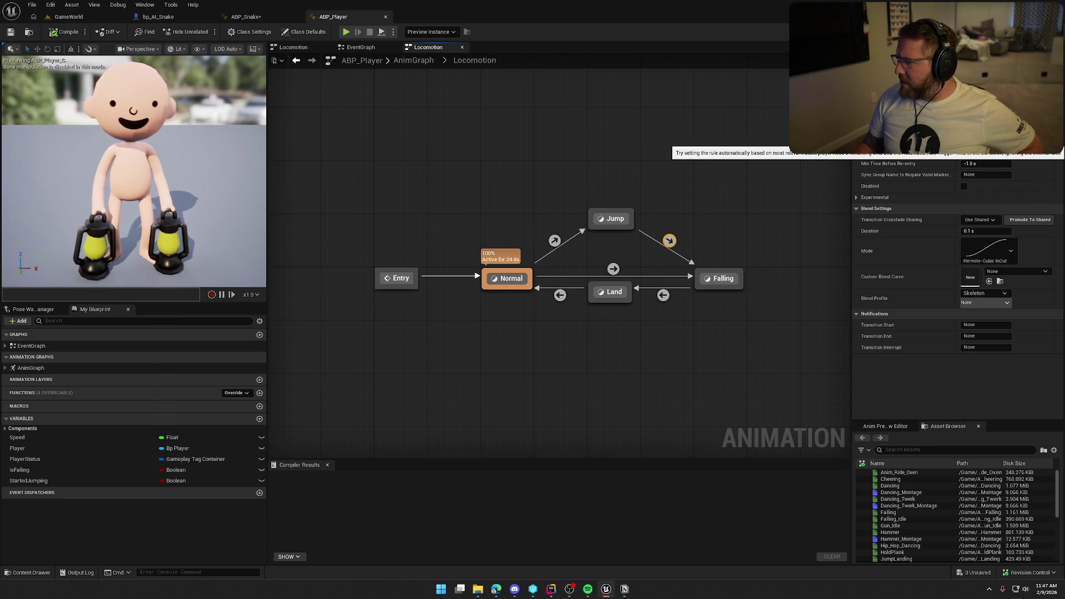
# - Return to ABP_Snake, then compile and save it
pyautogui.click(266, 18)
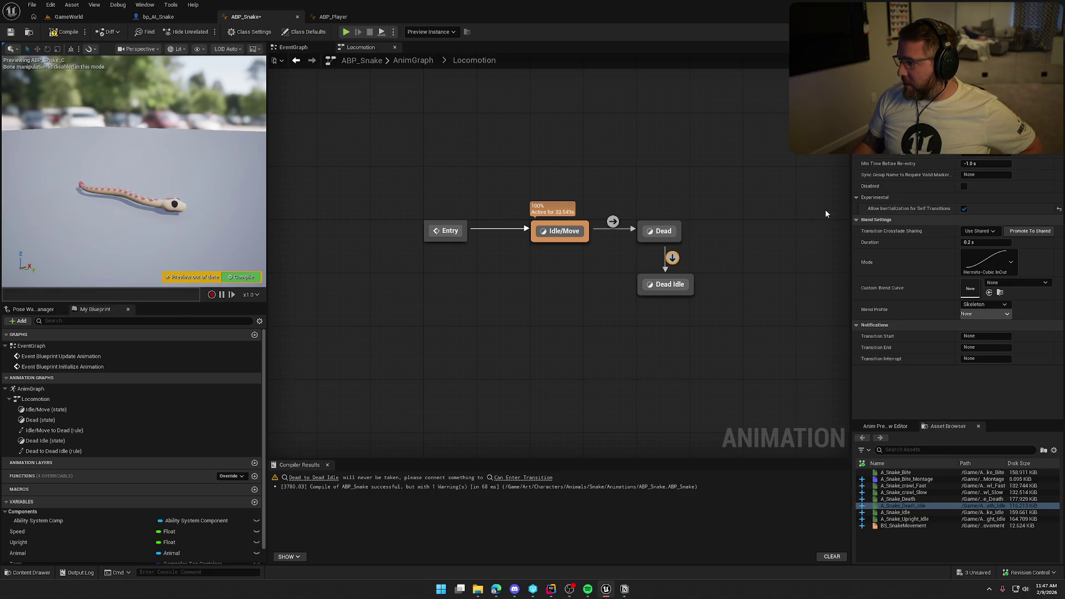
pyautogui.click(333, 17)
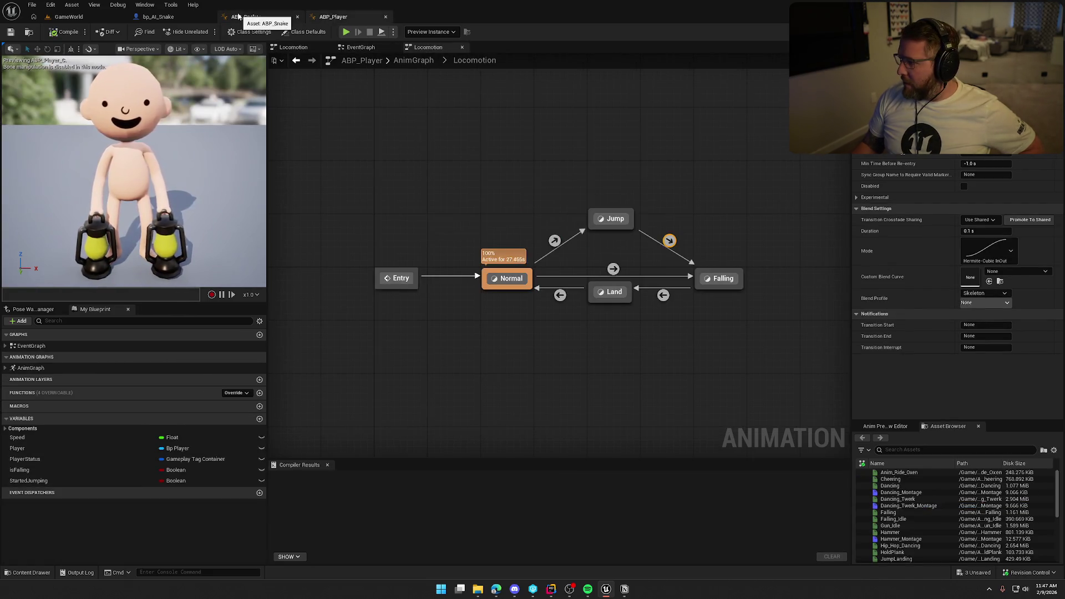
pyautogui.click(238, 16)
pyautogui.click(65, 32)
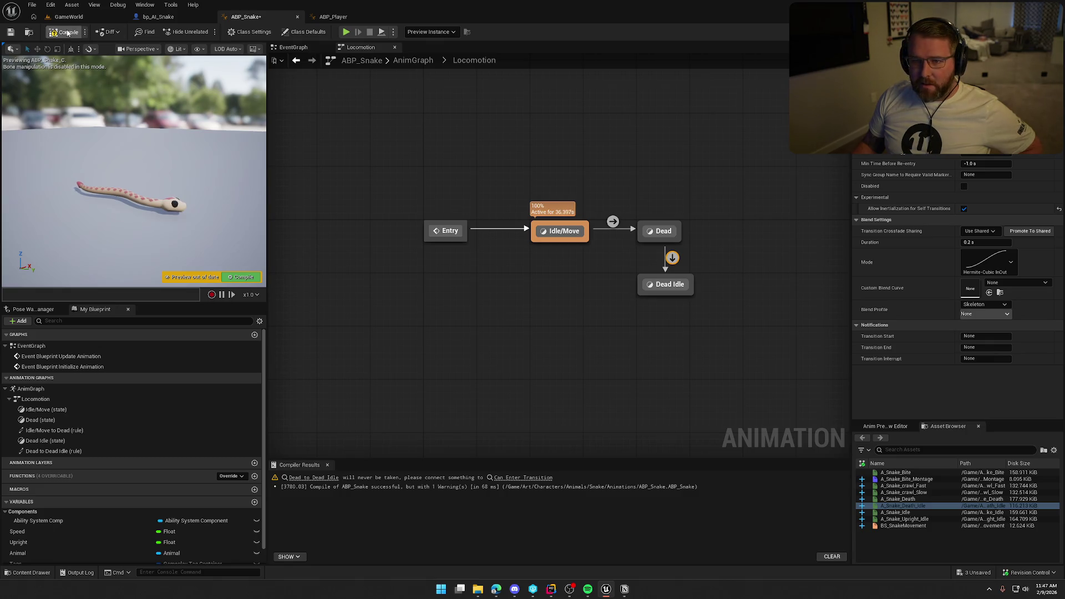
# - Close the compiler results and recompile ABP_Snake
pyautogui.click(327, 465)
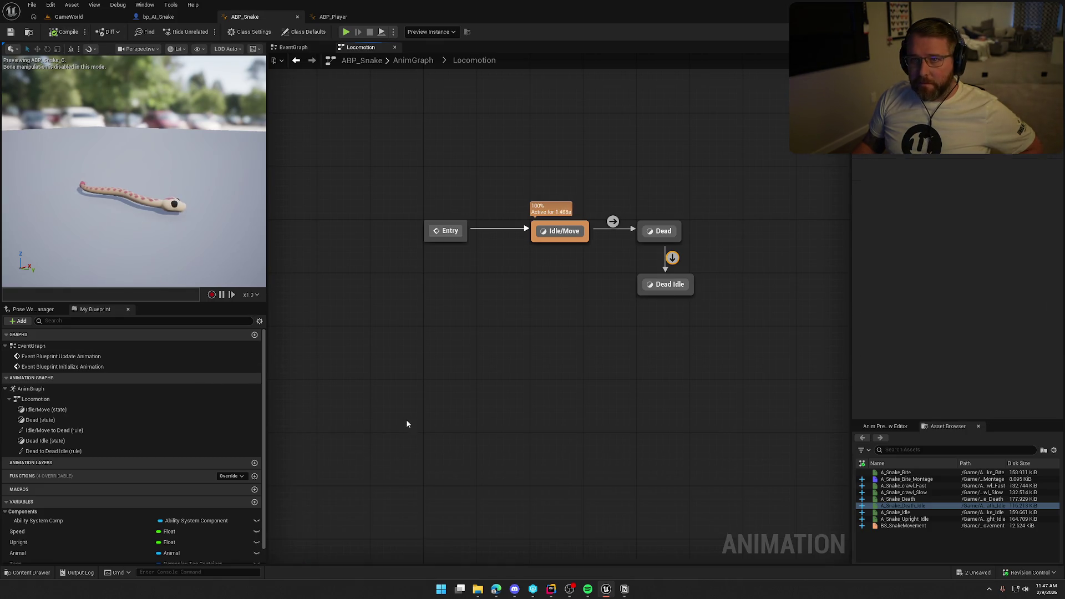
pyautogui.click(609, 277)
pyautogui.click(485, 297)
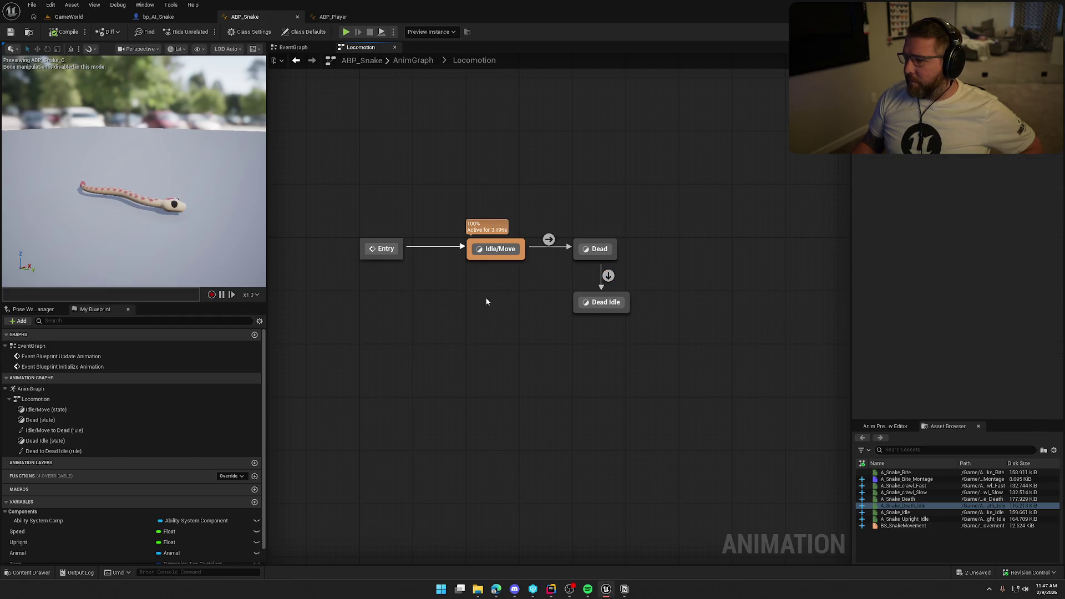
pyautogui.moveTo(485, 298); pyautogui.dragTo(535, 294)
pyautogui.press('F7')
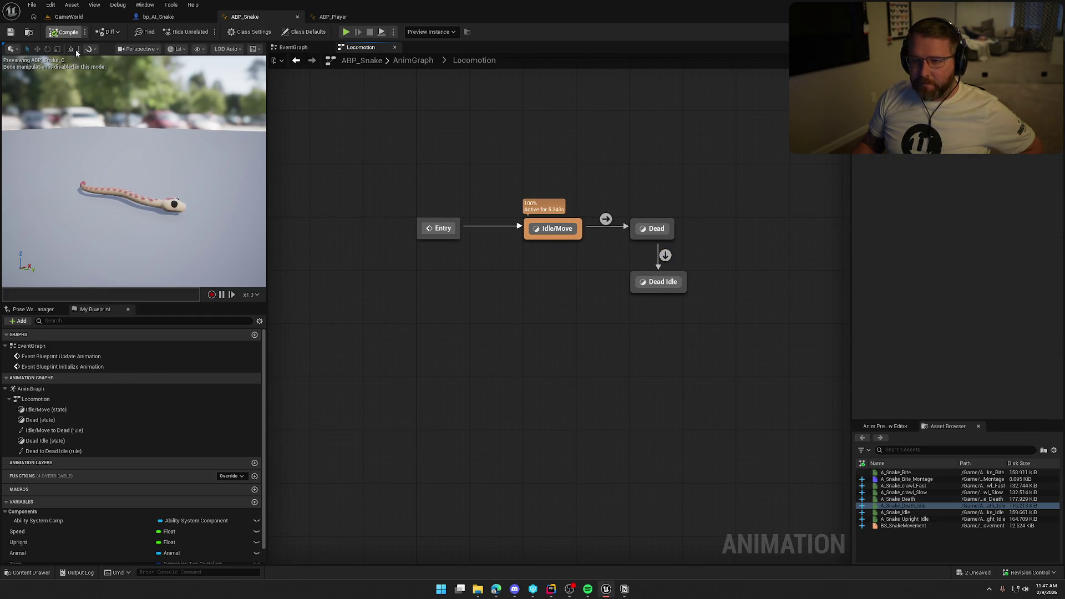
# - Add a SET Upright node after SET Tags in the EventGraph's update chain
pyautogui.click(413, 60)
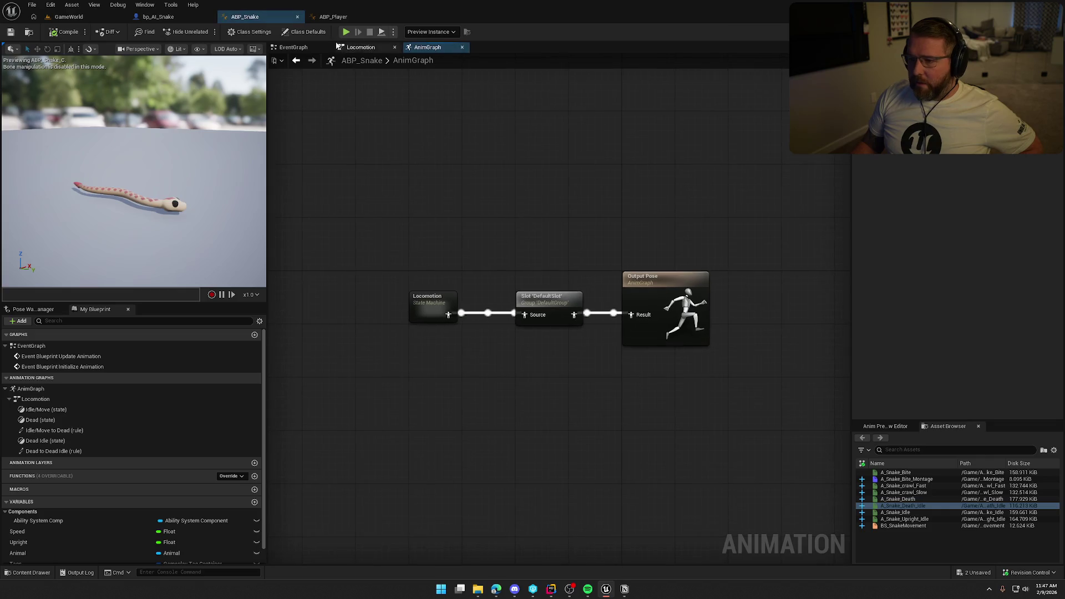
pyautogui.click(361, 47)
pyautogui.click(302, 49)
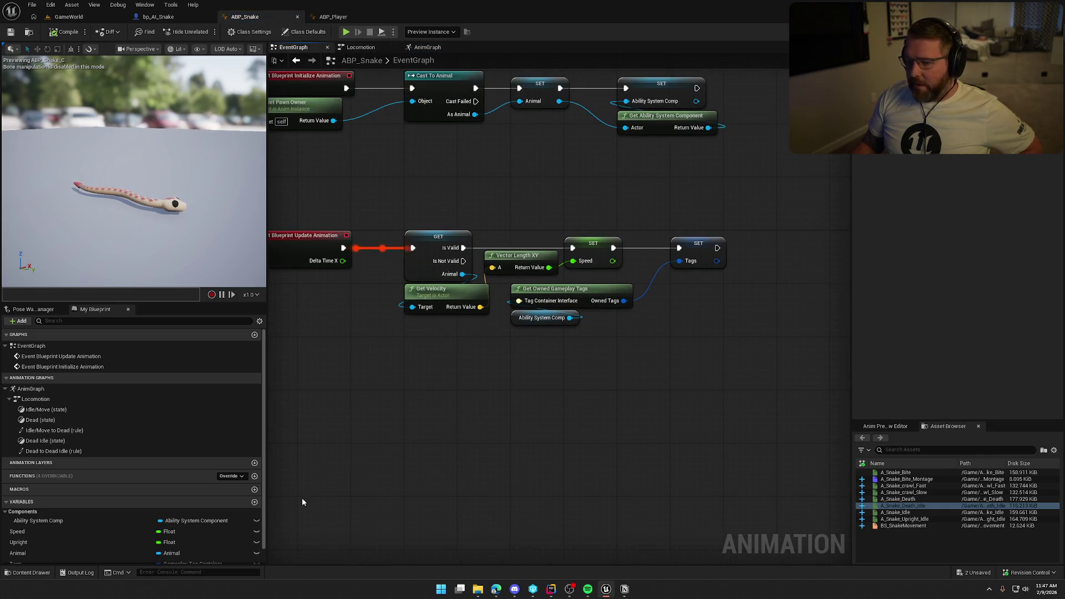
pyautogui.scroll(-1, 37, 546)
pyautogui.moveTo(31, 529)
pyautogui.mouseDown()
pyautogui.moveTo(760, 247)
pyautogui.moveTo(718, 248)
pyautogui.mouseUp()
pyautogui.moveTo(796, 257); pyautogui.dragTo(819, 244)
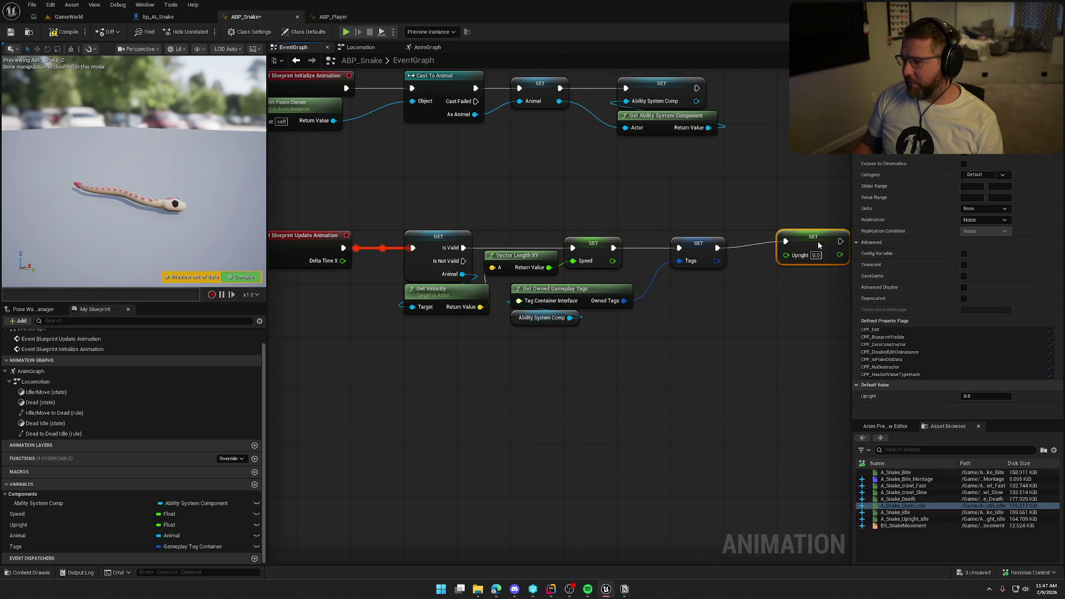
pyautogui.click(709, 374)
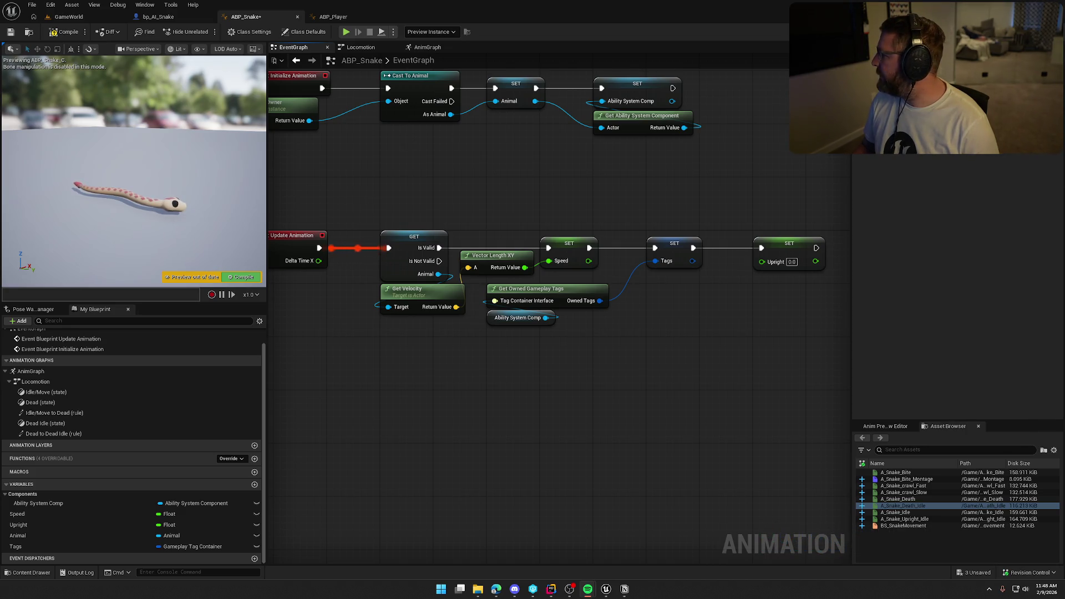
pyautogui.moveTo(463, 439); pyautogui.dragTo(475, 440)
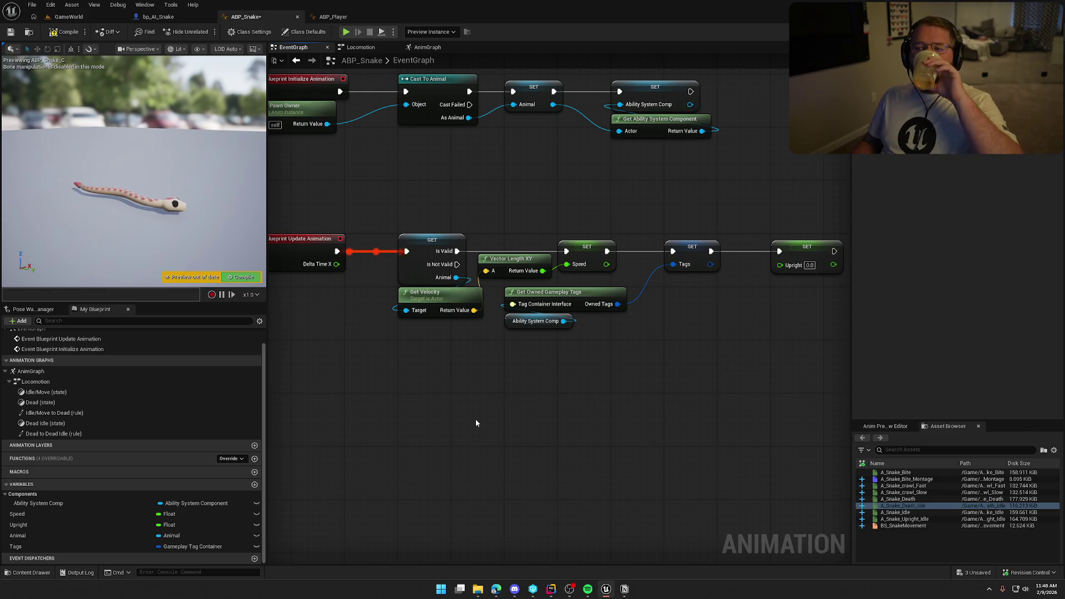
pyautogui.moveTo(525, 429)
pyautogui.mouseDown()
pyautogui.moveTo(578, 390)
pyautogui.moveTo(504, 369)
pyautogui.moveTo(537, 361)
pyautogui.moveTo(548, 389)
pyautogui.moveTo(595, 393)
pyautogui.mouseUp()
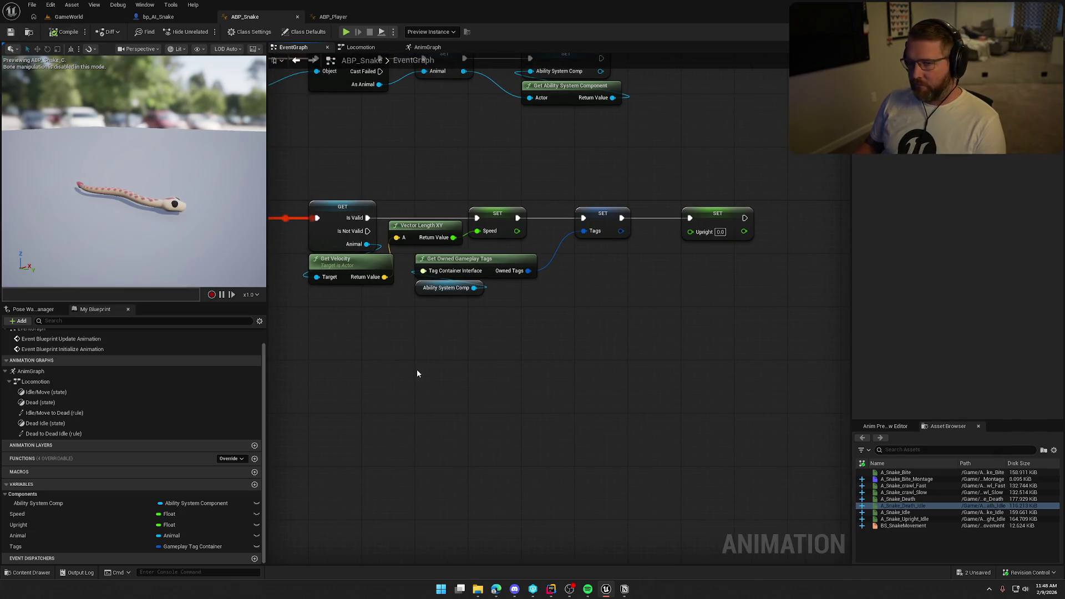
# - Locate the Cast To Animal and Animal setter nodes in the initialize animation chain
pyautogui.moveTo(417, 369); pyautogui.dragTo(466, 353)
pyautogui.press('Home')
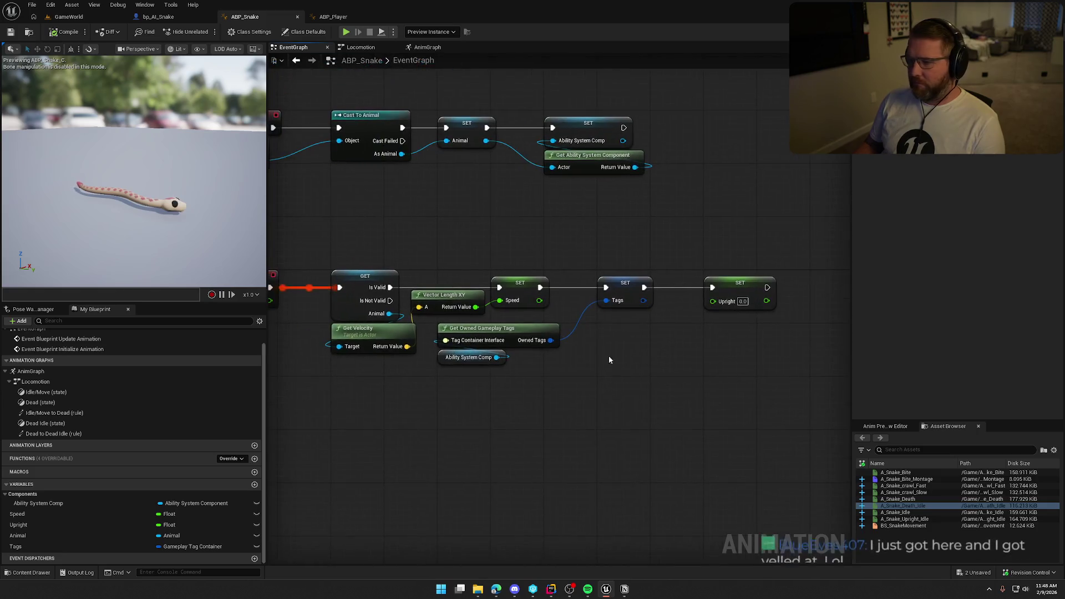
pyautogui.moveTo(667, 322)
pyautogui.mouseDown()
pyautogui.moveTo(673, 268)
pyautogui.moveTo(682, 278)
pyautogui.mouseUp()
pyautogui.moveTo(549, 245); pyautogui.dragTo(492, 194)
pyautogui.moveTo(618, 247); pyautogui.dragTo(559, 183)
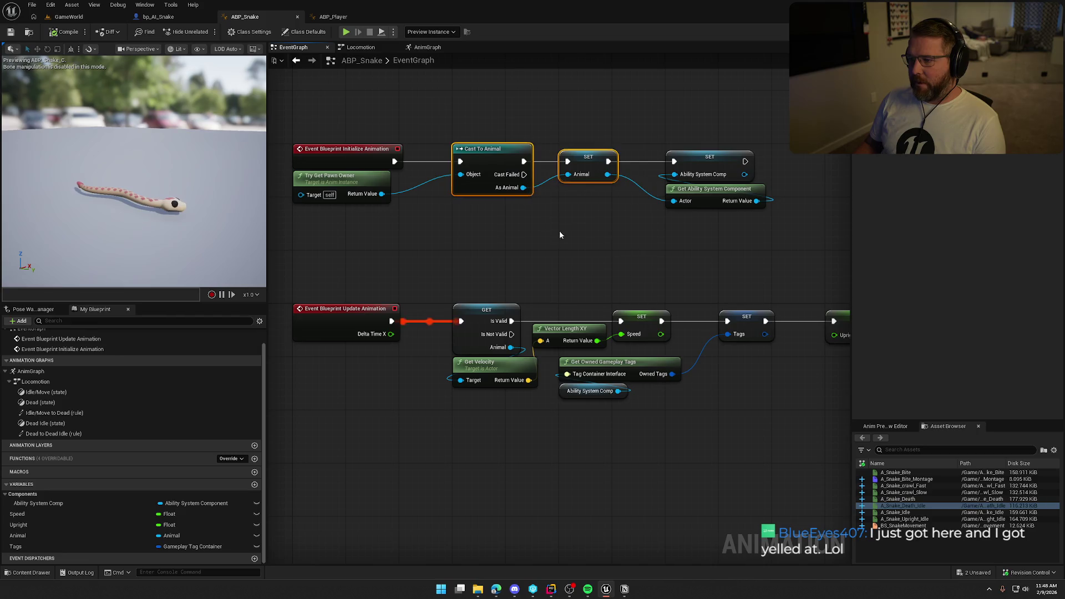
pyautogui.click(475, 238)
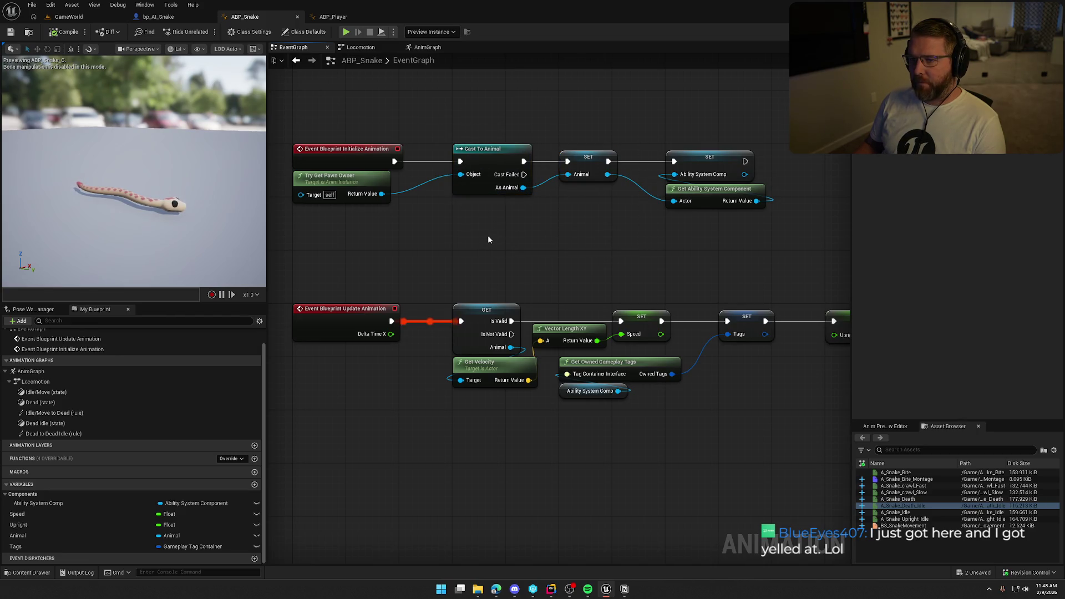
# - Replace Cast To Animal with a Cast To bp_AI_Snake node fed by the pawn owner
pyautogui.moveTo(381, 194); pyautogui.dragTo(461, 225)
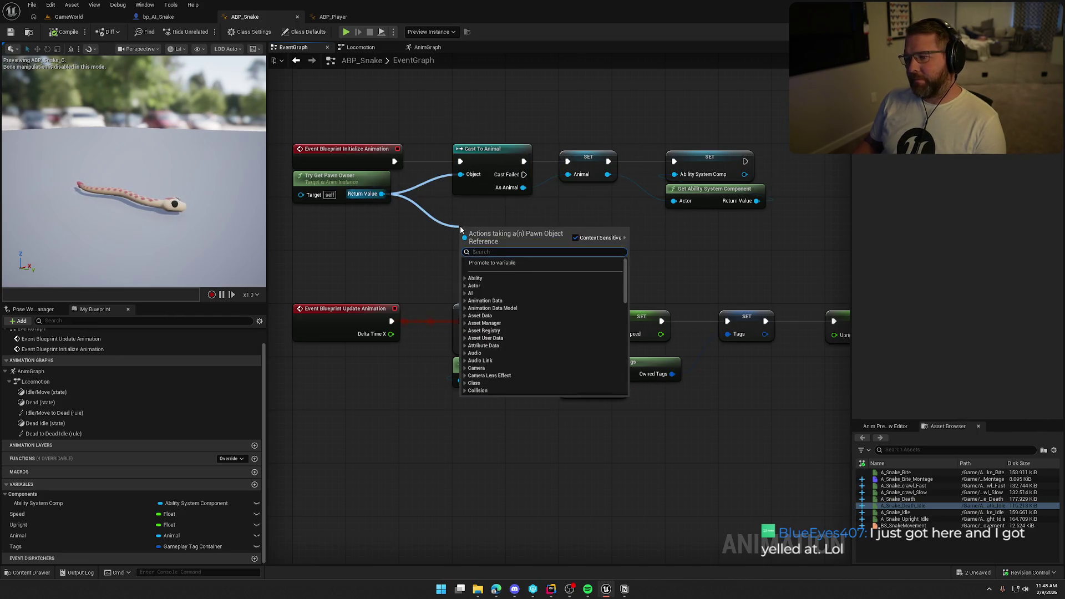
pyautogui.write('cast to bp_ai')
pyautogui.press('Return')
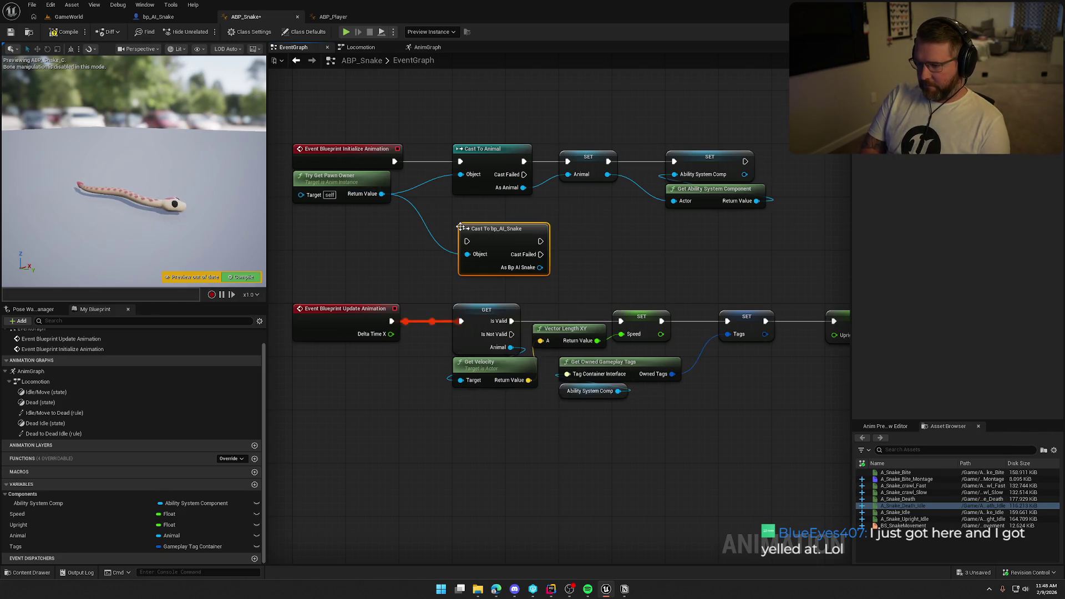
pyautogui.moveTo(468, 241); pyautogui.dragTo(394, 161)
pyautogui.click(496, 157)
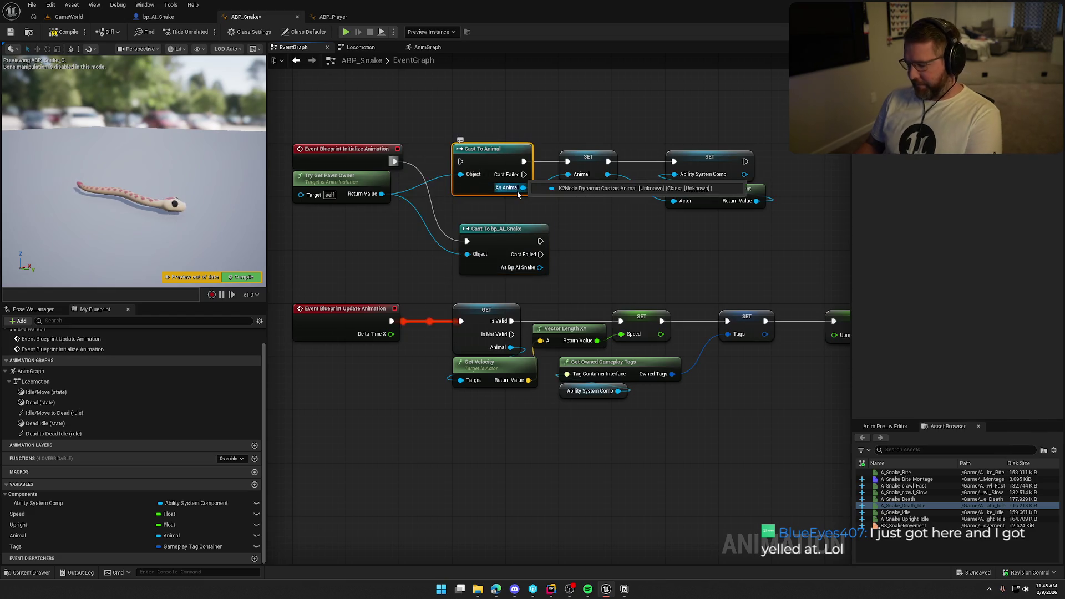
pyautogui.press('Delete')
pyautogui.moveTo(503, 237); pyautogui.dragTo(495, 154)
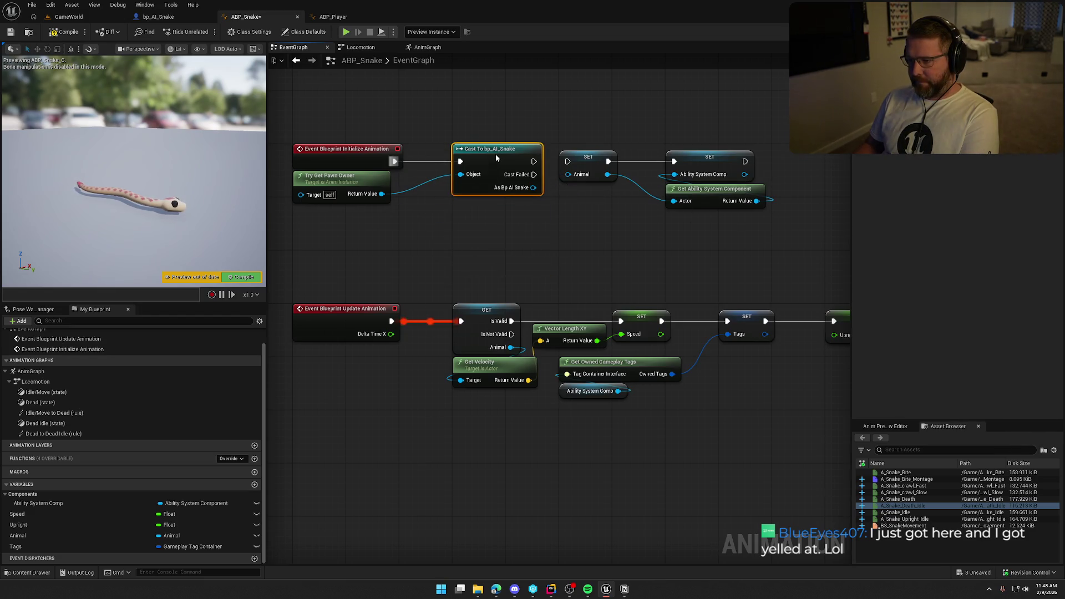
pyautogui.click(528, 226)
# - Change Animal to a Bp AI Snake object reference, wire the cast result in, and compile
pyautogui.click(165, 546)
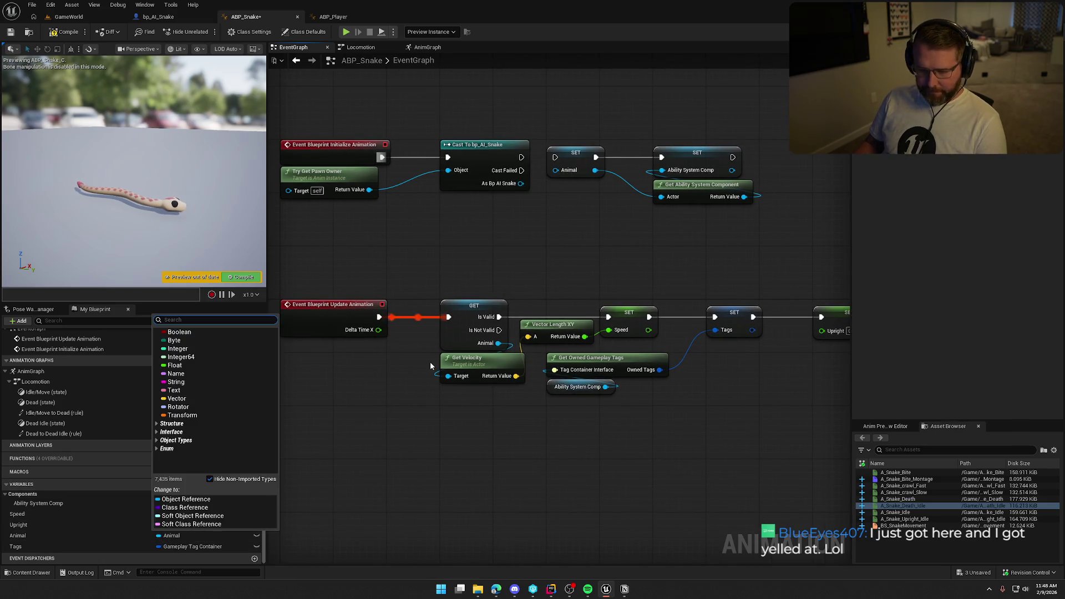
pyautogui.write('bp snake')
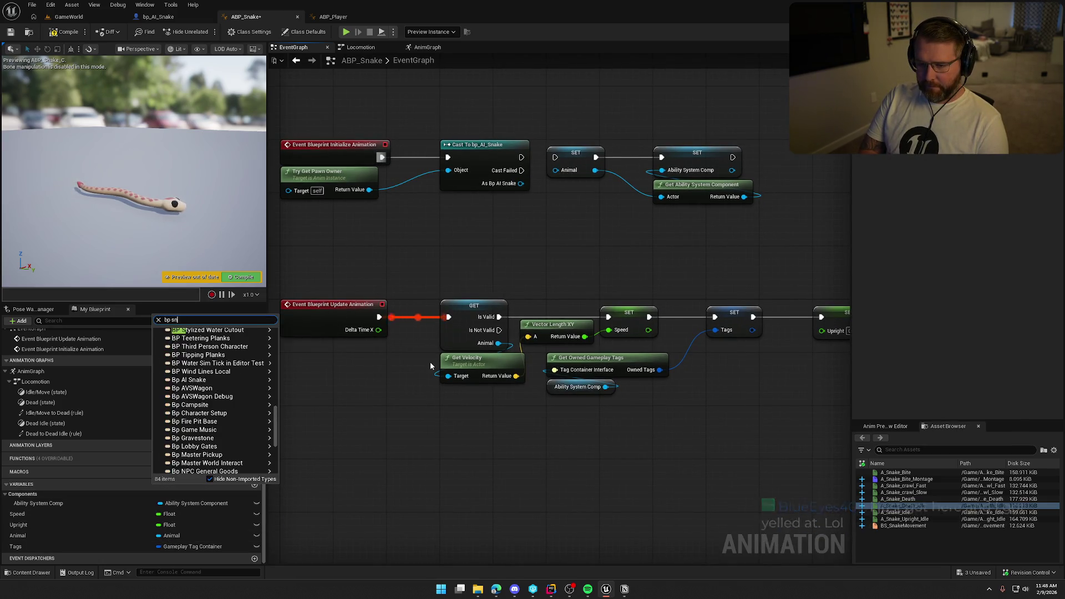
pyautogui.moveTo(243, 344)
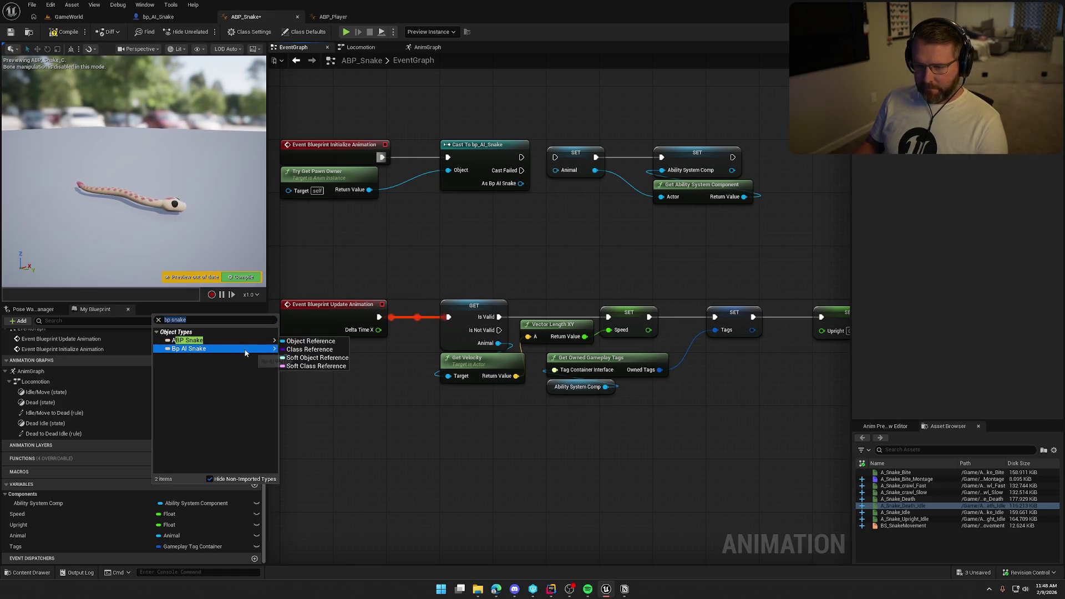
pyautogui.click(303, 341)
pyautogui.click(561, 311)
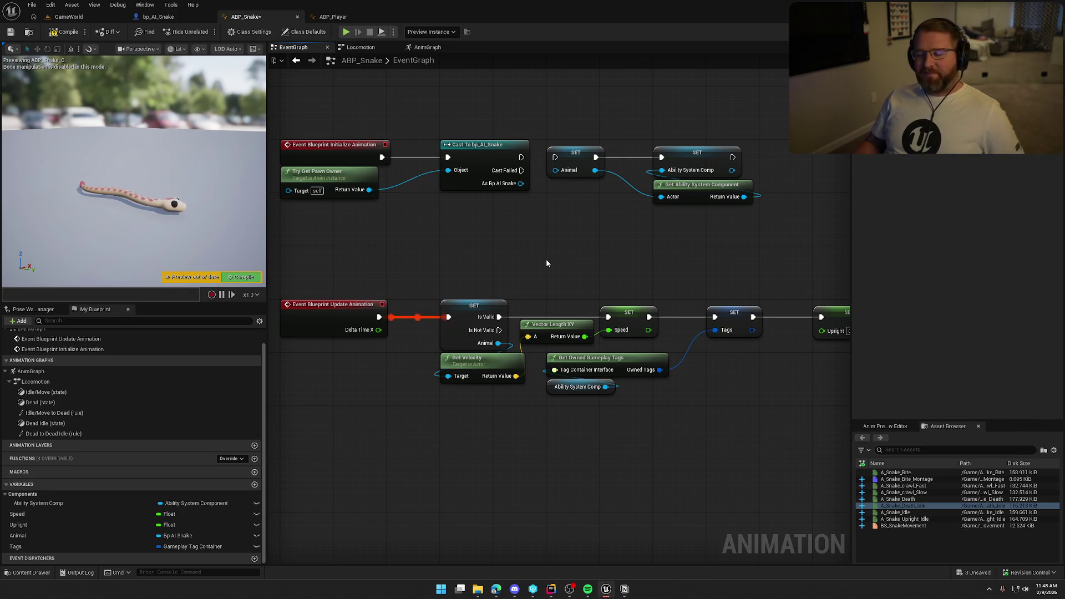
pyautogui.moveTo(521, 184); pyautogui.dragTo(556, 170)
pyautogui.scroll(-2, 551, 217)
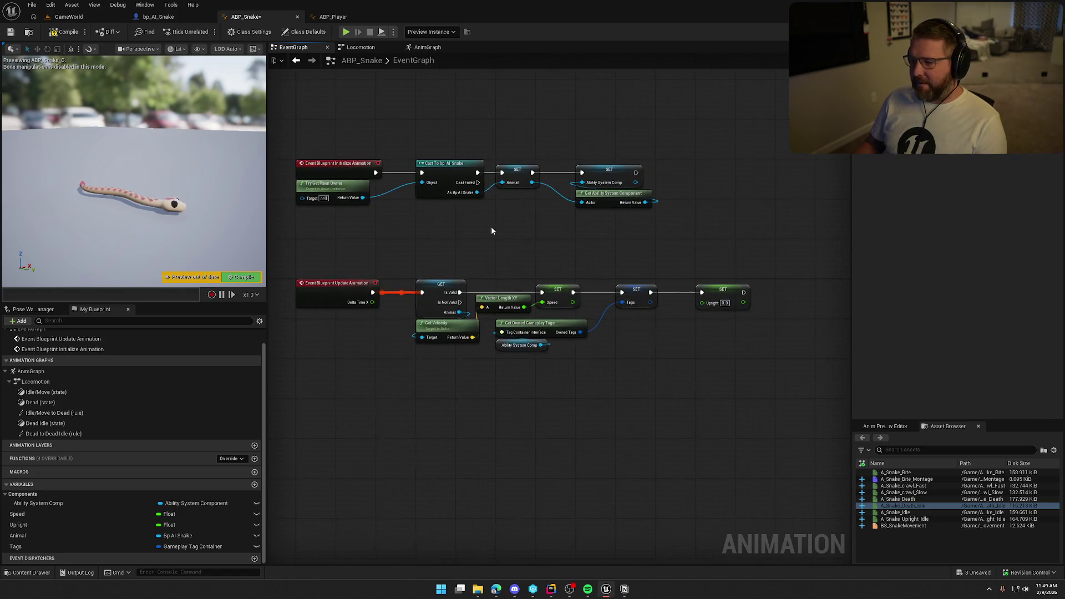
pyautogui.scroll(2, 540, 251)
pyautogui.click(65, 32)
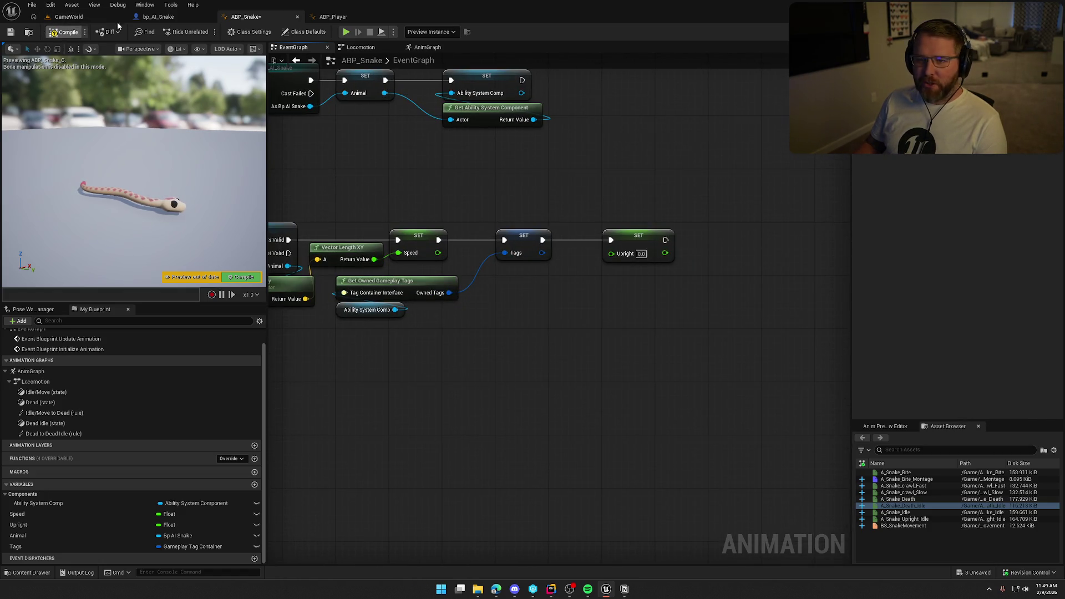
pyautogui.click(158, 16)
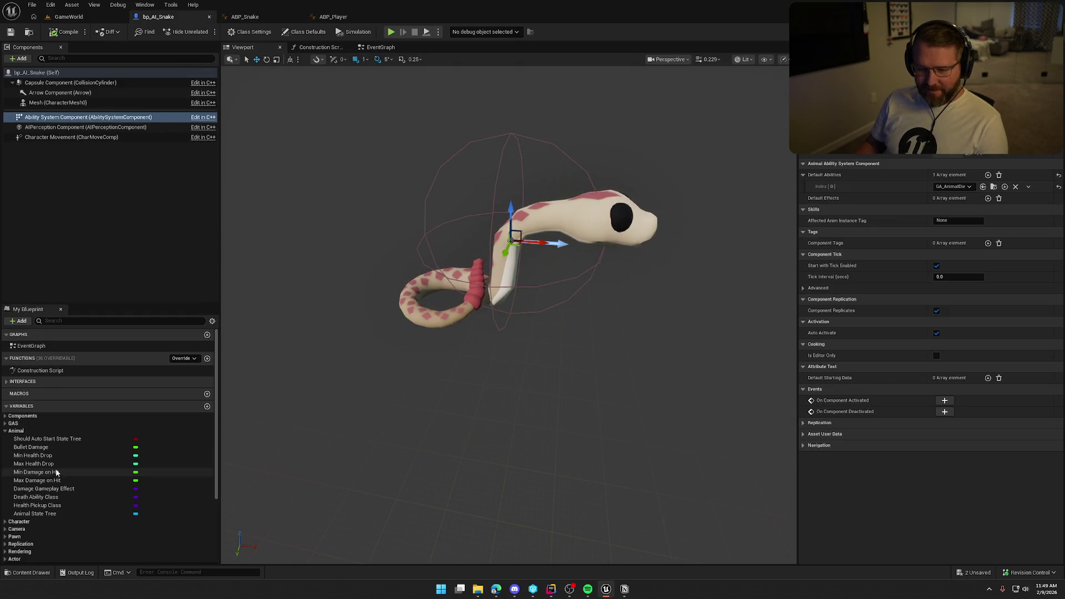
# - Add a Boolean variable named Attacking under AI in bp_AI_Snake and compile
pyautogui.click(5, 431)
pyautogui.click(207, 406)
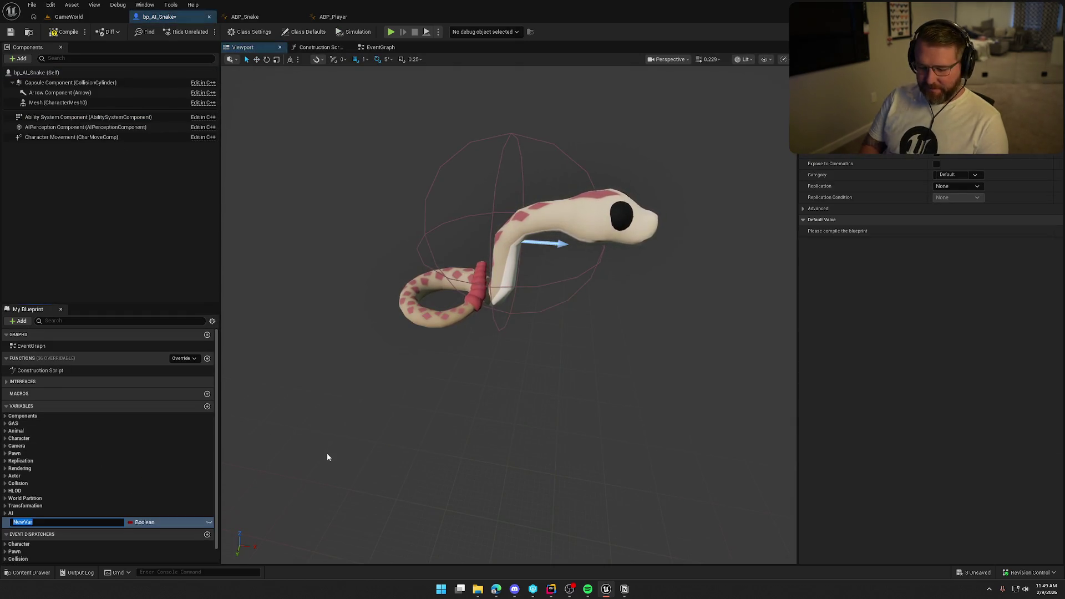
pyautogui.write('U')
pyautogui.press('BackSpace')
pyautogui.write('At')
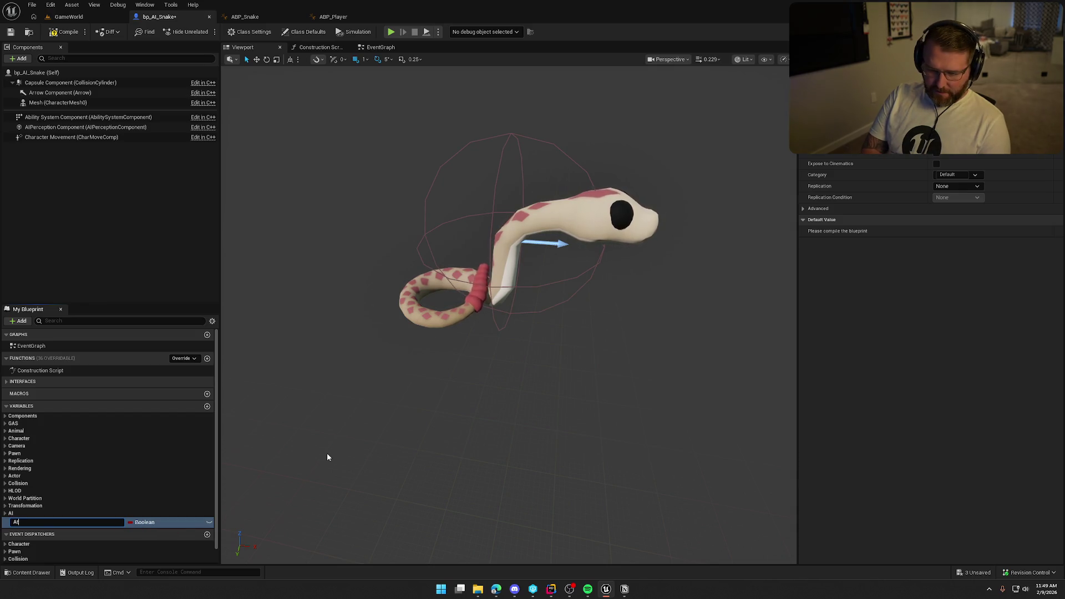
pyautogui.write('tack')
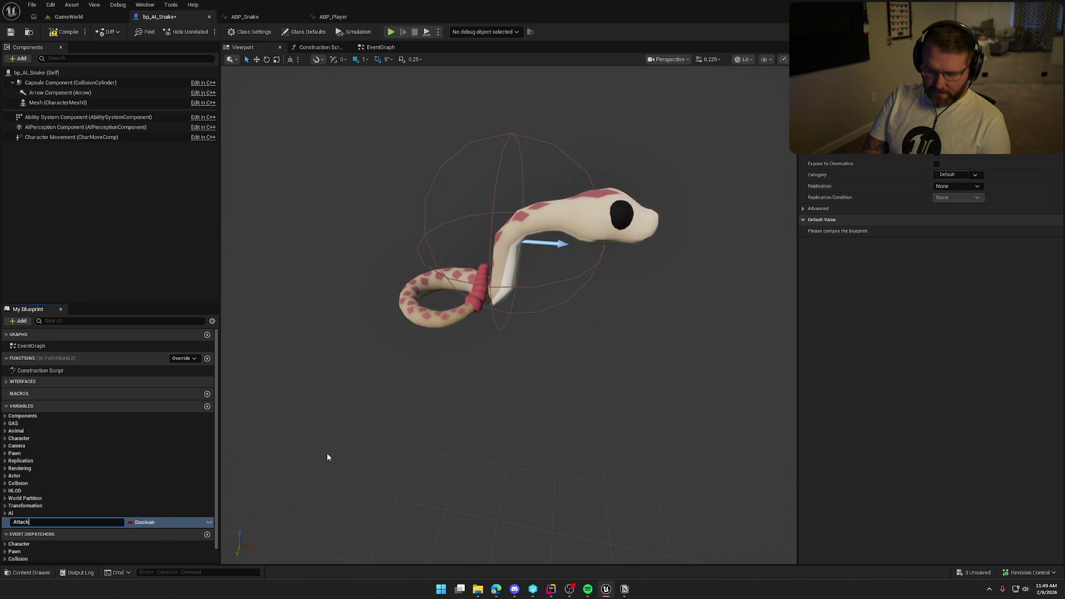
pyautogui.write('ing')
pyautogui.press('Return')
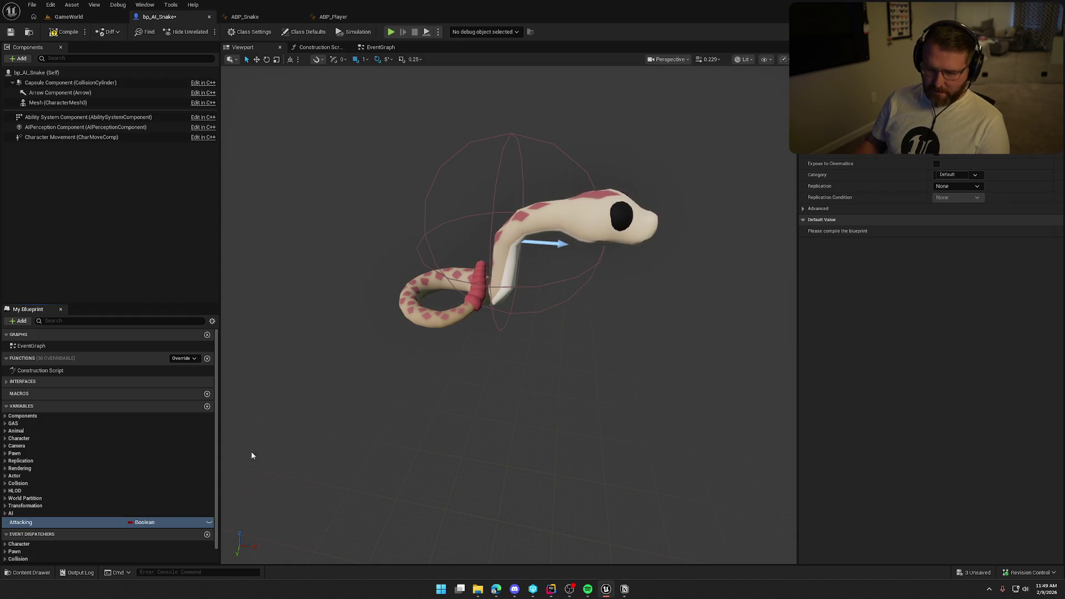
pyautogui.click(64, 31)
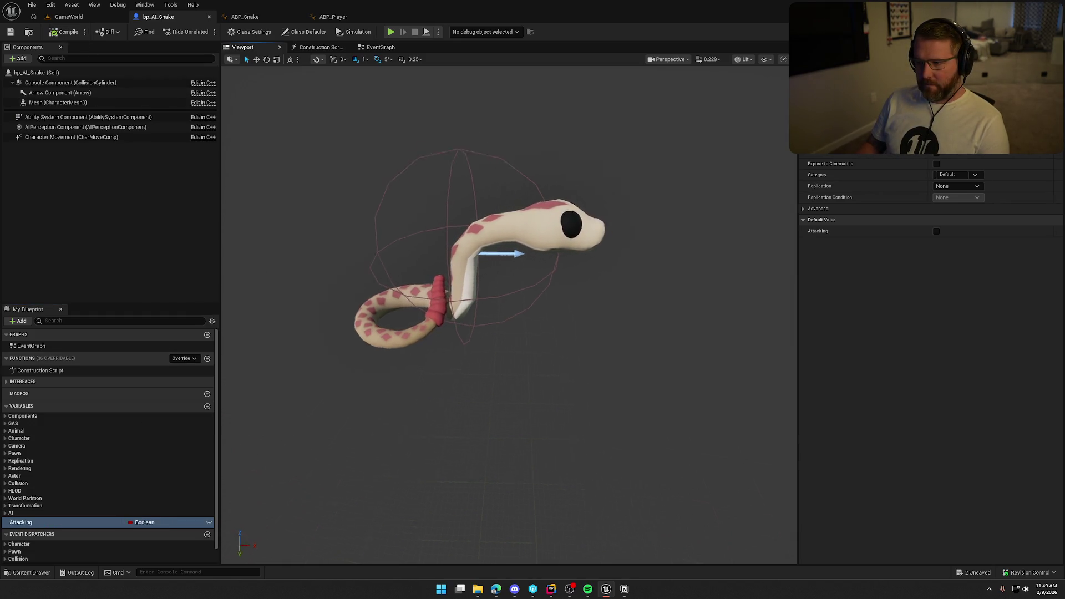
# - Rename the variable to Threatened and set its Replication to Replicated
pyautogui.press('F2')
pyautogui.write('Th')
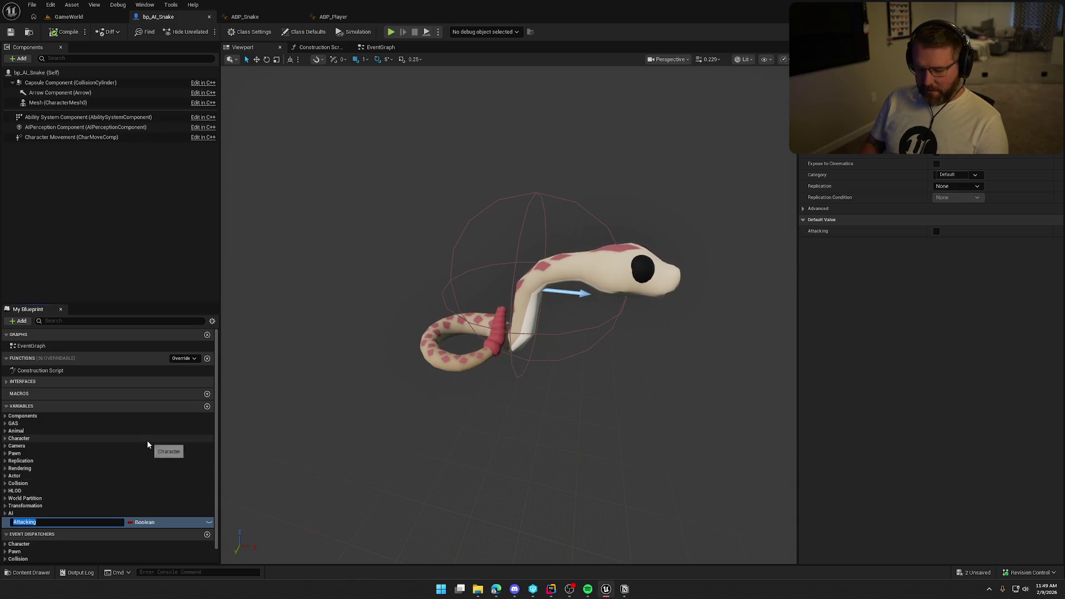
pyautogui.write('reate')
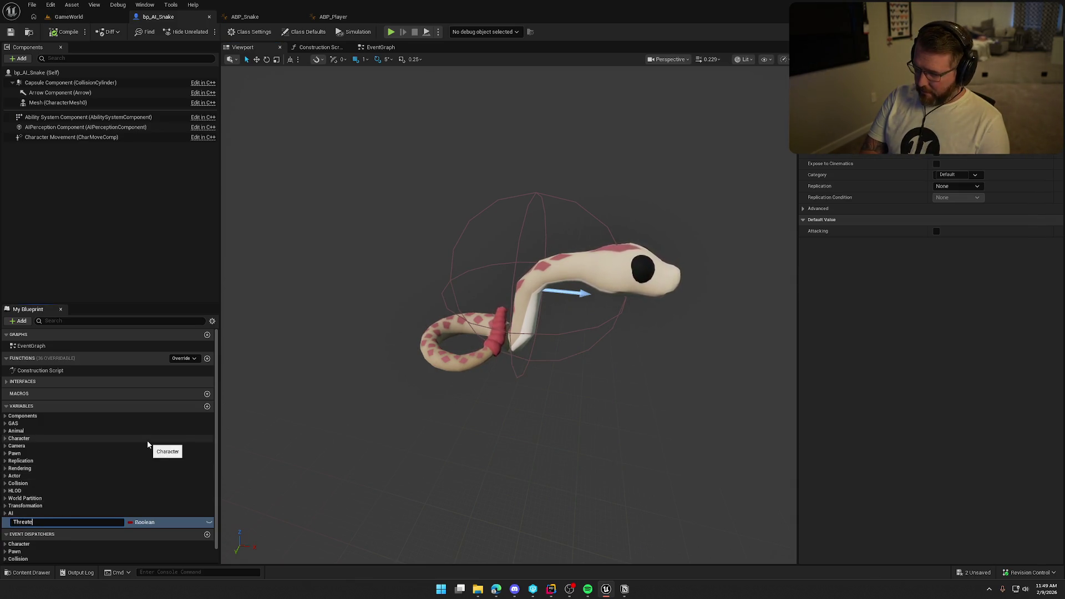
pyautogui.write('ned')
pyautogui.press('Return')
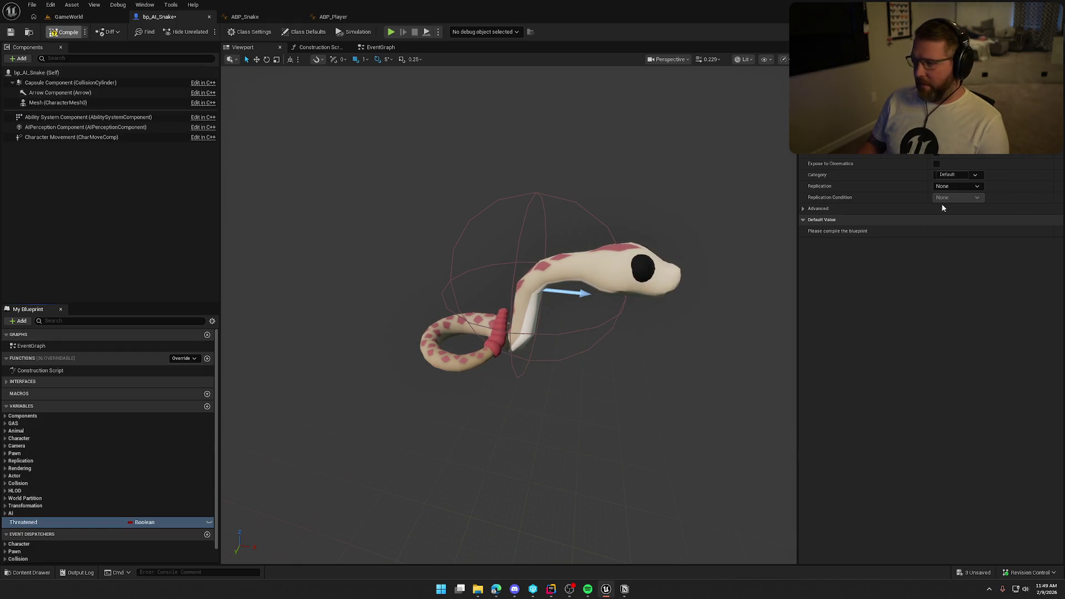
pyautogui.click(957, 186)
pyautogui.click(951, 204)
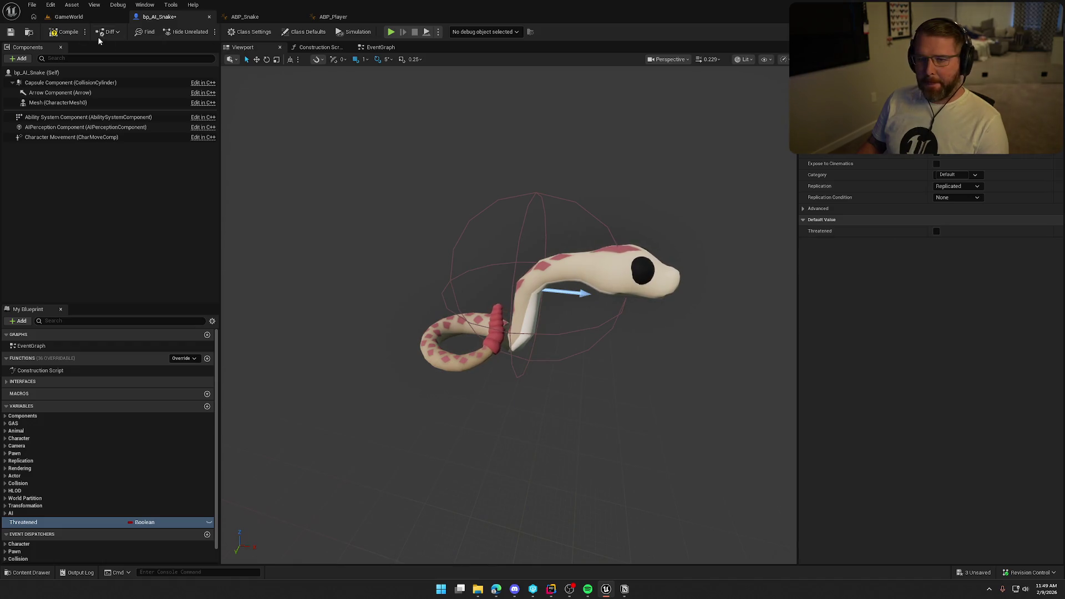
pyautogui.click(333, 16)
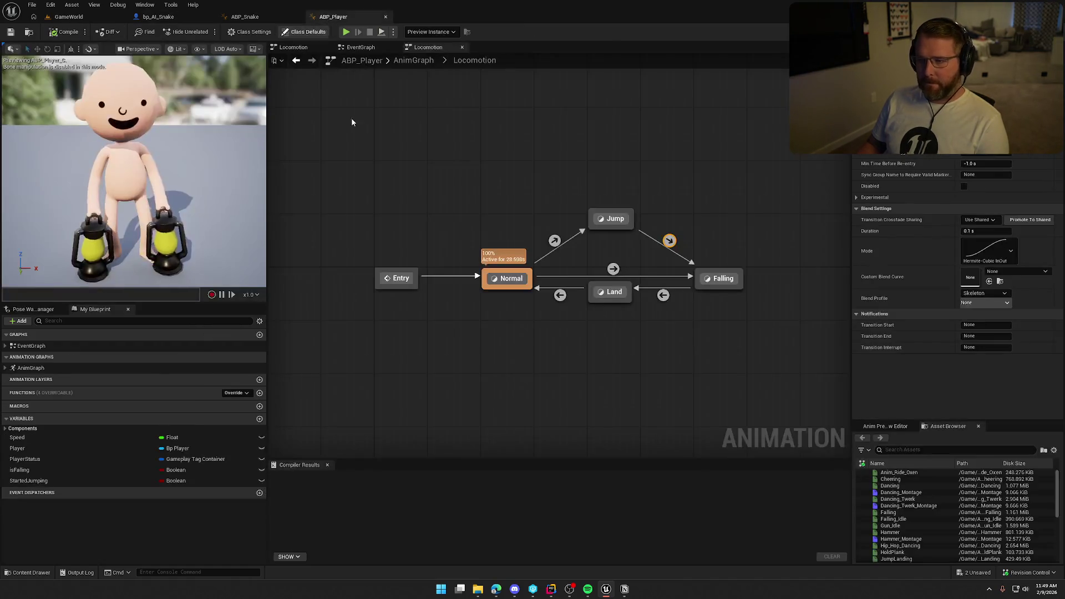
# - Feed Animal's Threatened boolean into the SET Upright node in ABP_Snake's update chain
pyautogui.click(245, 17)
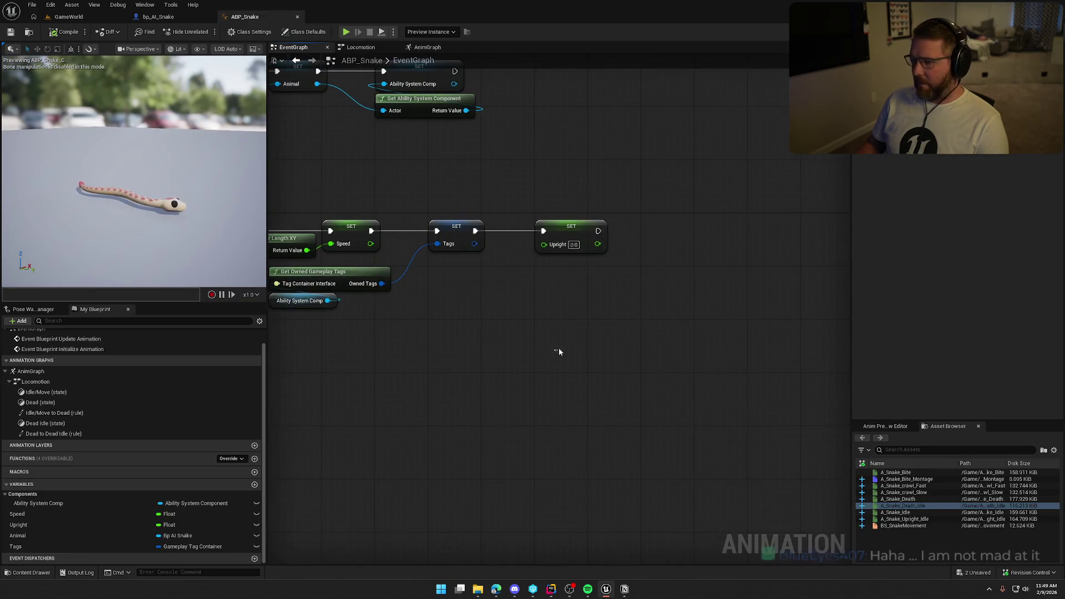
pyautogui.moveTo(559, 352)
pyautogui.mouseDown()
pyautogui.moveTo(555, 322)
pyautogui.moveTo(500, 290)
pyautogui.moveTo(621, 290)
pyautogui.moveTo(367, 225)
pyautogui.moveTo(536, 255)
pyautogui.mouseUp()
pyautogui.write('get th')
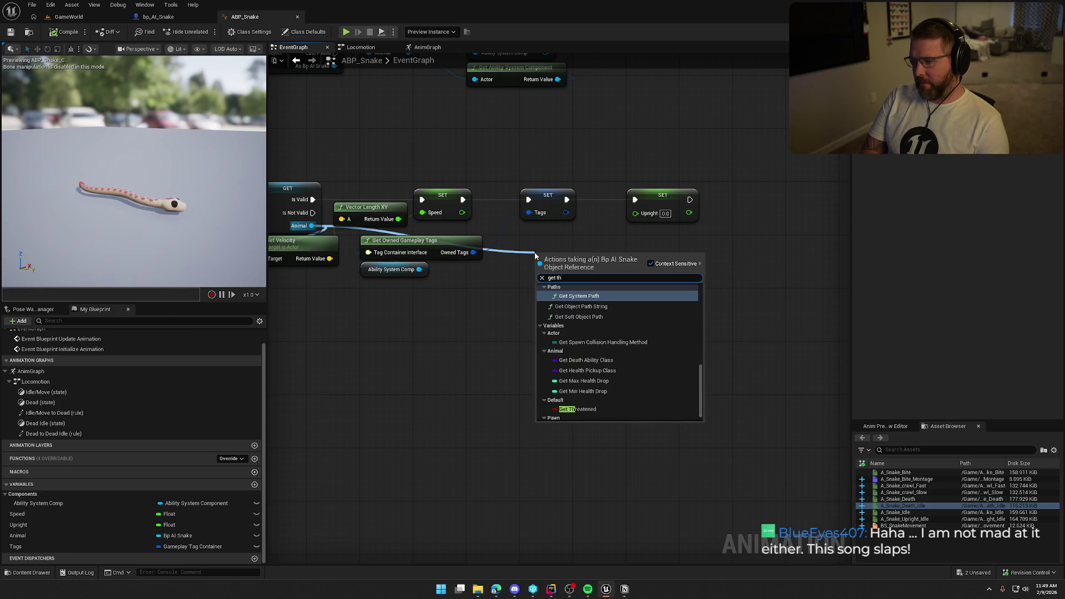
pyautogui.write('re')
pyautogui.click(605, 355)
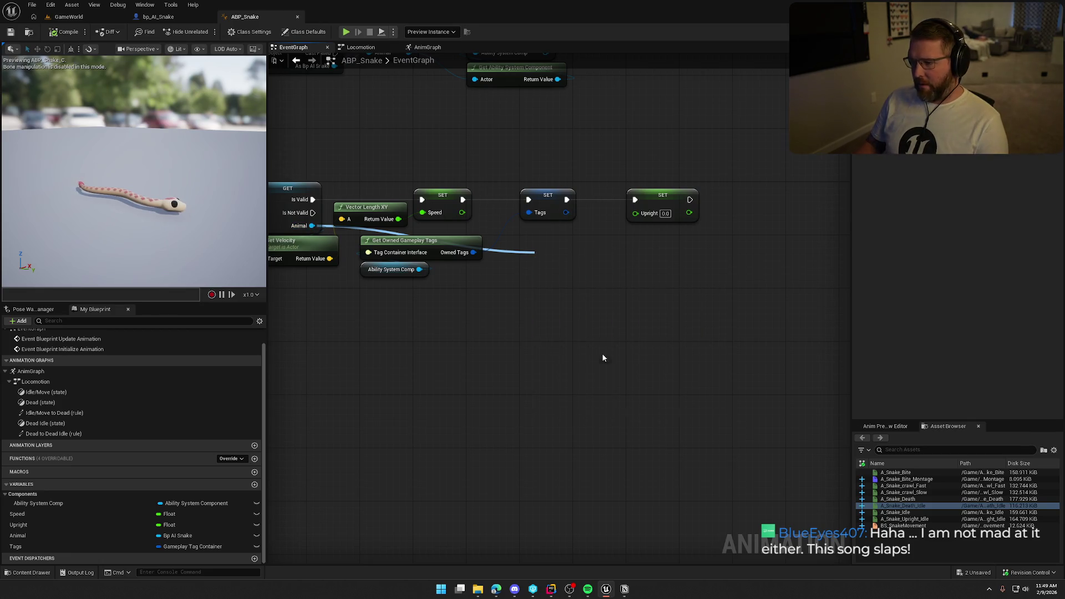
pyautogui.moveTo(611, 256)
pyautogui.mouseDown()
pyautogui.moveTo(640, 218)
pyautogui.moveTo(583, 235)
pyautogui.moveTo(659, 230)
pyautogui.moveTo(647, 232)
pyautogui.mouseUp()
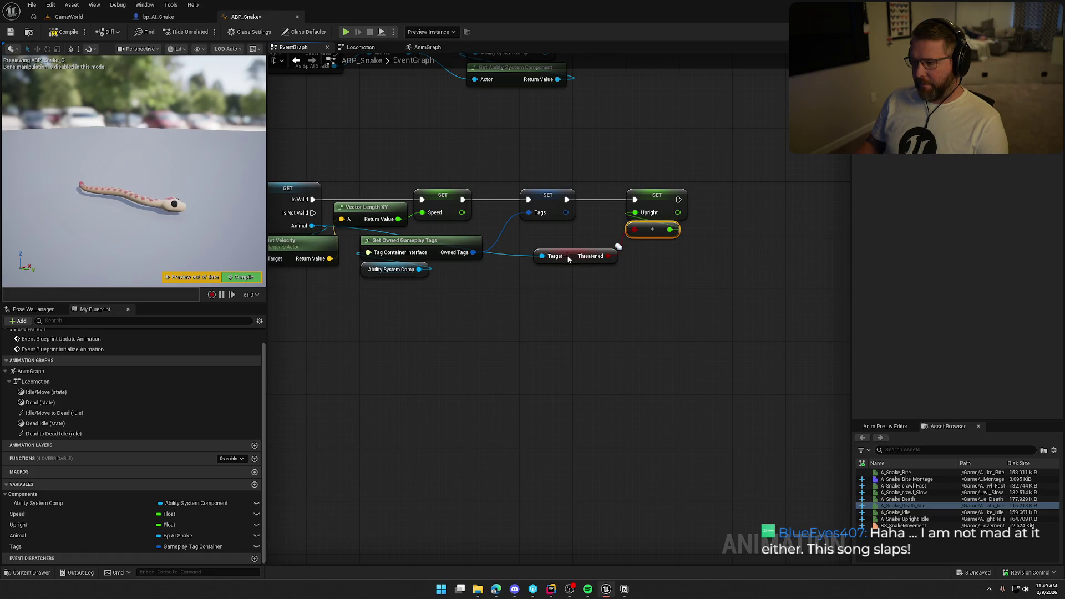
pyautogui.moveTo(569, 259); pyautogui.dragTo(556, 232)
pyautogui.moveTo(577, 294)
pyautogui.mouseDown()
pyautogui.moveTo(606, 300)
pyautogui.moveTo(627, 325)
pyautogui.mouseUp()
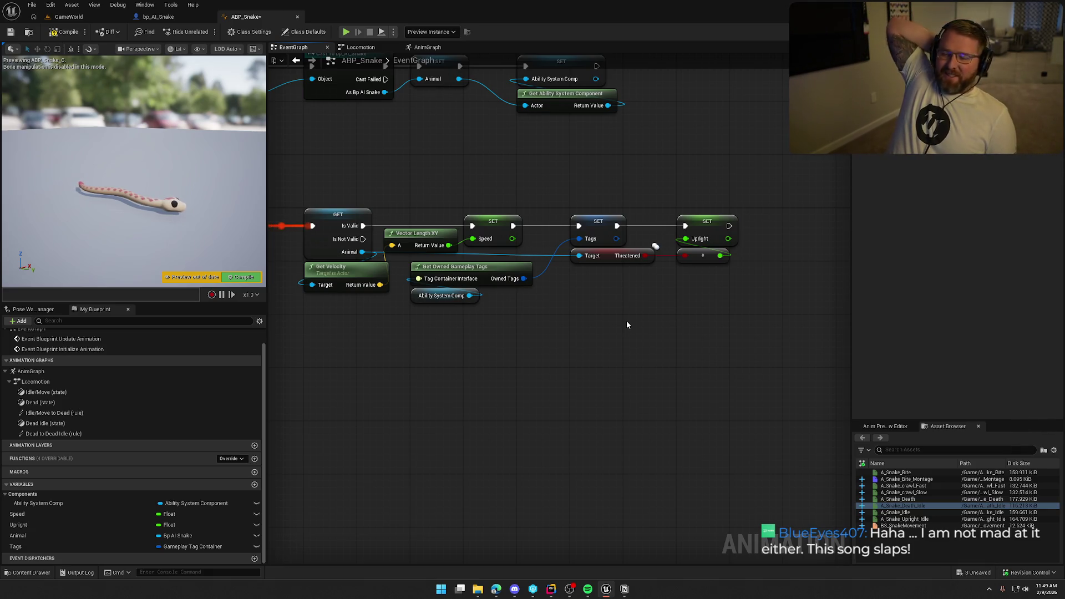
pyautogui.moveTo(627, 325); pyautogui.dragTo(661, 325)
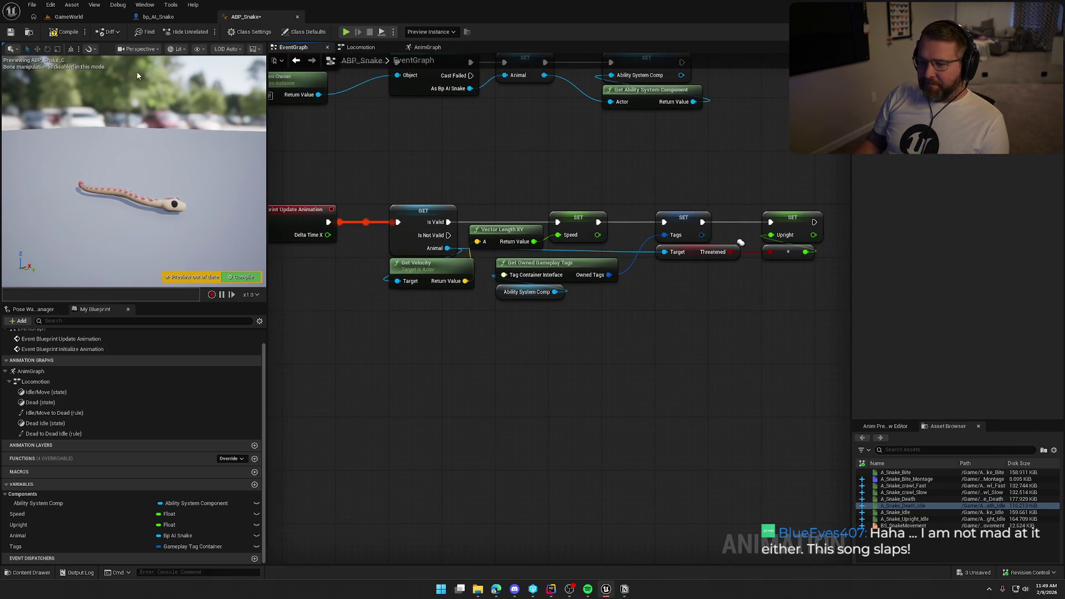
pyautogui.moveTo(367, 128)
pyautogui.mouseDown()
pyautogui.moveTo(421, 205)
pyautogui.moveTo(491, 208)
pyautogui.moveTo(504, 236)
pyautogui.mouseUp()
pyautogui.click(360, 49)
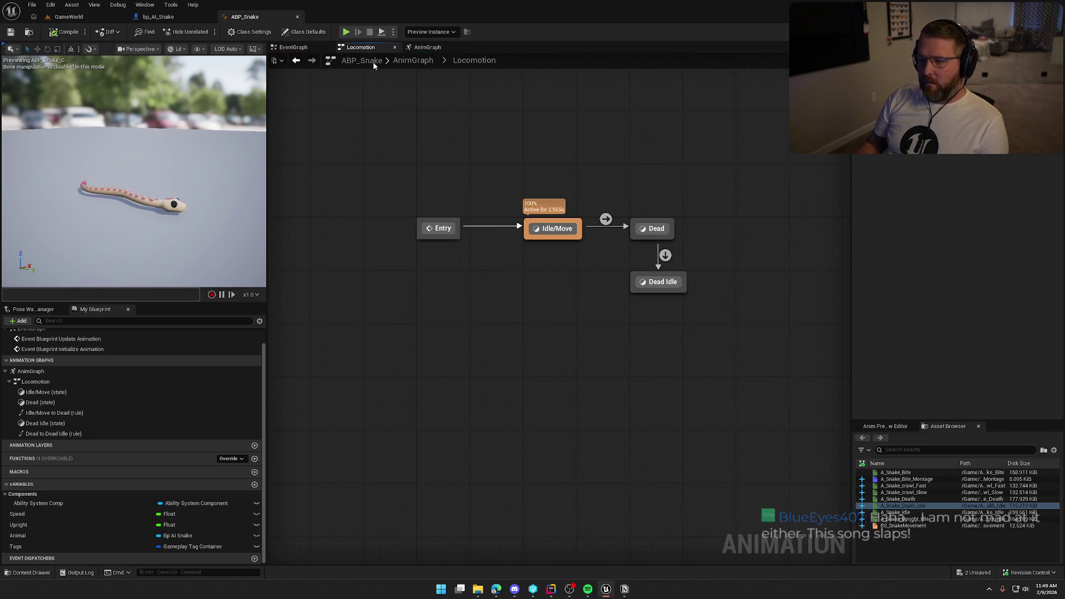
# - Set bp_AI_Snake's Mesh to Use Animation Blueprint with ABP_Snake_C as Anim Class, then compile
pyautogui.click(422, 48)
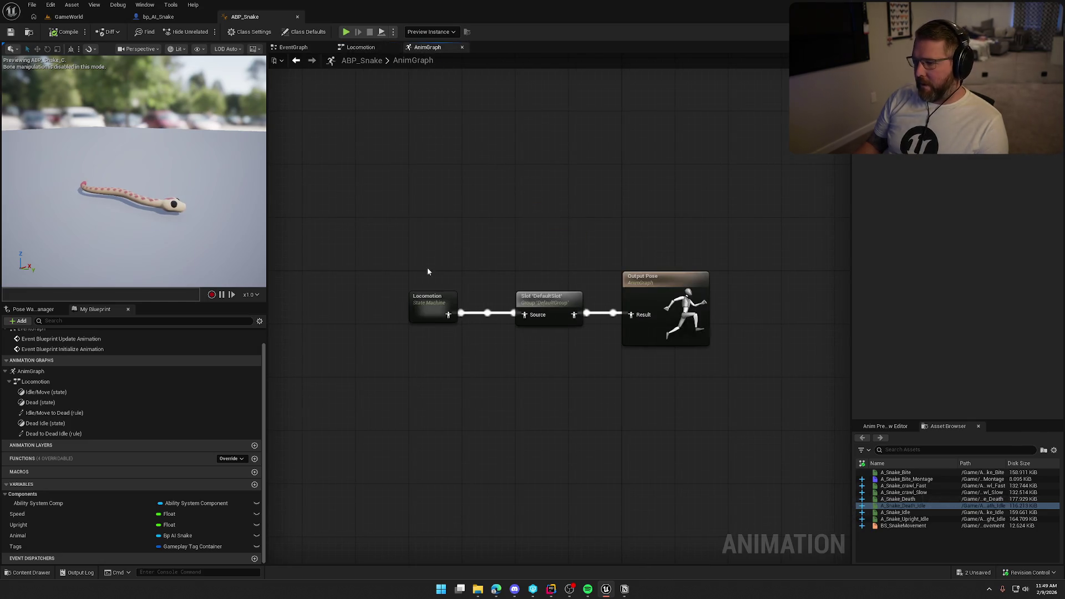
pyautogui.click(158, 17)
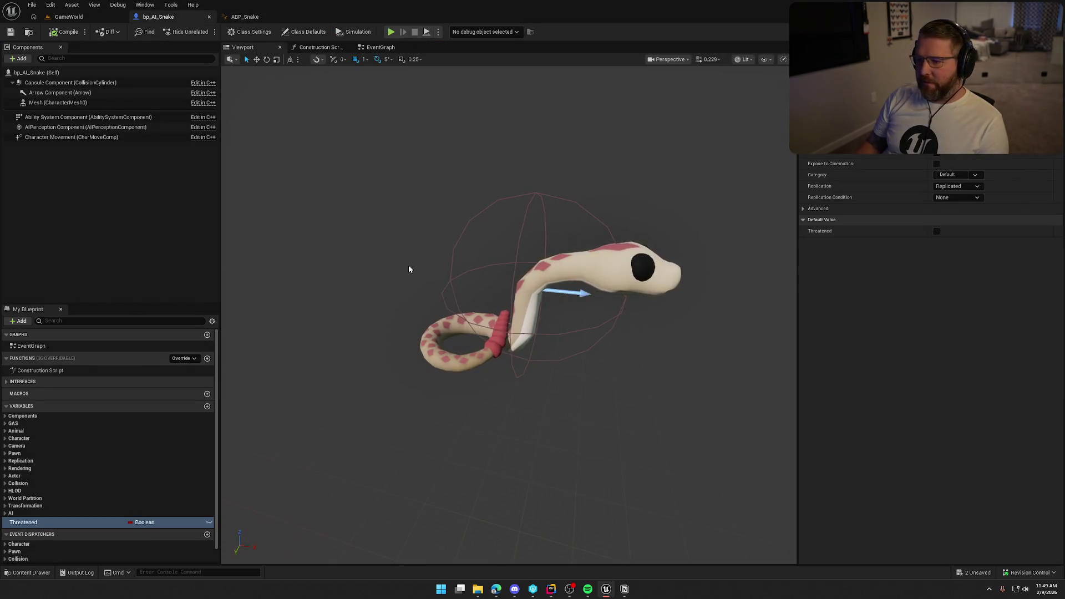
pyautogui.click(43, 103)
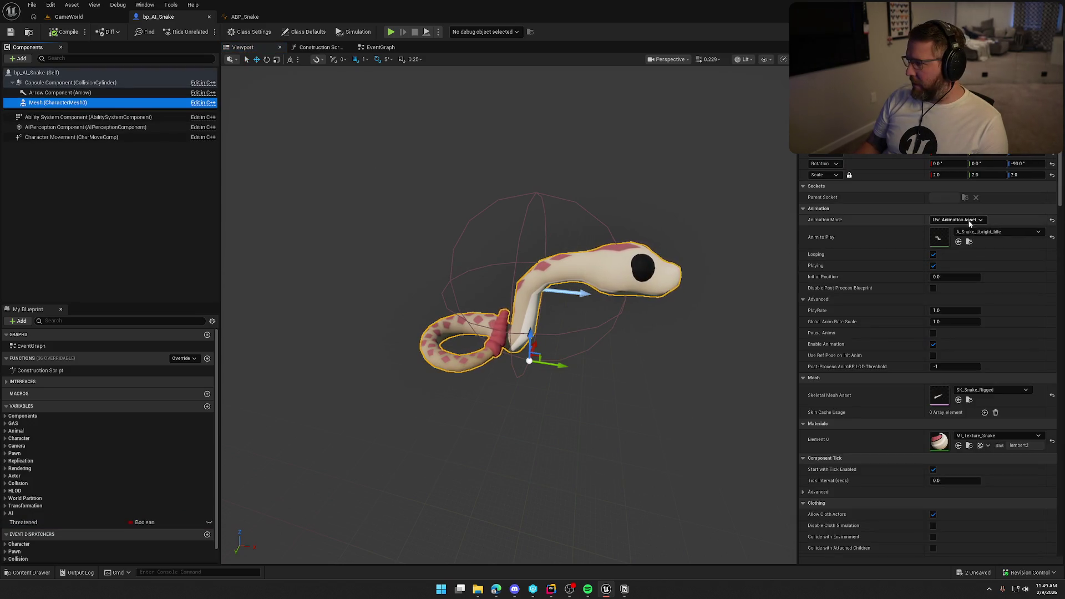
pyautogui.click(997, 230)
pyautogui.click(970, 231)
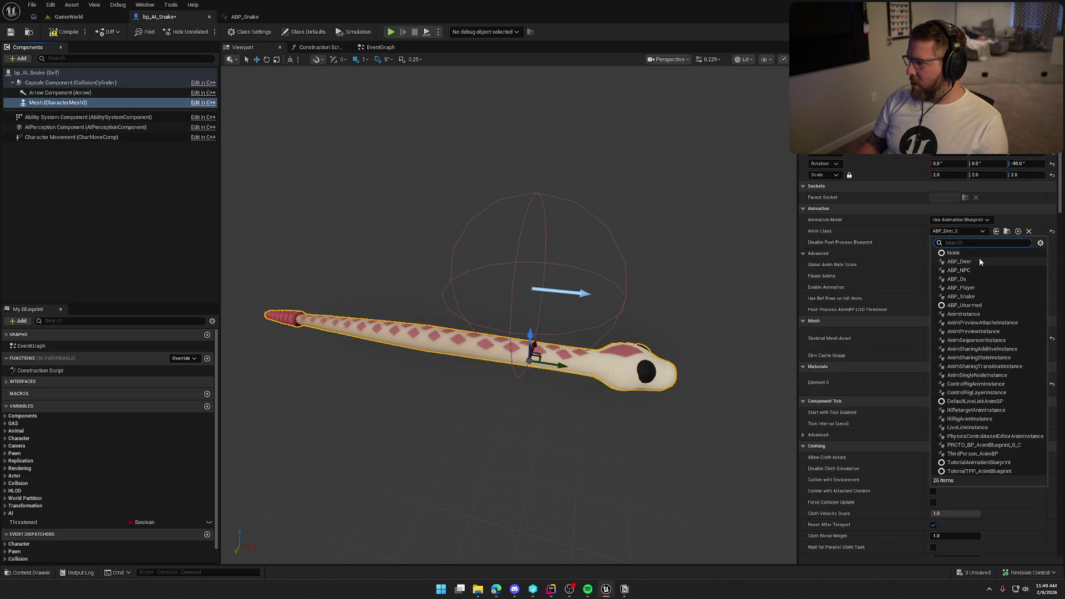
pyautogui.click(961, 296)
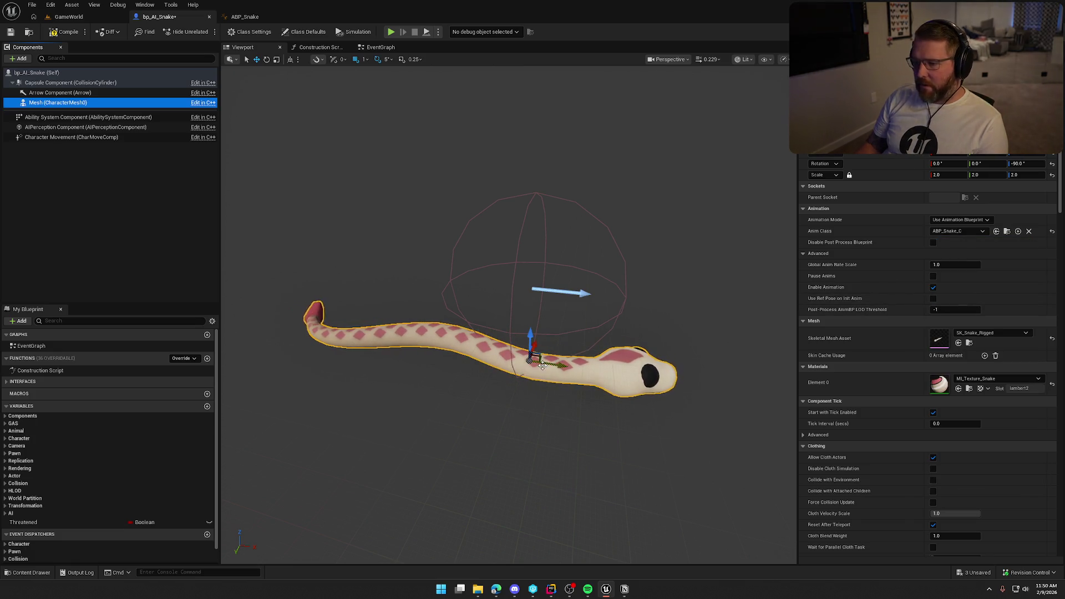
pyautogui.click(64, 31)
pyautogui.click(151, 223)
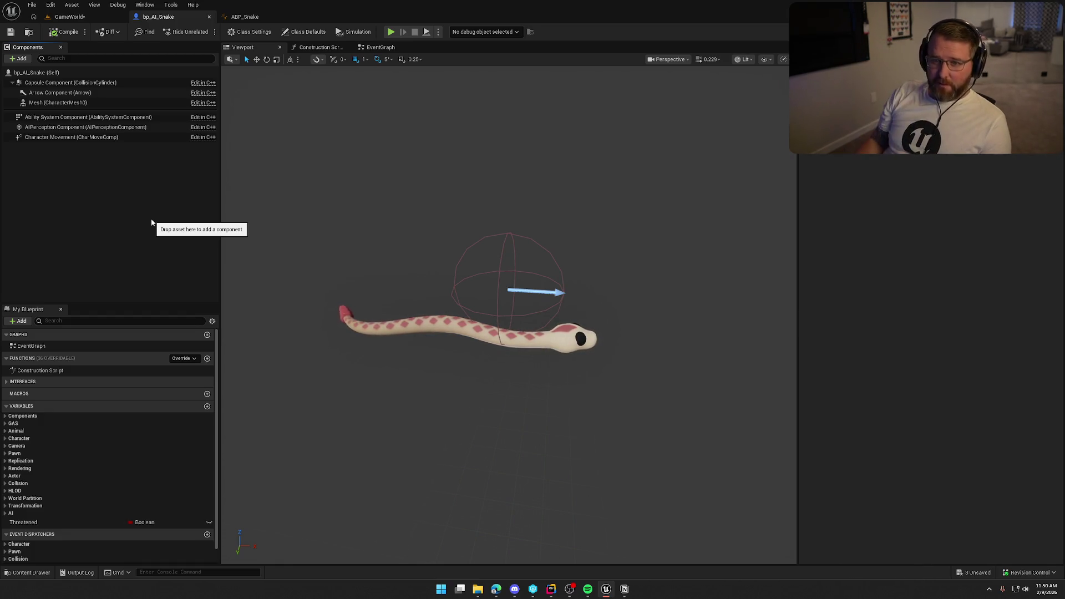
# - Set the AIPerception Sight Radius to 1000 and Lose Sight Radius to 1500
pyautogui.click(71, 128)
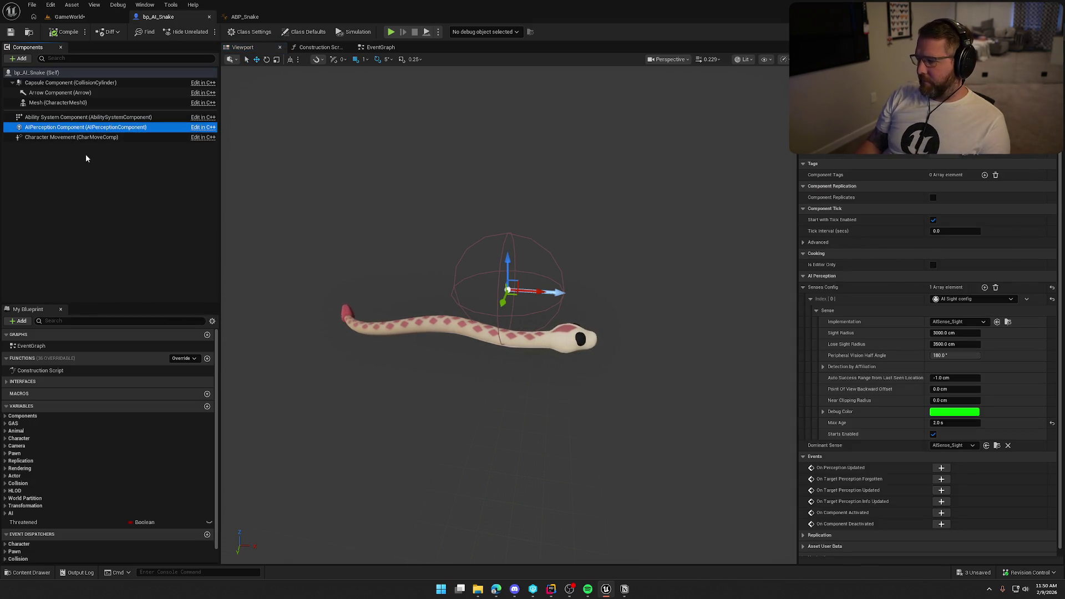
pyautogui.click(946, 333)
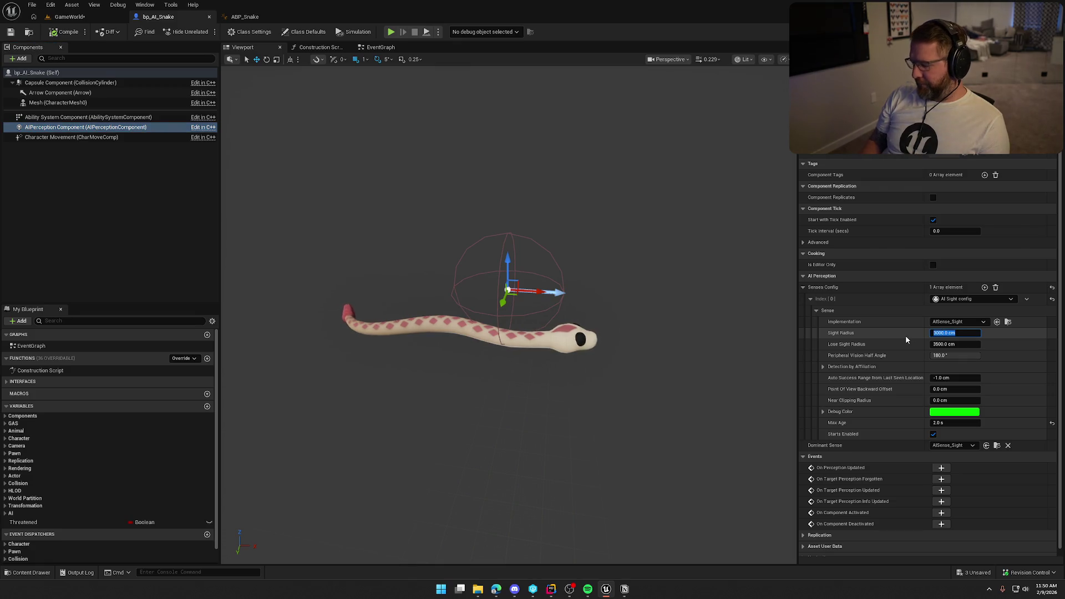
pyautogui.write('1000')
pyautogui.press('Tab')
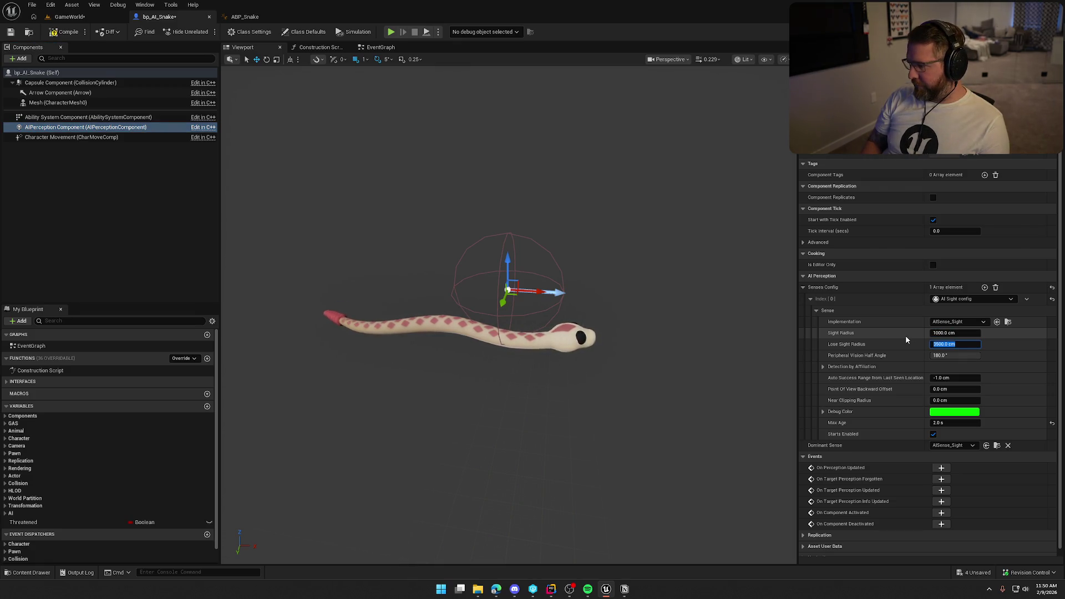
pyautogui.write('1500')
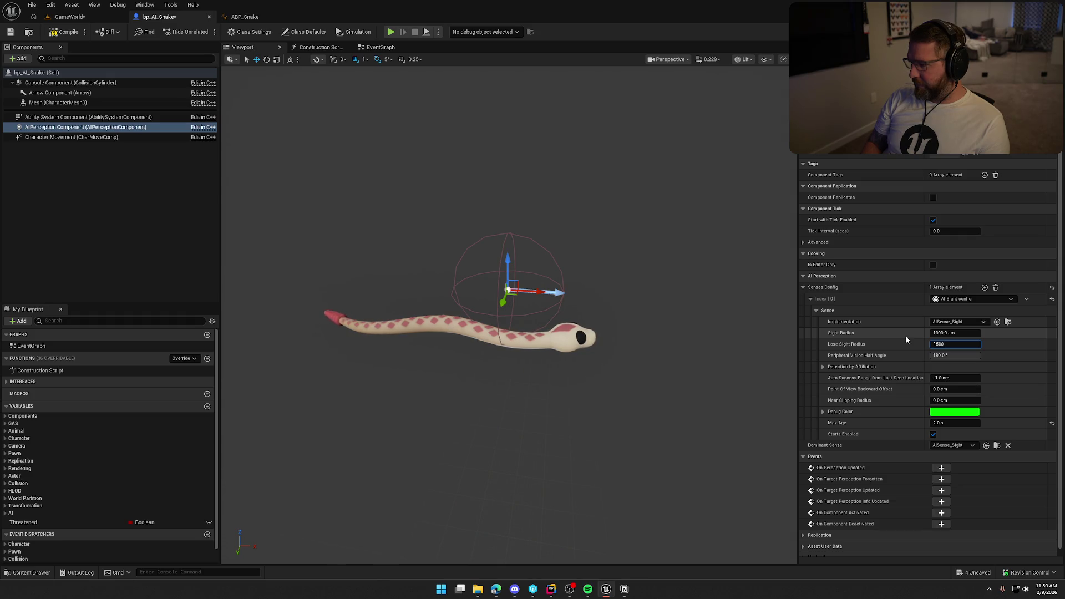
pyautogui.press('Return')
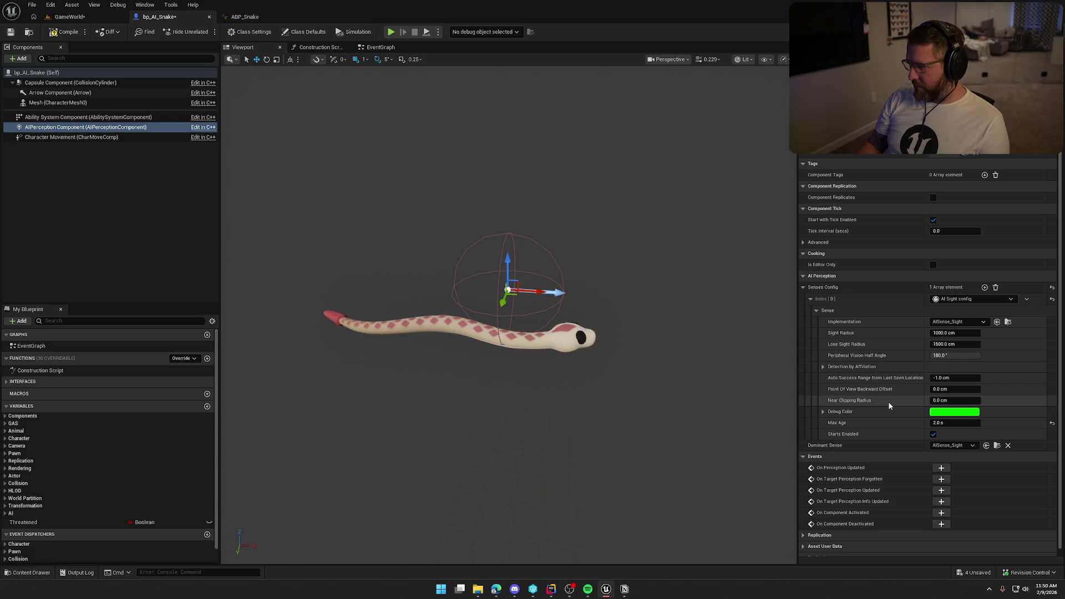
pyautogui.scroll(-1, 889, 407)
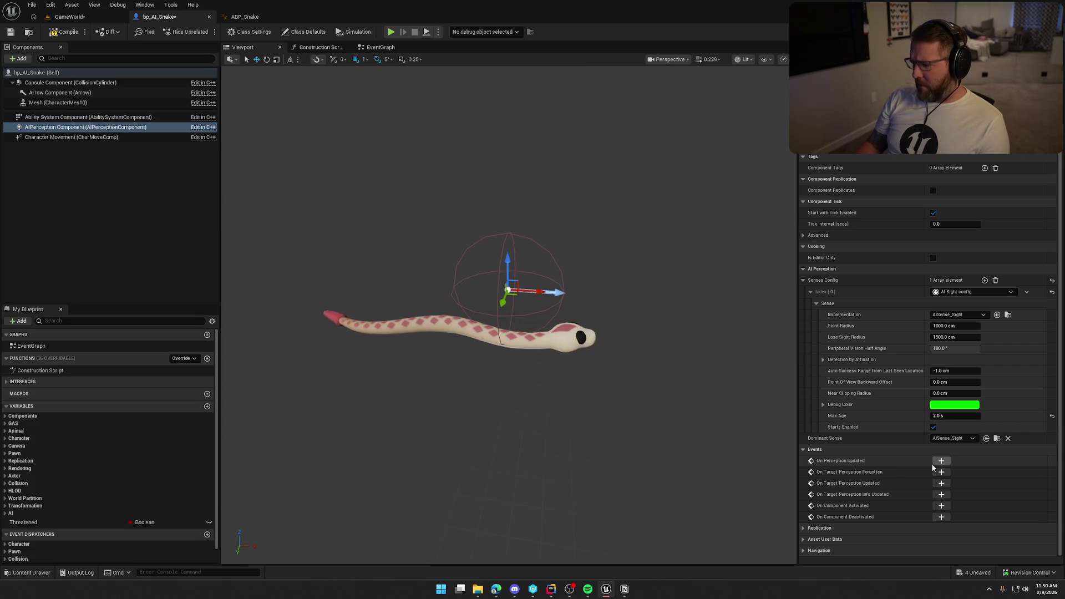
pyautogui.scroll(1, 901, 462)
# - Set Character Movement's Max Walk Speed to 300
pyautogui.click(52, 137)
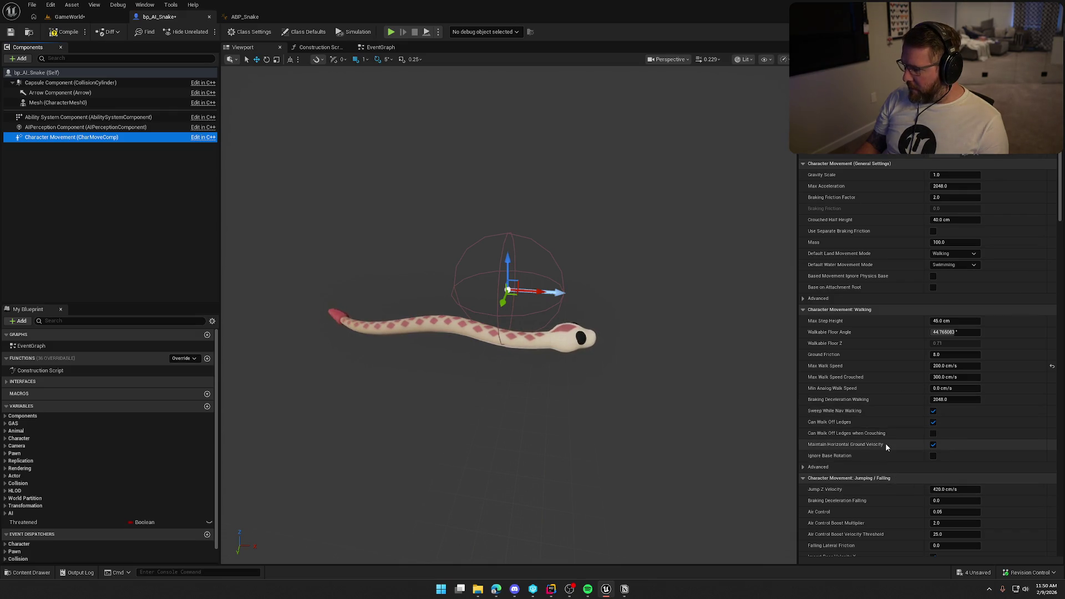
pyautogui.click(947, 366)
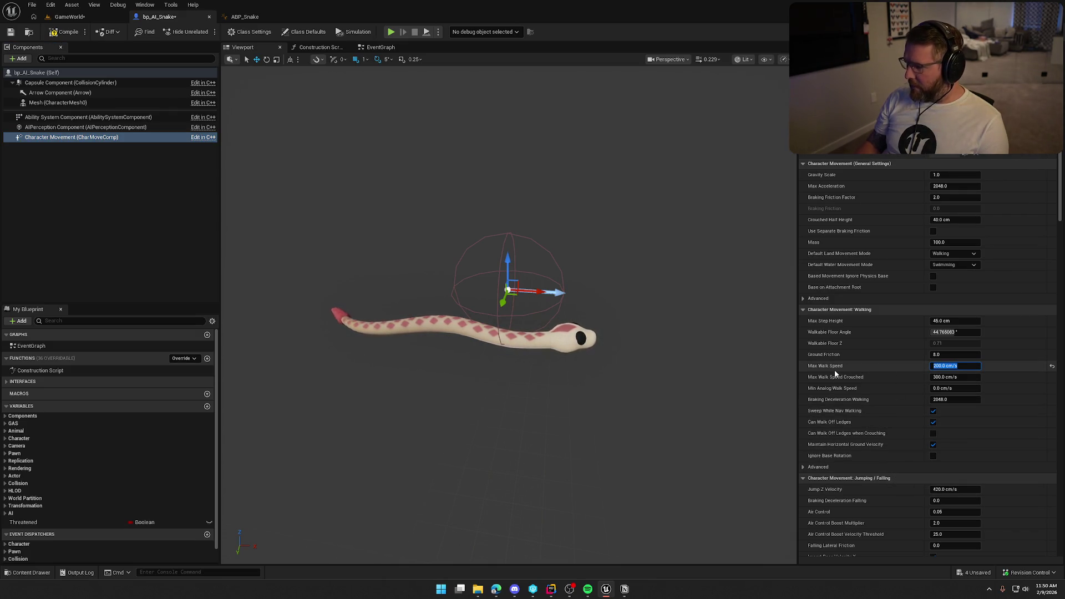
pyautogui.write('300')
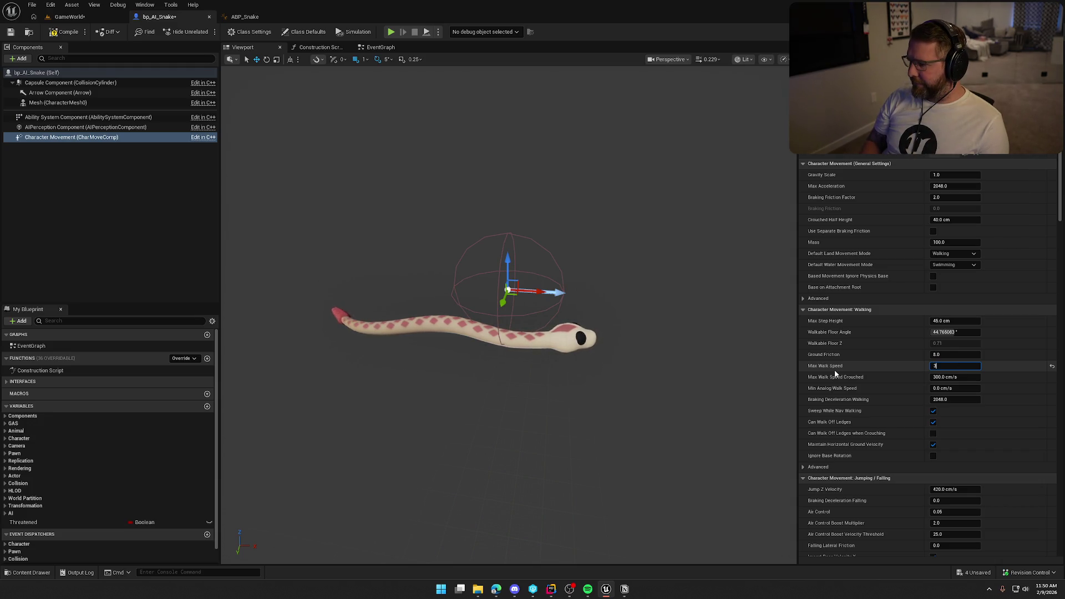
pyautogui.press('Return')
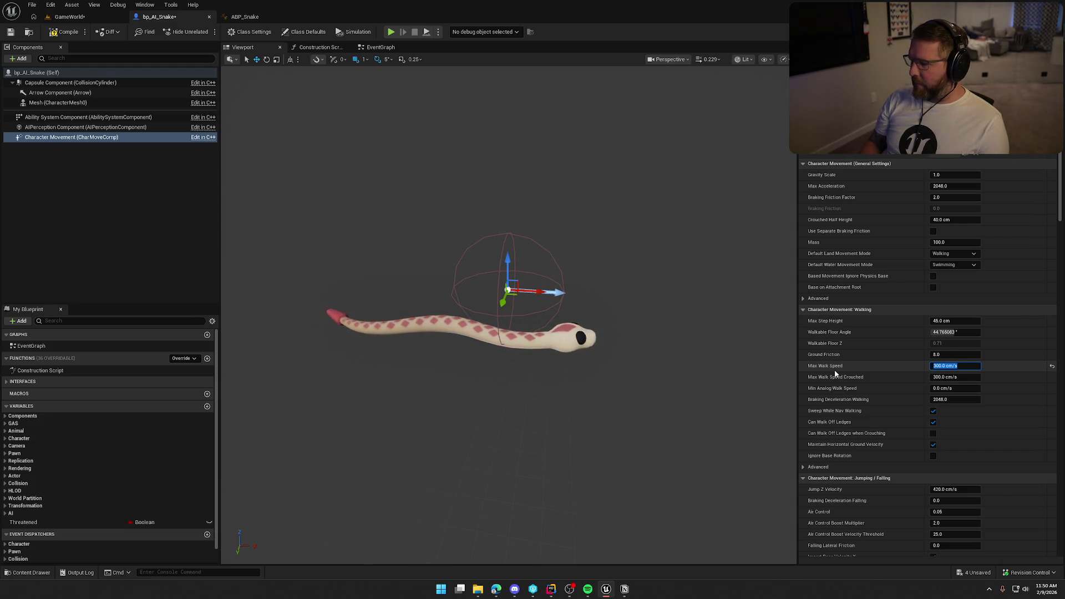
pyautogui.click(115, 242)
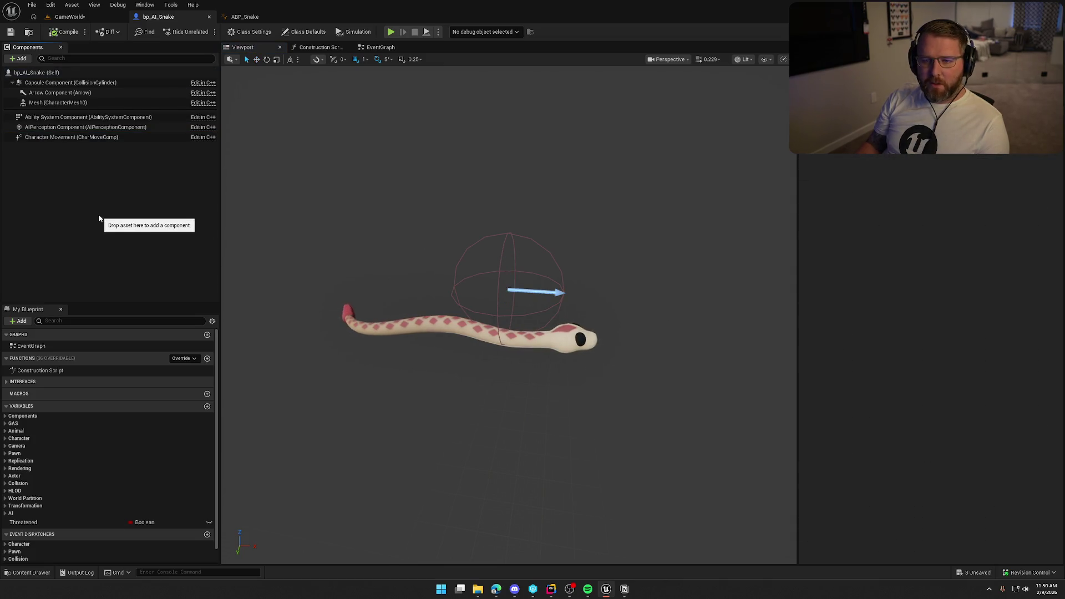
pyautogui.click(62, 119)
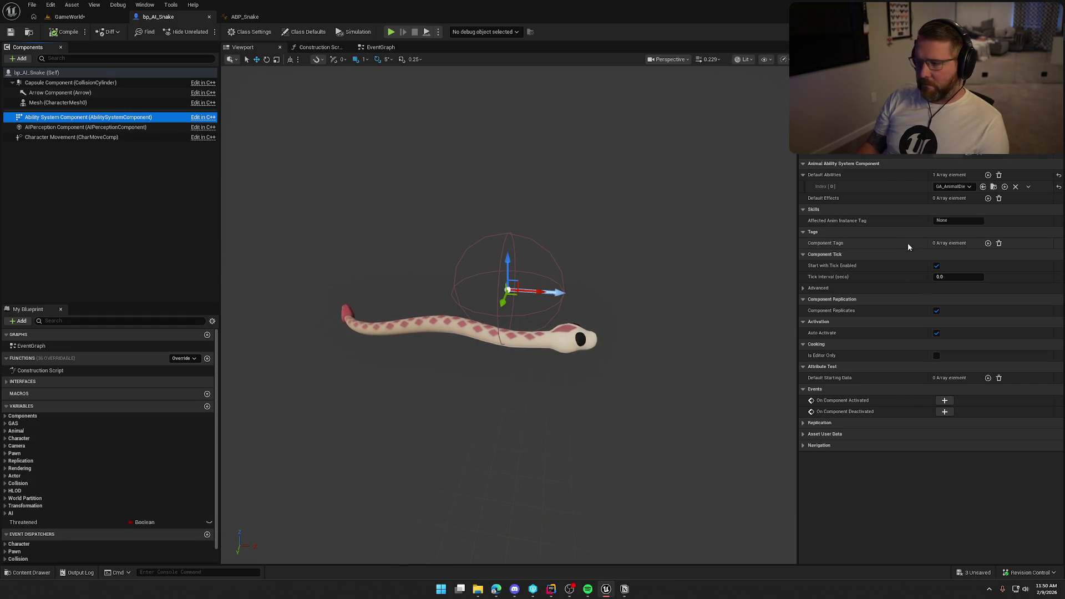
# - Select the Ability System Component and open its GA_AnimalDie default ability
pyautogui.click(136, 207)
pyautogui.click(55, 116)
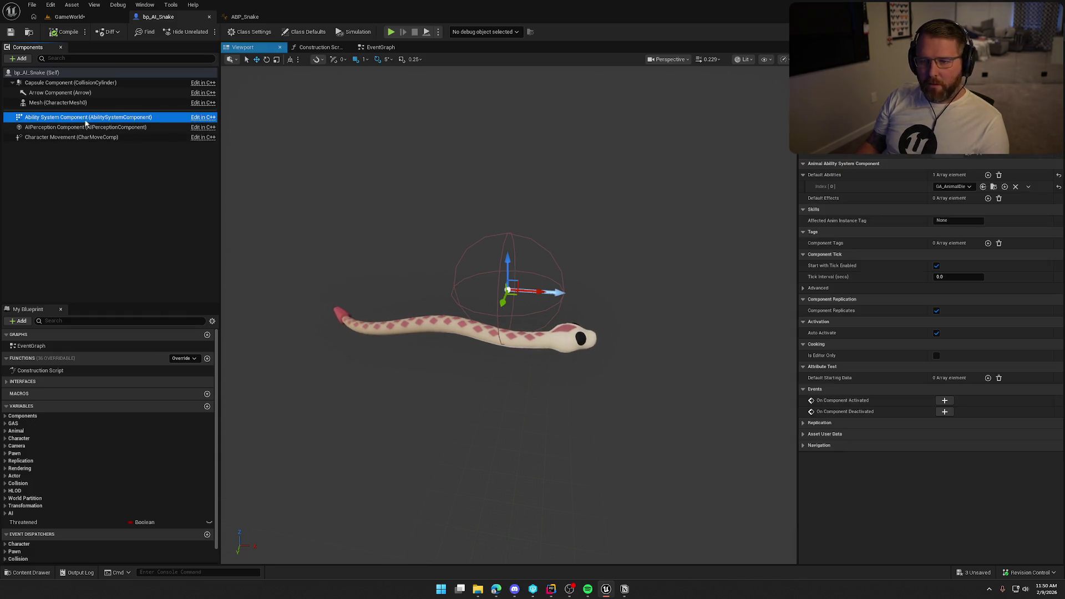
pyautogui.click(983, 186)
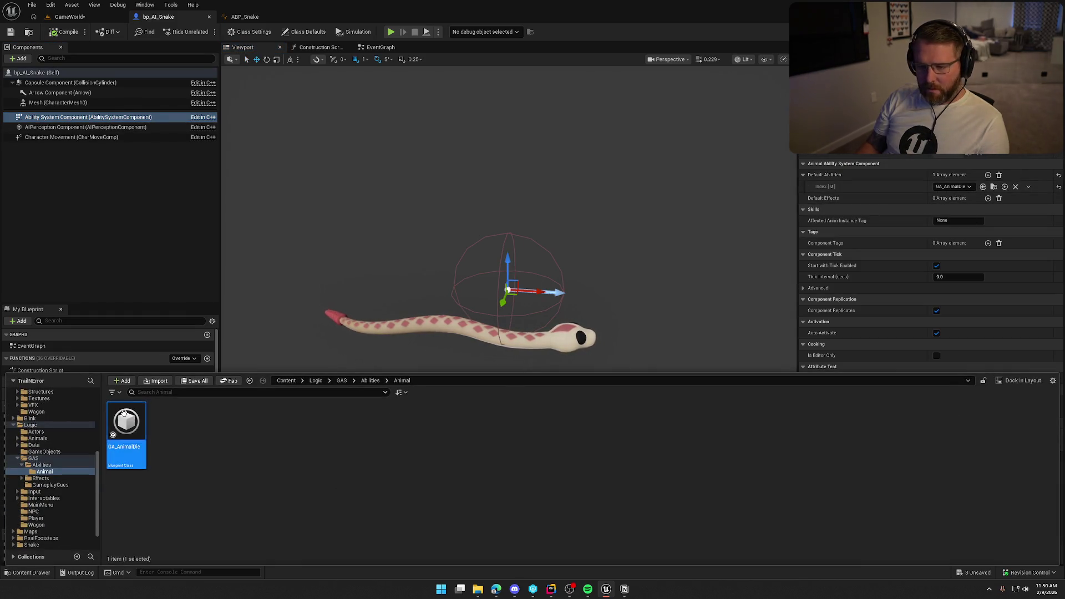
pyautogui.scroll(-3, 467, 374)
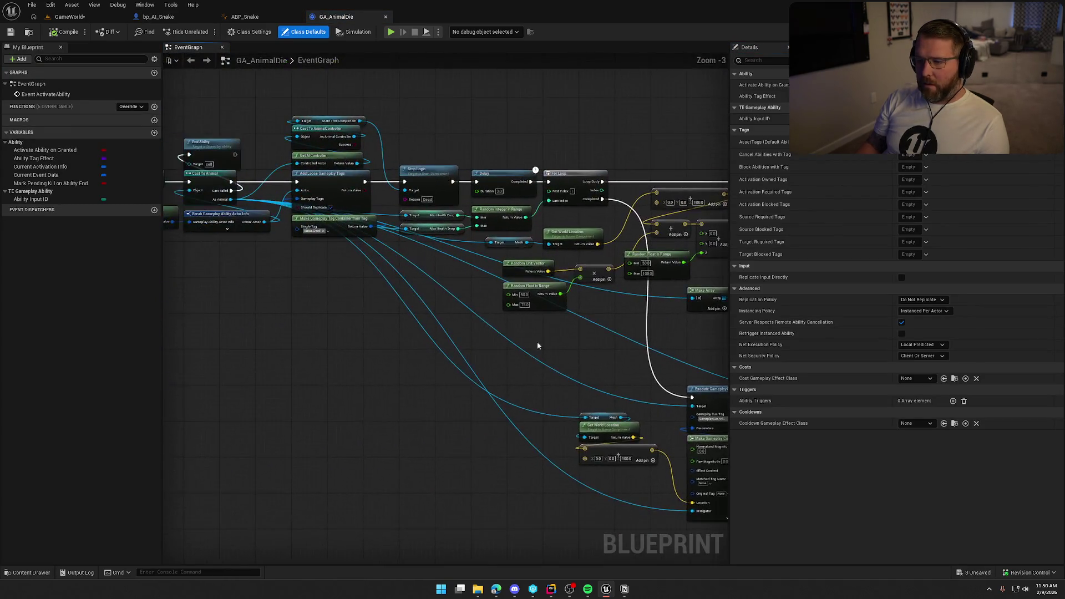
pyautogui.scroll(4, 404, 305)
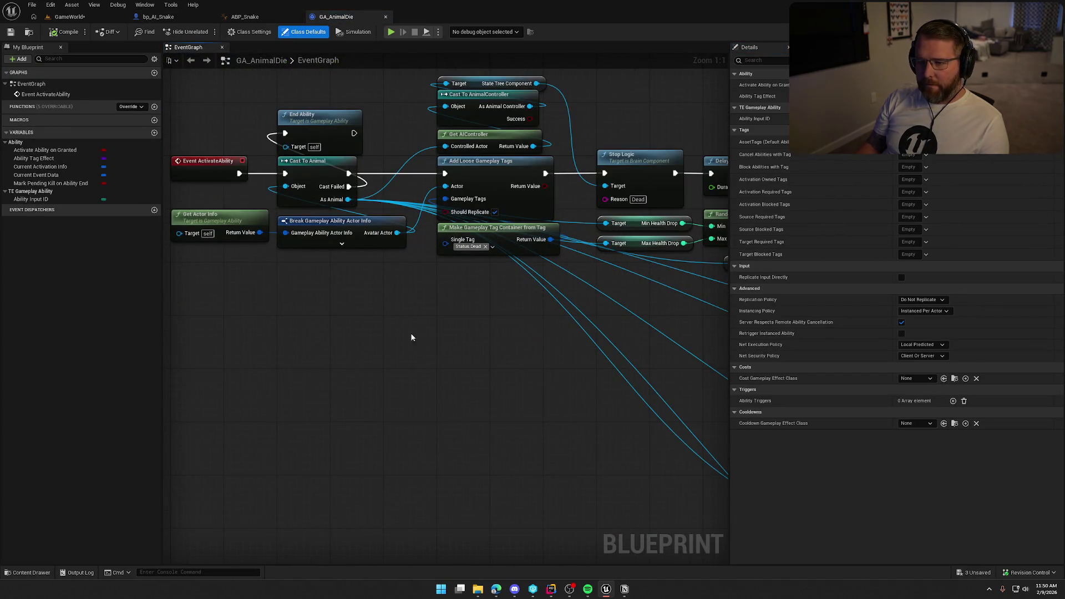
# - Pan across the Delay, Random, GameplayCue, End Ability and Sphere Trace nodes, then close GA_AnimalDie
pyautogui.moveTo(581, 342)
pyautogui.mouseDown()
pyautogui.moveTo(495, 367)
pyautogui.moveTo(173, 351)
pyautogui.mouseUp()
pyautogui.moveTo(588, 383)
pyautogui.mouseDown()
pyautogui.moveTo(388, 372)
pyautogui.moveTo(377, 236)
pyautogui.mouseUp()
pyautogui.scroll(-1, 392, 372)
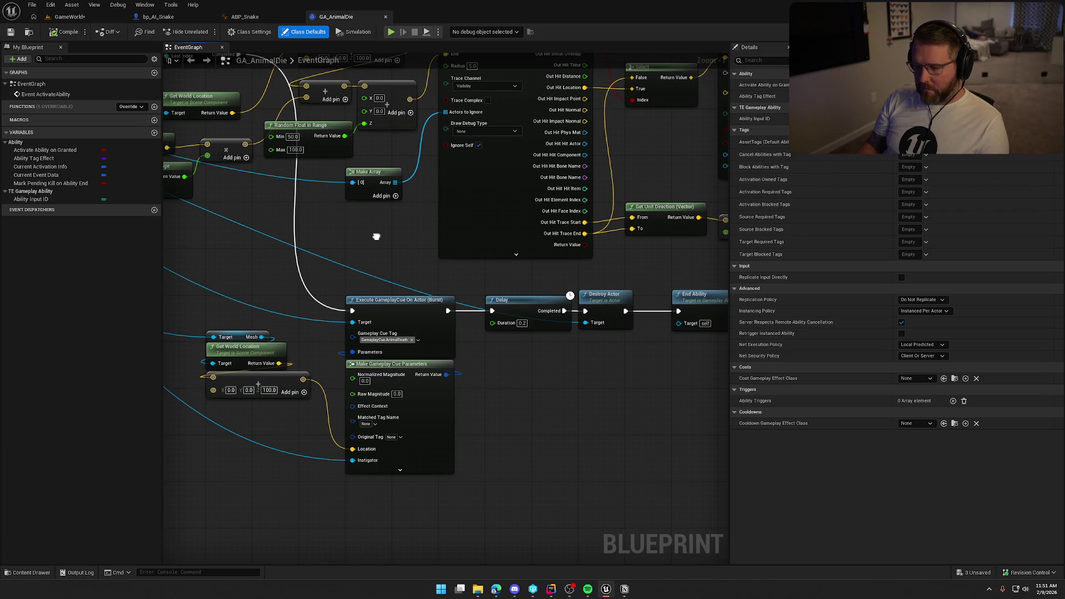
pyautogui.moveTo(376, 237)
pyautogui.mouseDown()
pyautogui.moveTo(384, 217)
pyautogui.moveTo(128, 197)
pyautogui.mouseUp()
pyautogui.moveTo(335, 361)
pyautogui.mouseDown()
pyautogui.moveTo(436, 516)
pyautogui.moveTo(163, 498)
pyautogui.moveTo(605, 472)
pyautogui.mouseUp()
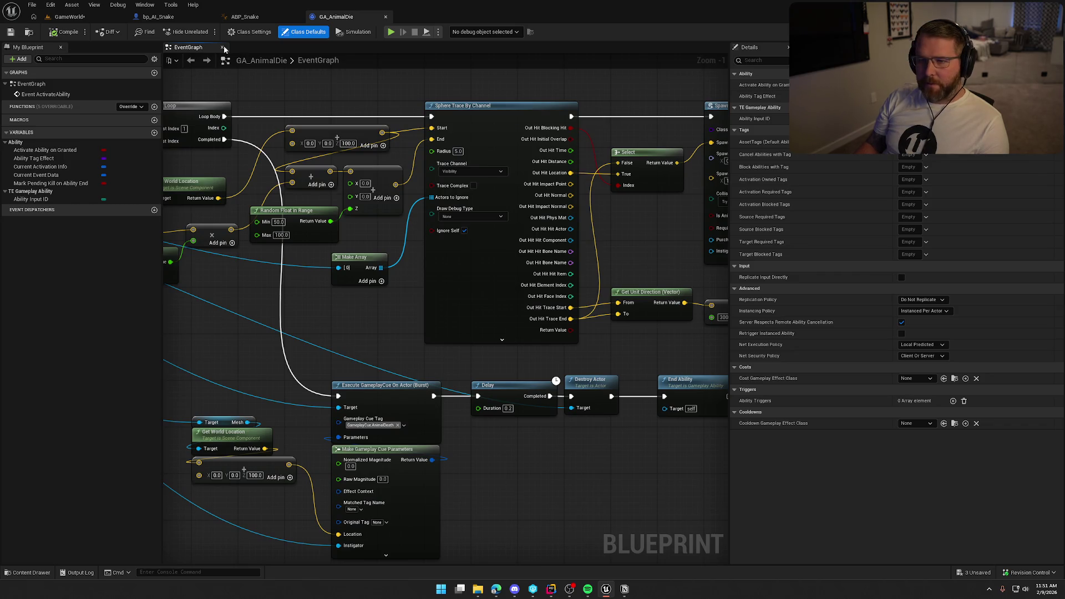
pyautogui.middleClick(350, 20)
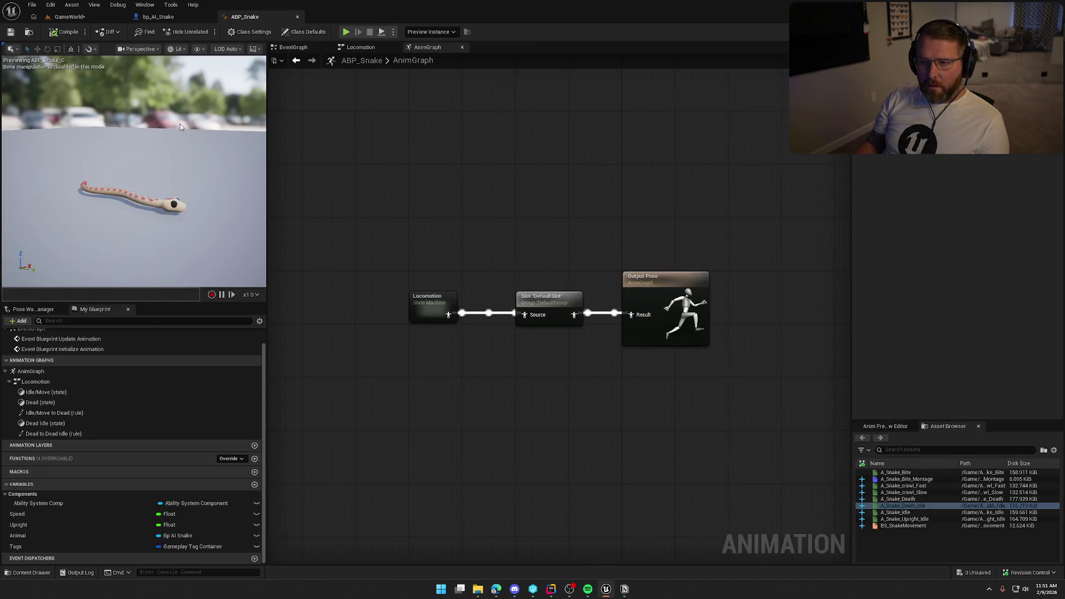
# - In bp_AI_Snake, inspect the Animal variables from Min Health Drop through Animal State Tree
pyautogui.click(158, 17)
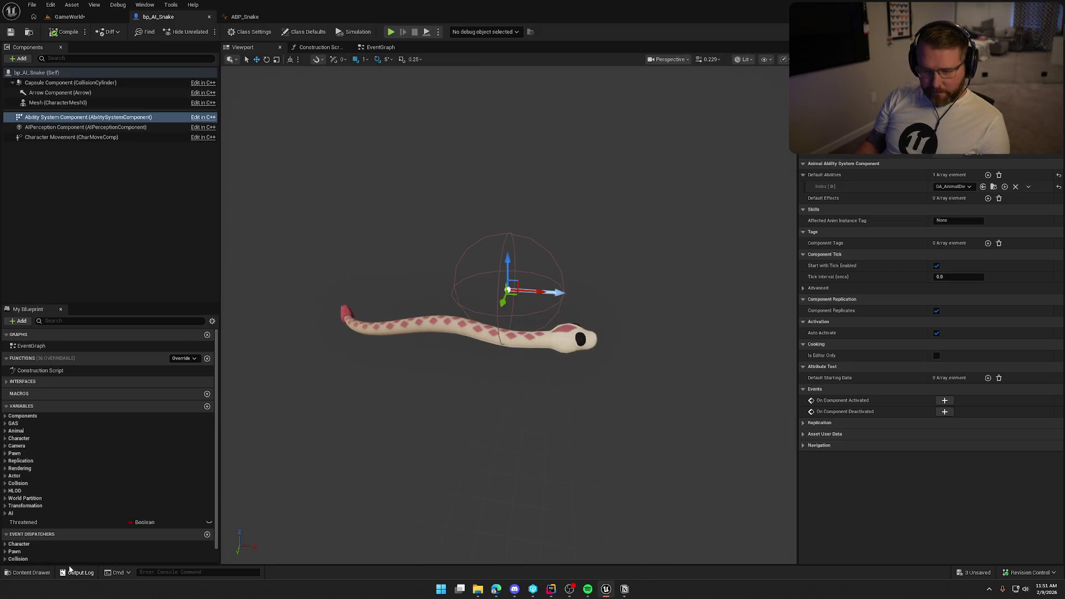
pyautogui.click(5, 431)
pyautogui.click(77, 457)
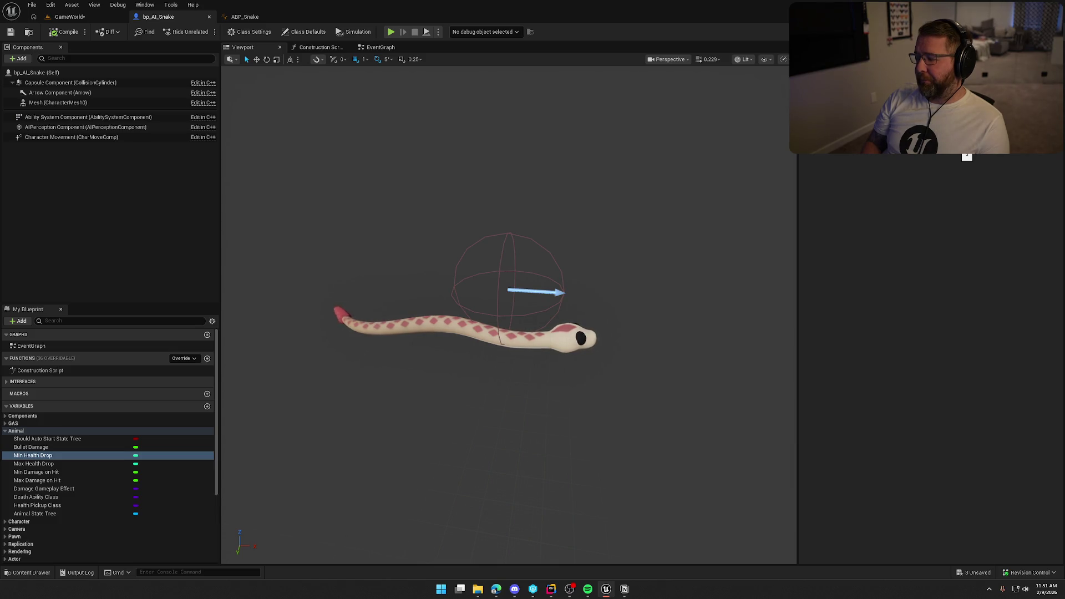
pyautogui.click(40, 464)
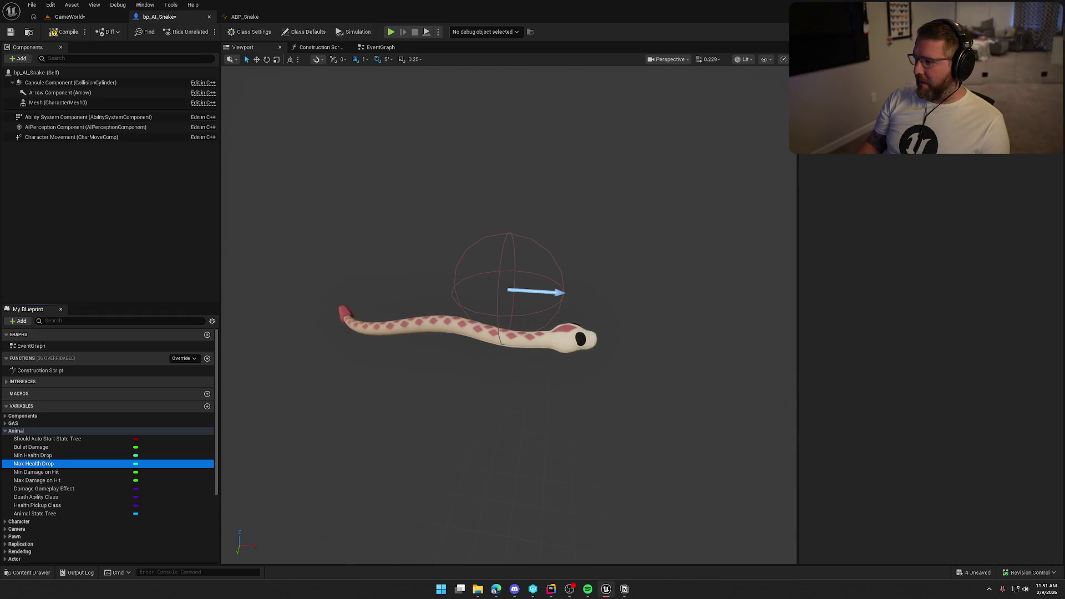
pyautogui.click(932, 169)
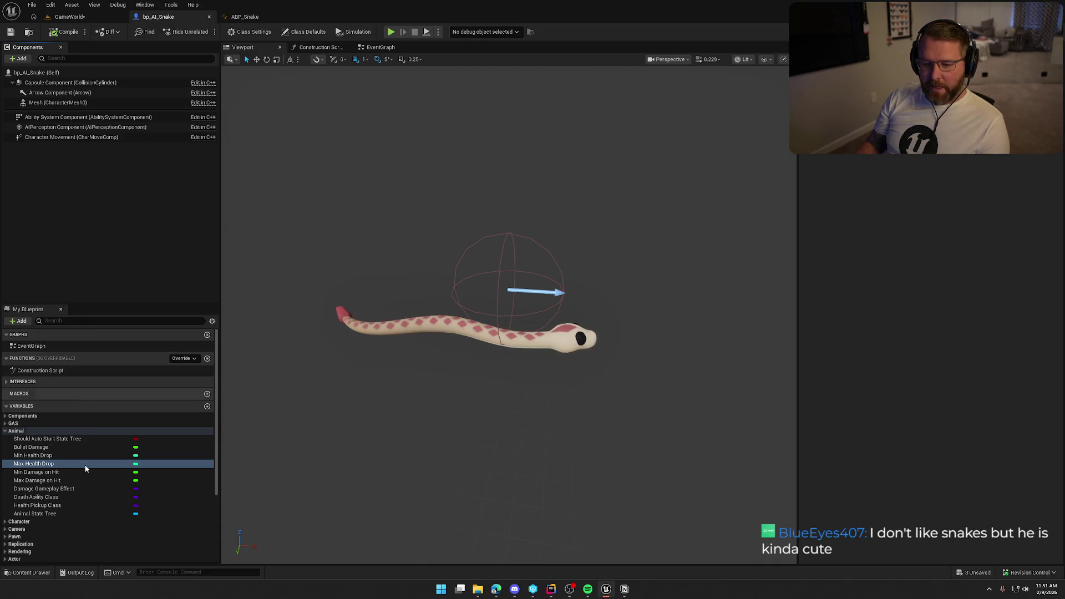
pyautogui.click(49, 472)
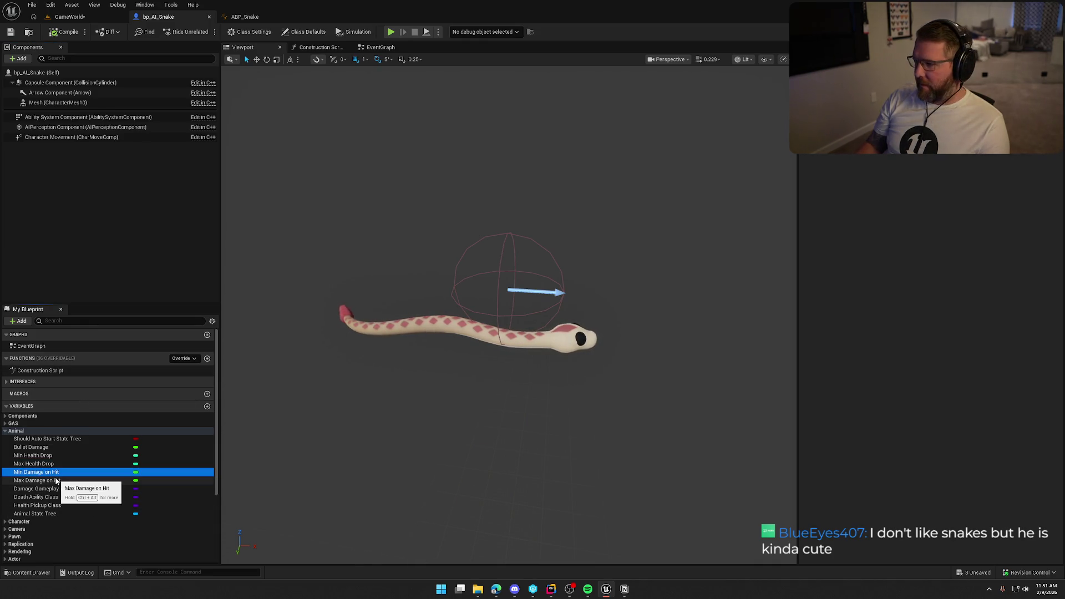
pyautogui.click(56, 480)
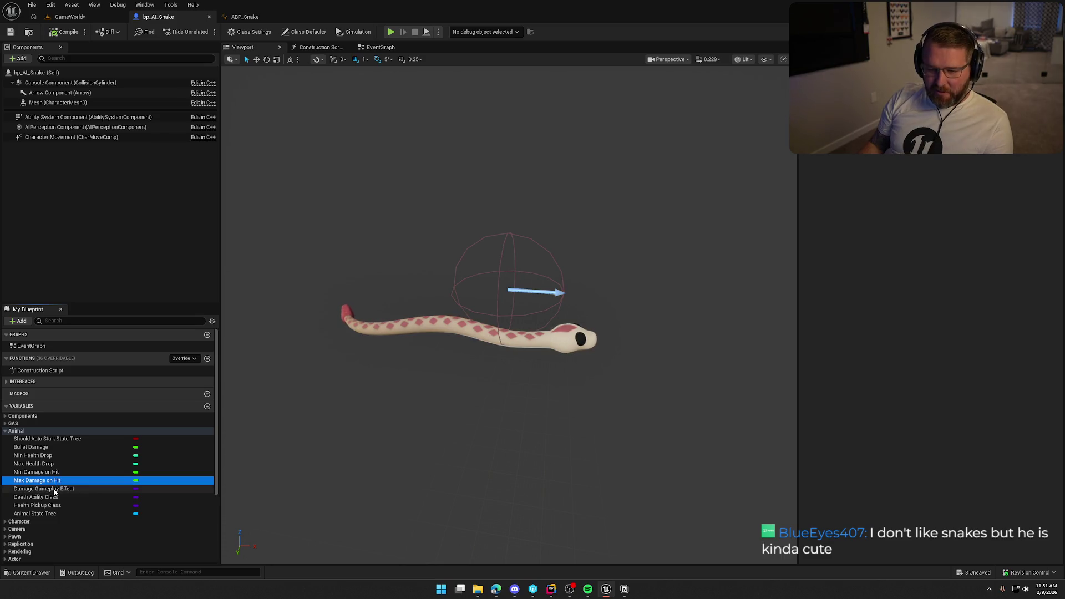
pyautogui.click(54, 490)
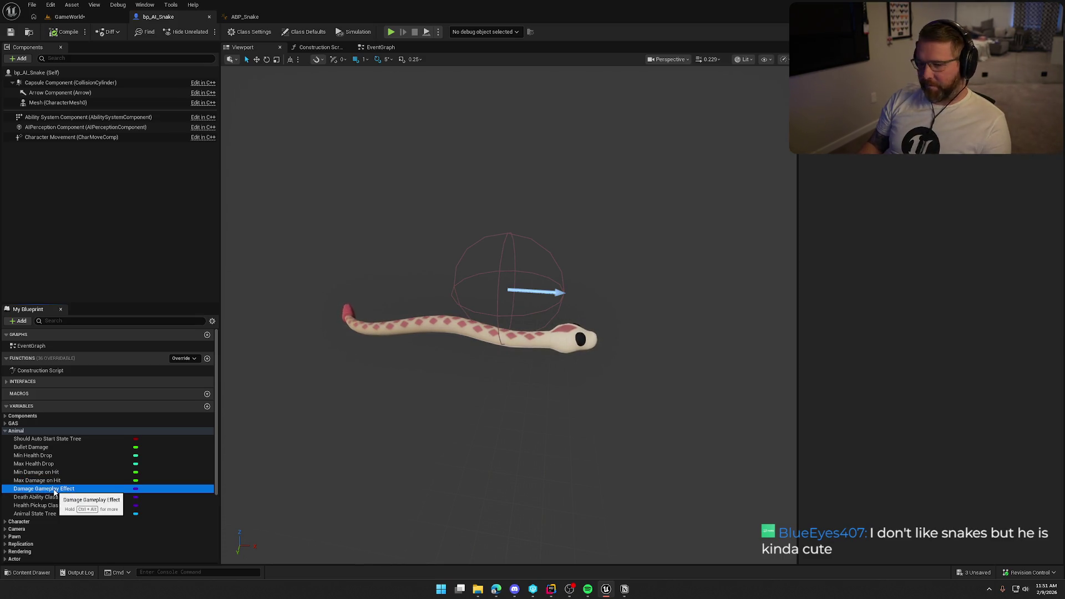
pyautogui.click(60, 497)
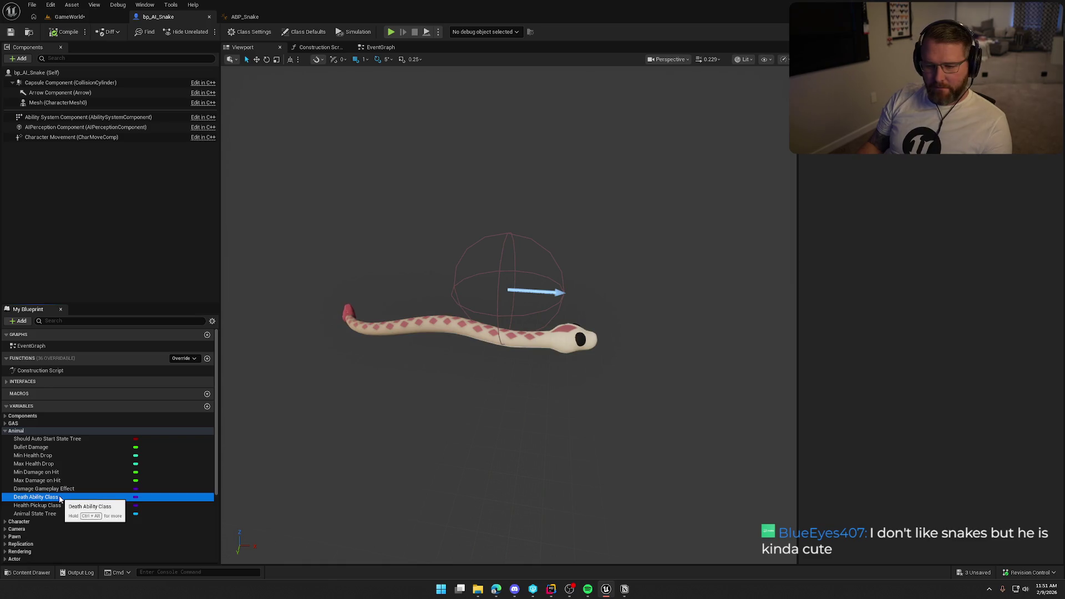
pyautogui.click(61, 505)
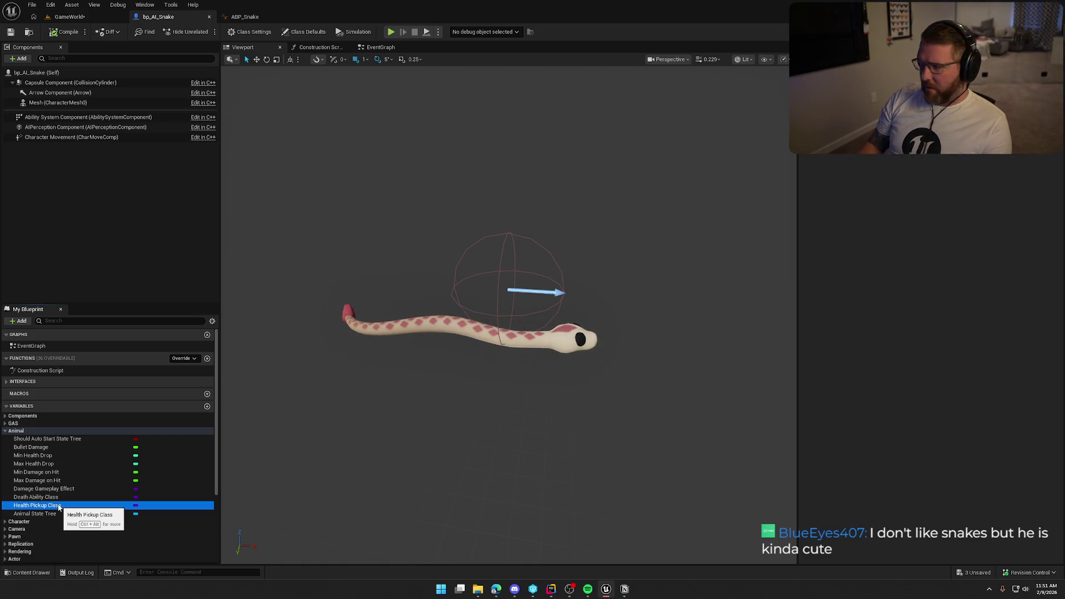
pyautogui.click(62, 514)
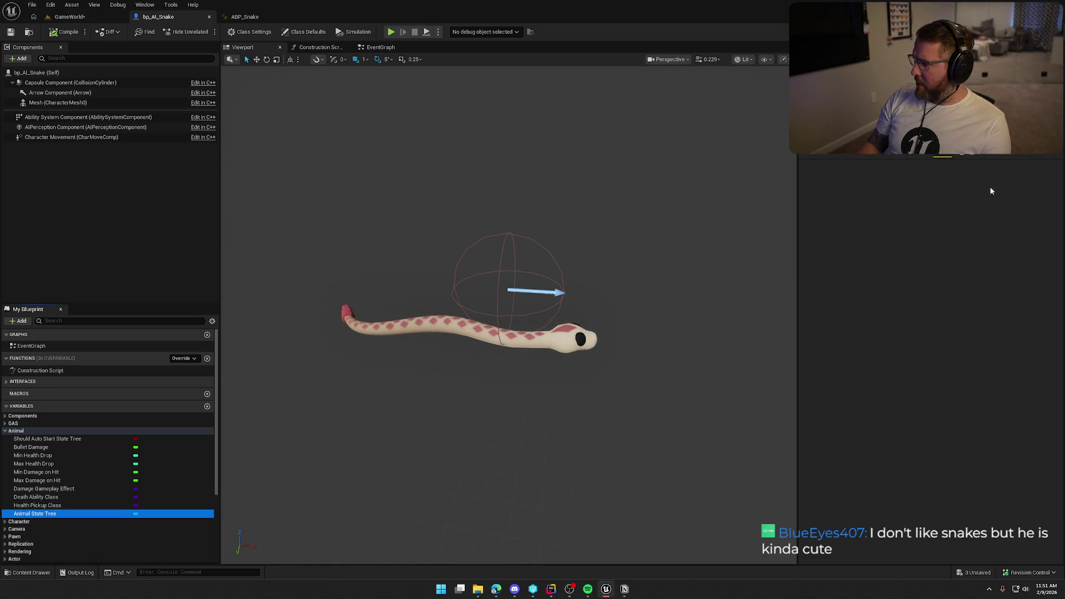
# - Open the Content Drawer at the StateTrees folder and bring up its create menu
pyautogui.hotkey('ctrl', 'space')
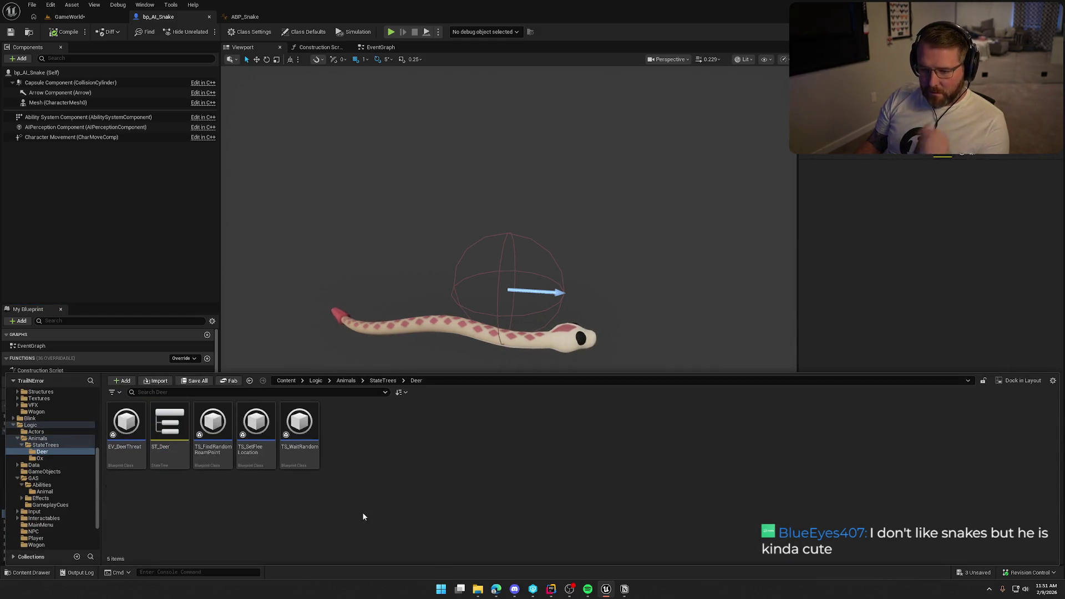
pyautogui.click(45, 445)
pyautogui.rightClick(248, 444)
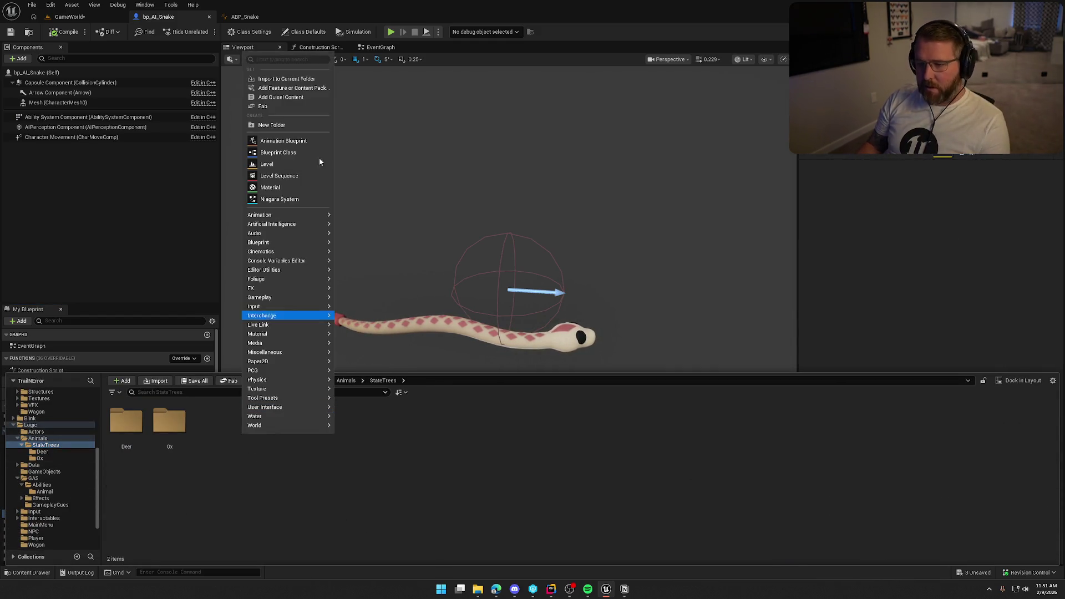
# - Create a folder named Snake under StateTrees and open it
pyautogui.click(271, 125)
pyautogui.write('San')
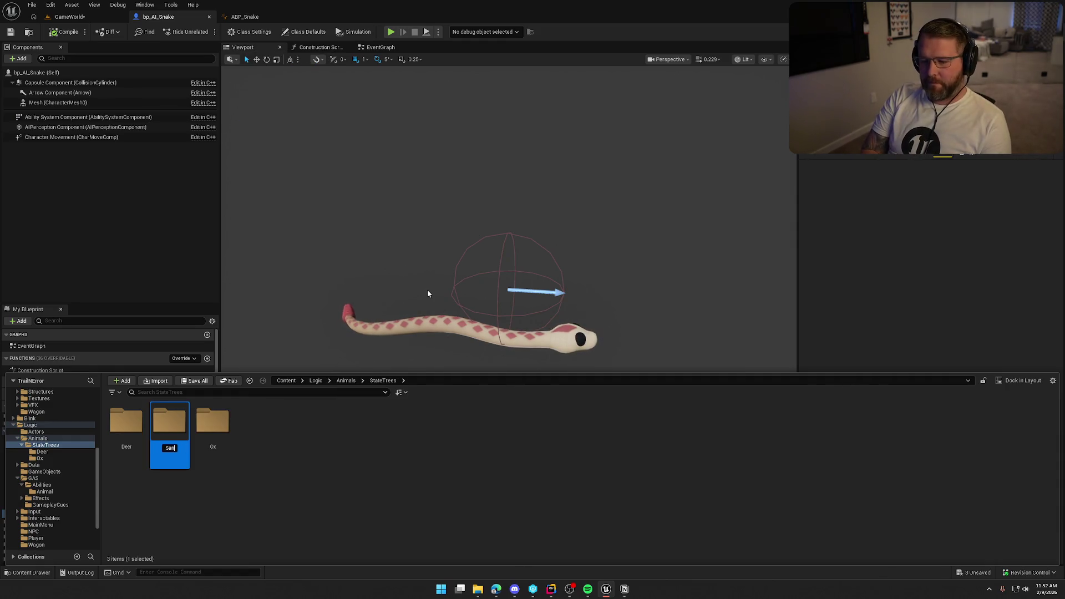
pyautogui.write('ake')
pyautogui.press('Return')
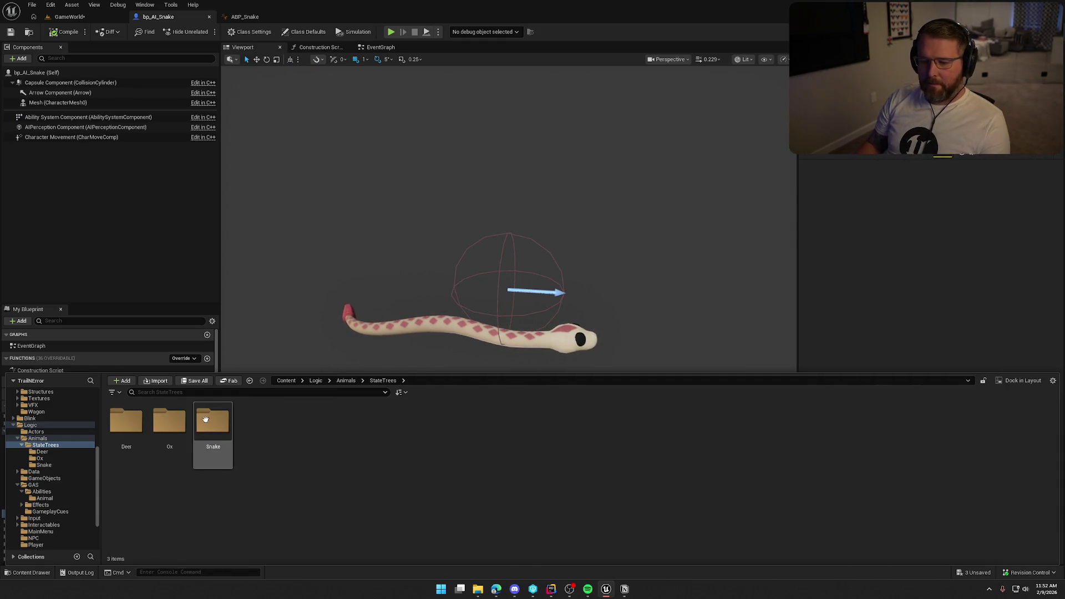
pyautogui.doubleClick(214, 426)
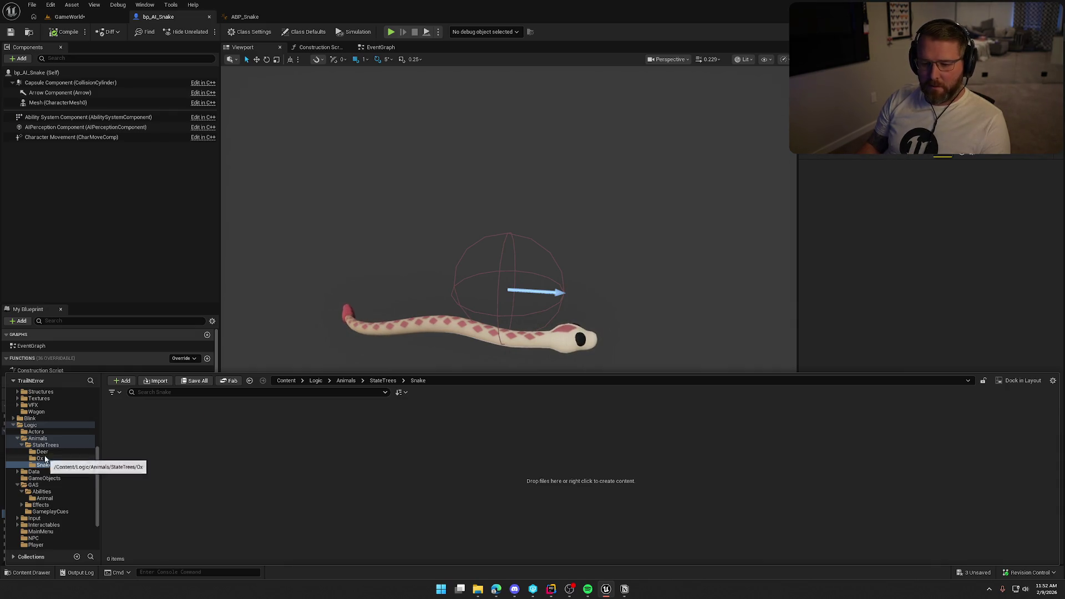
# - Start a StateTree in Snake, cancel at the schema prompt, and check which schema ST_Deer uses
pyautogui.click(42, 452)
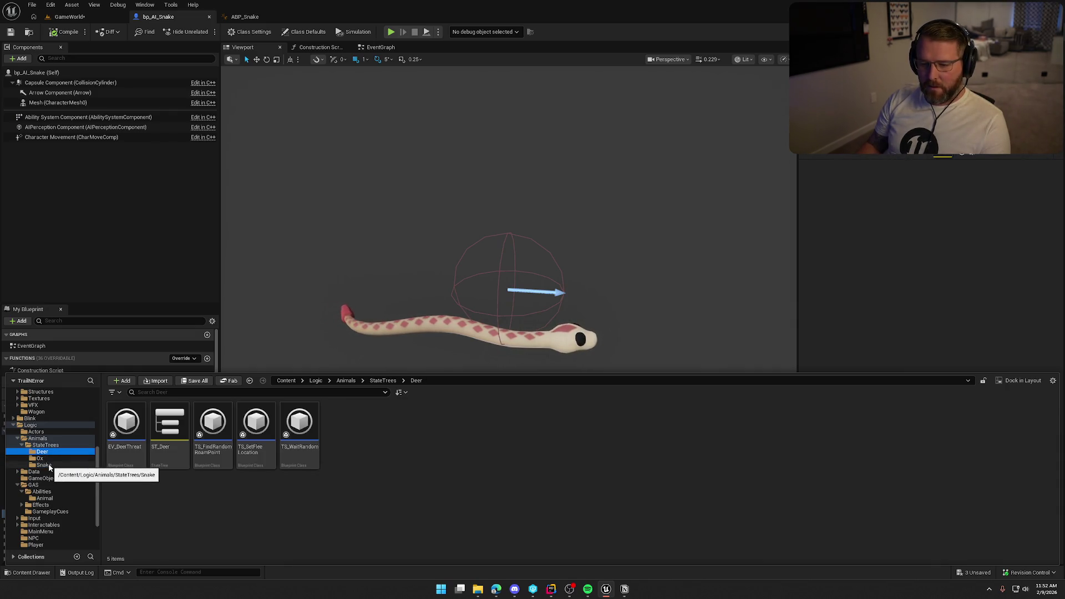
pyautogui.click(46, 465)
pyautogui.rightClick(171, 423)
pyautogui.write('stat')
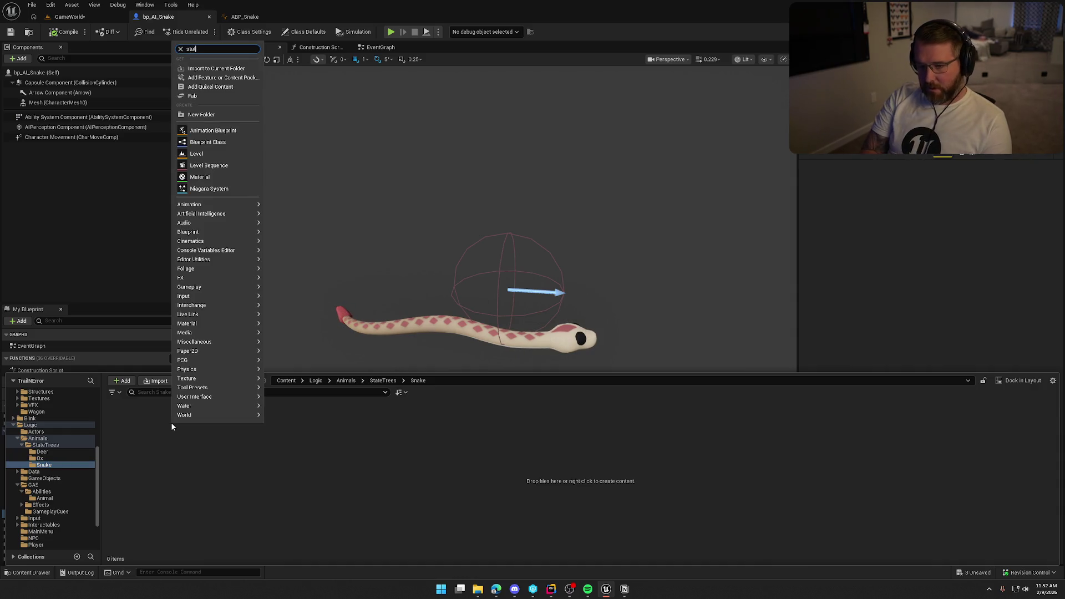
pyautogui.write('e')
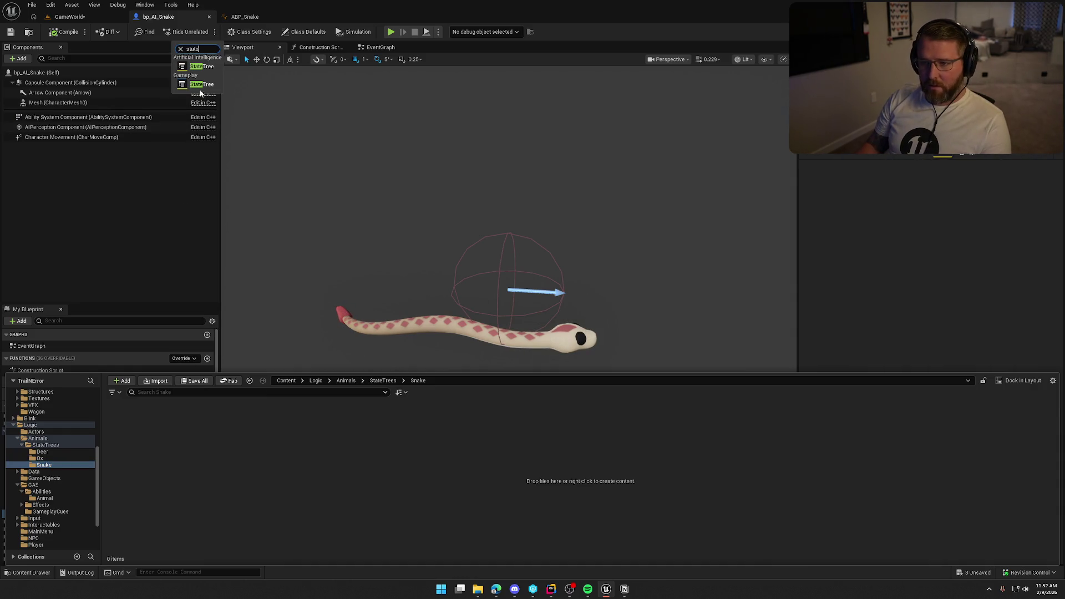
pyautogui.click(201, 84)
pyautogui.moveTo(539, 597)
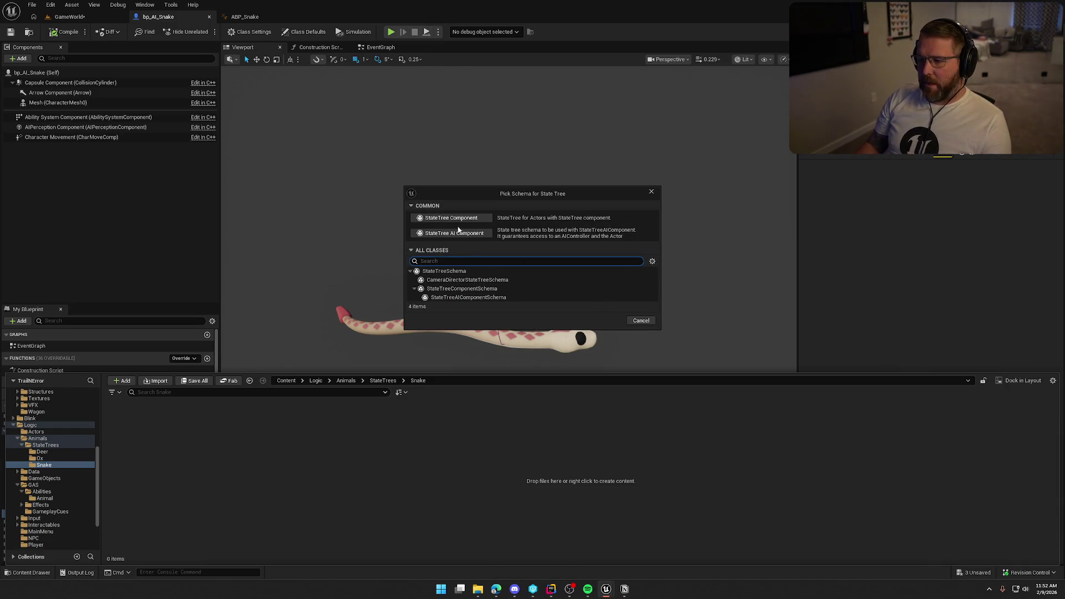
pyautogui.click(641, 320)
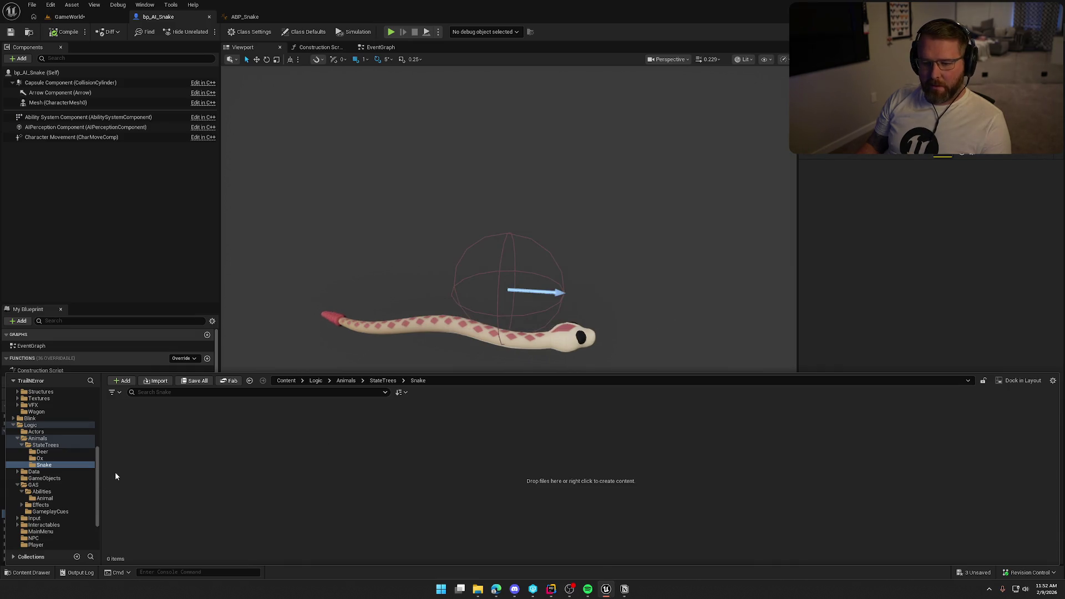
pyautogui.click(49, 458)
pyautogui.click(42, 451)
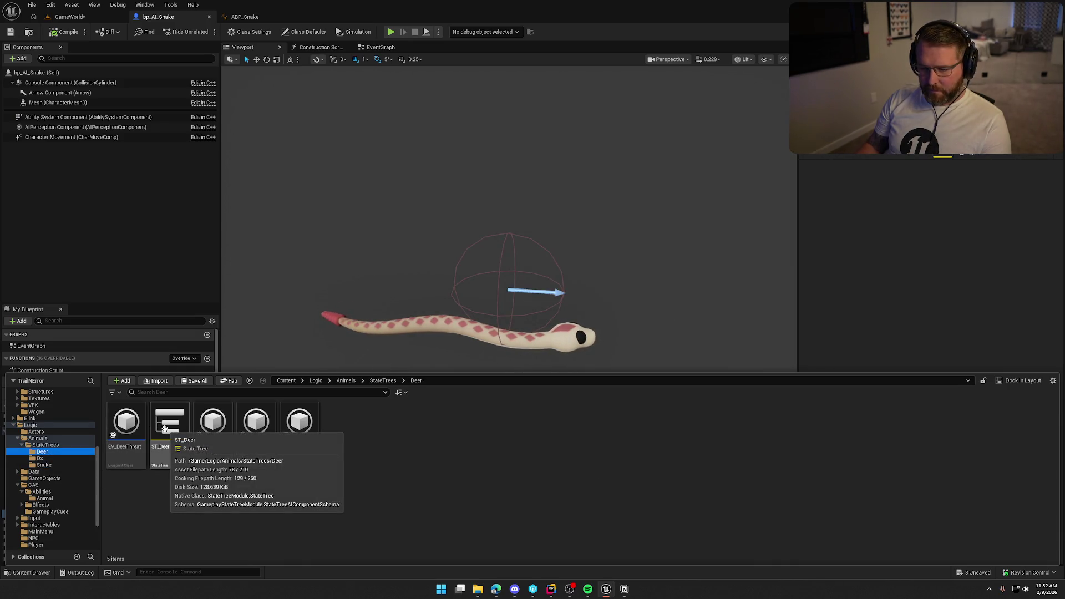
pyautogui.click(66, 464)
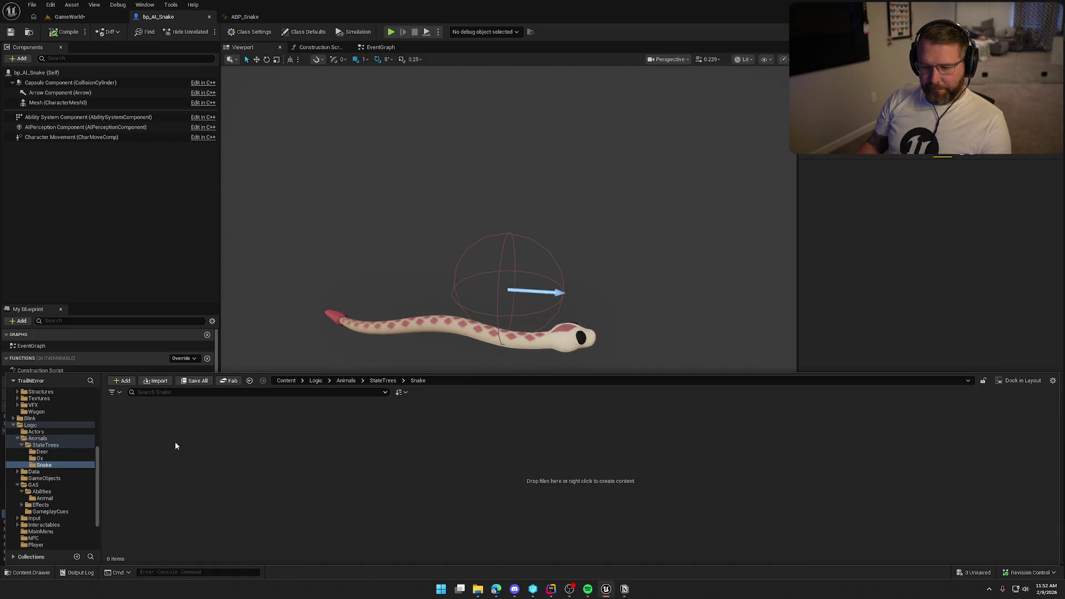
# - Create a StateTree with the AI Component schema in the Snake folder, named ST_Snake
pyautogui.rightClick(175, 442)
pyautogui.write('state')
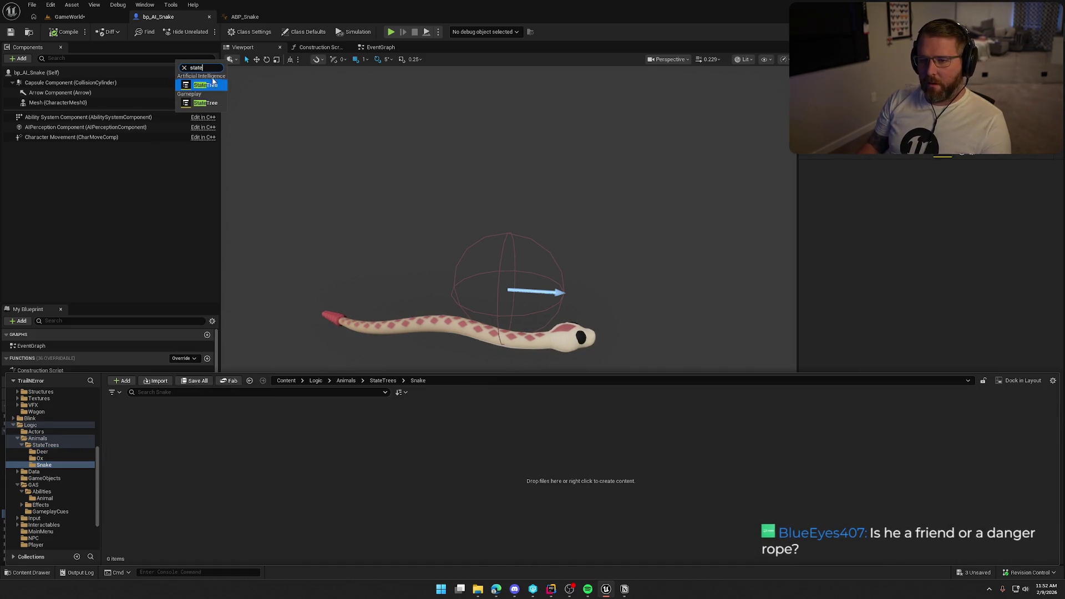
pyautogui.click(202, 84)
pyautogui.click(460, 295)
pyautogui.click(637, 318)
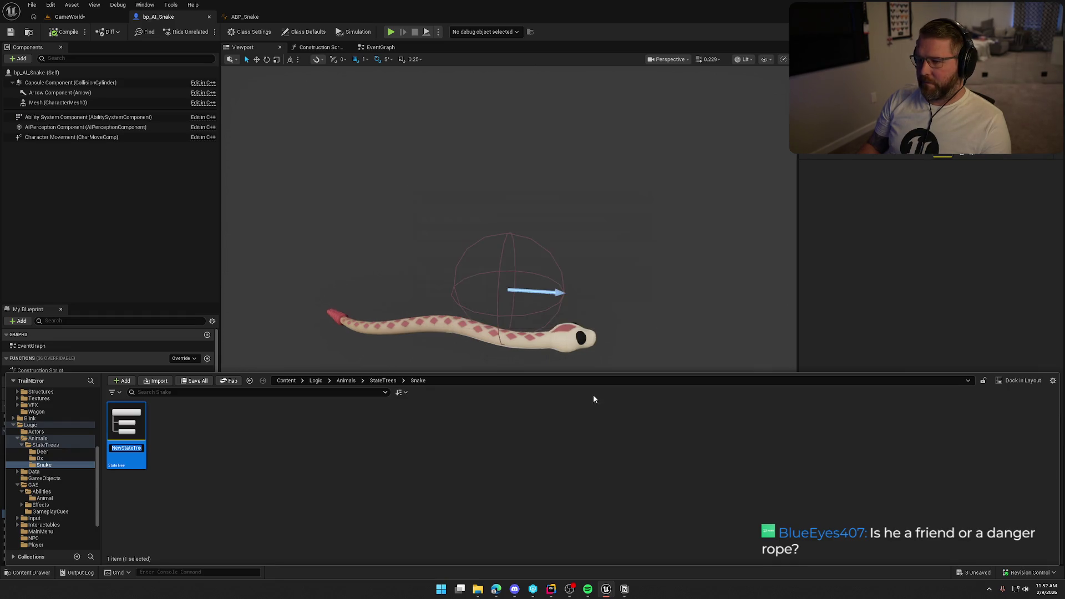
pyautogui.write('ST_')
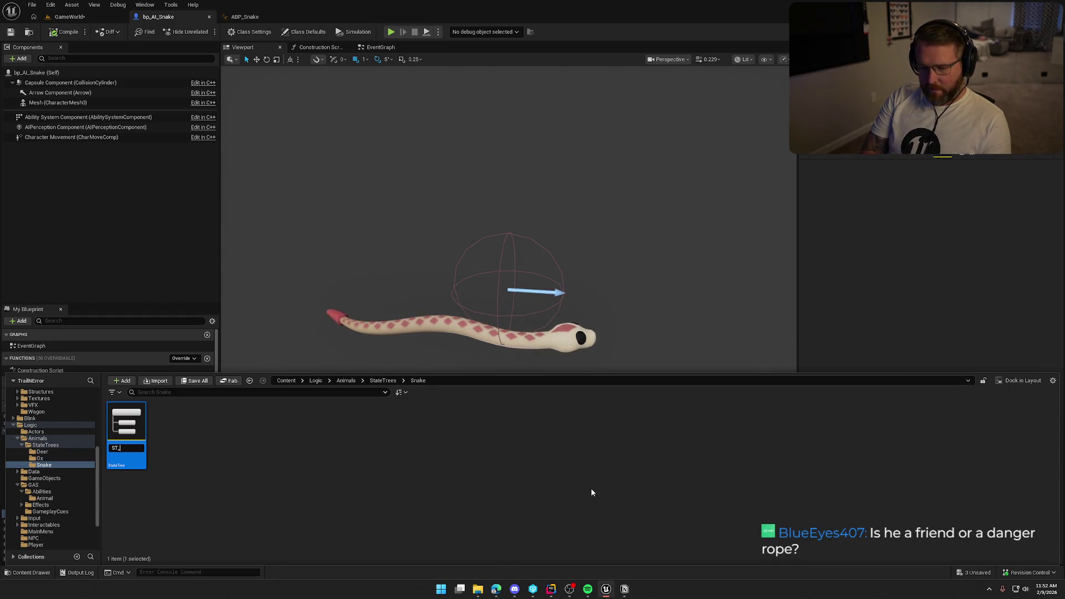
pyautogui.write('Snake')
pyautogui.press('Return')
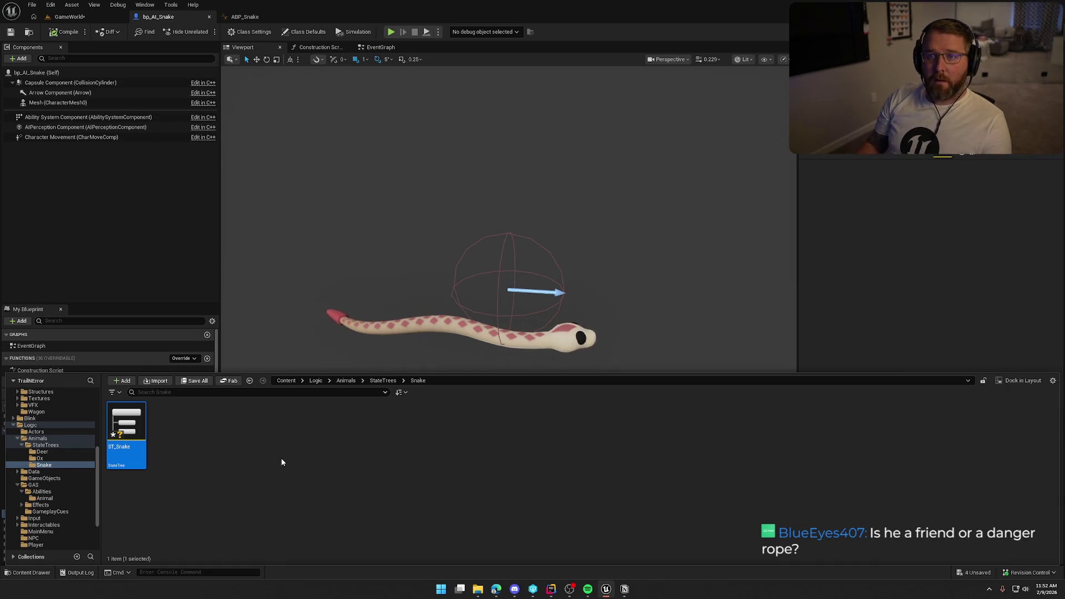
# - Compare against the Deer folder, then save the ST_Snake asset
pyautogui.click(44, 451)
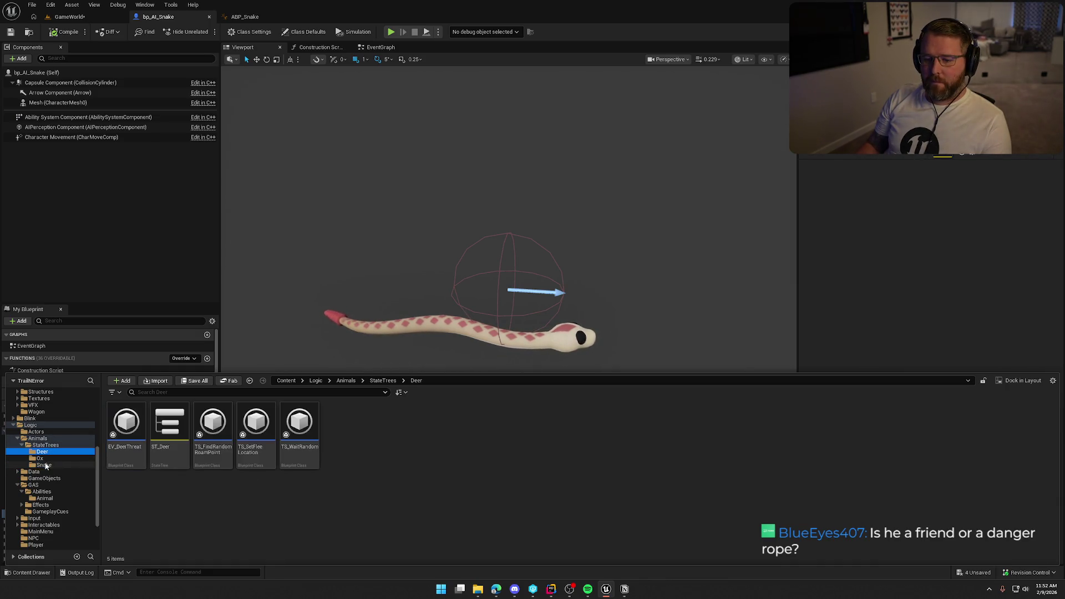
pyautogui.click(45, 466)
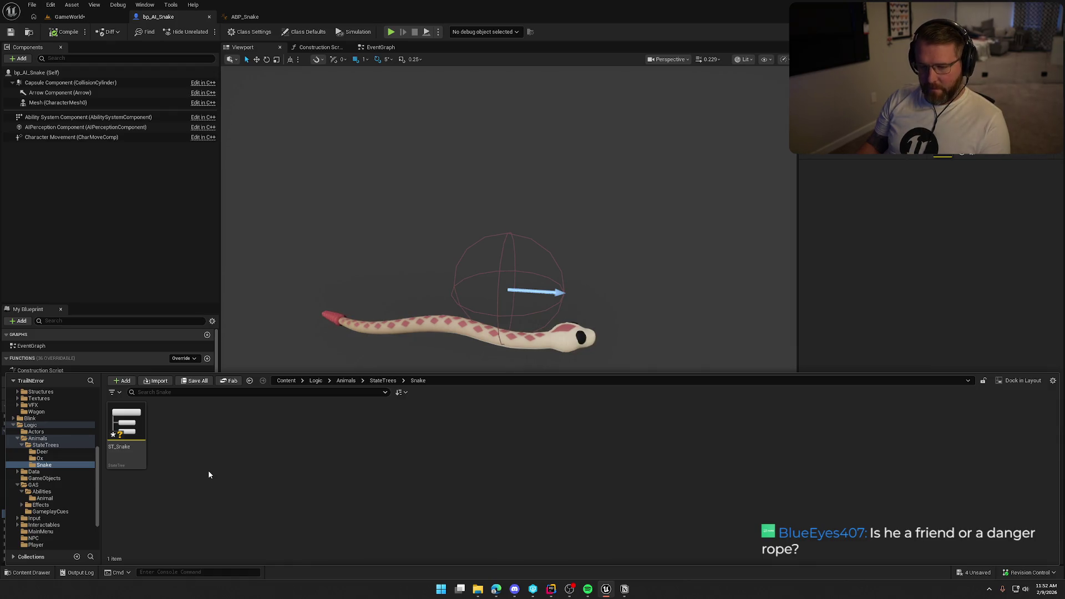
pyautogui.hotkey('ctrl', 's')
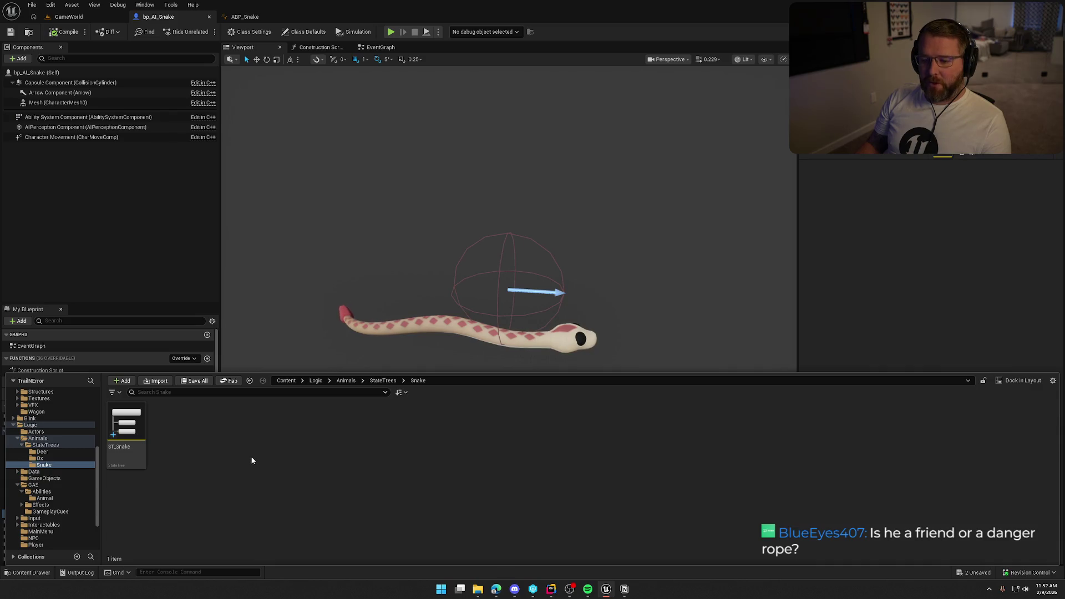
# - Open ST_Snake and set its Context Actor Class to bp_AI_Snake
pyautogui.doubleClick(126, 425)
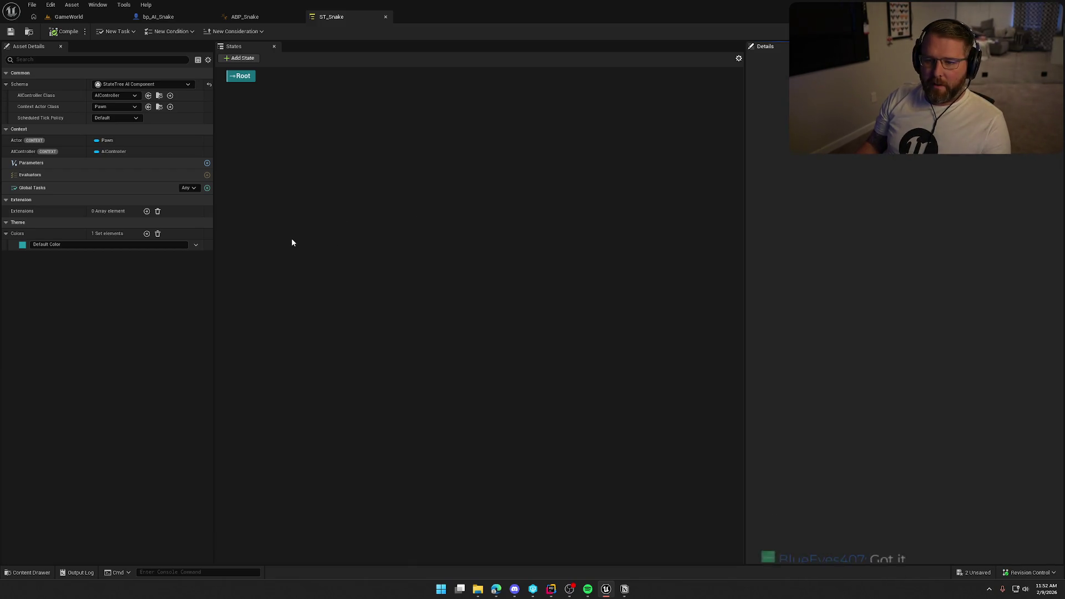
pyautogui.click(114, 107)
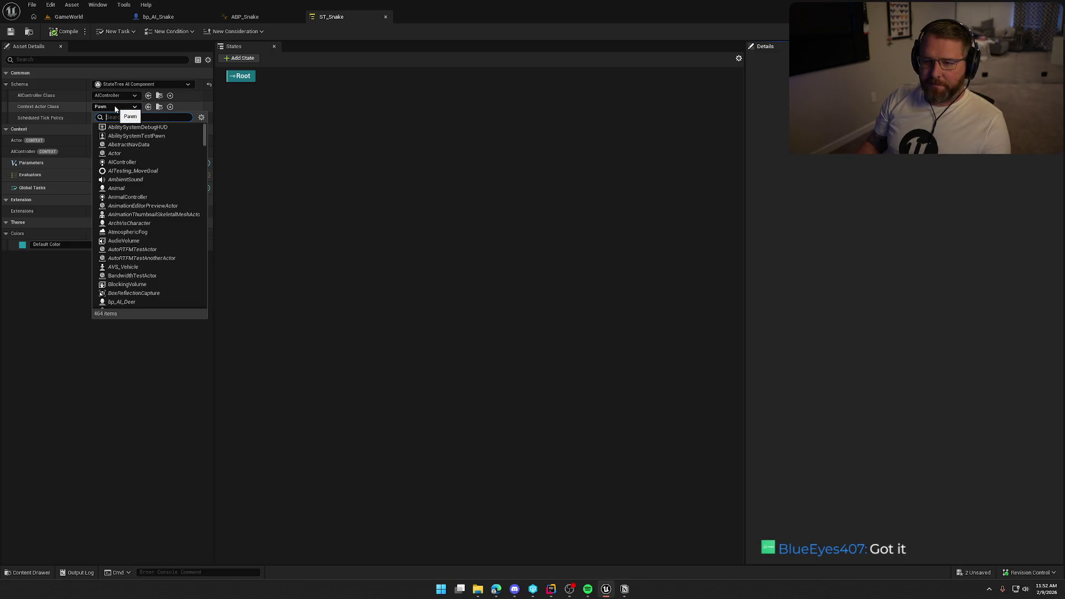
pyautogui.write('snake')
pyautogui.click(120, 127)
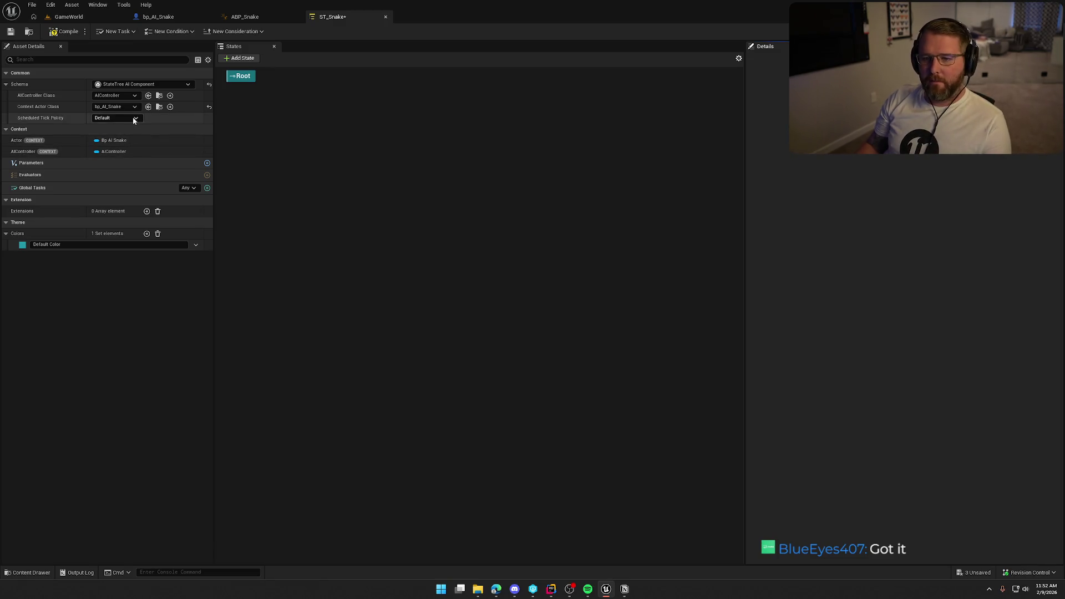
# - Open ST_Deer from the Deer state tree folder for reference
pyautogui.hotkey('ctrl', 'space')
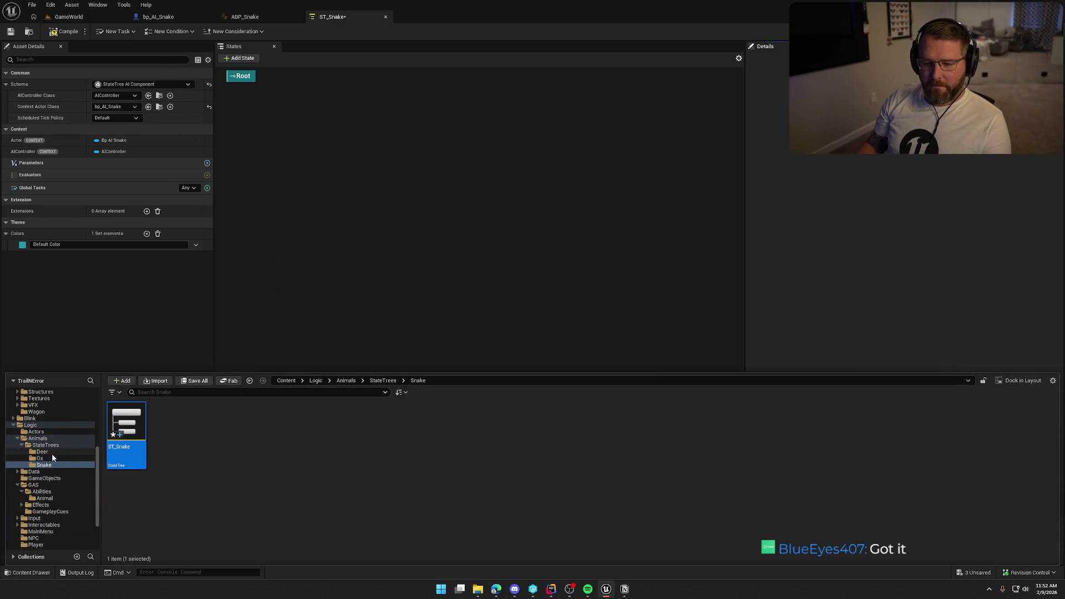
pyautogui.click(52, 453)
pyautogui.click(164, 426)
pyautogui.doubleClick(163, 425)
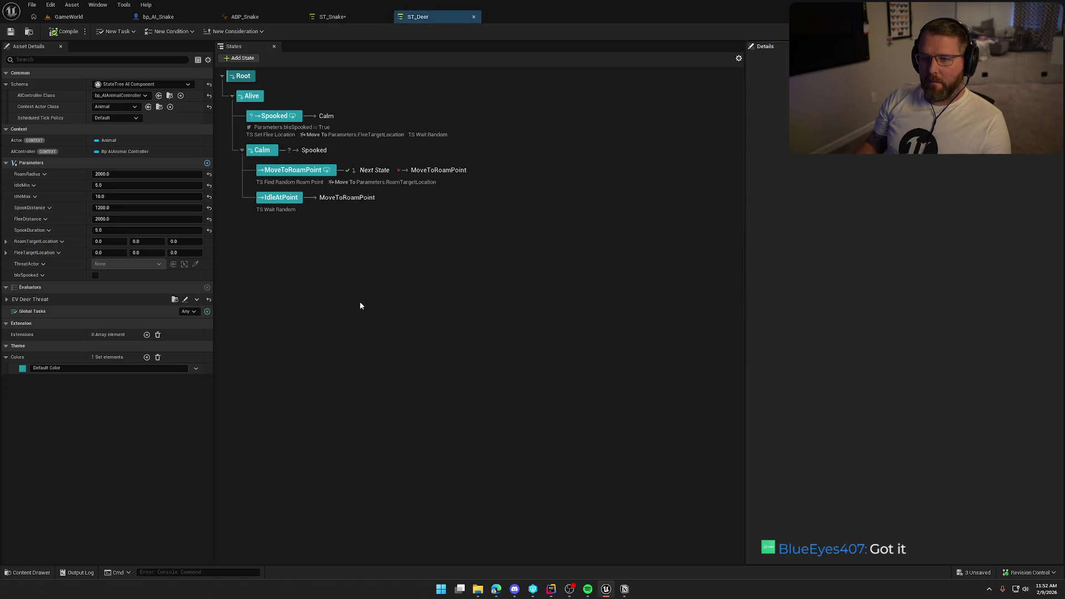
# - Set ST_Snake's AIController Class to bp_AIAnimalController
pyautogui.click(332, 17)
pyautogui.click(102, 106)
pyautogui.write('bp ani')
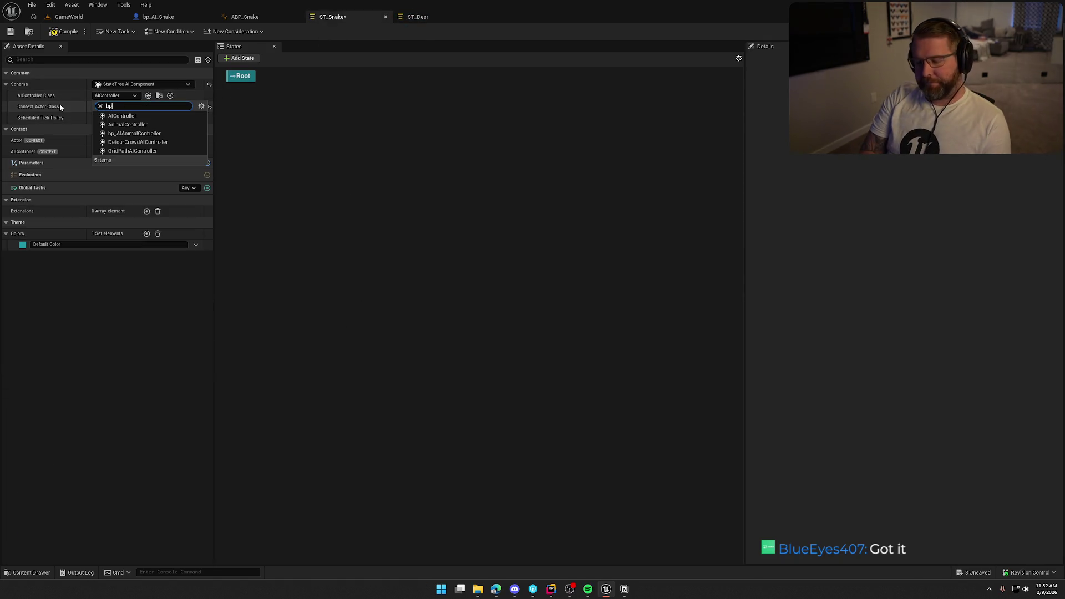
pyautogui.click(122, 116)
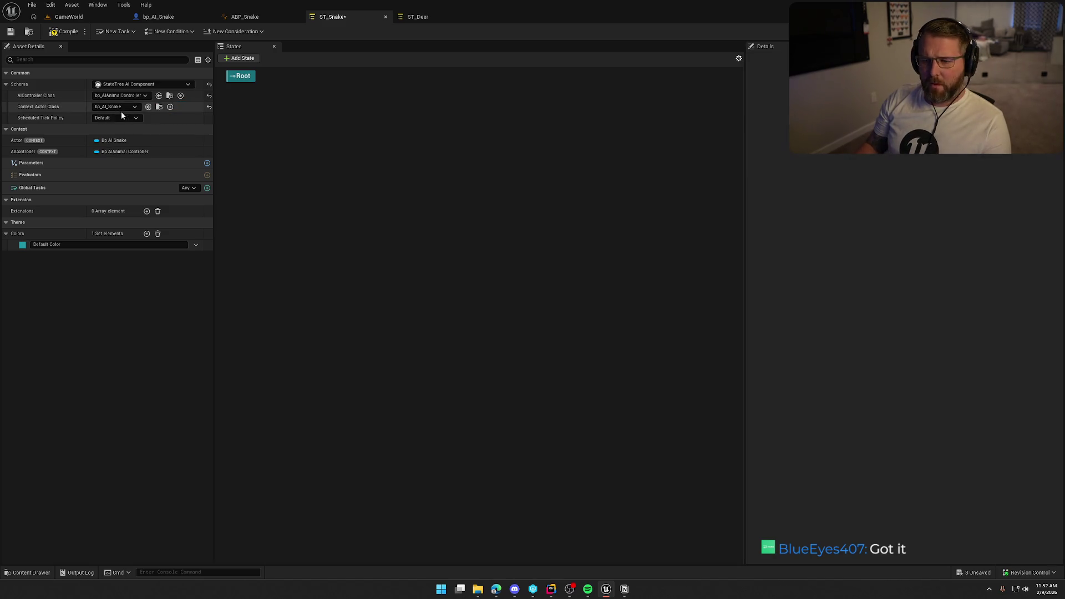
pyautogui.click(179, 18)
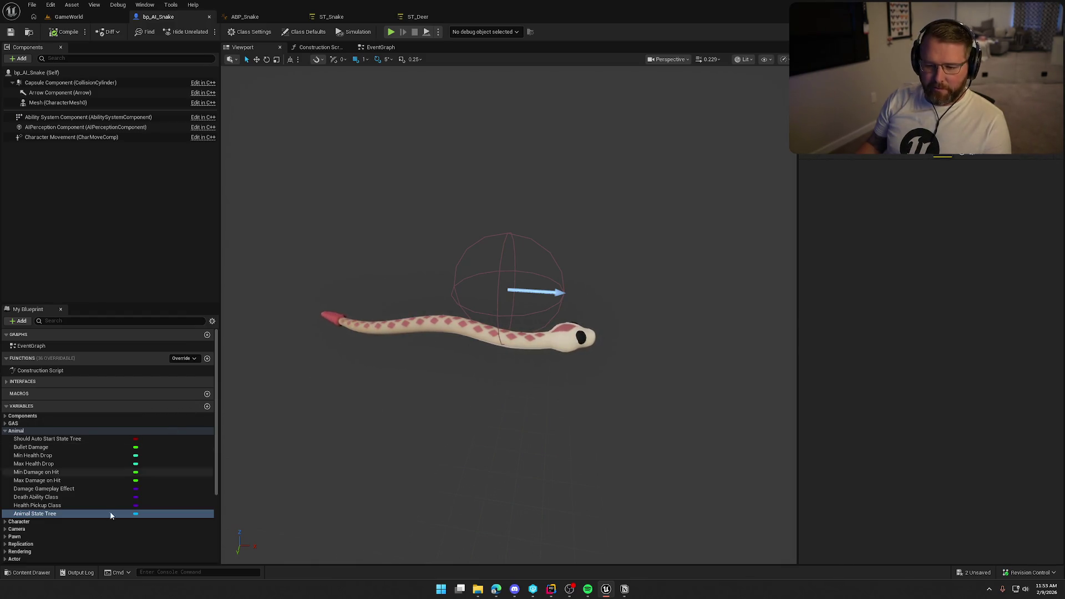
# - Inspect bp_AI_Snake's Should Auto Start State Tree, Bullet Damage and GAS Animal Attribute Set variables
pyautogui.click(62, 439)
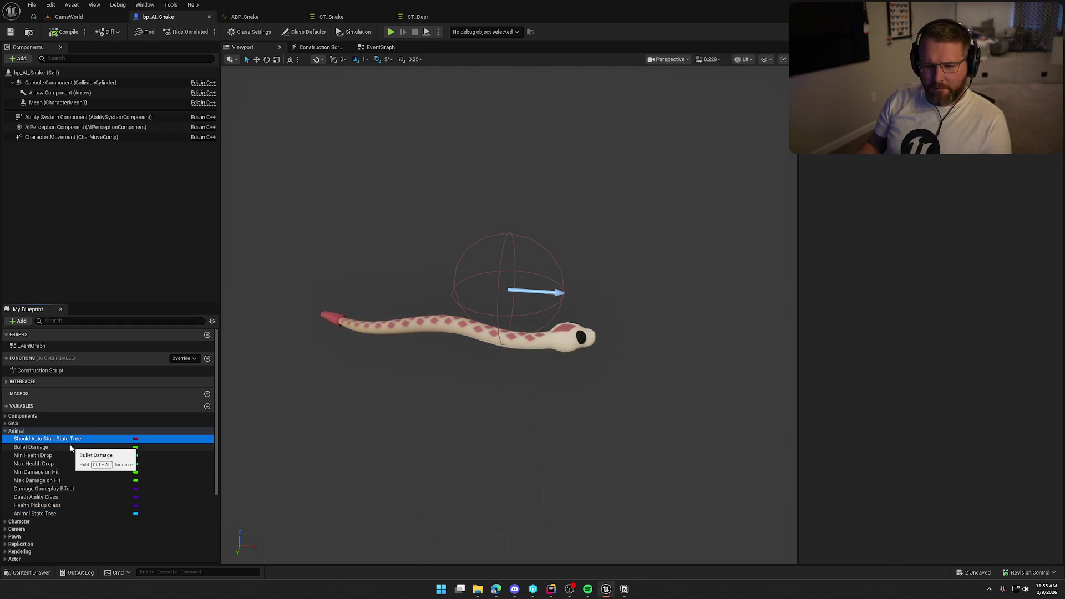
pyautogui.click(75, 448)
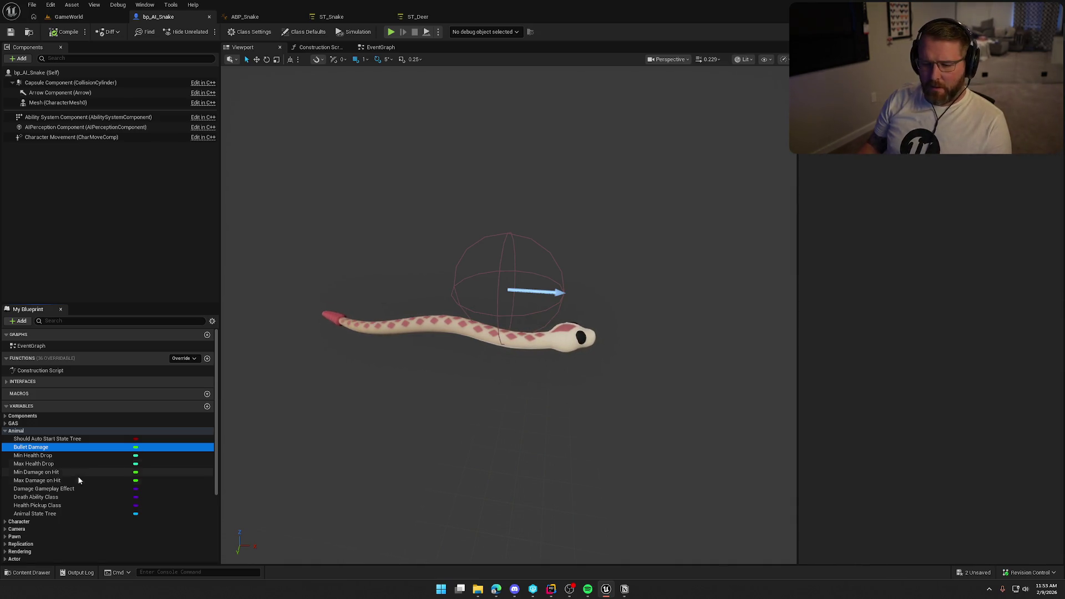
pyautogui.click(7, 425)
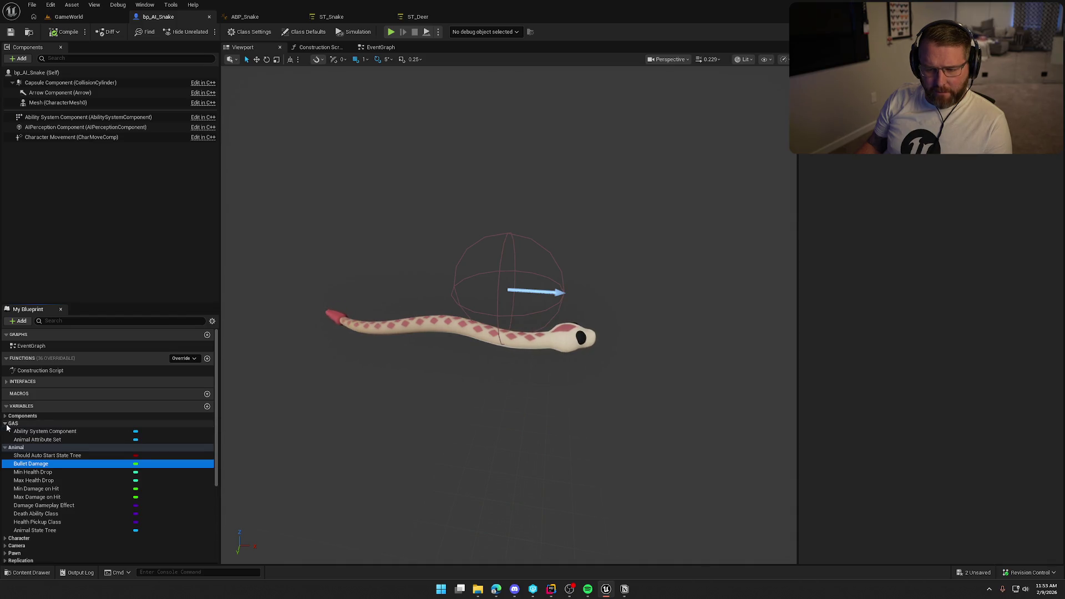
pyautogui.click(30, 440)
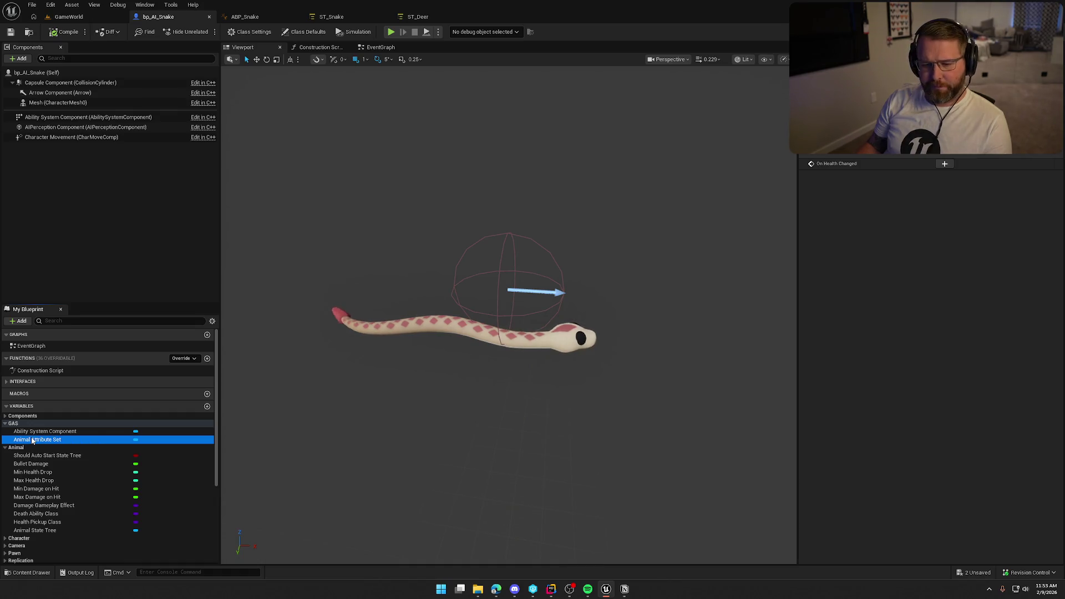
pyautogui.click(6, 424)
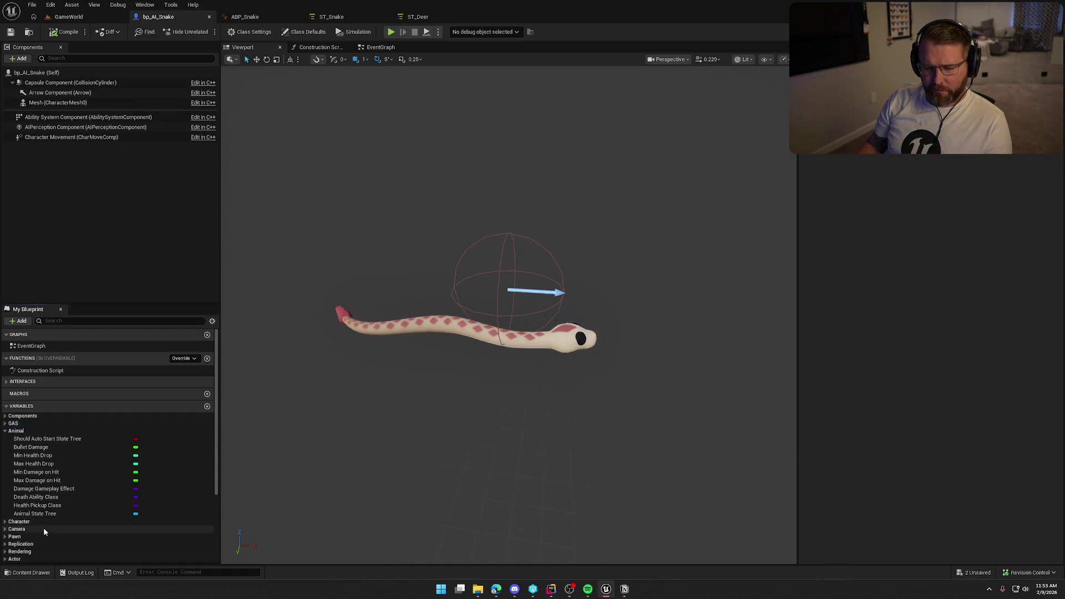
pyautogui.scroll(-5, 43, 528)
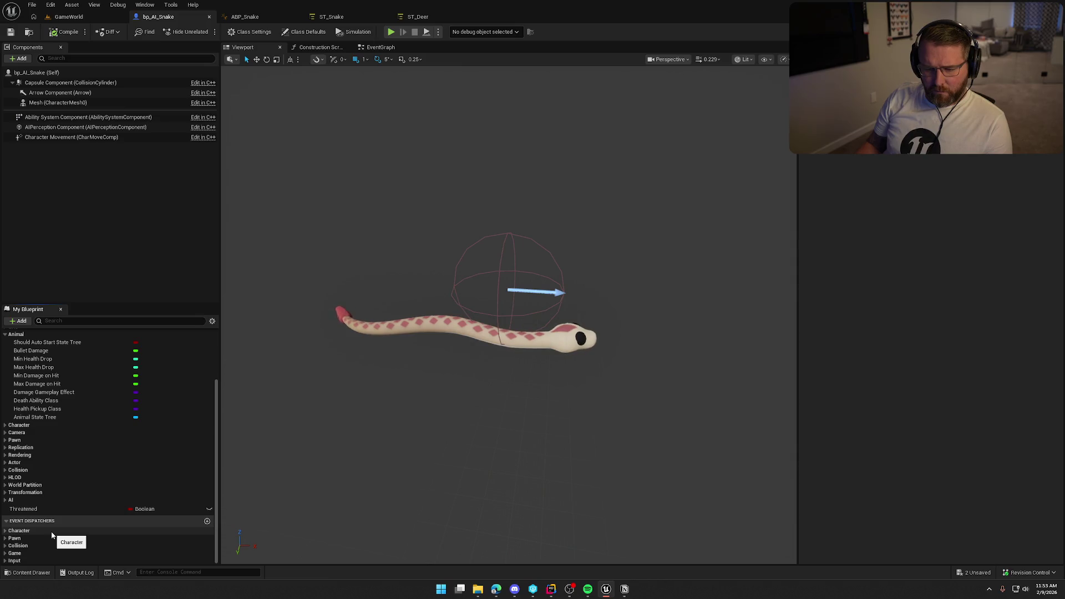
pyautogui.scroll(4, 78, 470)
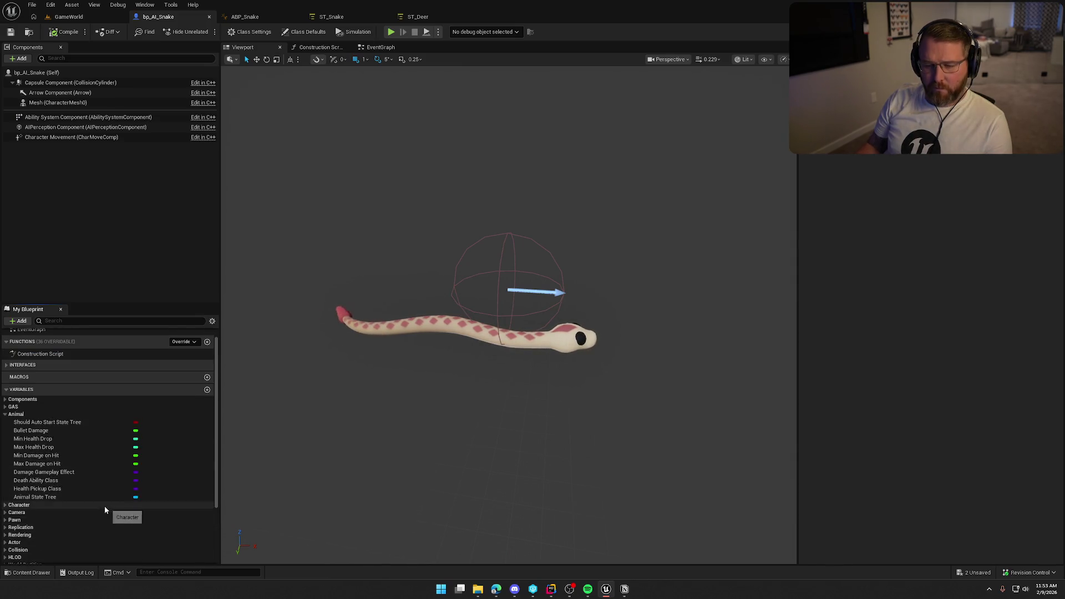
pyautogui.scroll(-2, 104, 506)
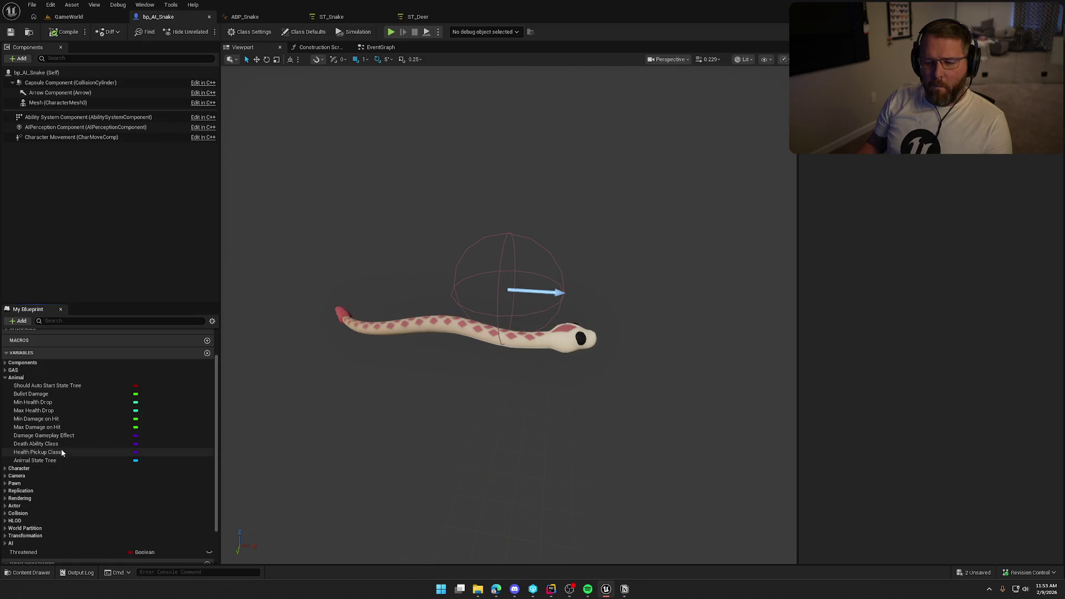
# - Assign ST_Snake to the Animal State Tree variable and compile the blueprint
pyautogui.click(34, 460)
pyautogui.click(994, 154)
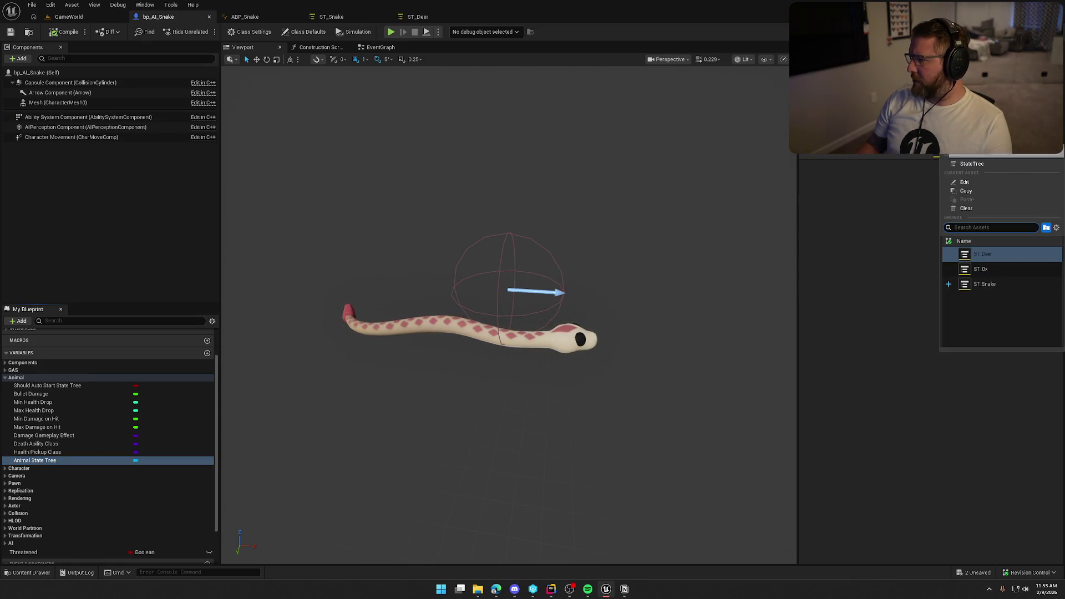
pyautogui.click(985, 284)
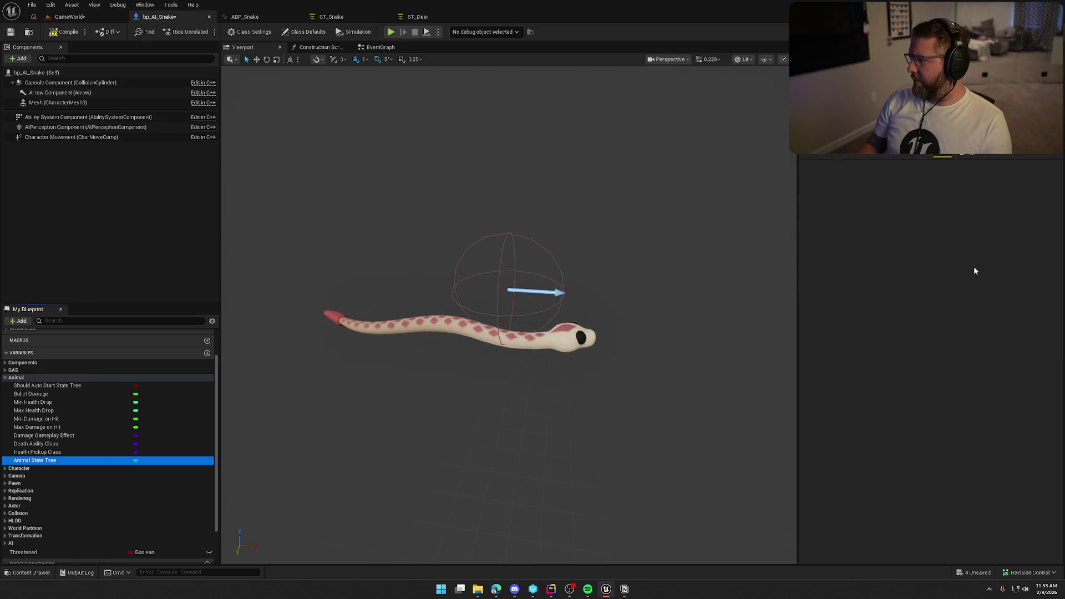
pyautogui.click(61, 34)
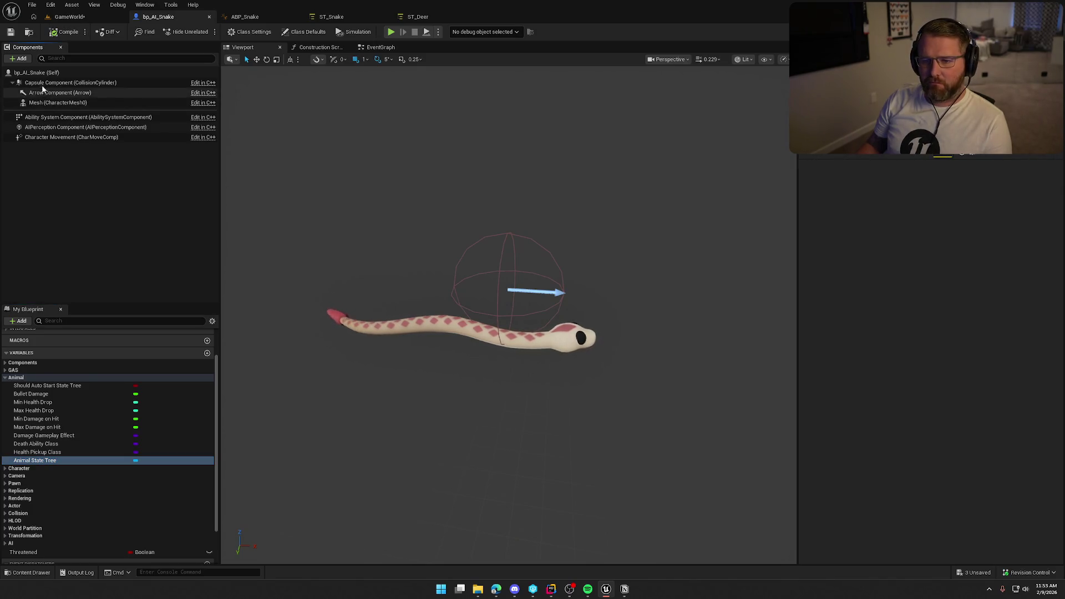
pyautogui.click(342, 49)
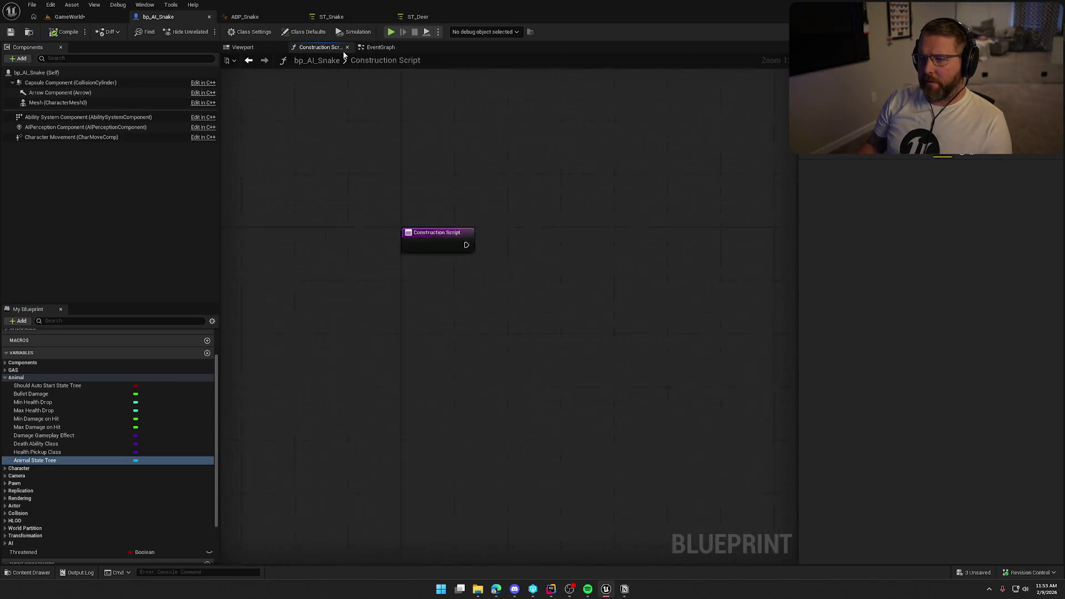
# - Show ST_Deer and toggle its Alive state to view the Spooked and Calm substates
pyautogui.click(381, 47)
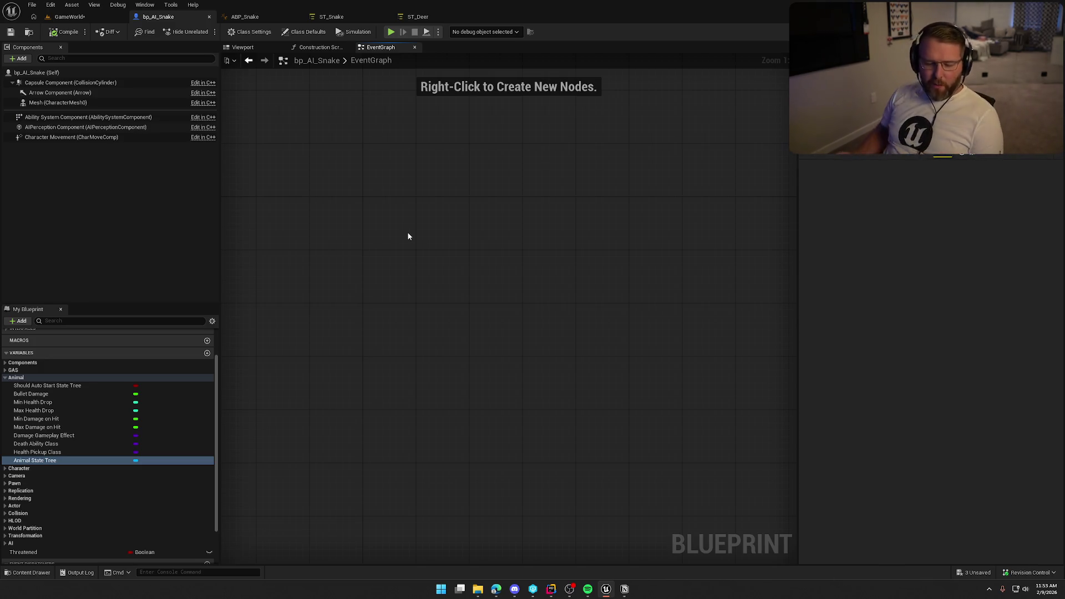
pyautogui.click(331, 16)
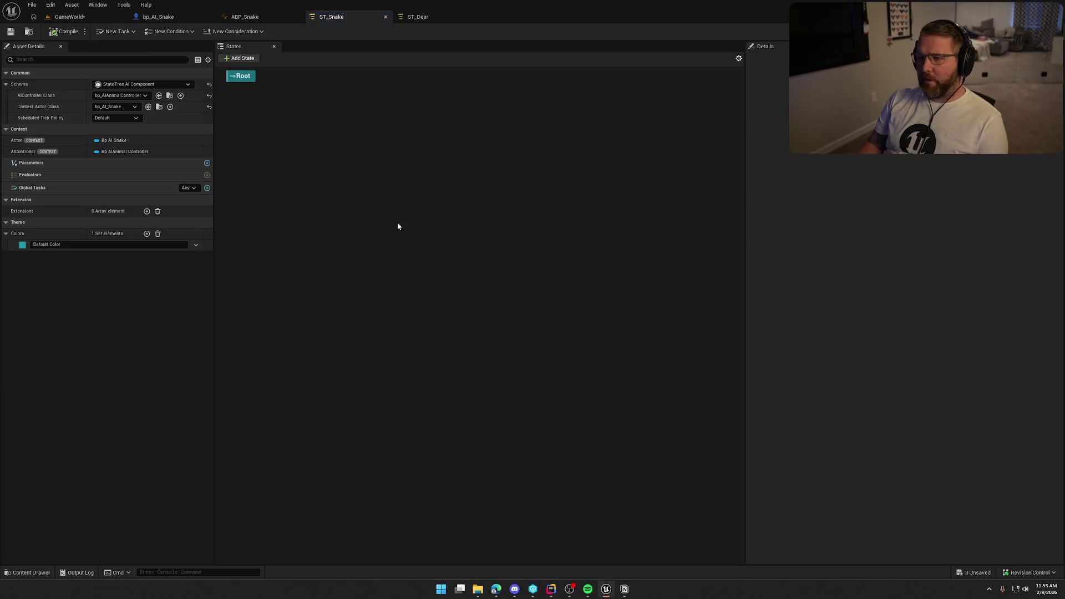
pyautogui.click(416, 16)
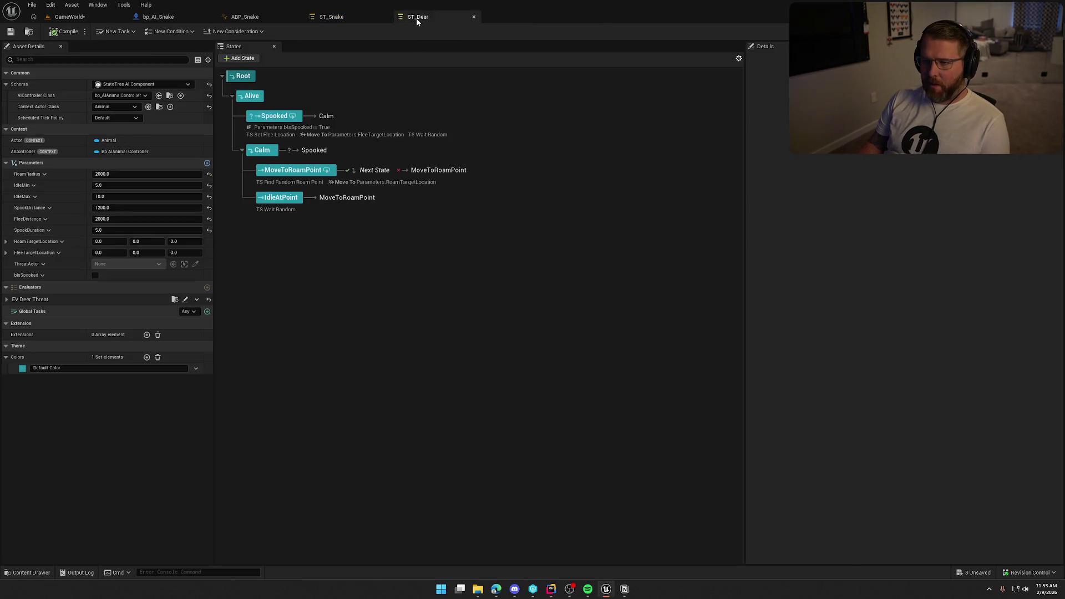
pyautogui.click(232, 97)
pyautogui.click(232, 97)
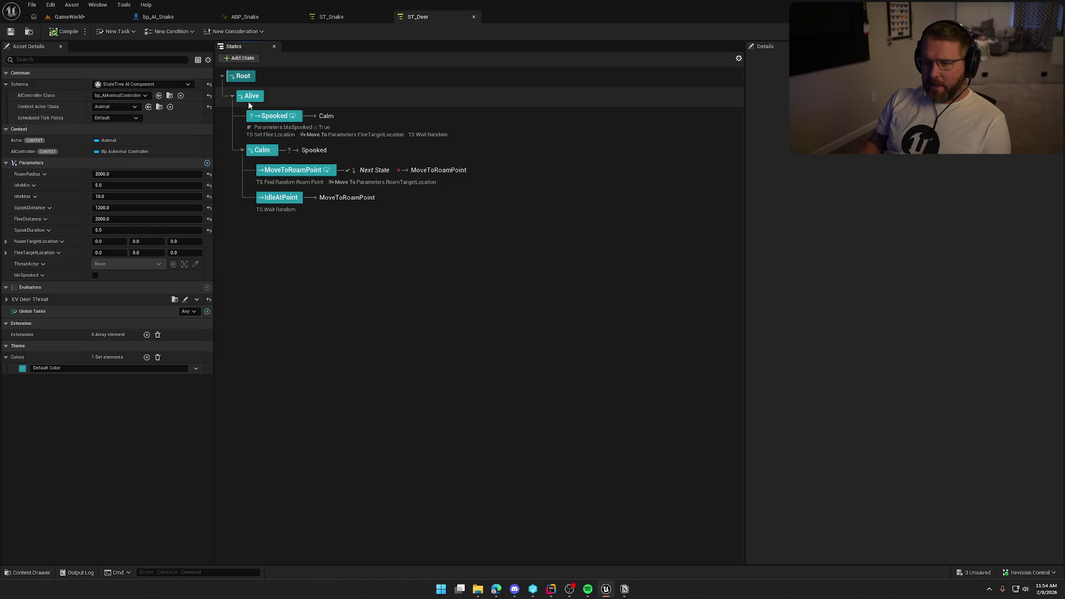
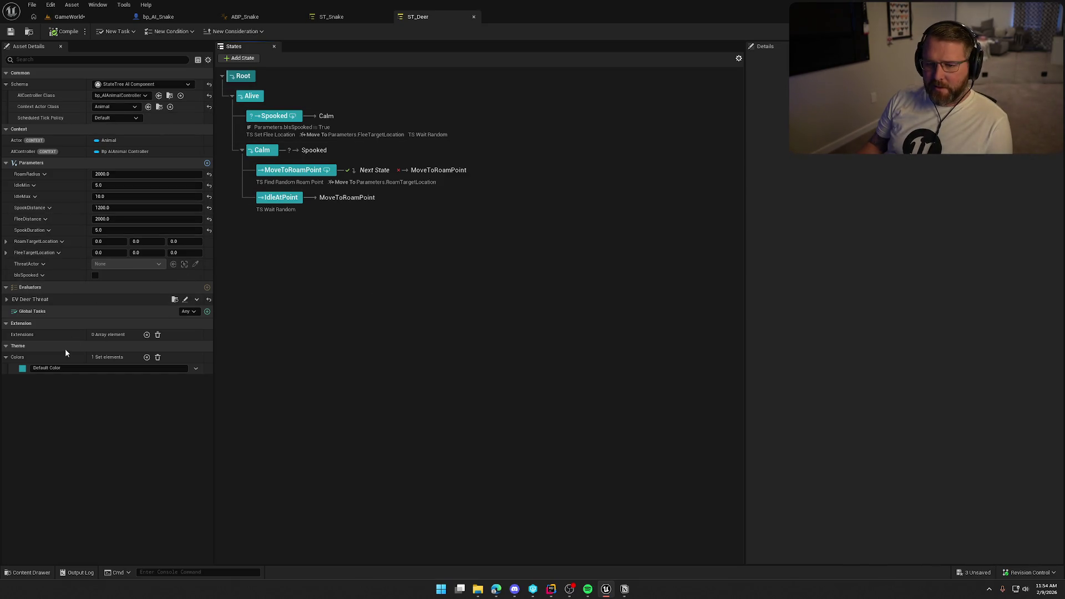
# - Pick Animal as ST_Snake's Context Actor Class via search, compile, and go back to ST_Deer
pyautogui.click(333, 16)
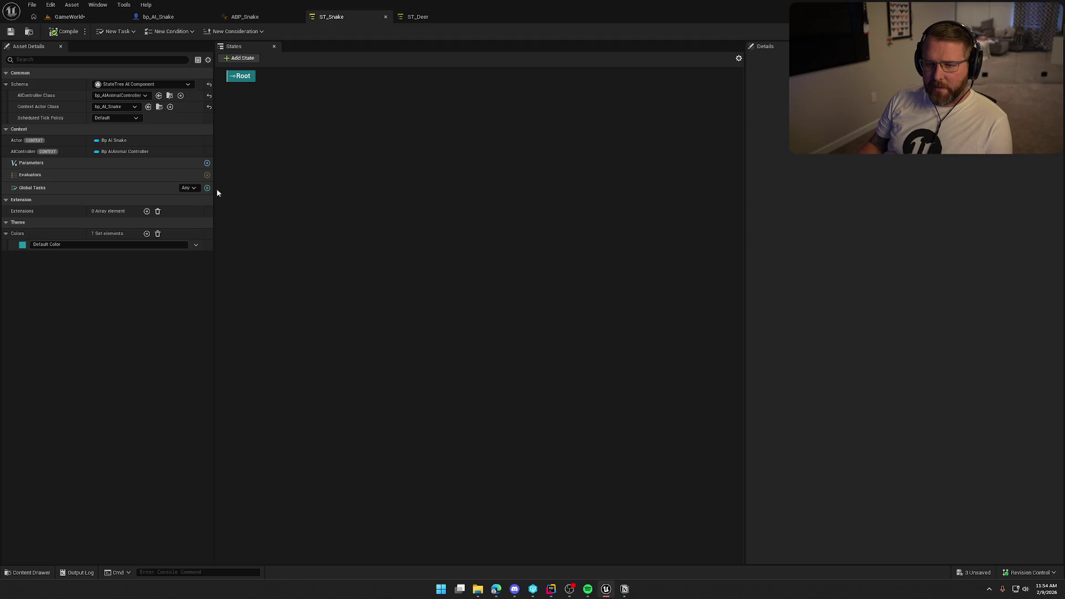
pyautogui.click(426, 21)
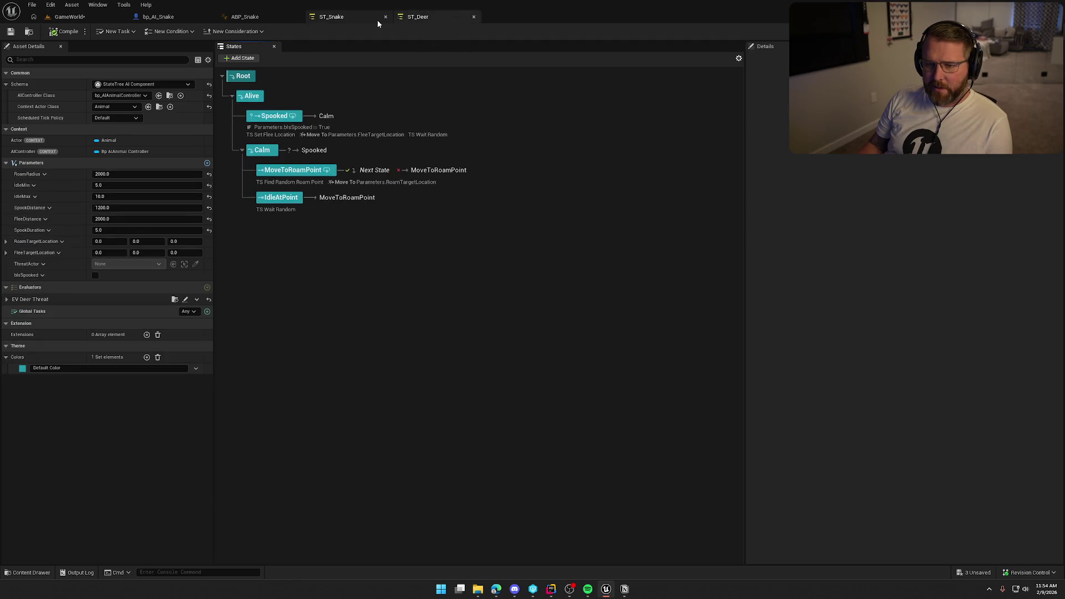
pyautogui.click(344, 18)
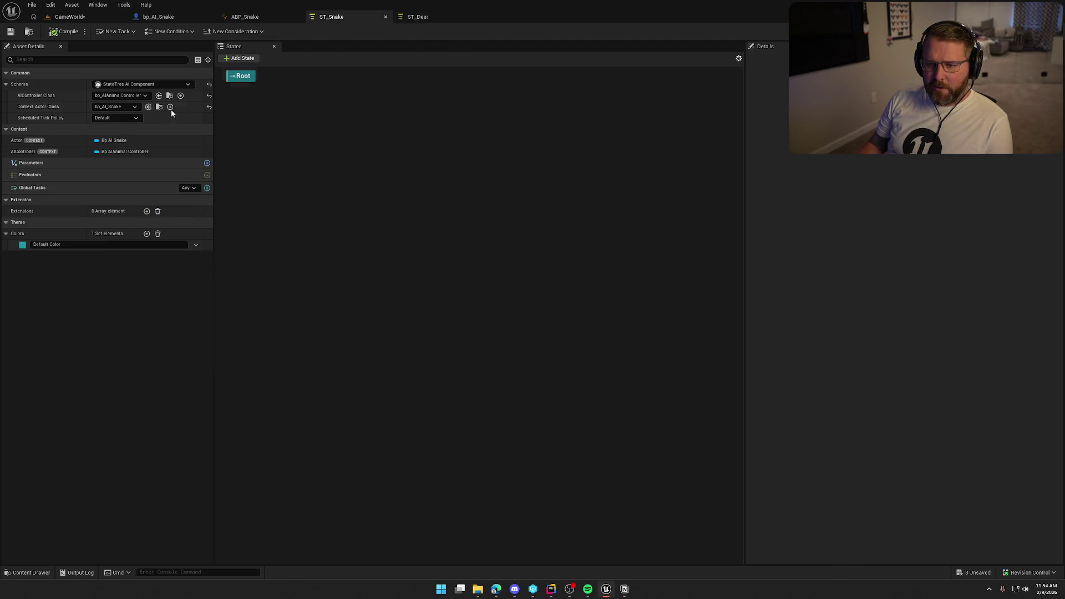
pyautogui.click(115, 107)
pyautogui.write('na')
pyautogui.press('BackSpace')
pyautogui.press('BackSpace')
pyautogui.write('animal')
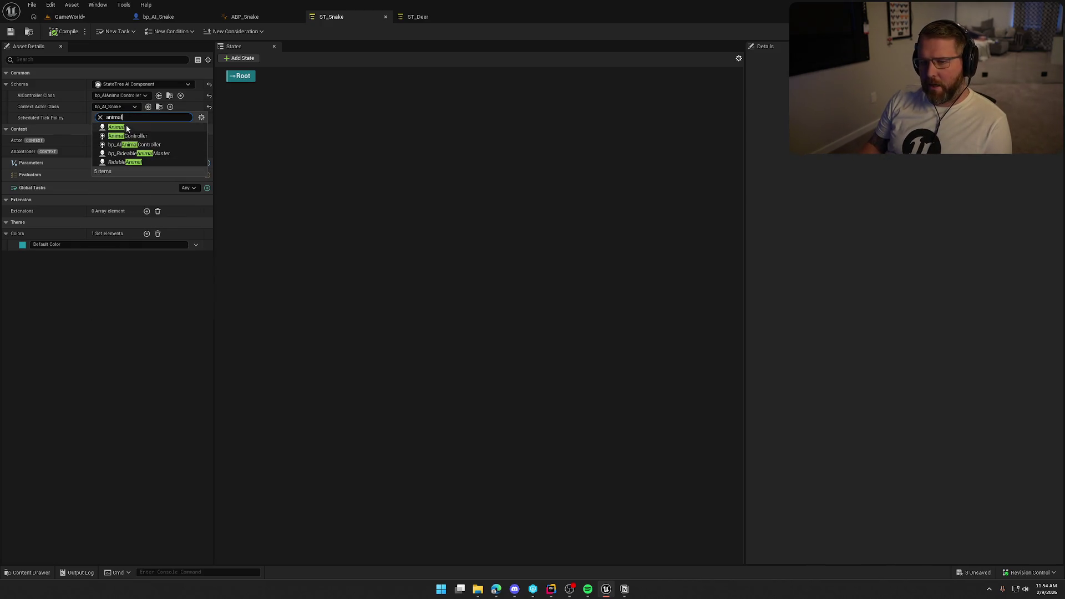
pyautogui.click(127, 127)
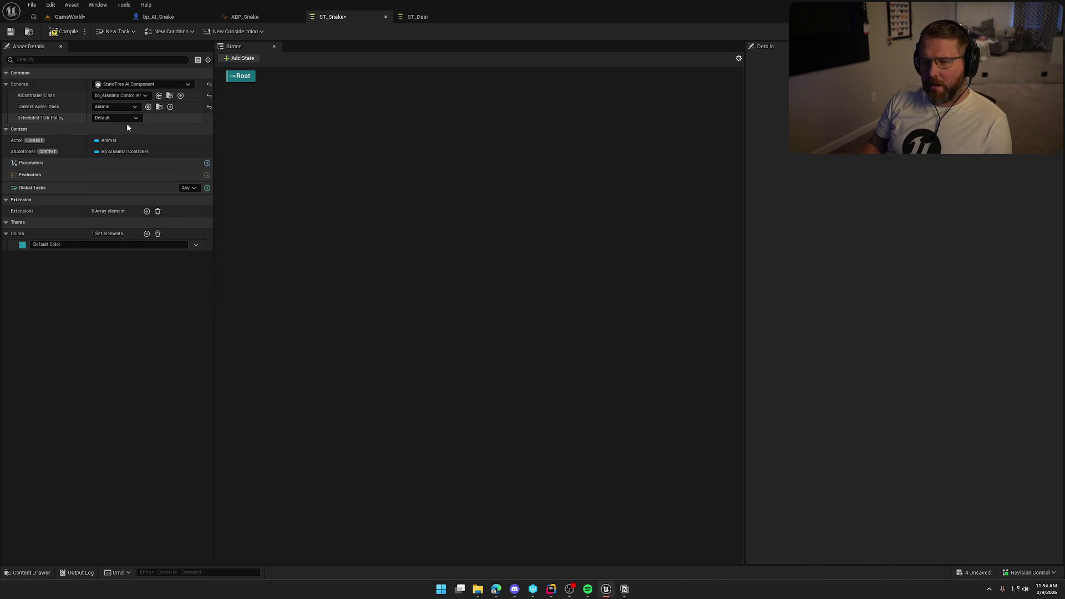
pyautogui.click(65, 32)
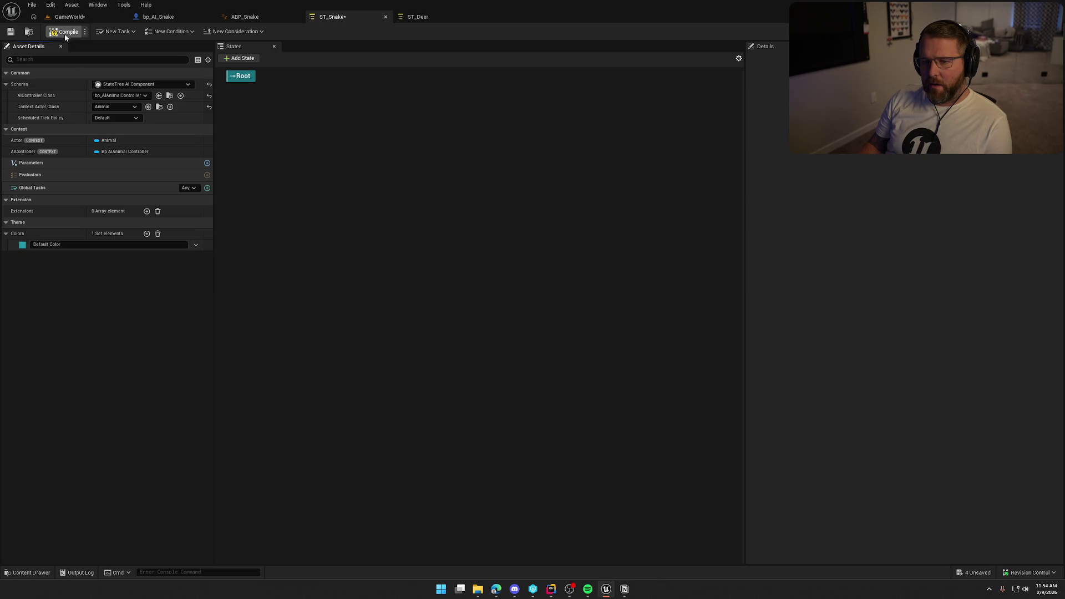
pyautogui.click(413, 19)
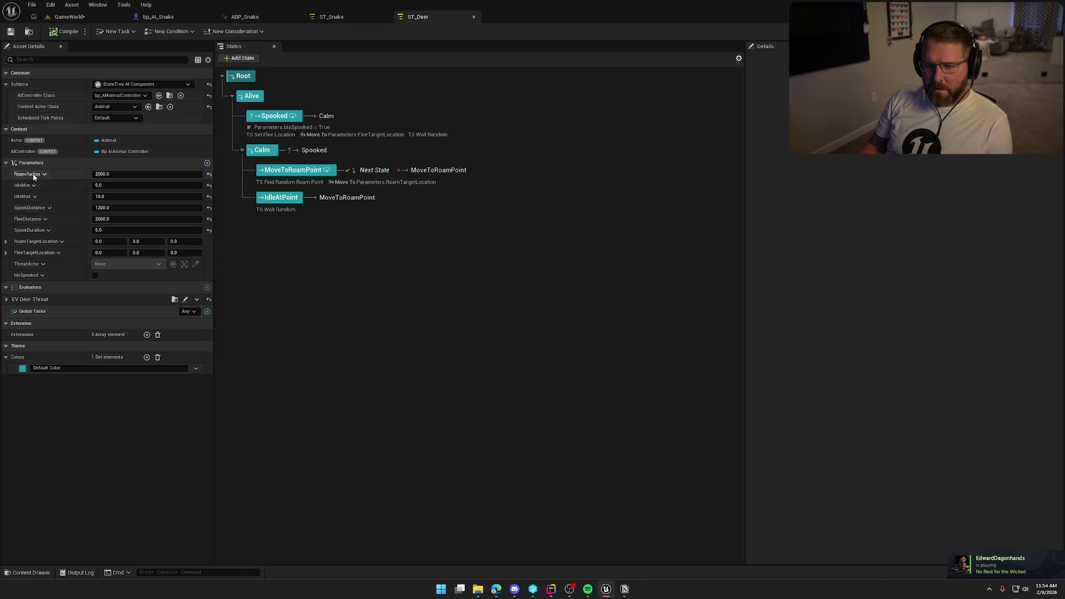
# - Copy all of ST_Deer's parameters and paste them into ST_Snake's parameters
pyautogui.rightClick(28, 164)
pyautogui.click(64, 209)
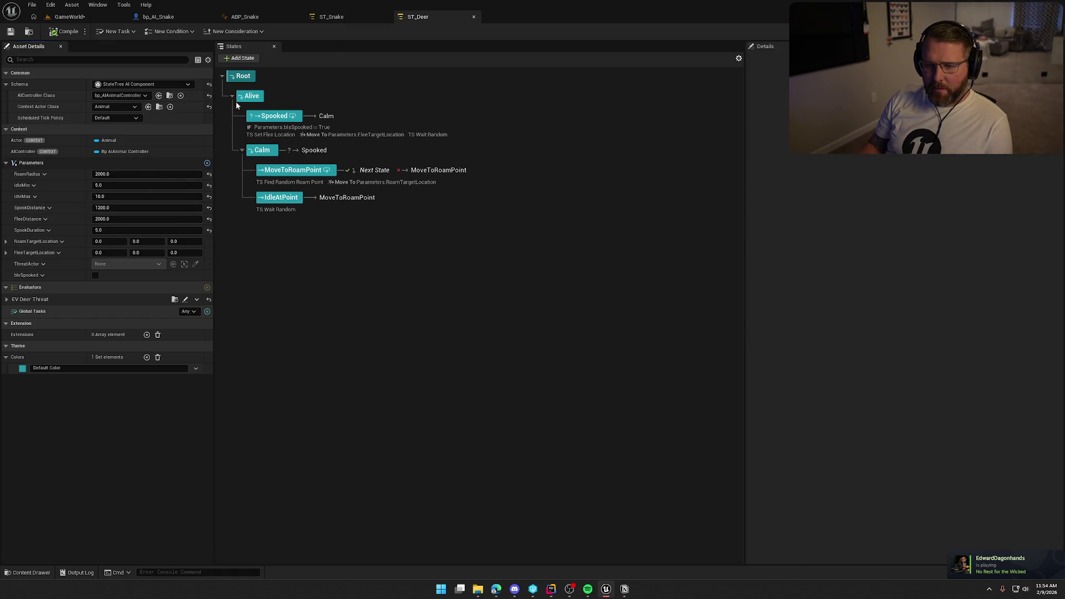
pyautogui.click(323, 18)
pyautogui.rightClick(26, 167)
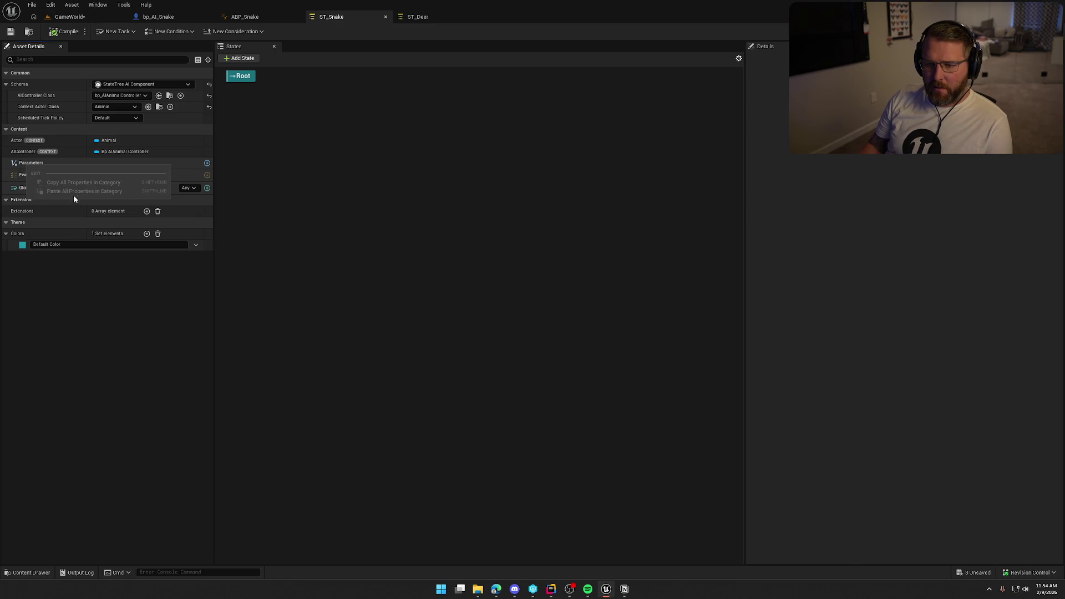
pyautogui.click(74, 193)
# - Add a new Float parameter to ST_Snake named RoamRadius and compile
pyautogui.click(207, 163)
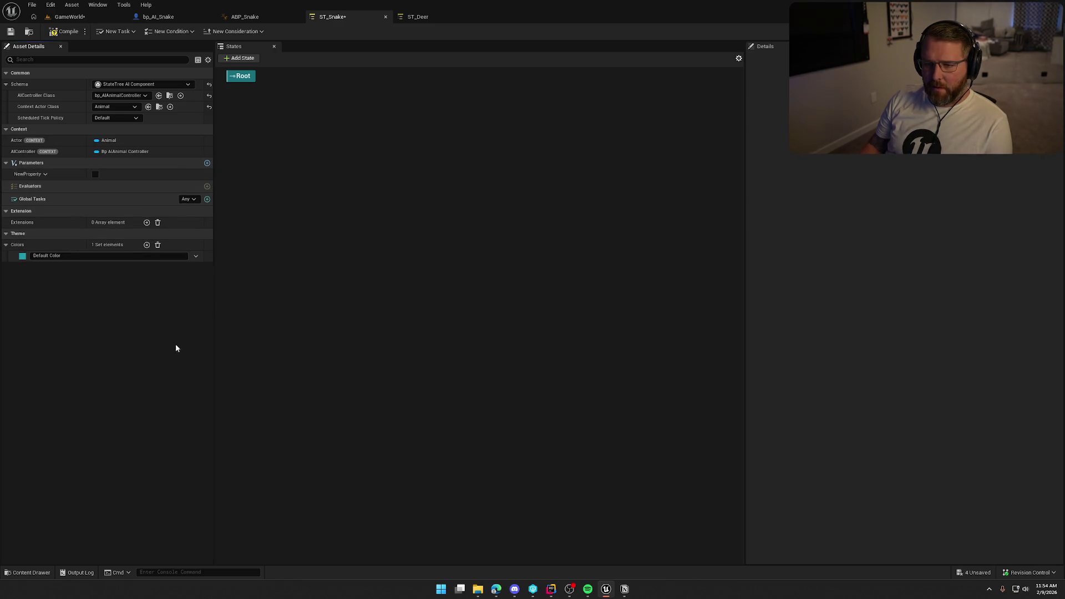
pyautogui.click(45, 175)
pyautogui.click(49, 188)
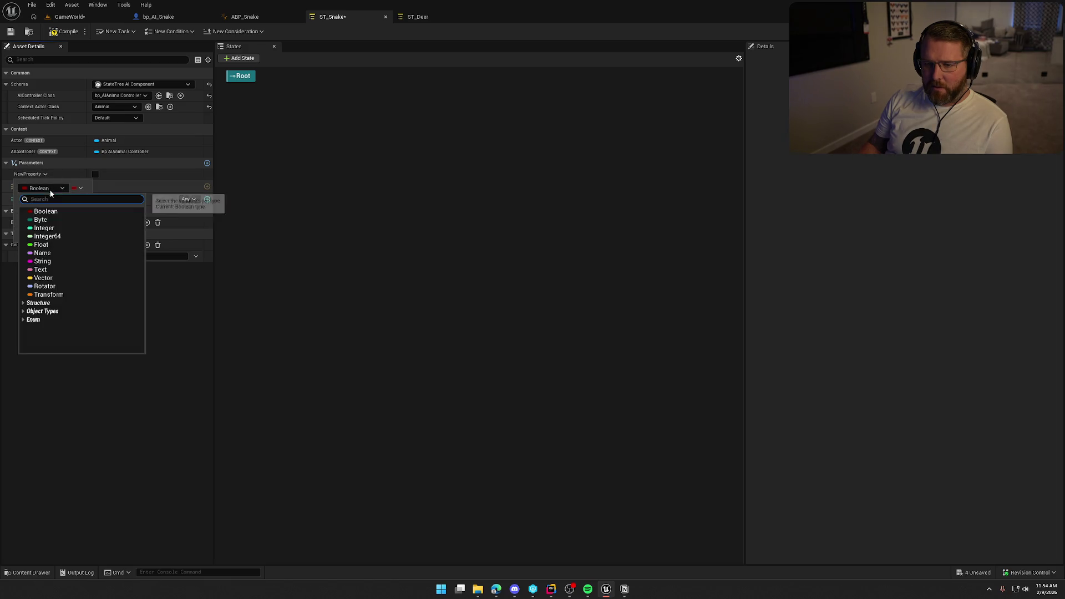
pyautogui.click(61, 247)
pyautogui.click(45, 174)
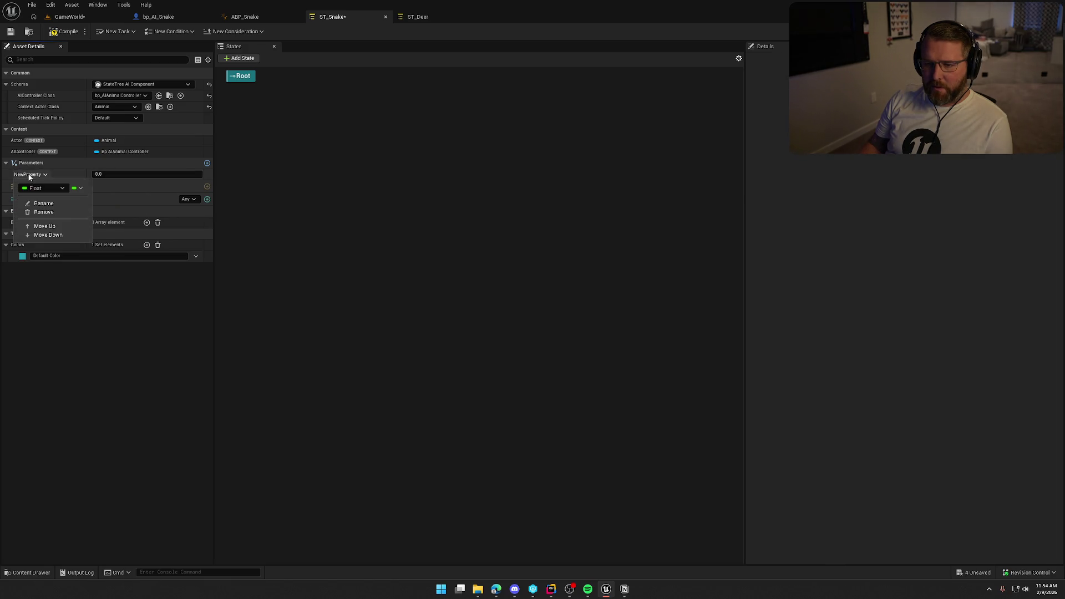
pyautogui.click(39, 205)
pyautogui.write('RoamRadius')
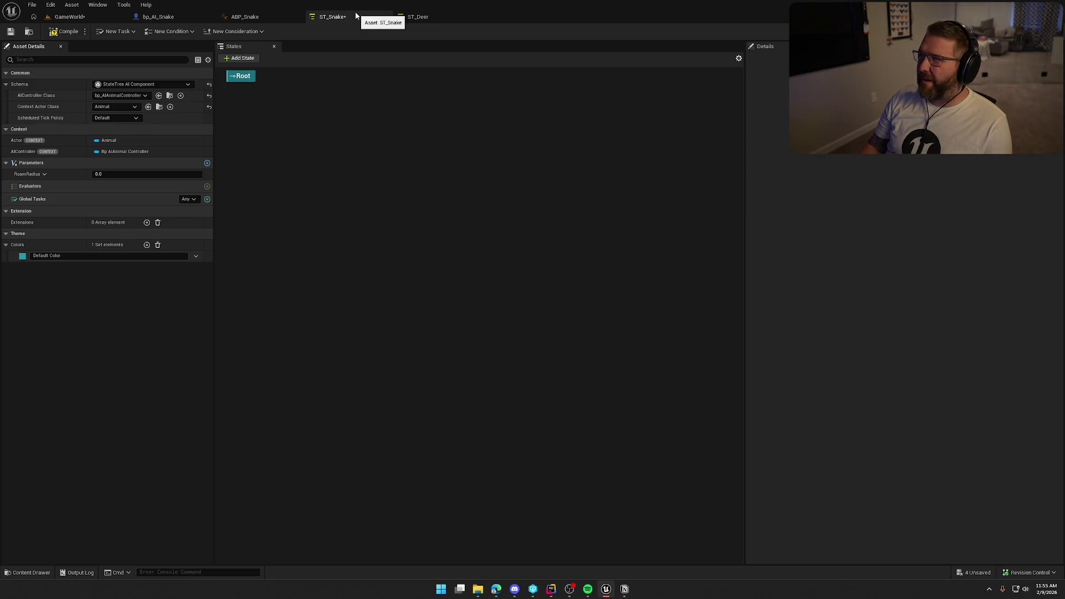
pyautogui.click(61, 32)
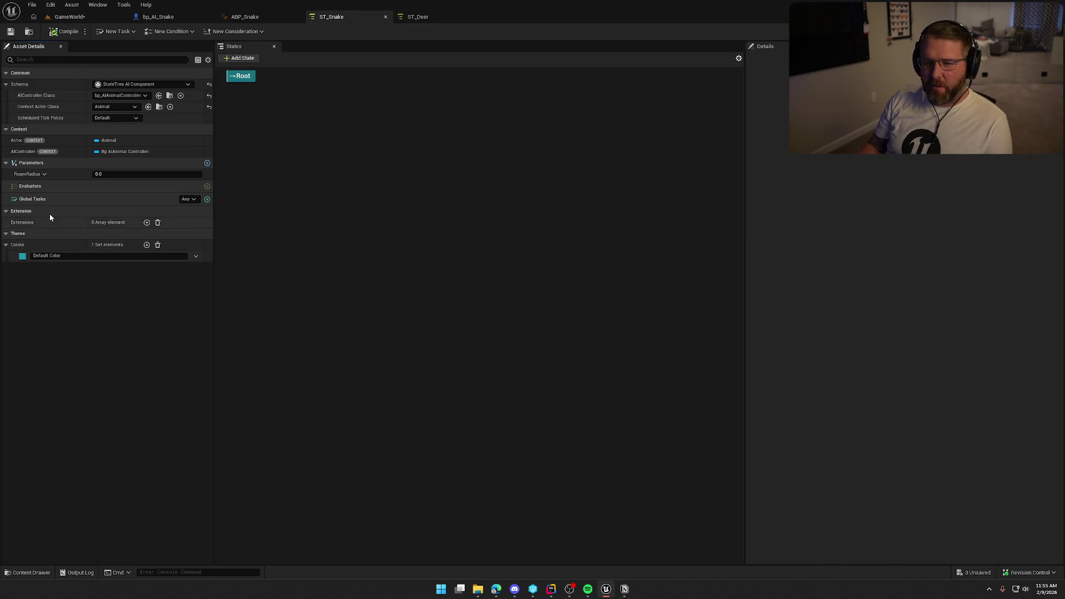
# - Set RoamRadius to 1500, compile ST_Snake, and glance at ST_Deer before returning
pyautogui.click(98, 173)
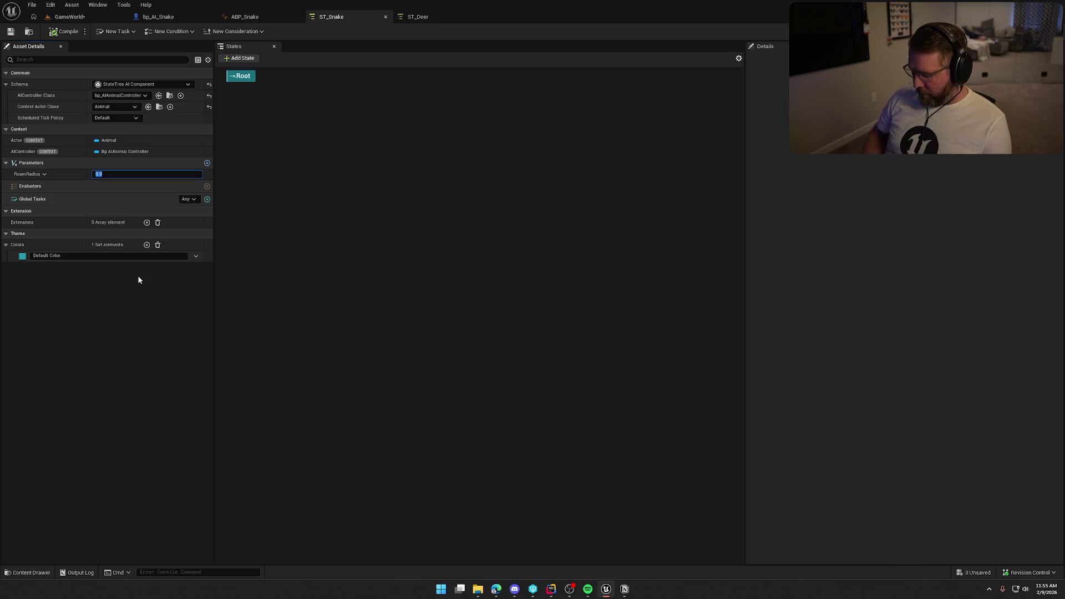
pyautogui.write('1500')
pyautogui.press('Return')
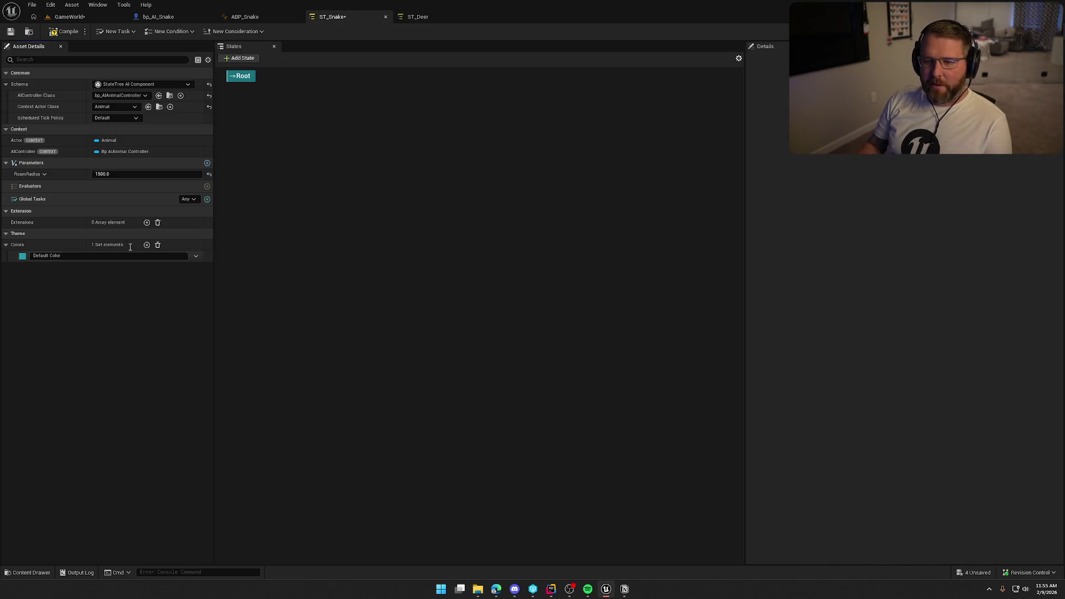
pyautogui.click(67, 32)
pyautogui.click(418, 17)
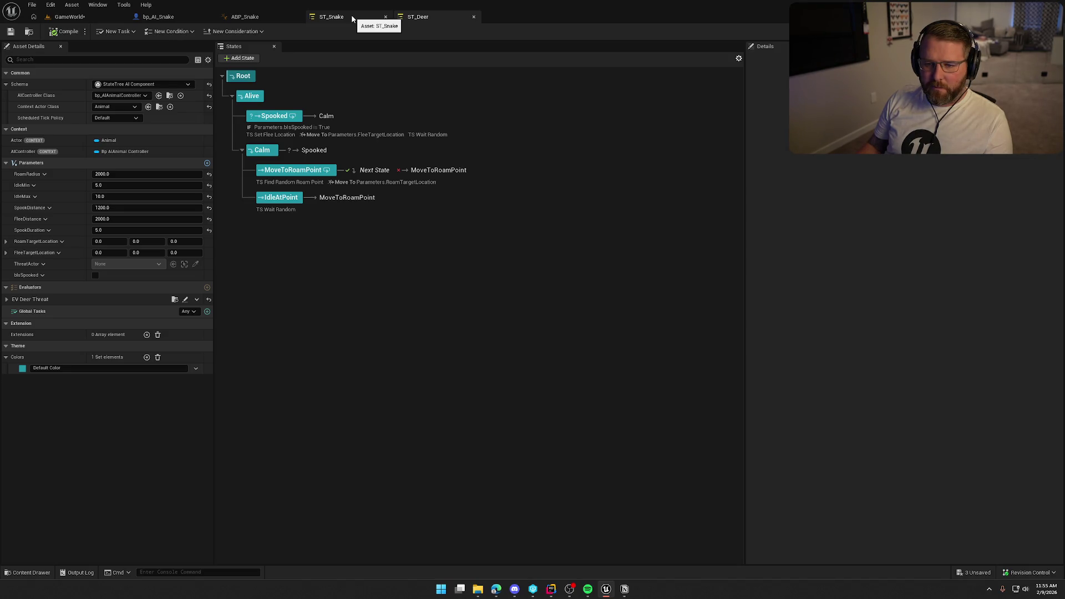
pyautogui.click(352, 17)
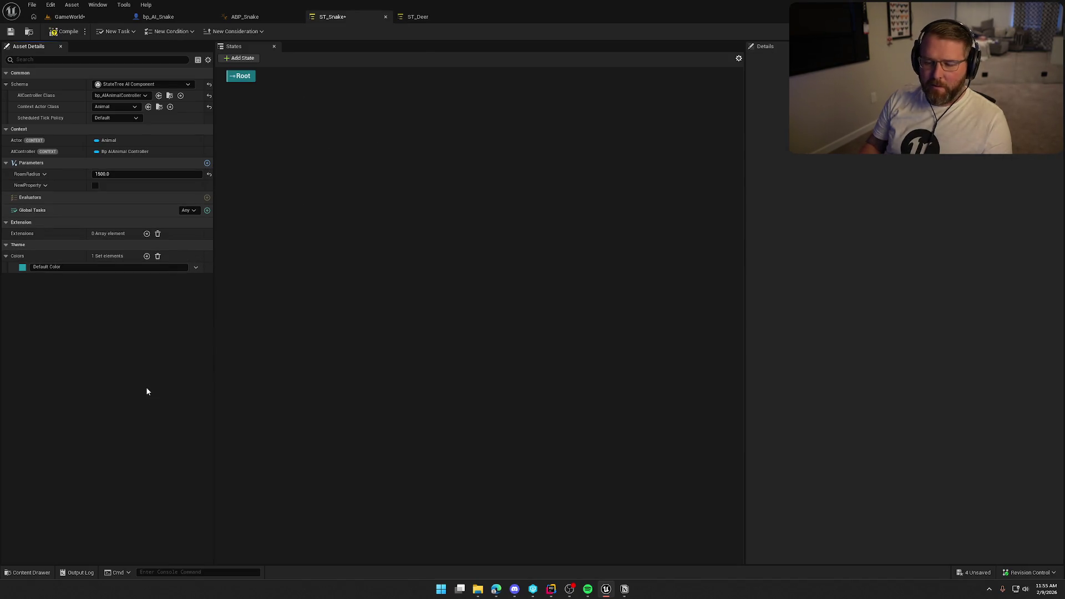
# - Make the new parameter a Float named AggroDistance with value 700
pyautogui.click(44, 185)
pyautogui.click(49, 200)
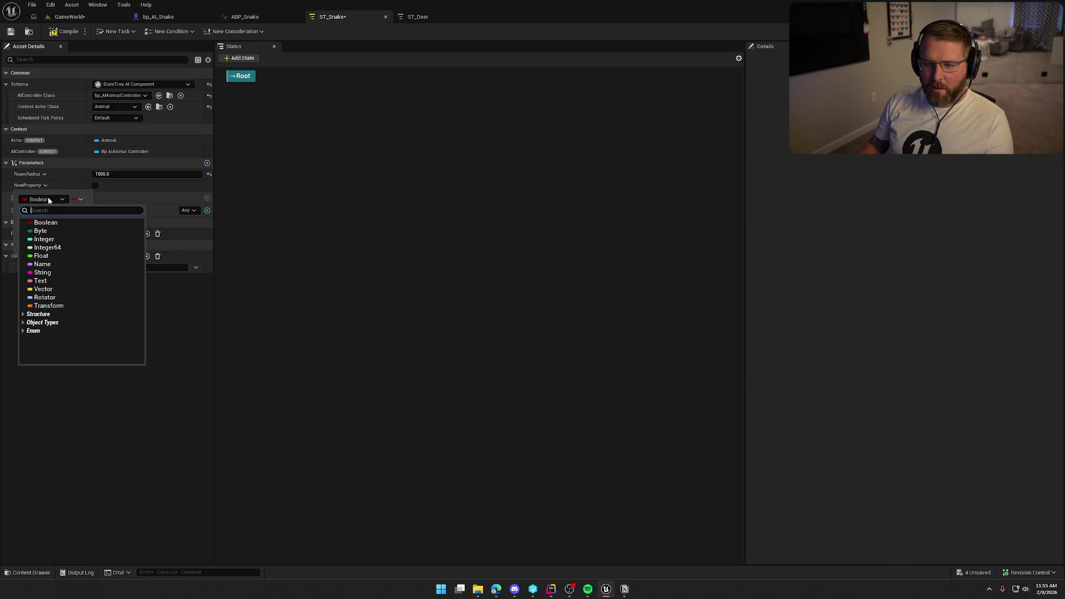
pyautogui.click(41, 256)
pyautogui.click(45, 185)
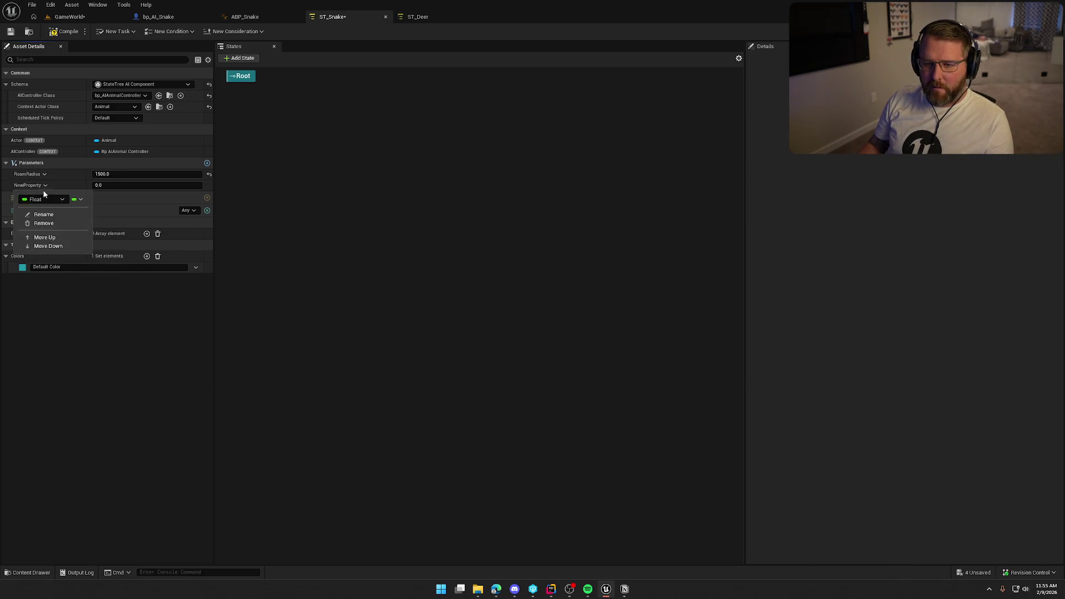
pyautogui.click(43, 216)
pyautogui.write('AggroDi')
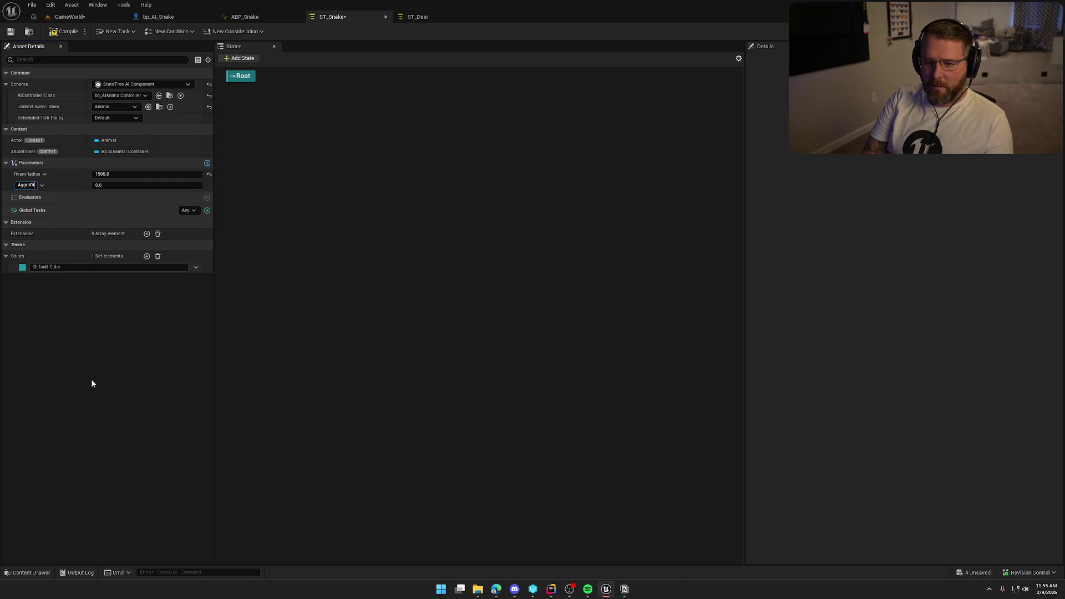
pyautogui.write('stance')
pyautogui.press('Return')
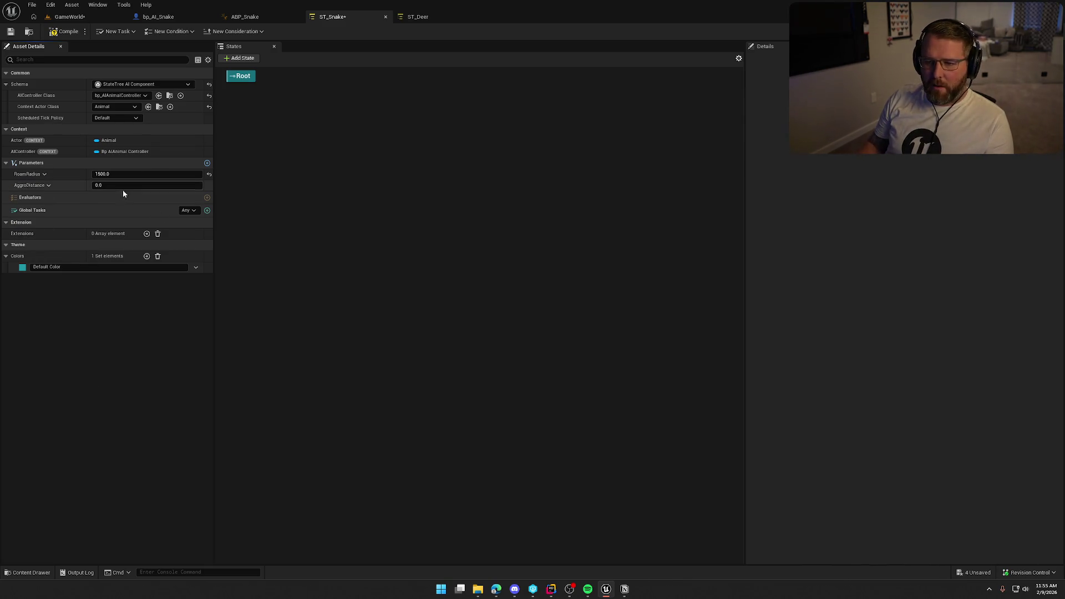
pyautogui.click(125, 190)
pyautogui.write('700')
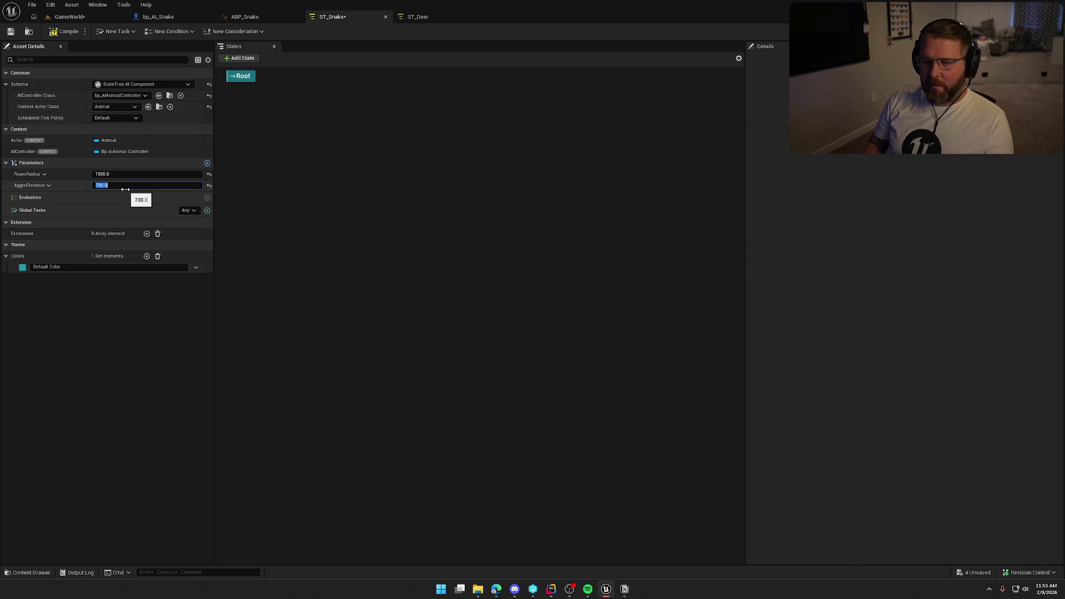
pyautogui.press('Return')
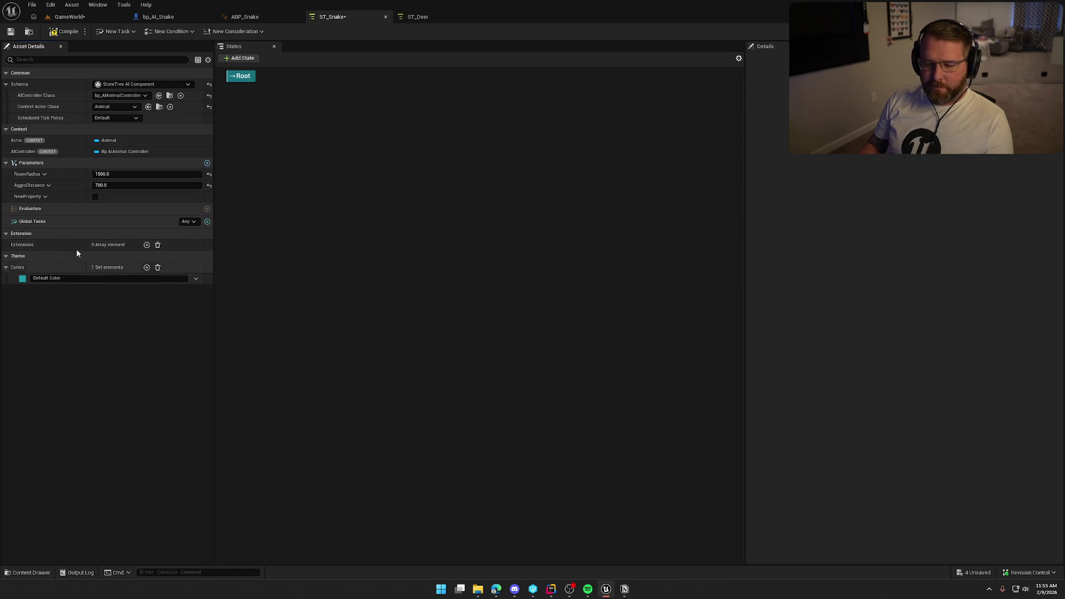
# - Add Float parameter AggroDuration set to 10, compile ST_Snake, and switch to ST_Deer
pyautogui.click(45, 196)
pyautogui.click(89, 262)
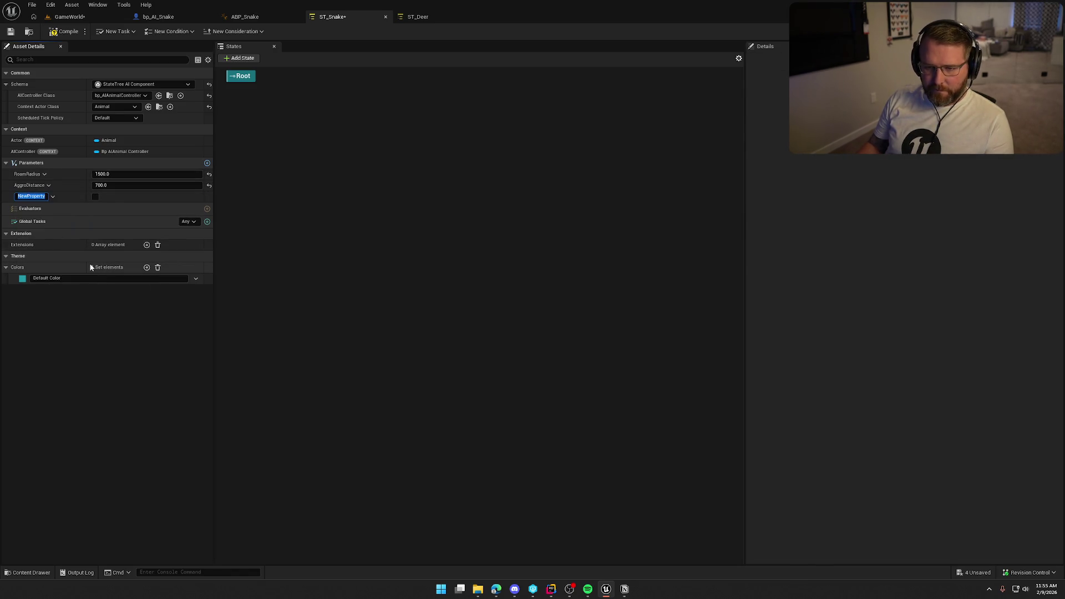
pyautogui.write('AggroDuration')
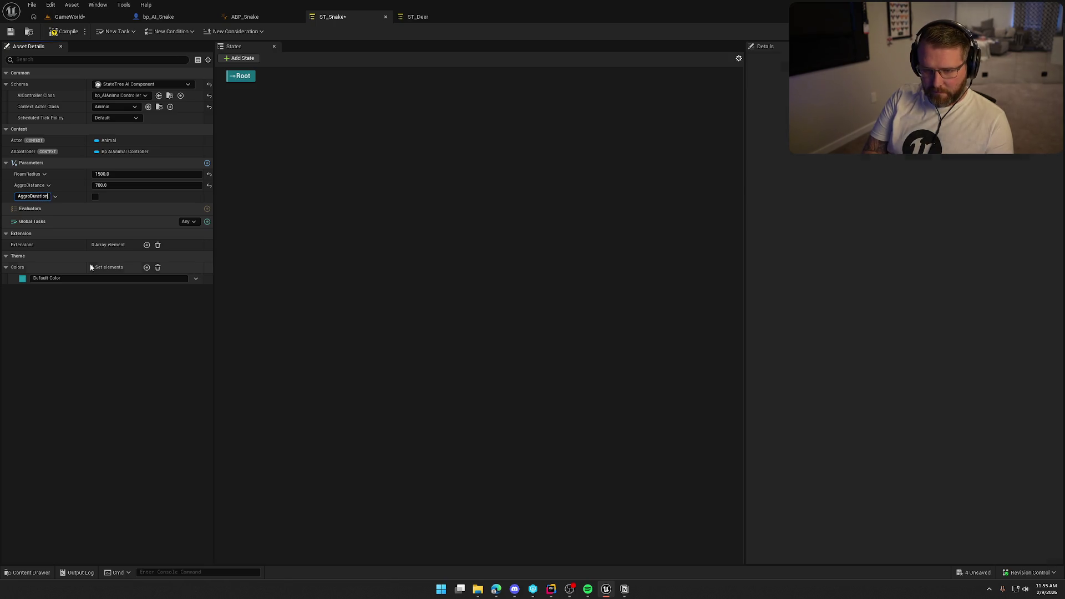
pyautogui.press('Return')
pyautogui.click(46, 197)
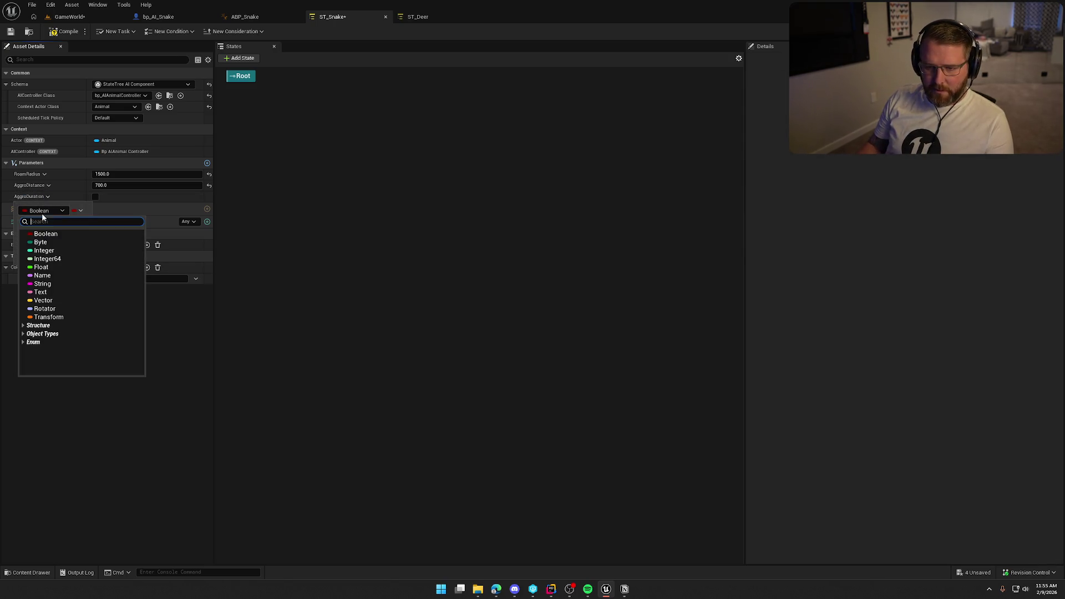
pyautogui.click(49, 259)
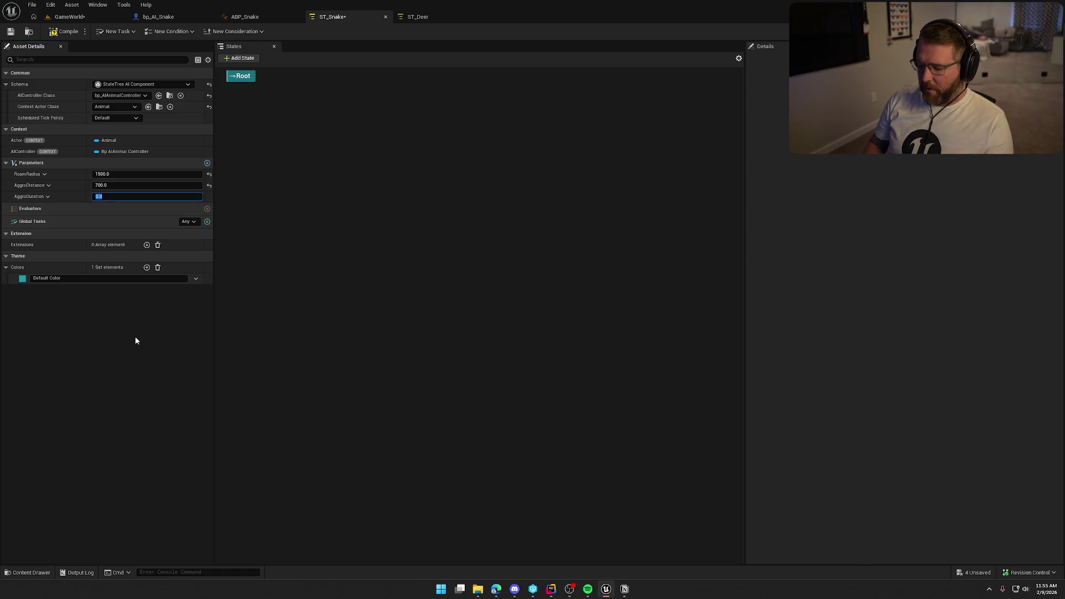
pyautogui.write('10')
pyautogui.press('Return')
pyautogui.click(64, 31)
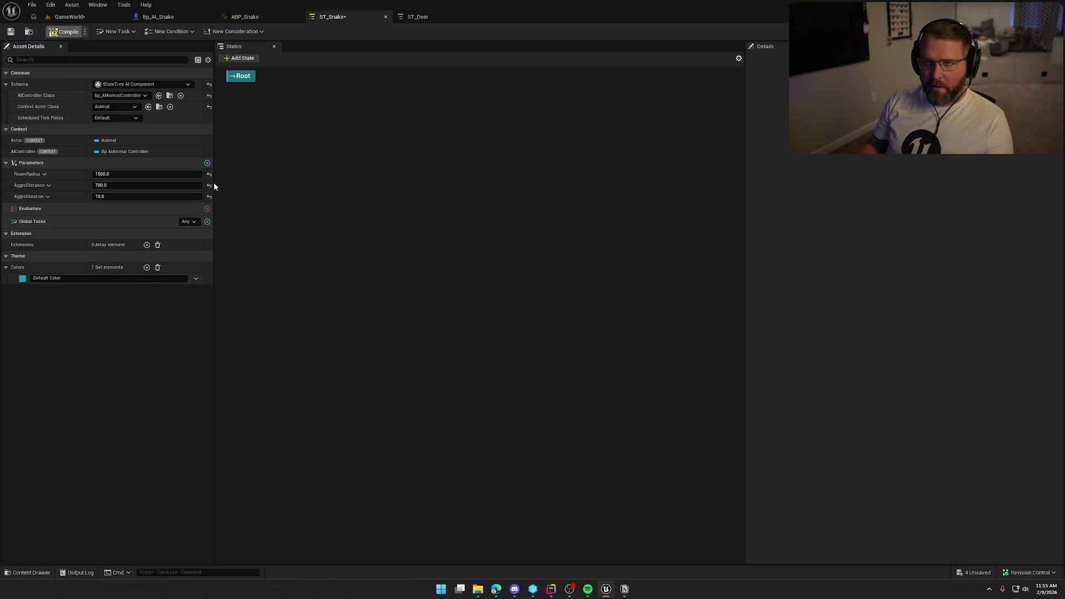
pyautogui.click(418, 17)
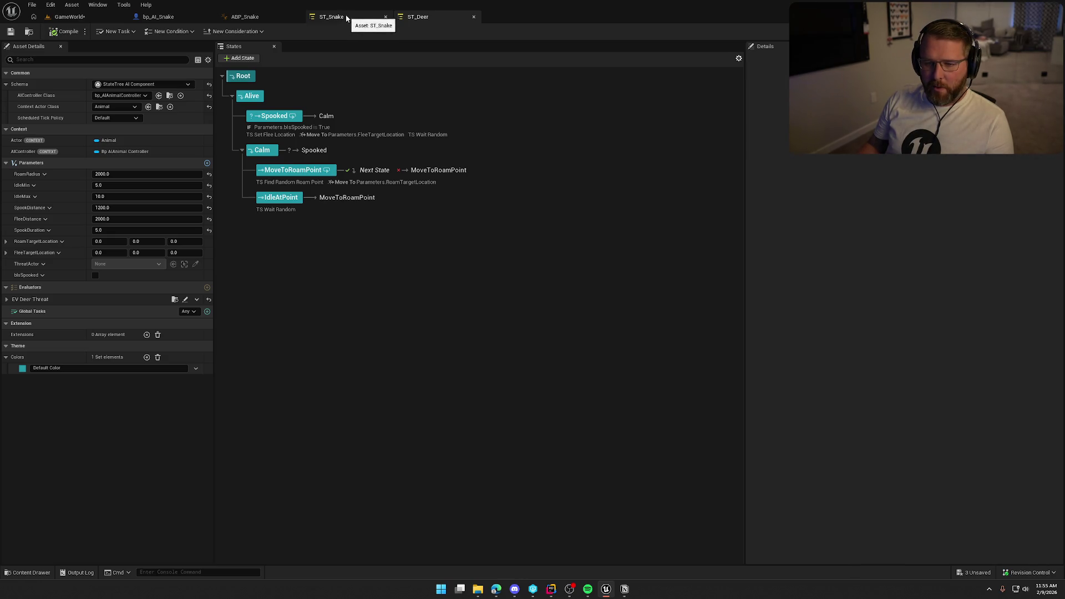
# - Add a Vector parameter named RoamTargetLocation to ST_Snake
pyautogui.click(346, 18)
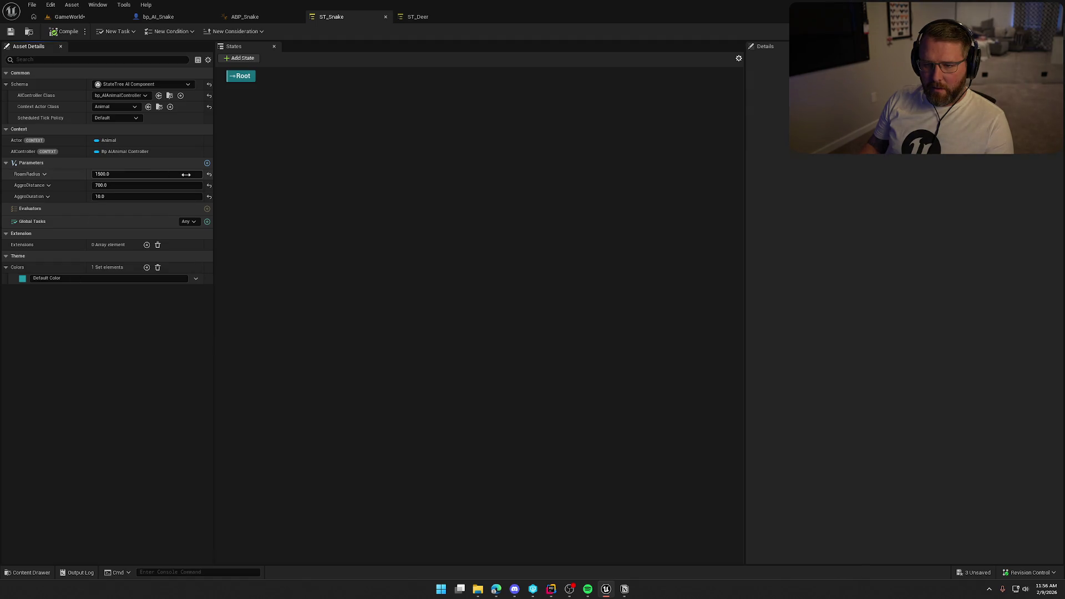
pyautogui.click(207, 163)
pyautogui.click(37, 209)
pyautogui.click(44, 222)
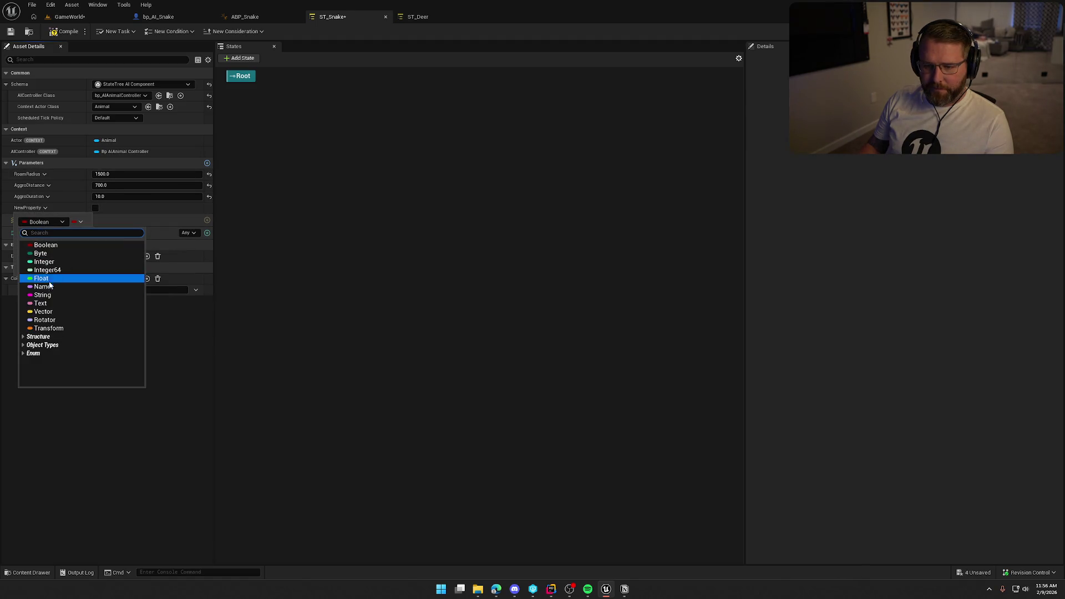
pyautogui.click(33, 309)
pyautogui.click(38, 210)
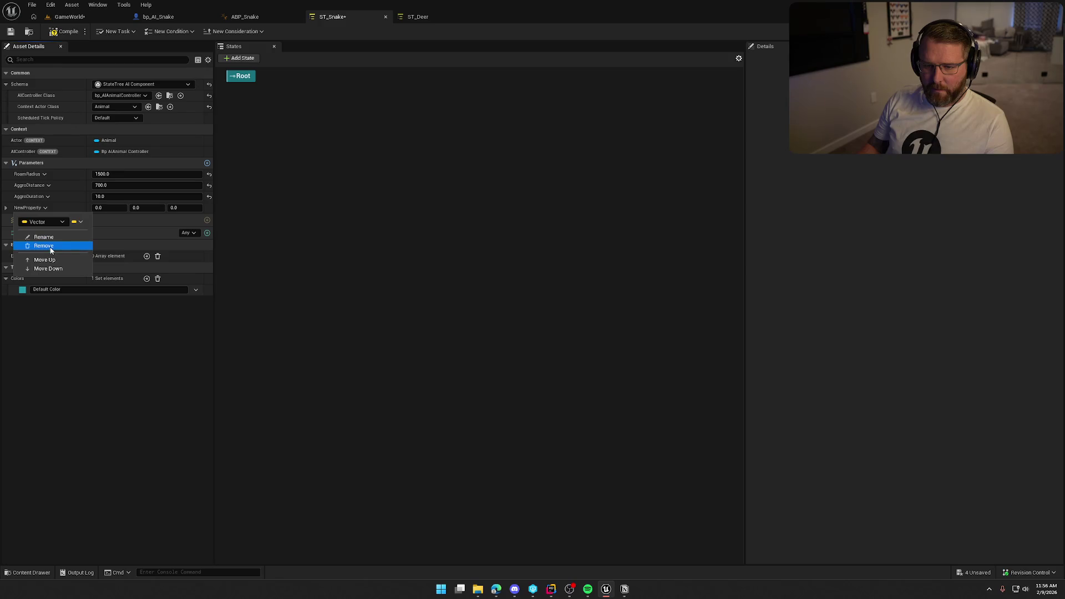
pyautogui.click(38, 243)
pyautogui.write('RoamTargetL')
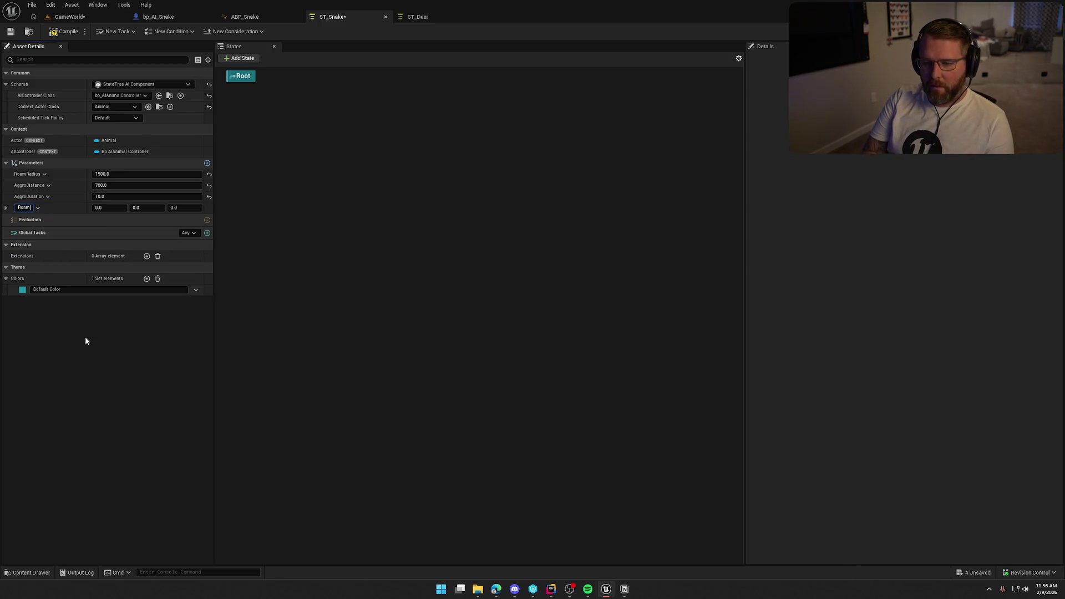
pyautogui.write('ocation')
pyautogui.press('Return')
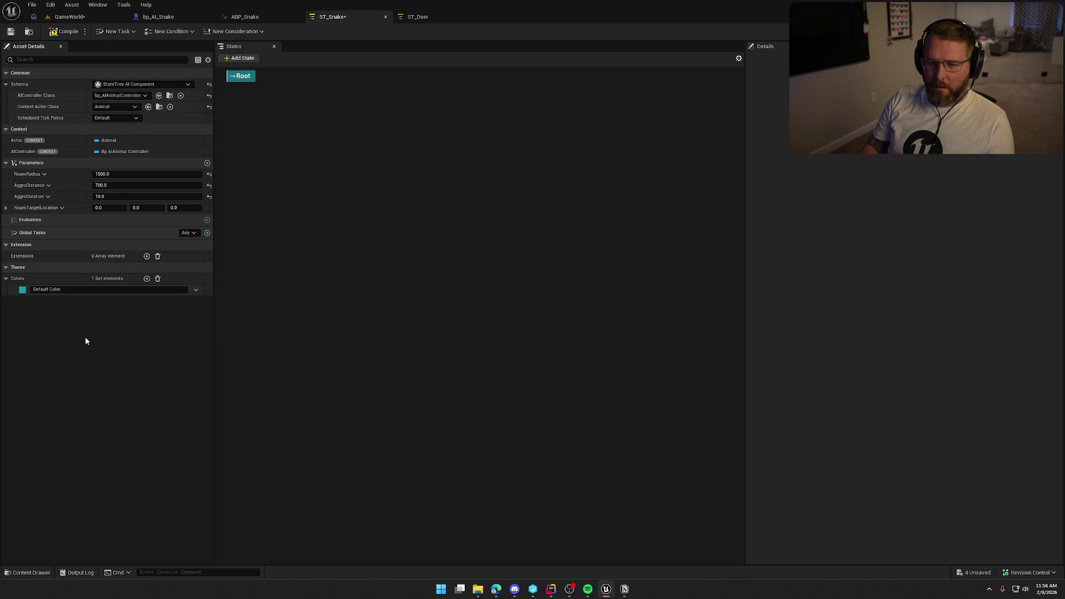
# - Check how ST_Deer's ThreatActor parameter is set up, then return to ST_Snake
pyautogui.click(410, 22)
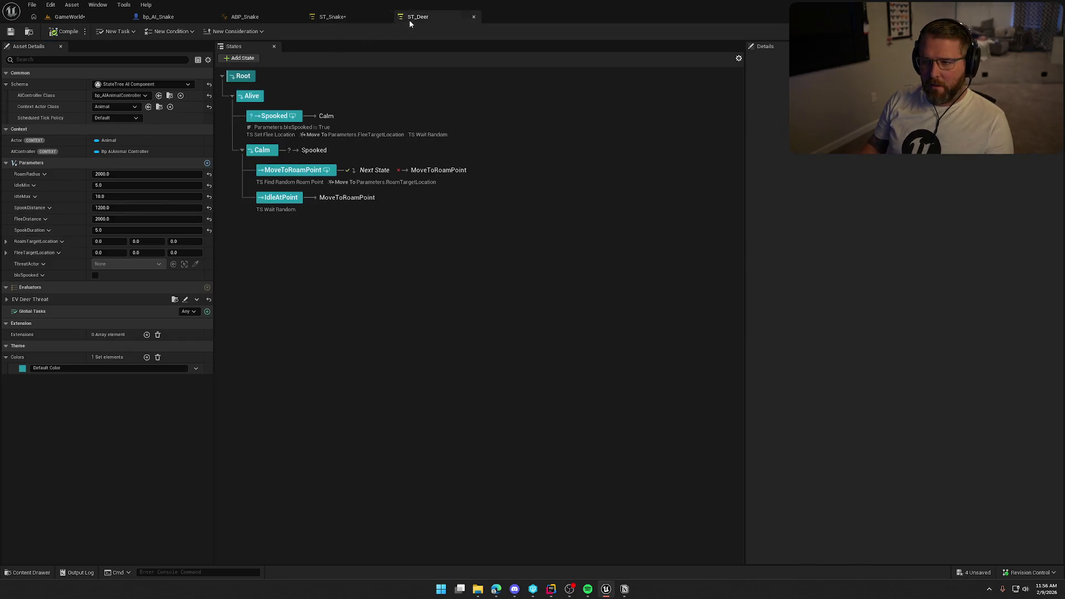
pyautogui.click(339, 20)
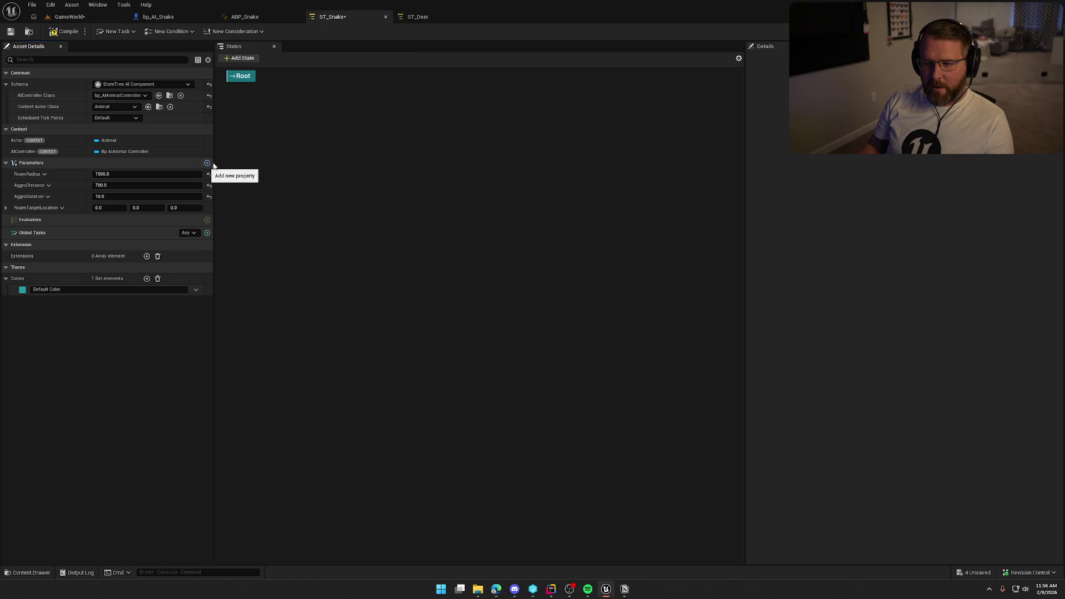
pyautogui.click(418, 17)
pyautogui.click(43, 264)
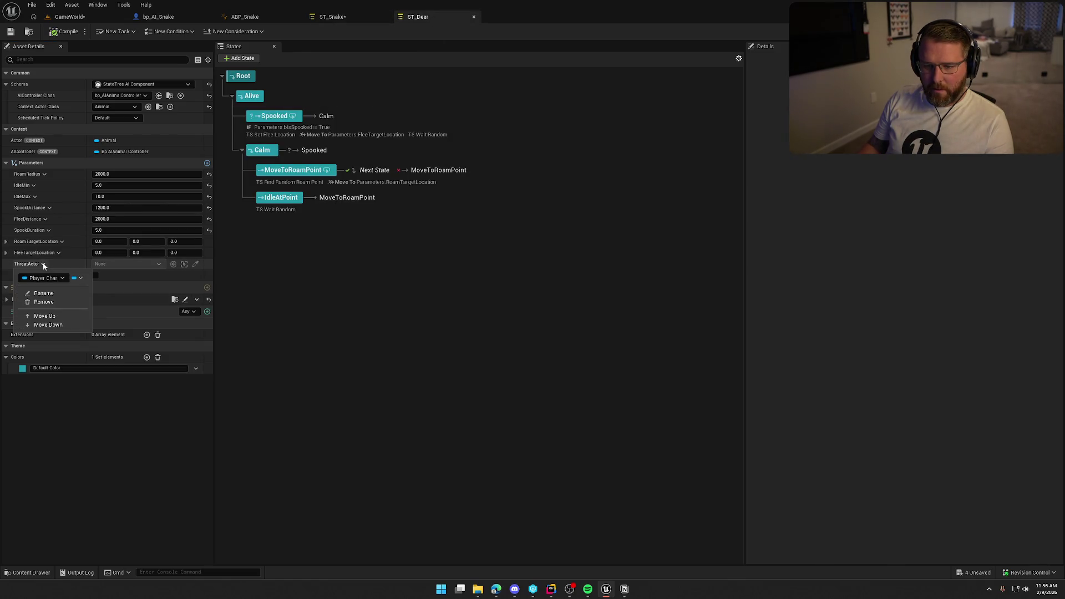
pyautogui.click(47, 263)
pyautogui.click(333, 16)
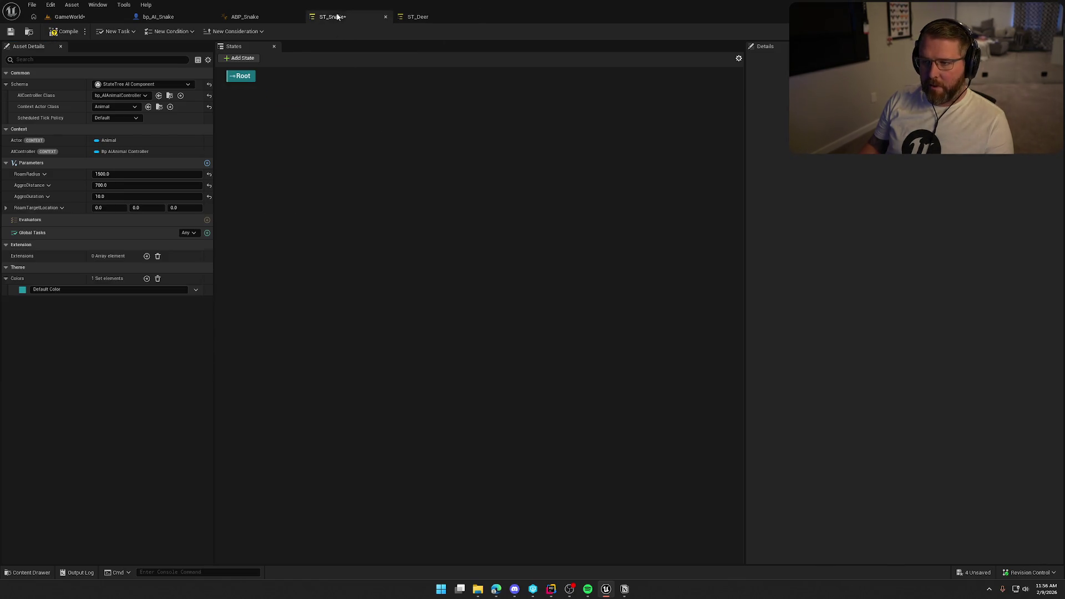
# - Add a Player Character object reference parameter named Threat_Actor
pyautogui.click(207, 163)
pyautogui.click(41, 222)
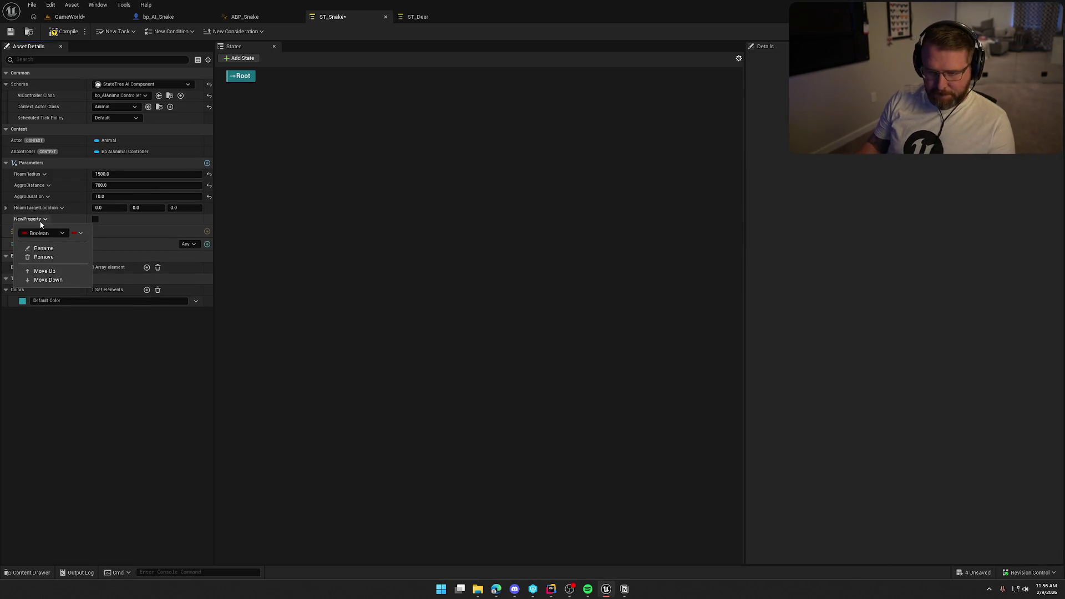
pyautogui.click(45, 233)
pyautogui.write('p')
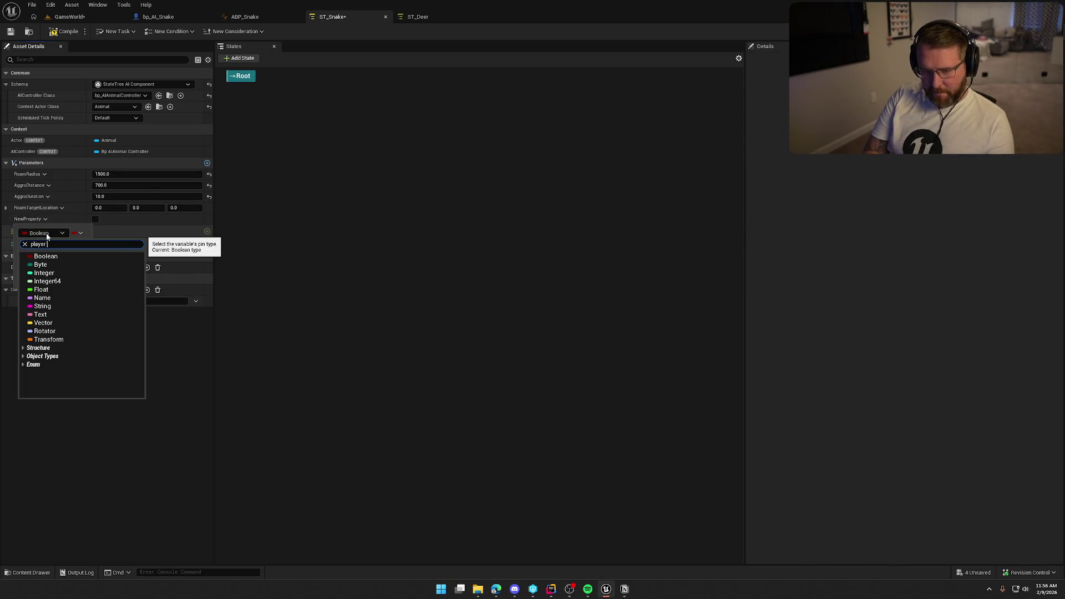
pyautogui.write('layer char')
pyautogui.moveTo(95, 265)
pyautogui.click(152, 266)
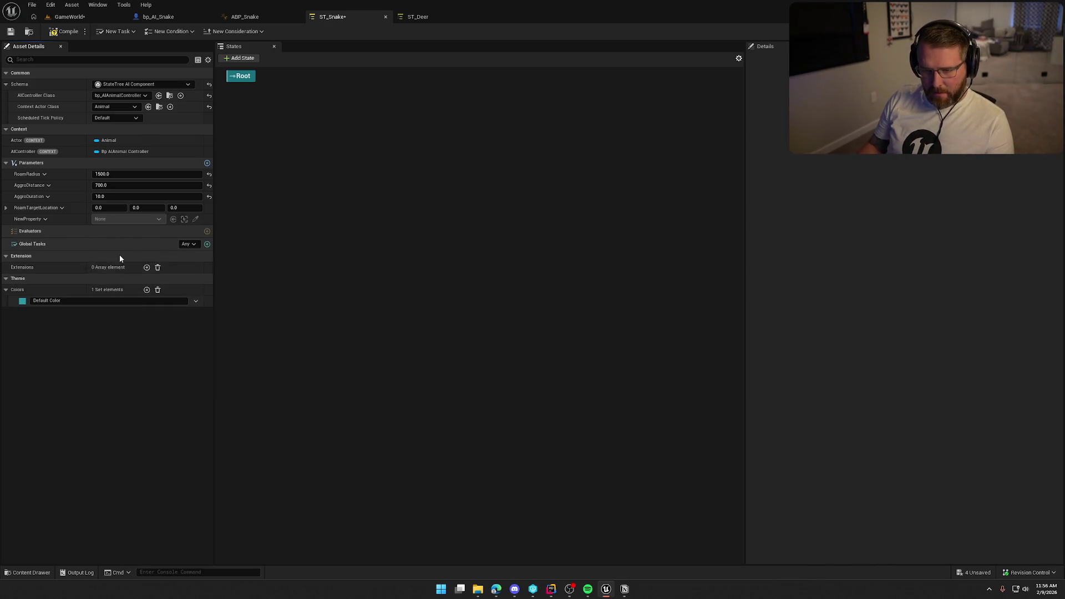
pyautogui.click(45, 219)
pyautogui.click(34, 248)
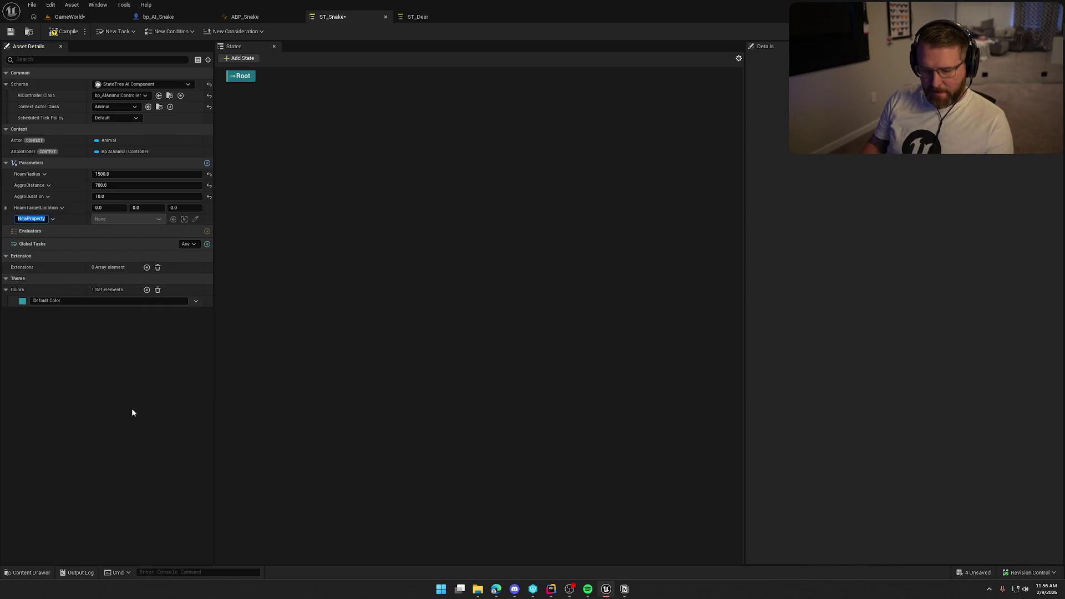
pyautogui.write('Threat')
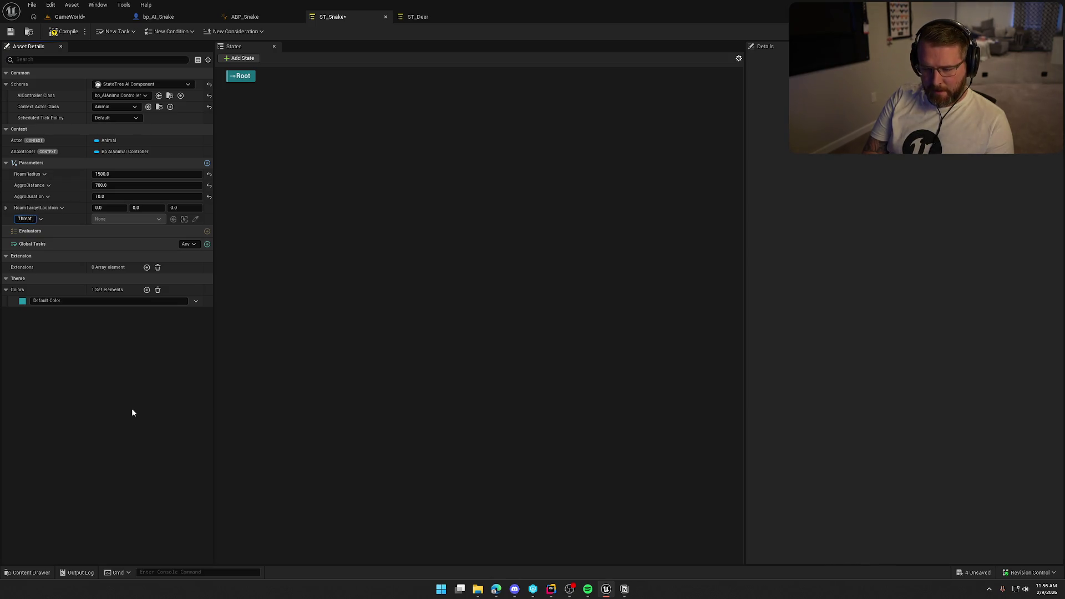
pyautogui.write(' Acotr')
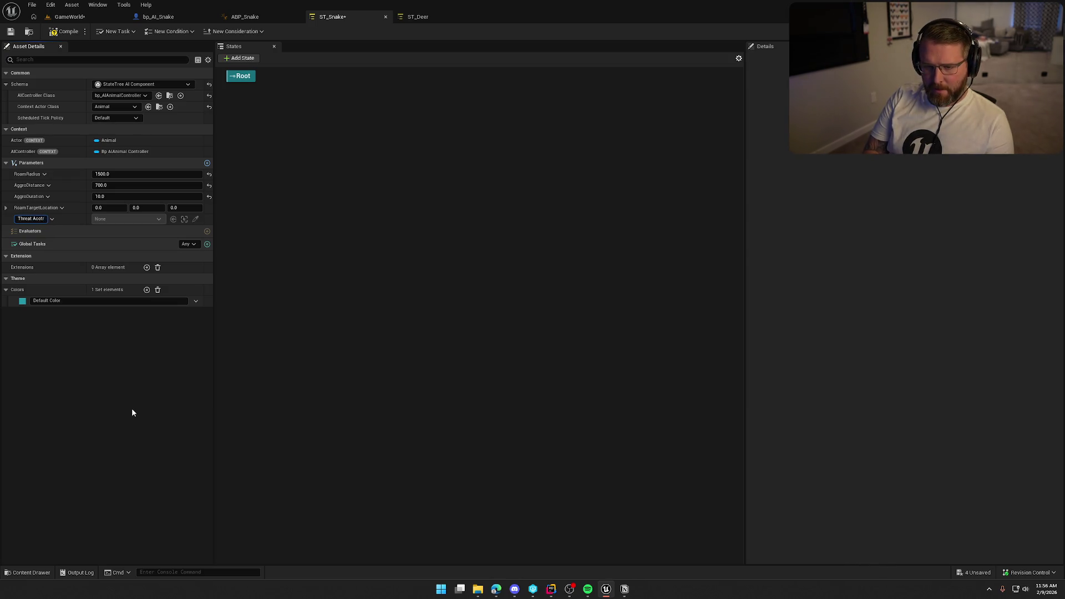
pyautogui.press('BackSpace')
pyautogui.press('BackSpace')
pyautogui.press('BackSpace')
pyautogui.press('BackSpace')
pyautogui.press('BackSpace')
pyautogui.press('BackSpace')
pyautogui.write('_Actor')
pyautogui.press('Return')
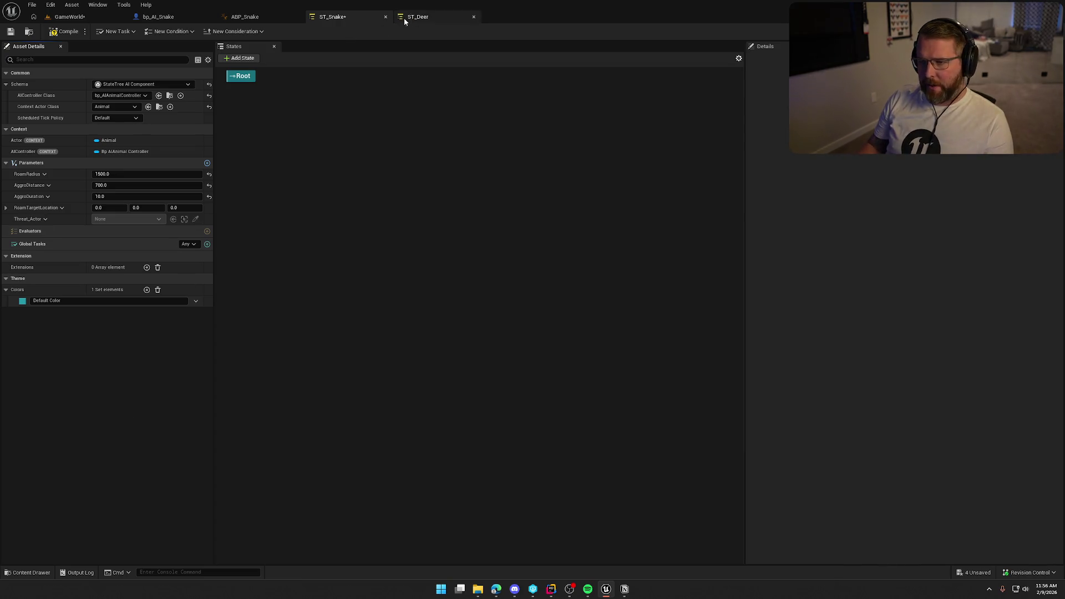
# - Add a Boolean parameter named Threatened, save ST_Snake, and switch to ST_Deer
pyautogui.hotkey('ctrl', 'Tab')
pyautogui.click(435, 18)
pyautogui.click(342, 19)
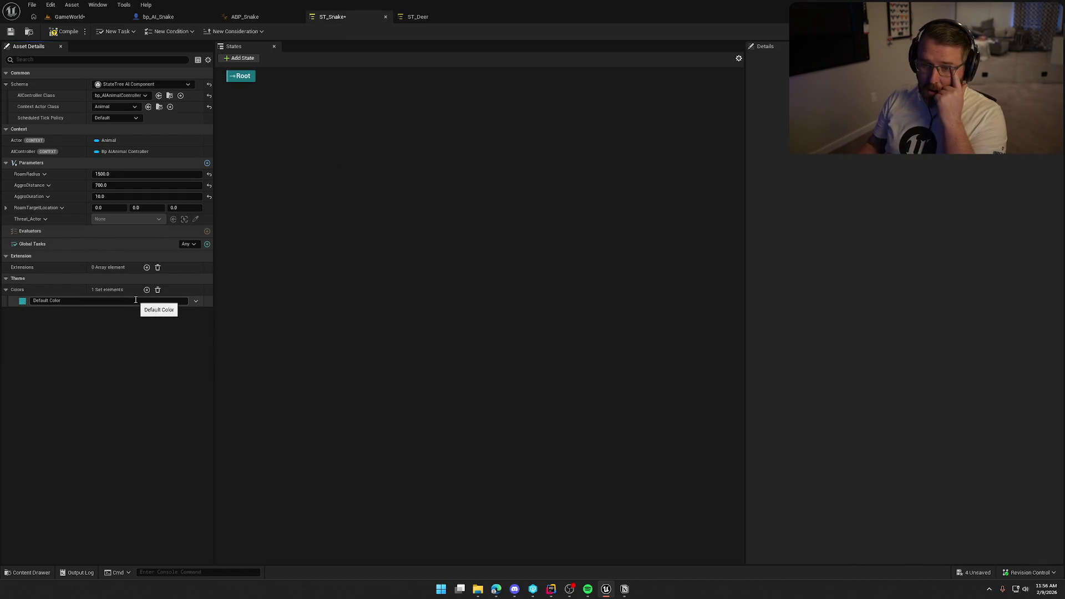
pyautogui.click(207, 163)
pyautogui.click(30, 235)
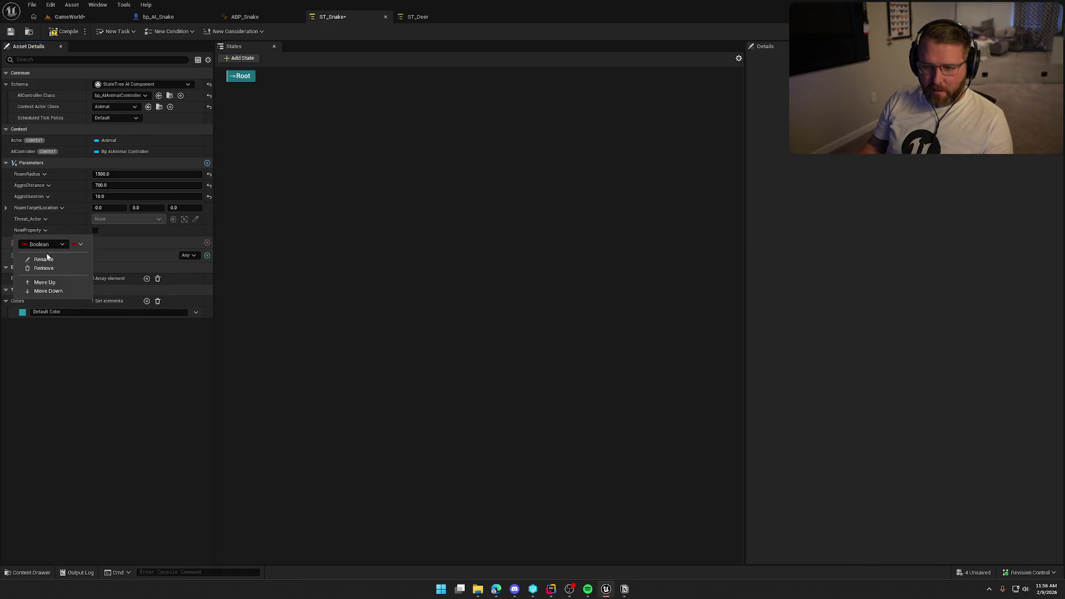
pyautogui.click(43, 259)
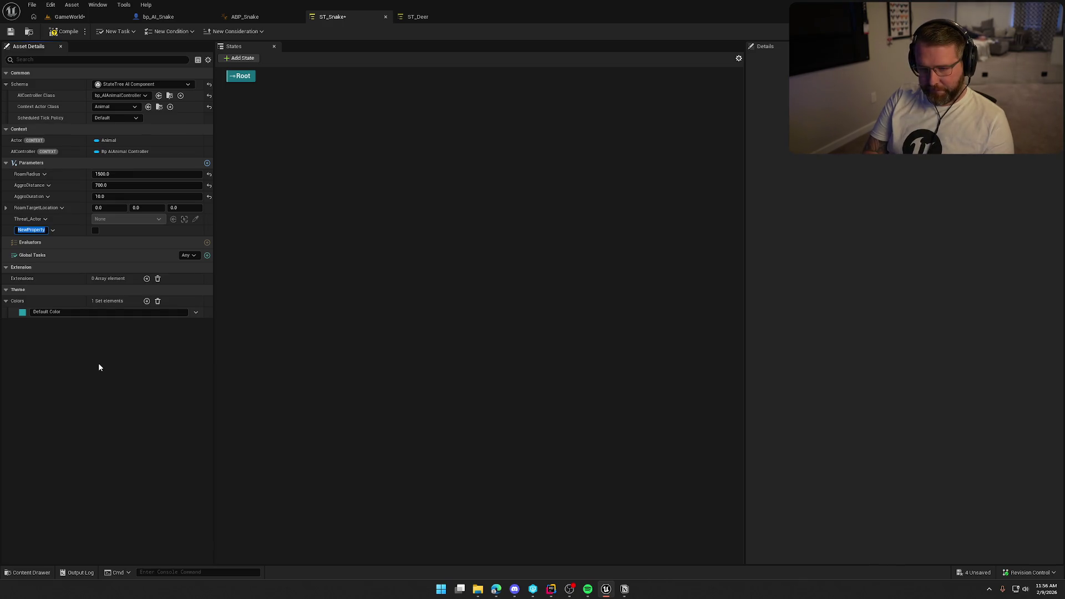
pyautogui.write('Threatene')
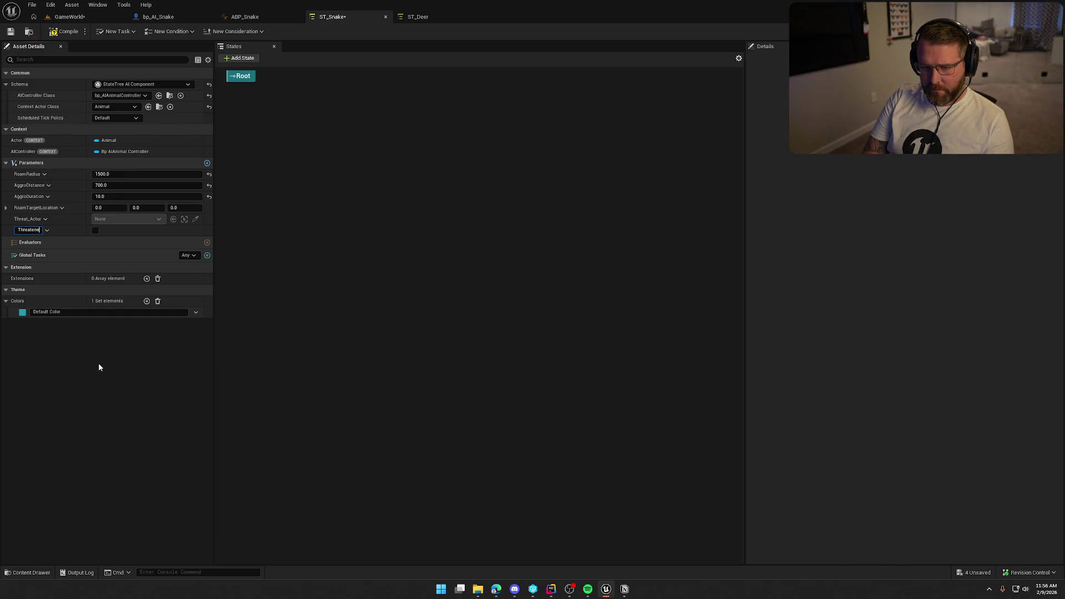
pyautogui.write('d')
pyautogui.press('Return')
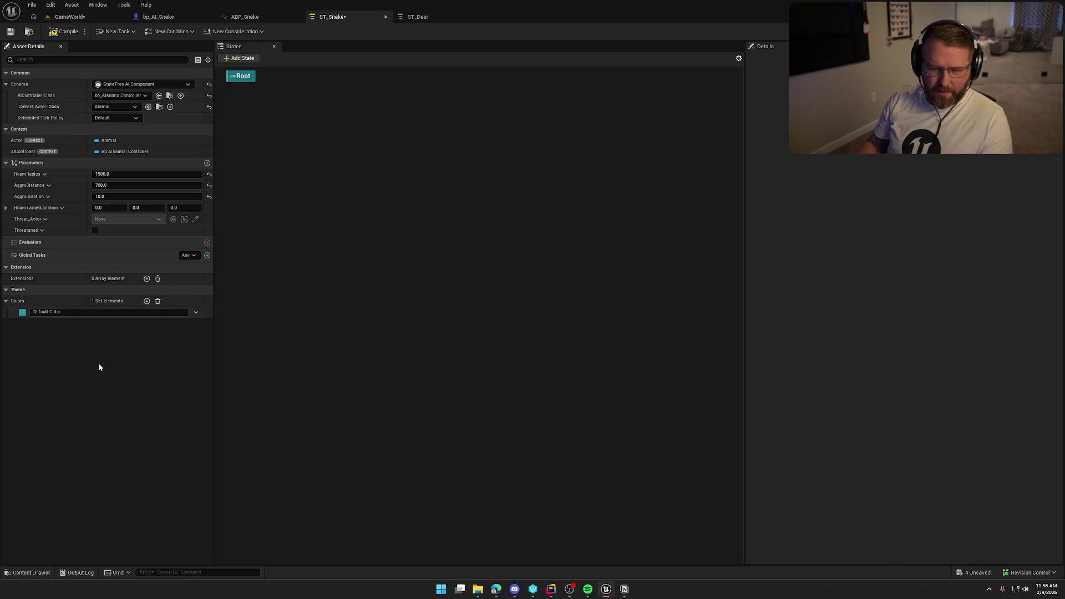
pyautogui.click(9, 33)
pyautogui.hotkey('ctrl', 'Tab')
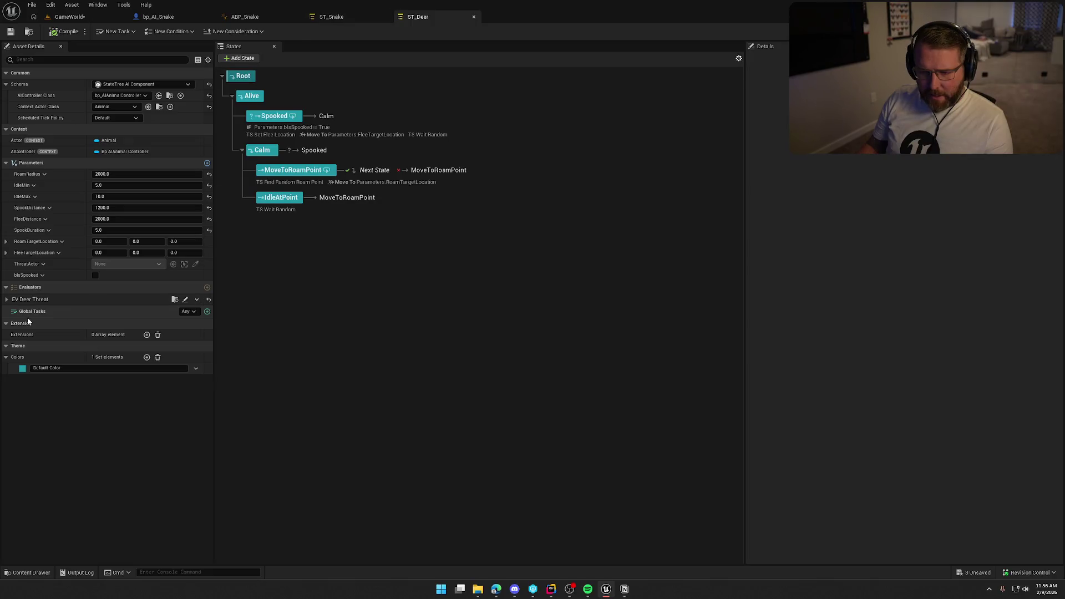
# - Open the EV_DeerThreat evaluator blueprint and look over its threat graph
pyautogui.click(6, 299)
pyautogui.click(175, 300)
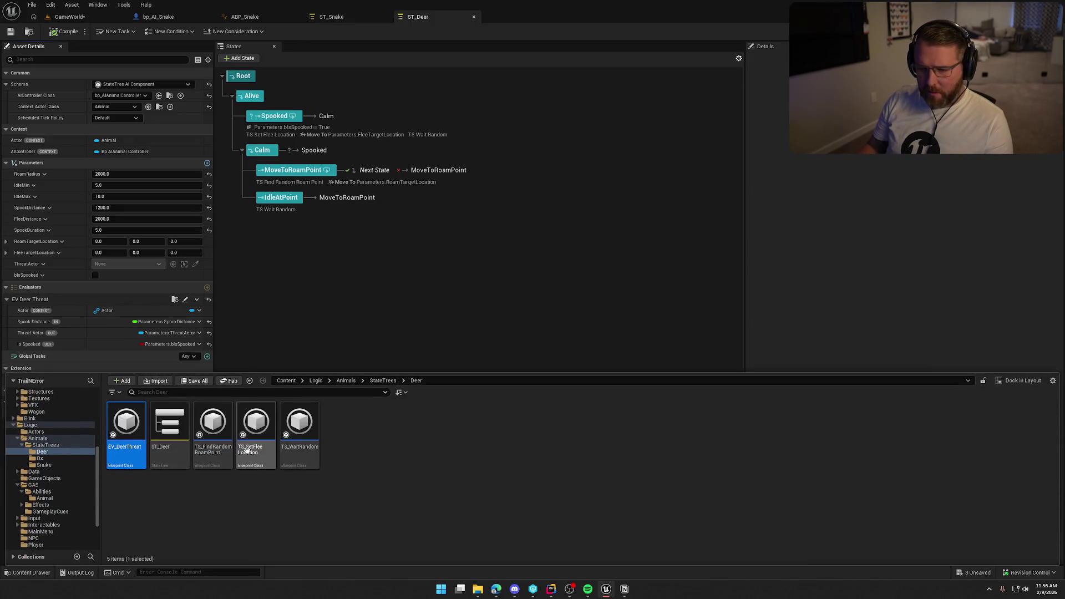
pyautogui.press('Return')
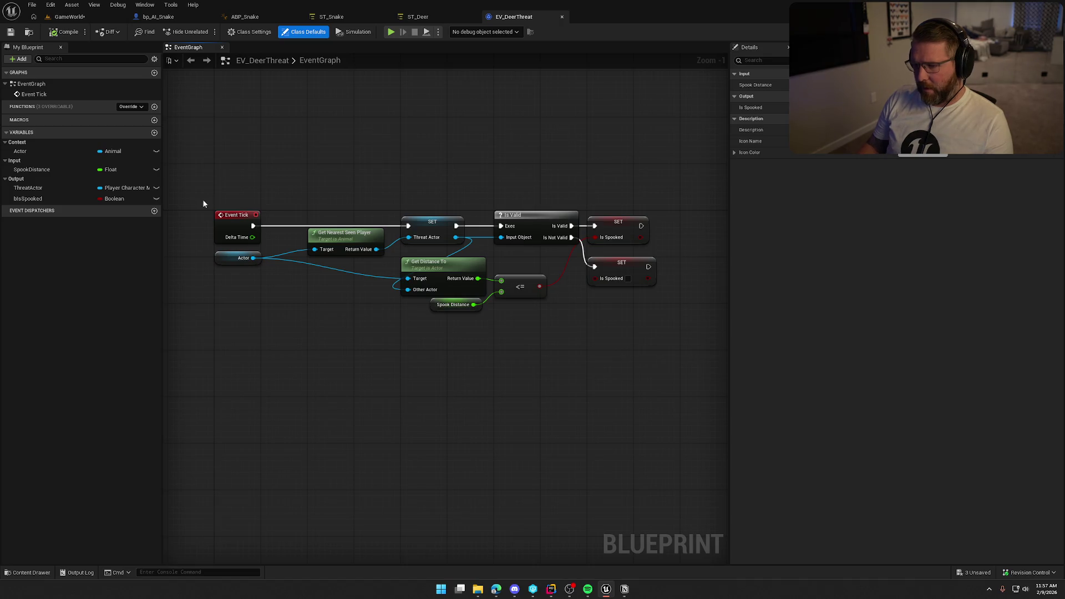
pyautogui.moveTo(224, 187); pyautogui.dragTo(661, 368)
pyautogui.click(657, 366)
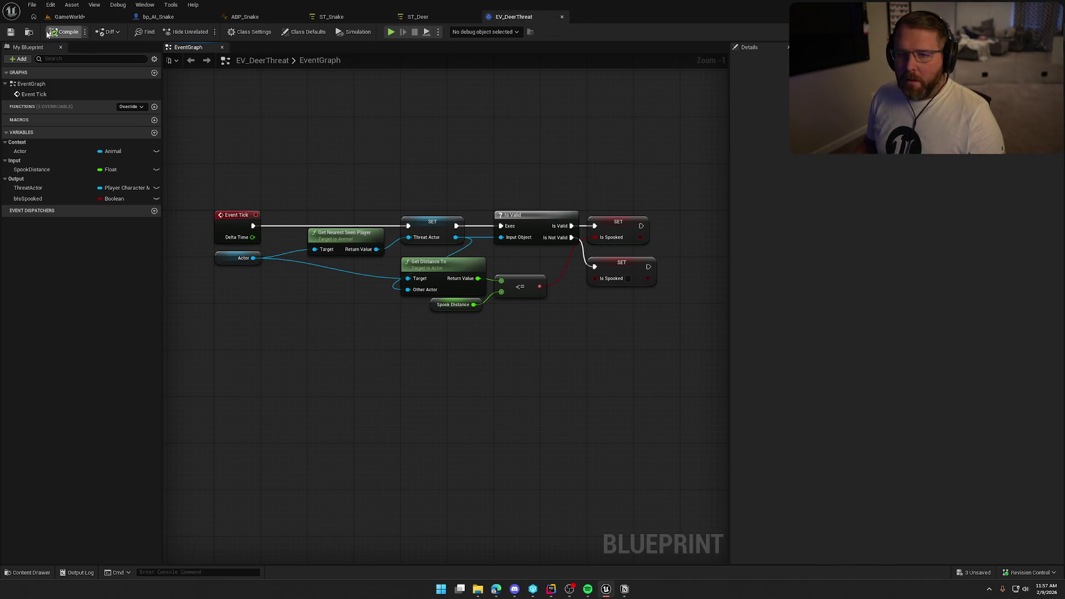
# - Paste a copy of EV_DeerThreat into the Snake folder as EV_SnakeThreat and open it
pyautogui.click(29, 31)
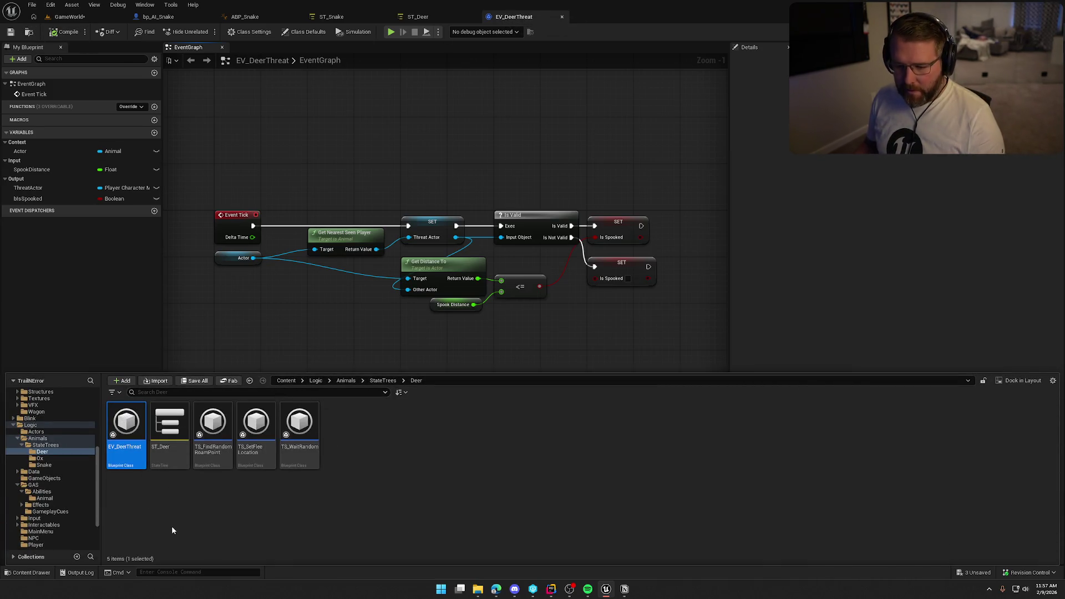
pyautogui.click(44, 465)
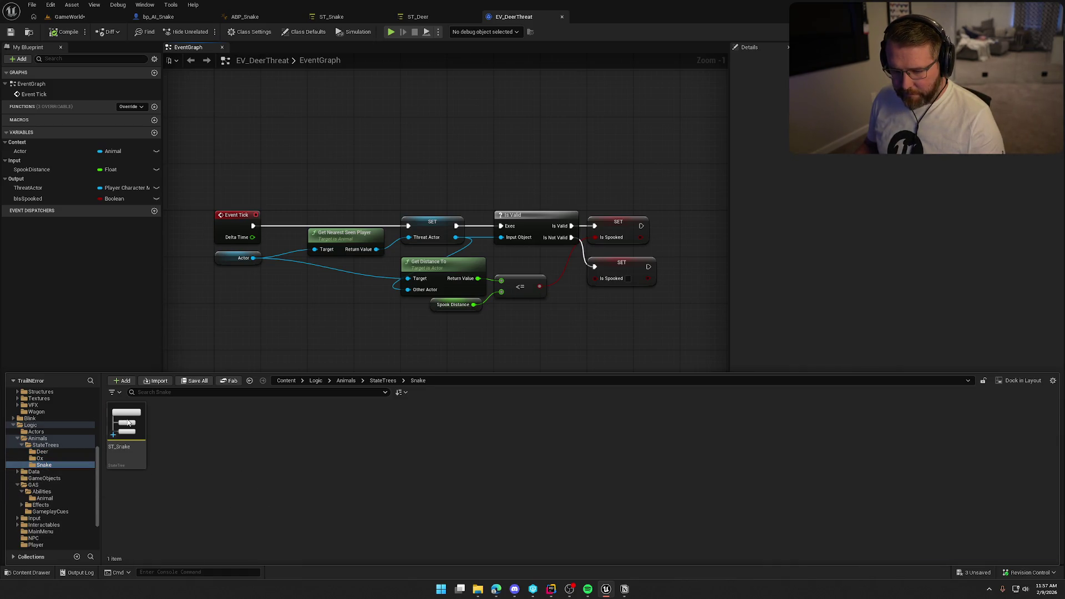
pyautogui.hotkey('ctrl', 'v')
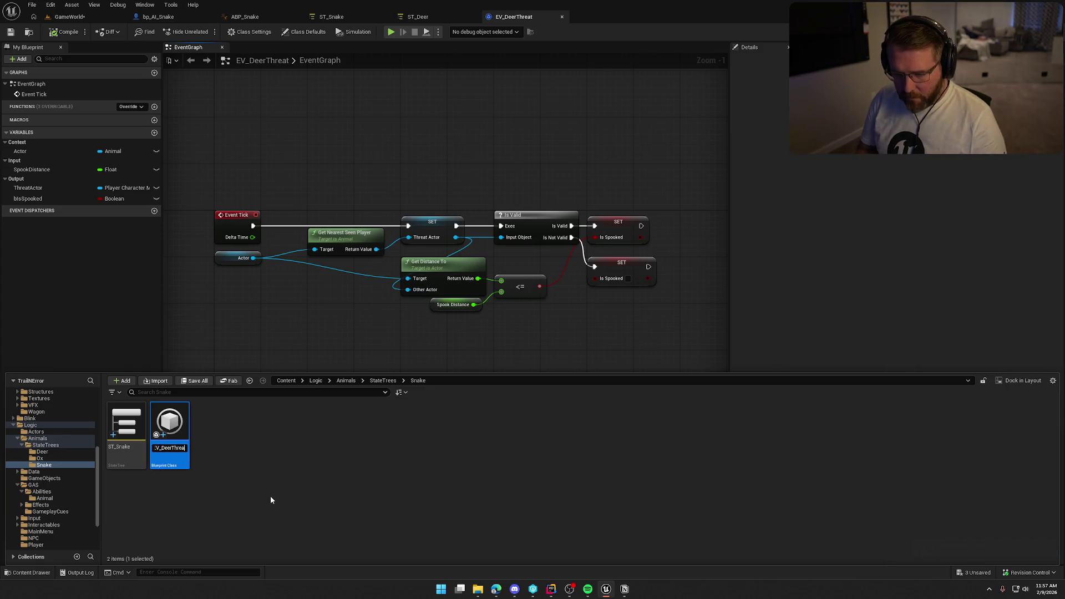
pyautogui.press('BackSpace')
pyautogui.press('BackSpace')
pyautogui.press('BackSpace')
pyautogui.write('Snake')
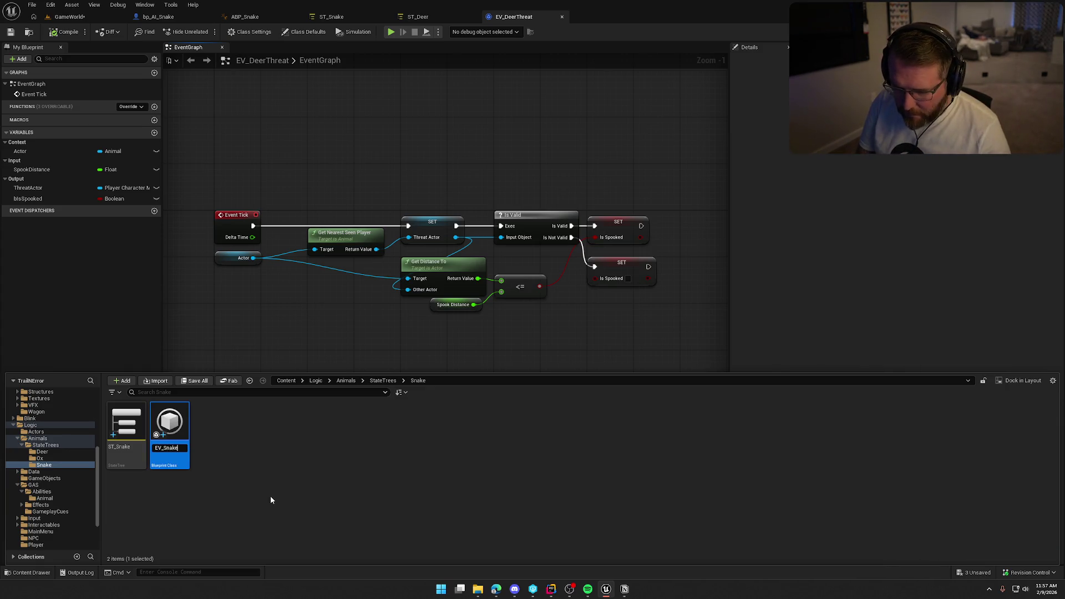
pyautogui.write('Threat')
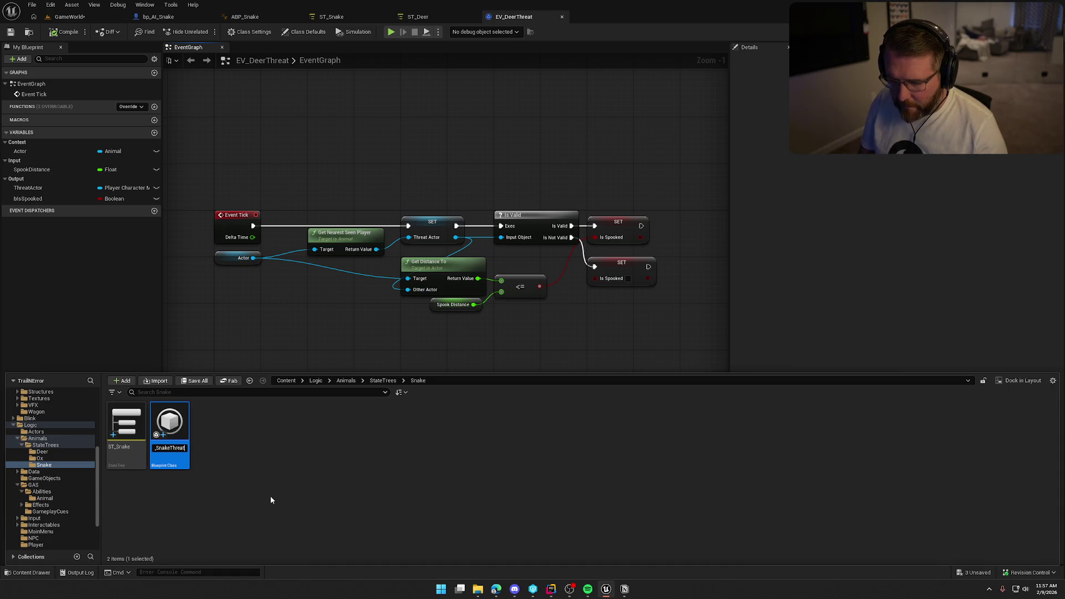
pyautogui.press('Return')
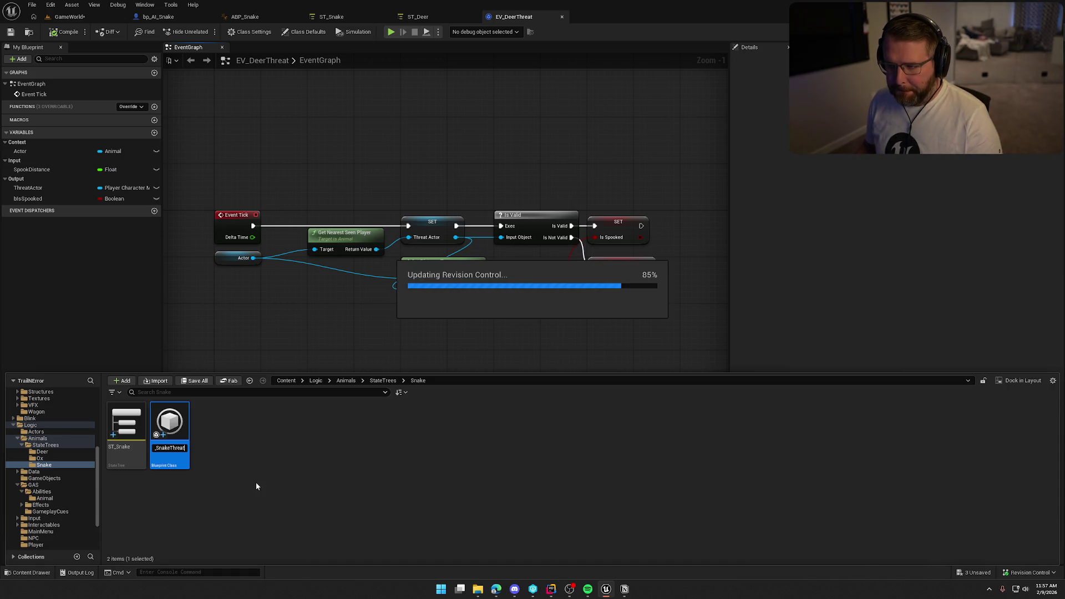
pyautogui.doubleClick(126, 427)
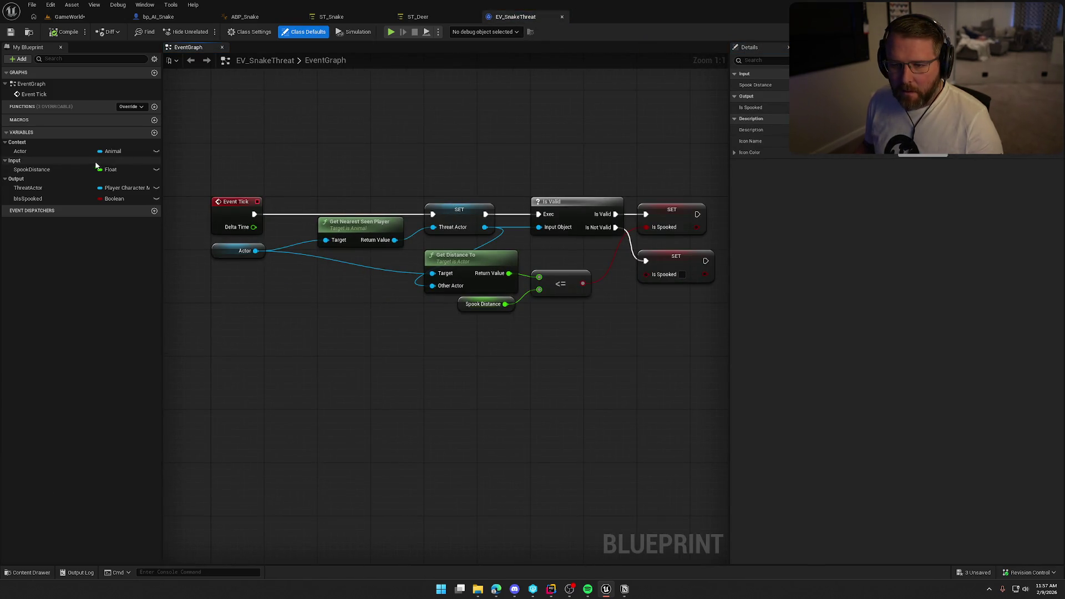
# - Rename the SpookDistance variable to AggroDistance in EV_SnakeThreat
pyautogui.click(31, 172)
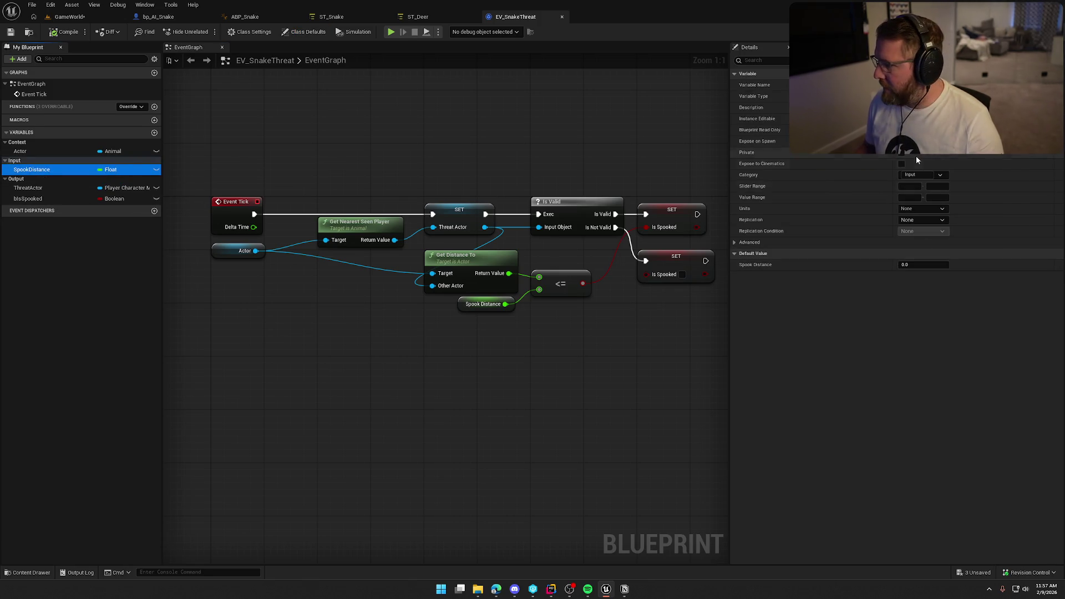
pyautogui.click(355, 17)
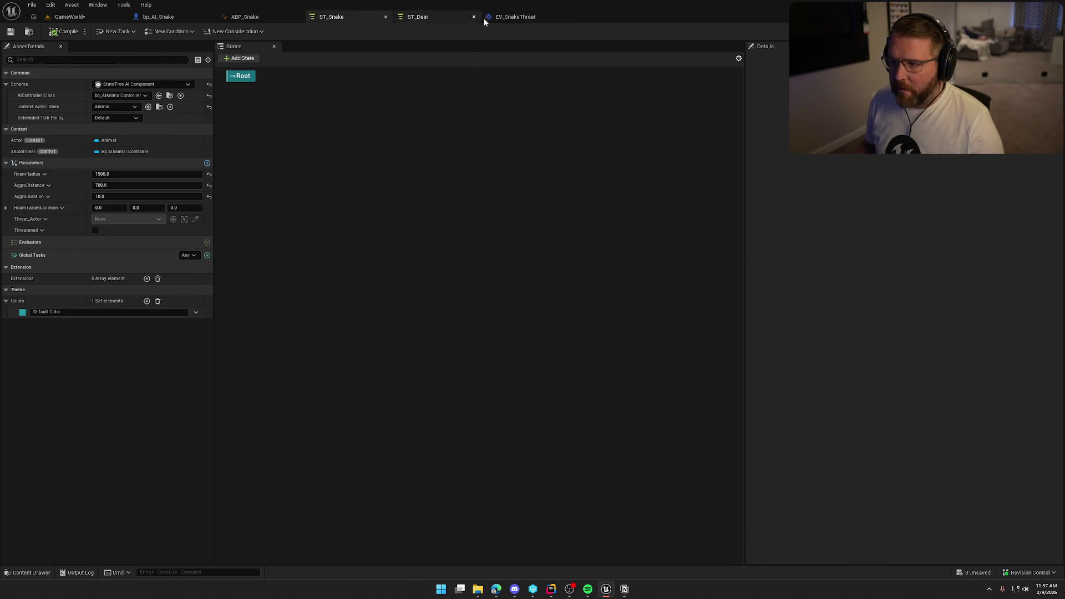
pyautogui.click(511, 17)
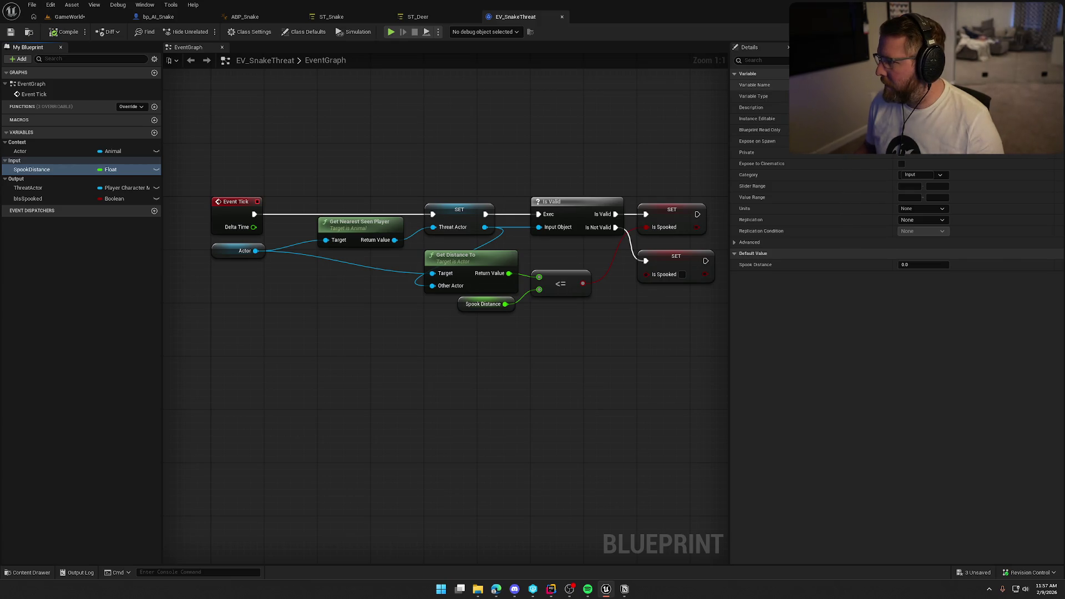
pyautogui.press('Return')
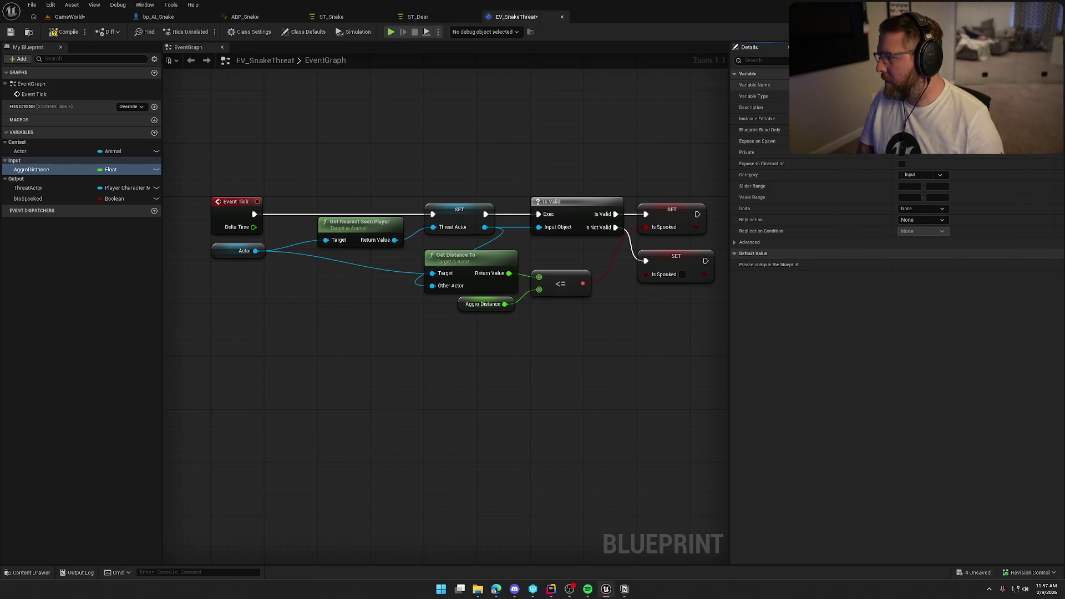
pyautogui.click(322, 17)
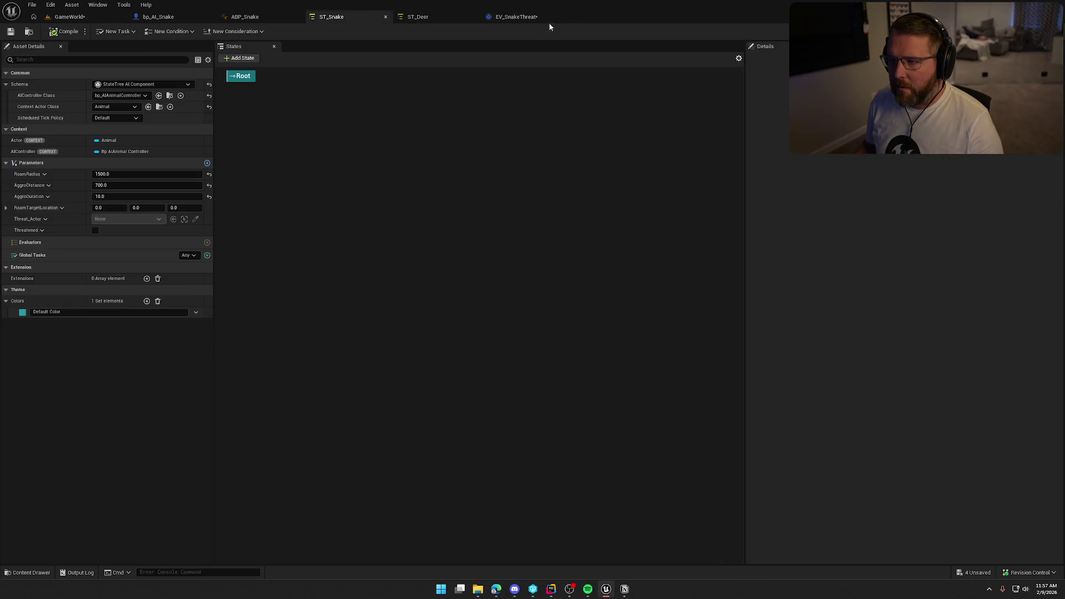
pyautogui.click(525, 16)
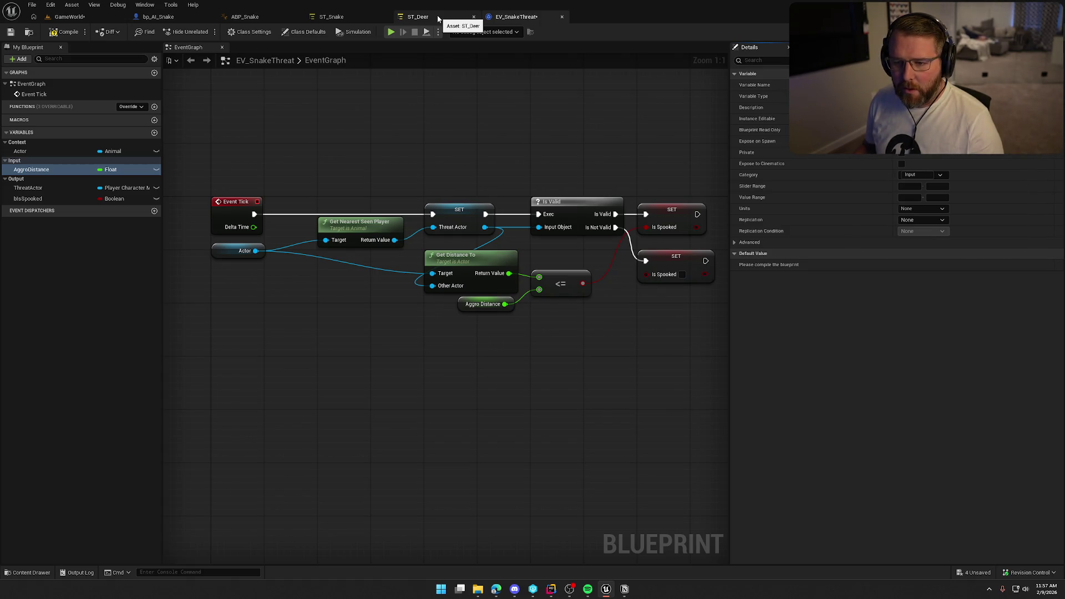
# - Rename bIsSpooked to Threatened, compile and save, then switch to ST_Snake
pyautogui.click(105, 198)
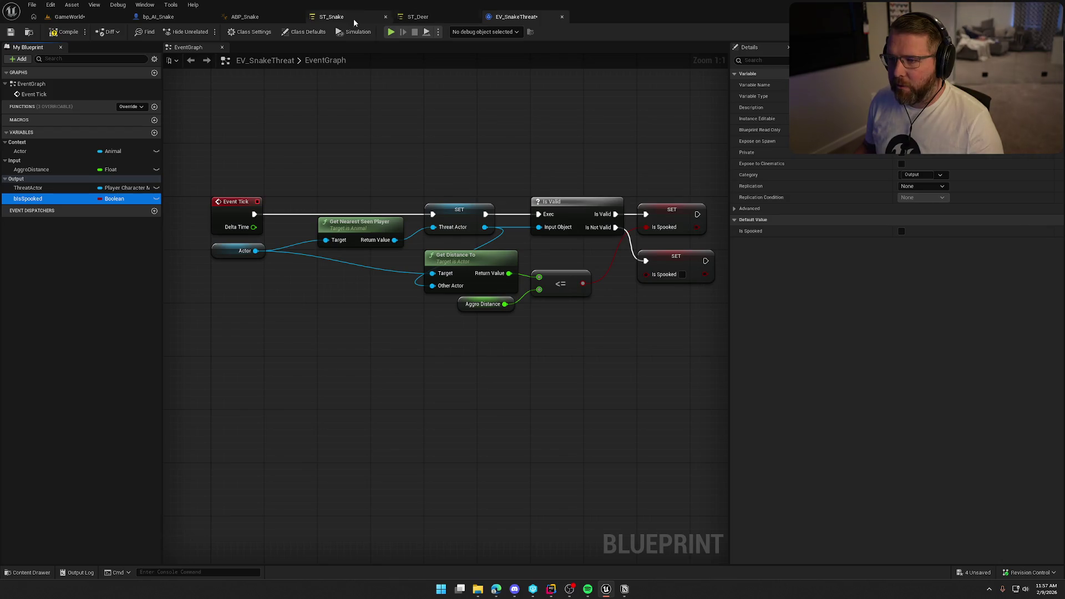
pyautogui.click(354, 18)
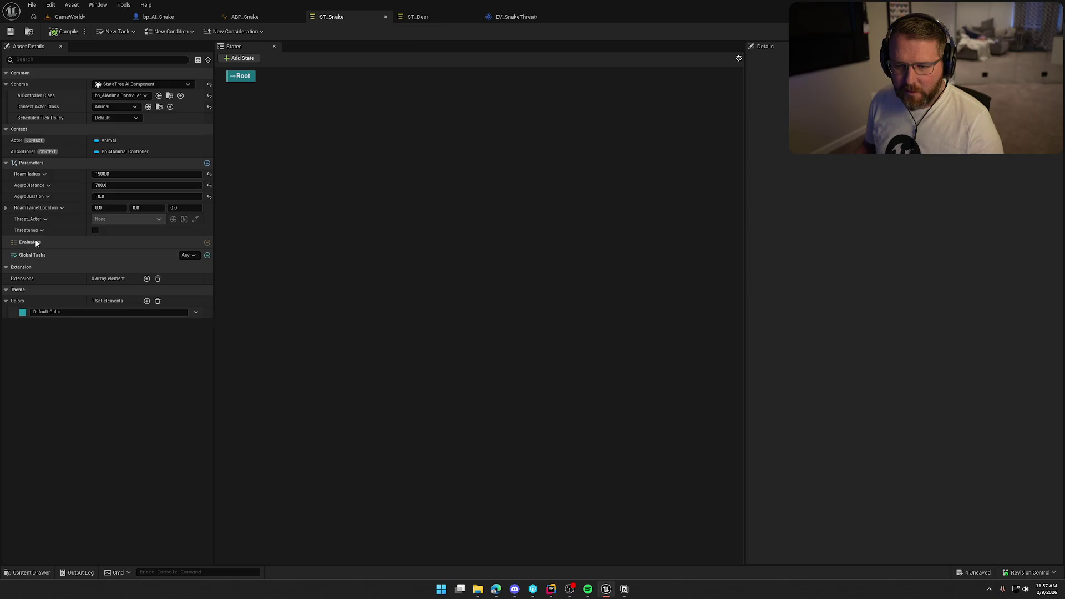
pyautogui.click(512, 17)
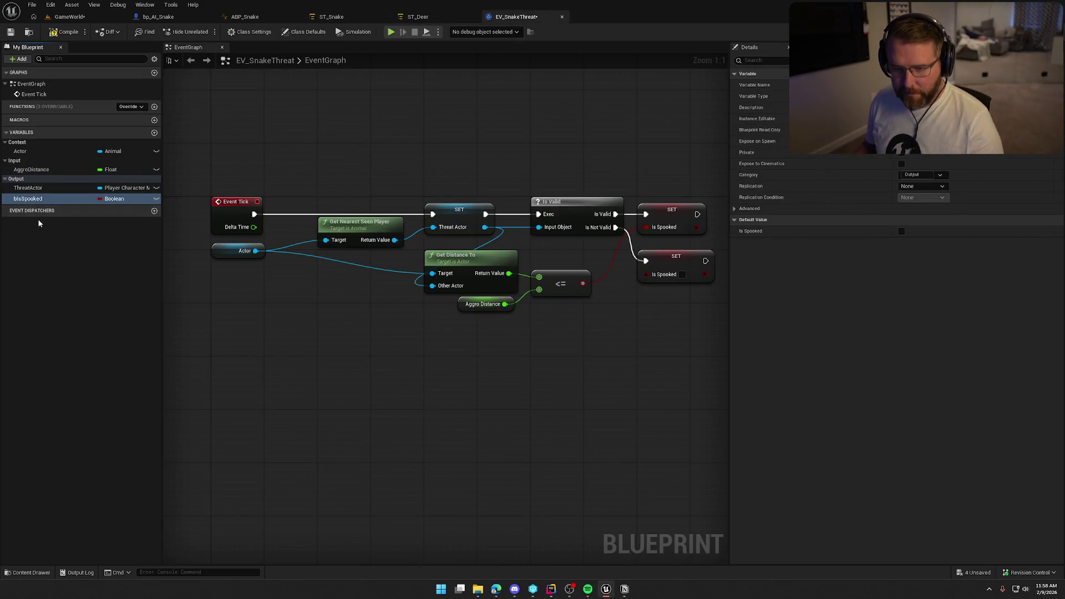
pyautogui.doubleClick(28, 199)
pyautogui.write('Thre')
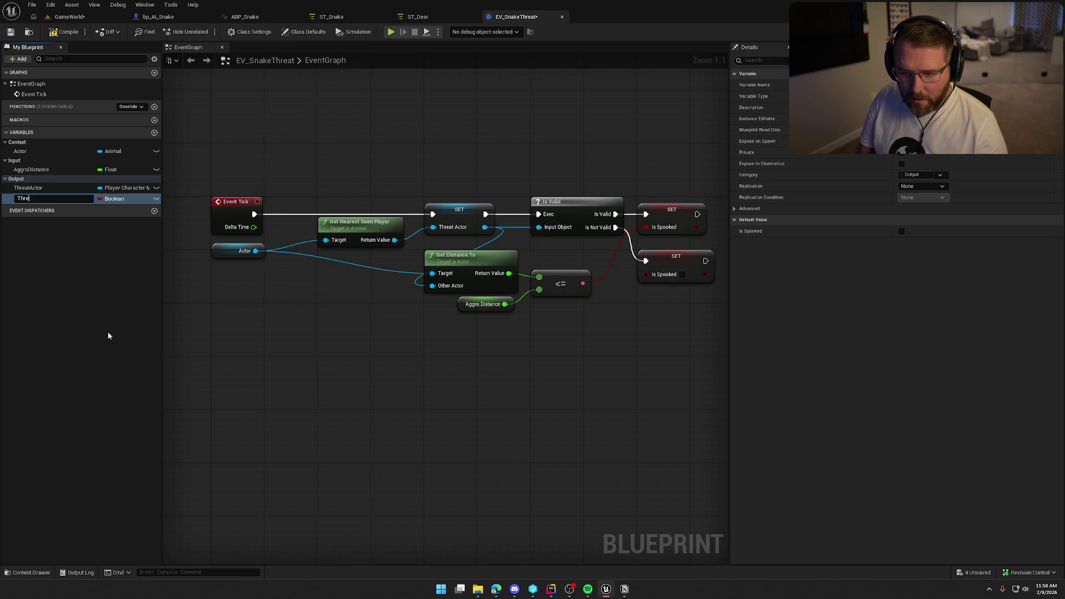
pyautogui.write('atened')
pyautogui.press('Return')
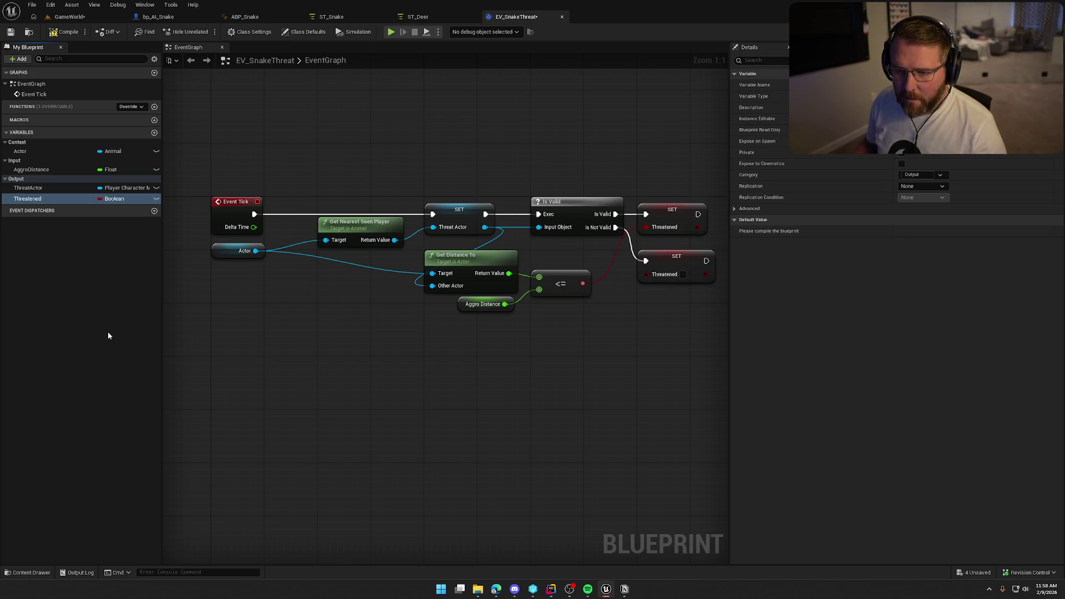
pyautogui.hotkey('ctrl', 's')
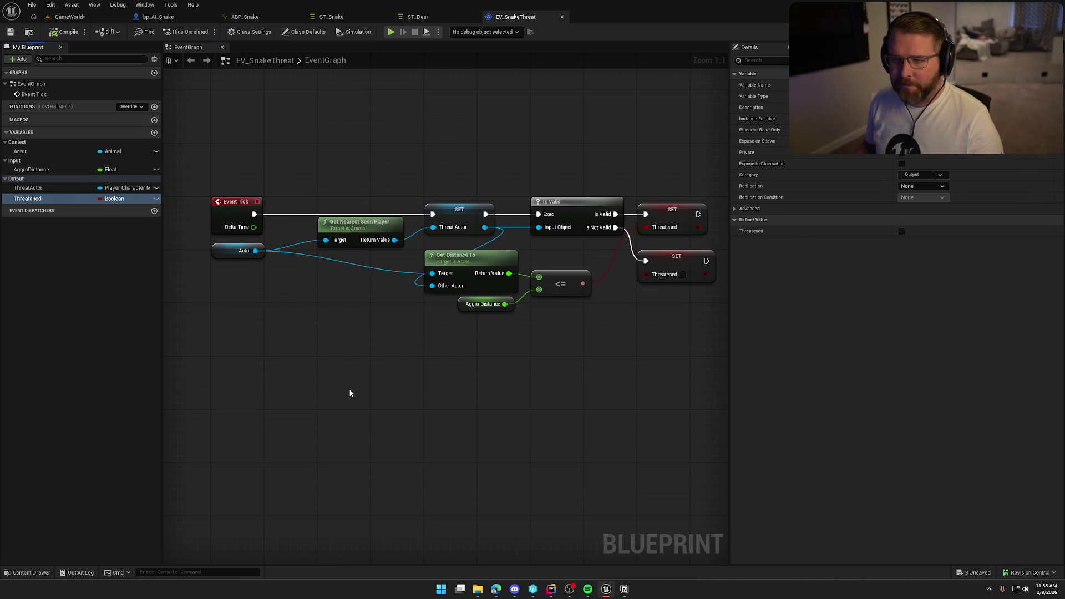
pyautogui.moveTo(371, 396); pyautogui.dragTo(366, 398)
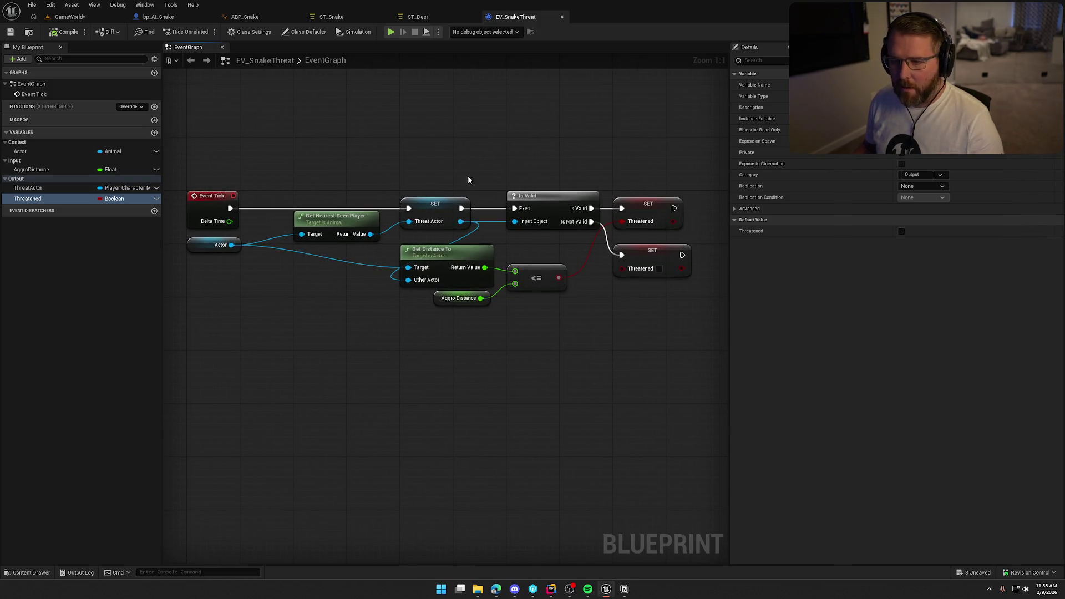
pyautogui.click(331, 16)
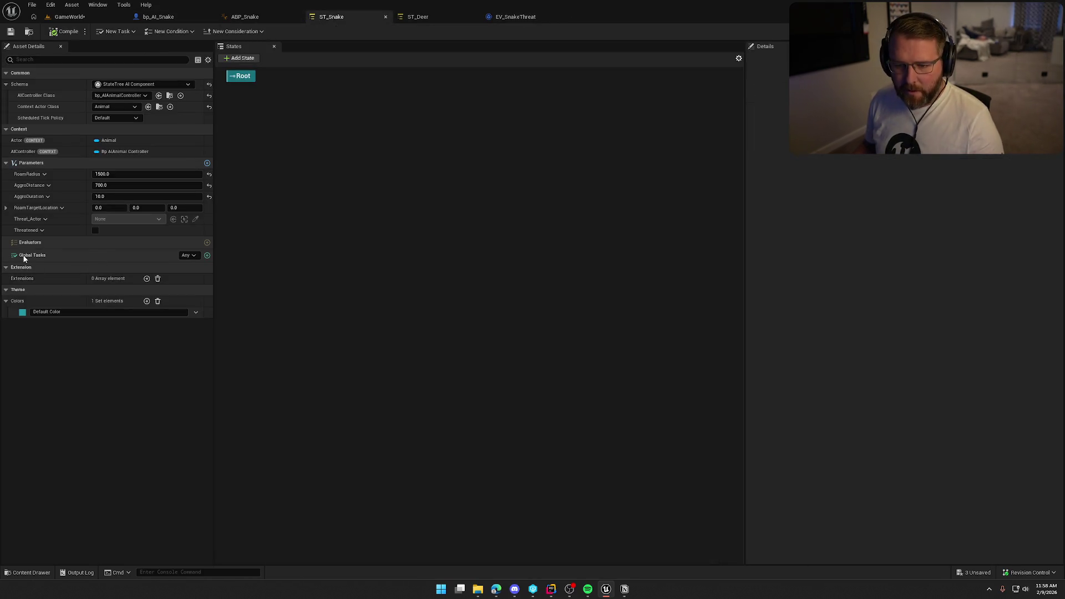
# - Add EV Snake Threat as an evaluator on ST_Snake
pyautogui.click(207, 243)
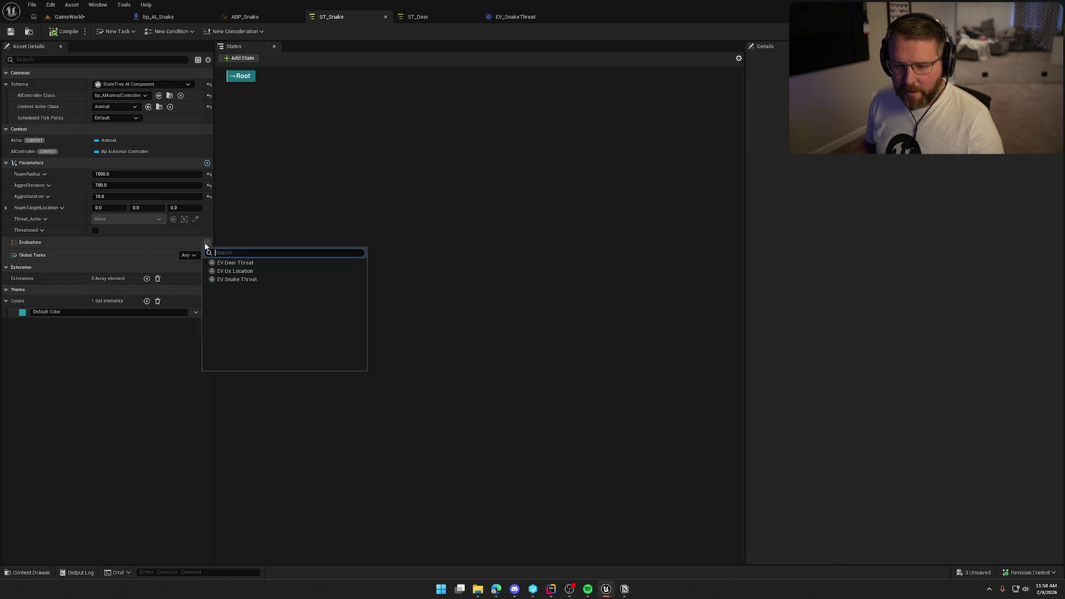
pyautogui.click(258, 279)
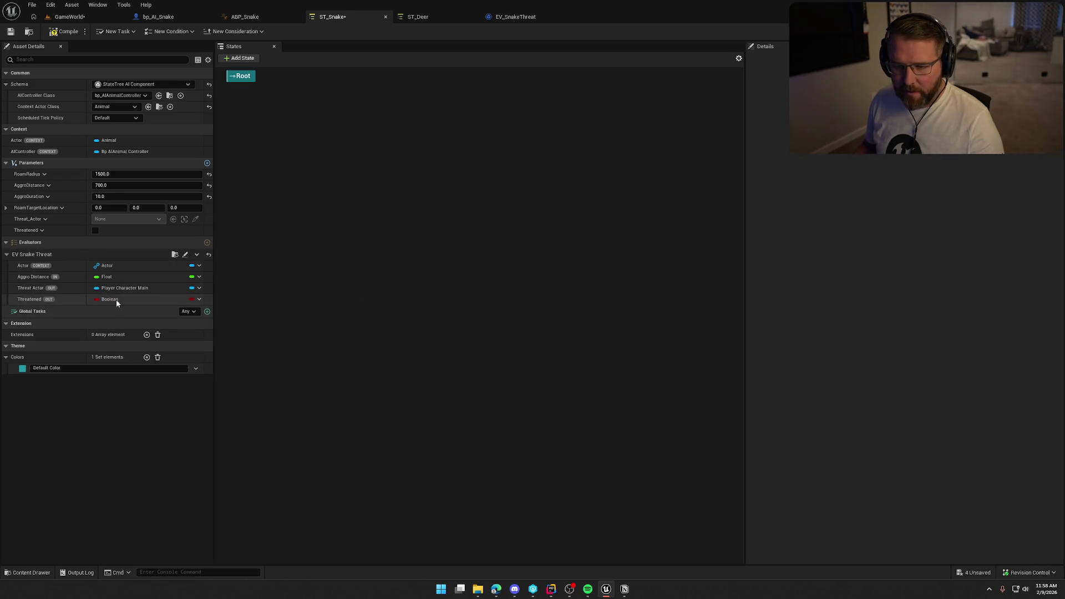
pyautogui.click(413, 16)
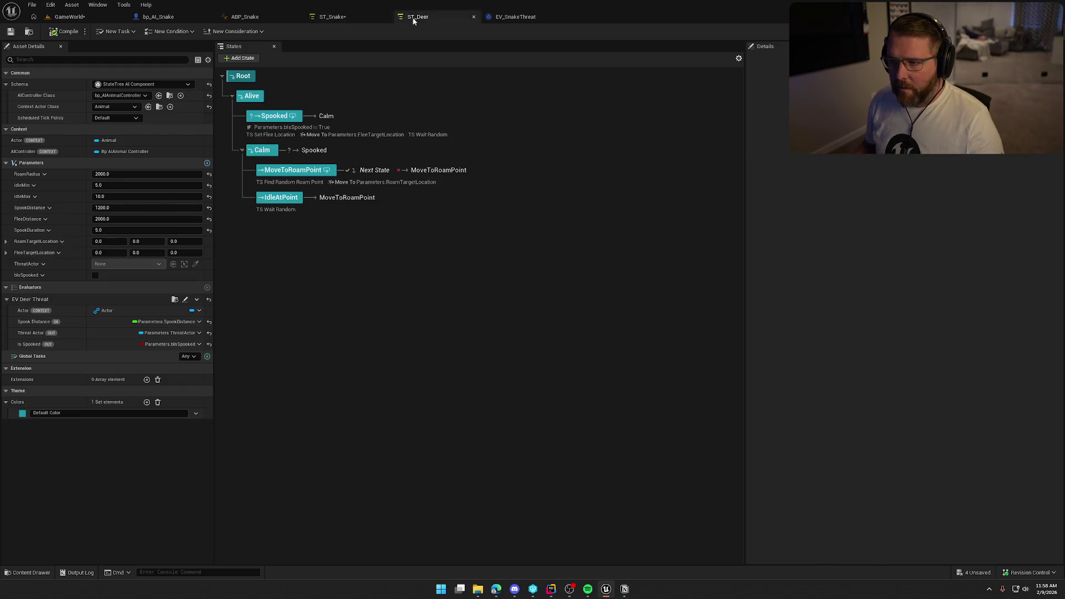
pyautogui.click(355, 21)
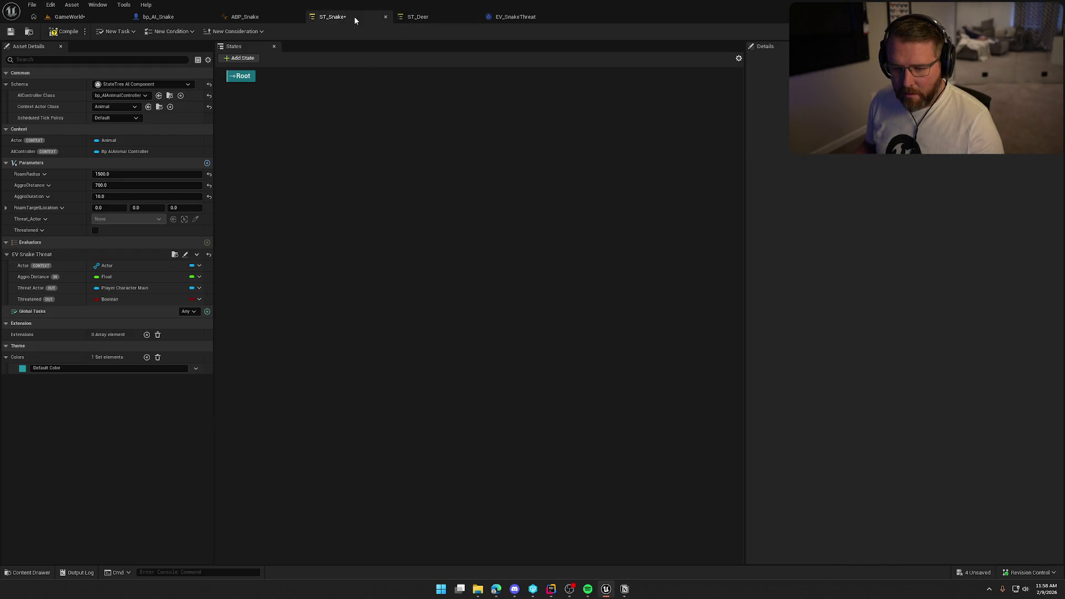
# - Bind Aggro Distance, Threat Actor and Threatened to their matching parameters, then compile
pyautogui.click(199, 277)
pyautogui.moveTo(249, 312)
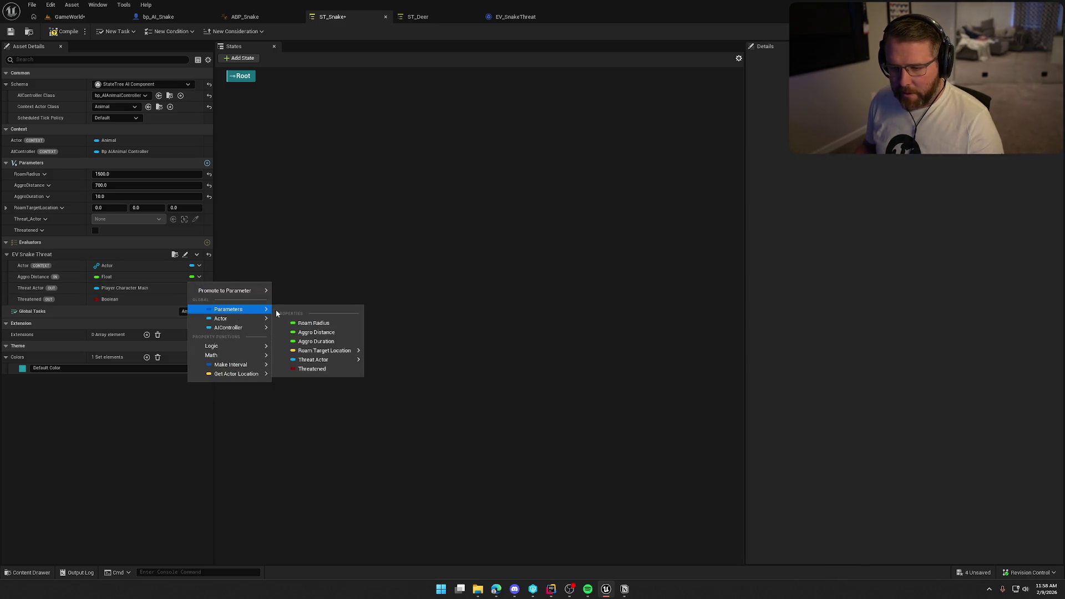
pyautogui.click(316, 332)
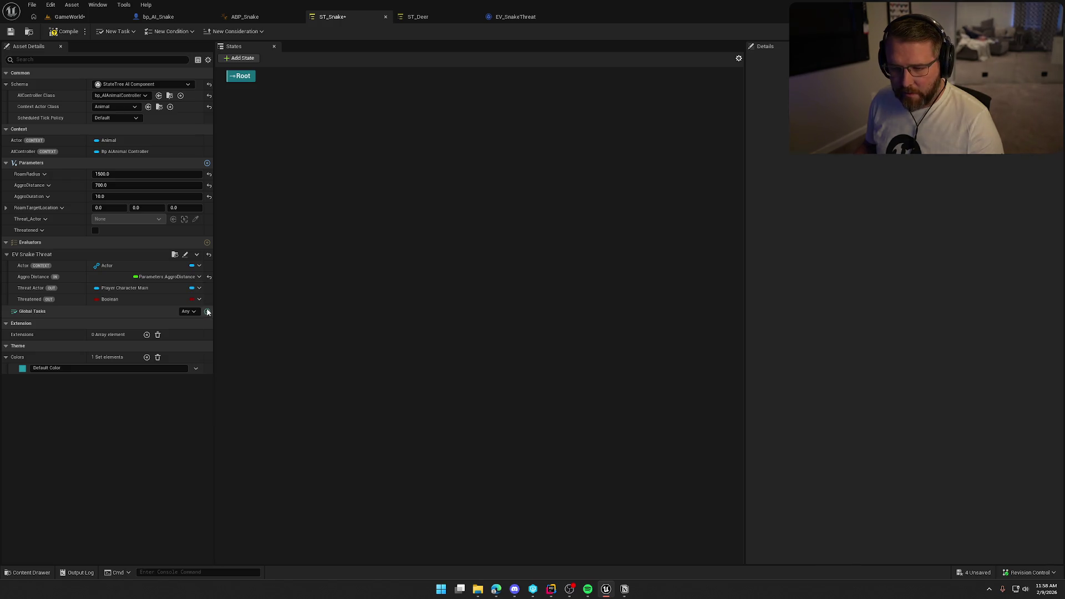
pyautogui.click(199, 288)
pyautogui.moveTo(238, 304)
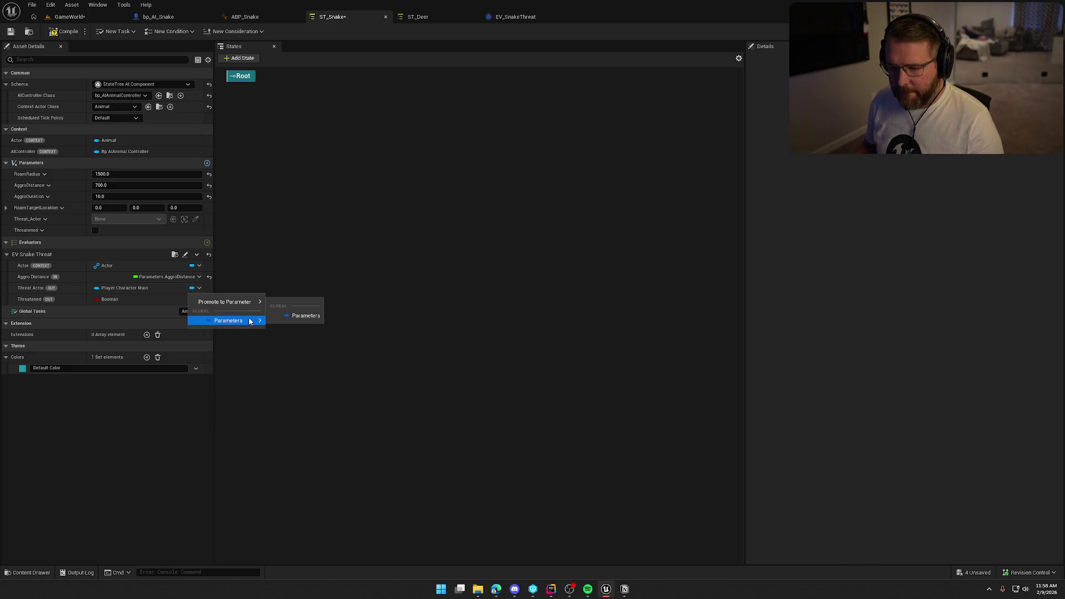
pyautogui.click(309, 336)
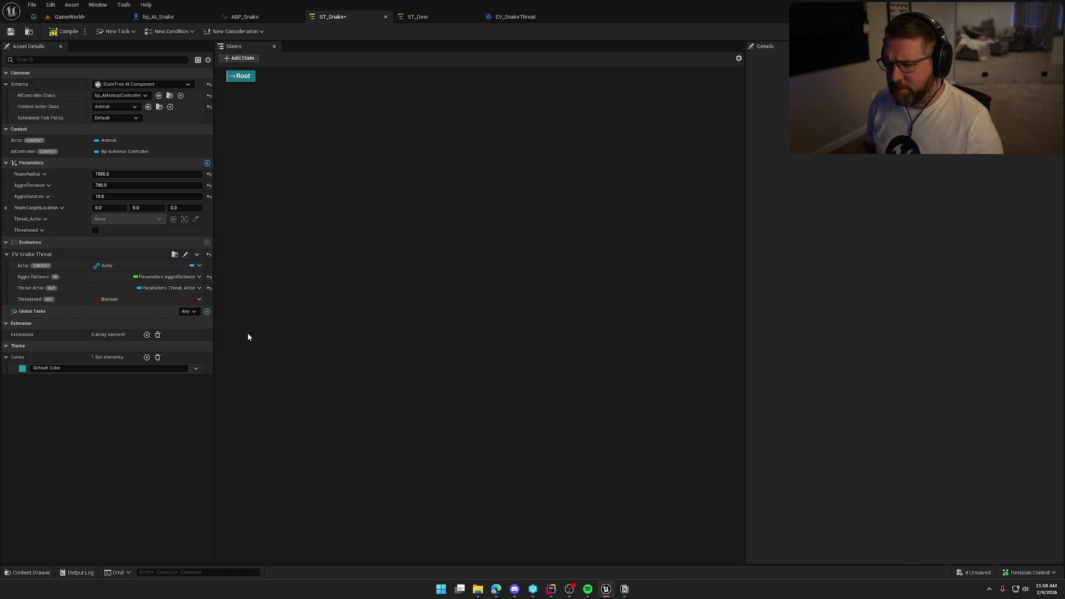
pyautogui.click(199, 299)
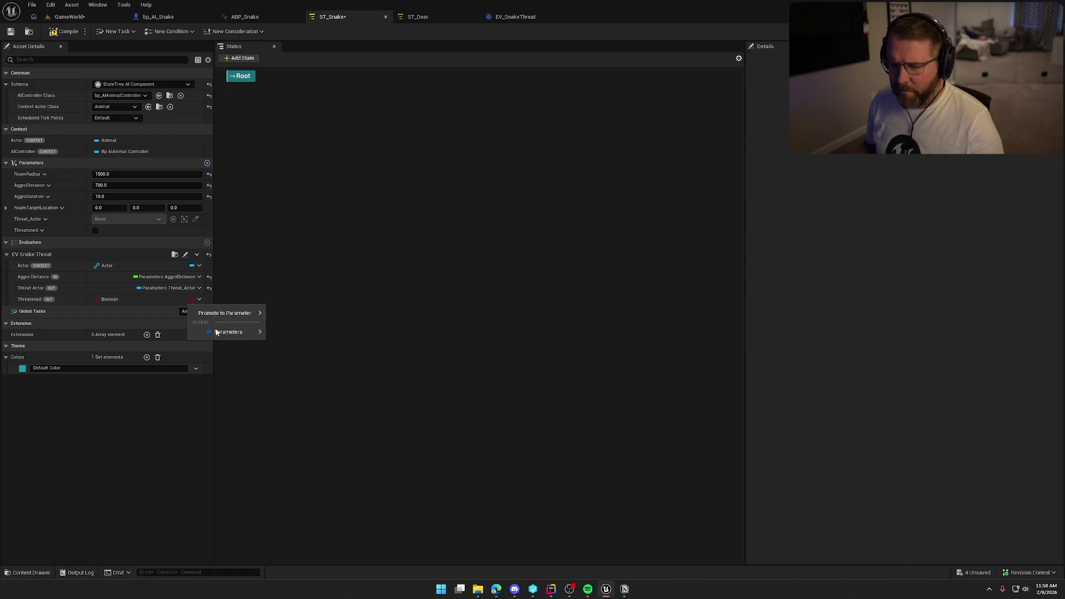
pyautogui.moveTo(217, 332)
pyautogui.click(304, 392)
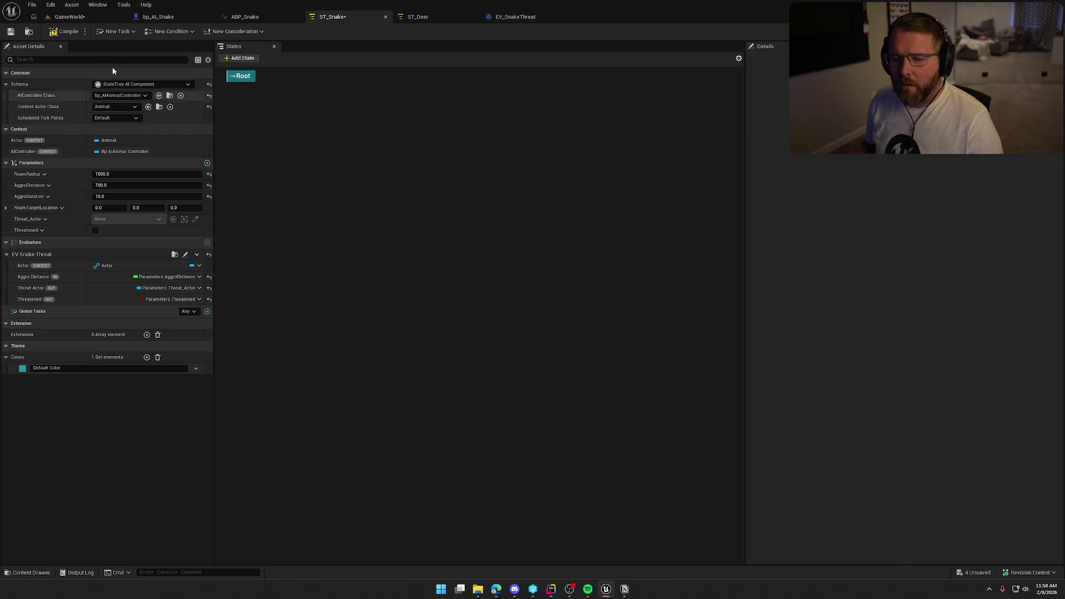
pyautogui.click(64, 32)
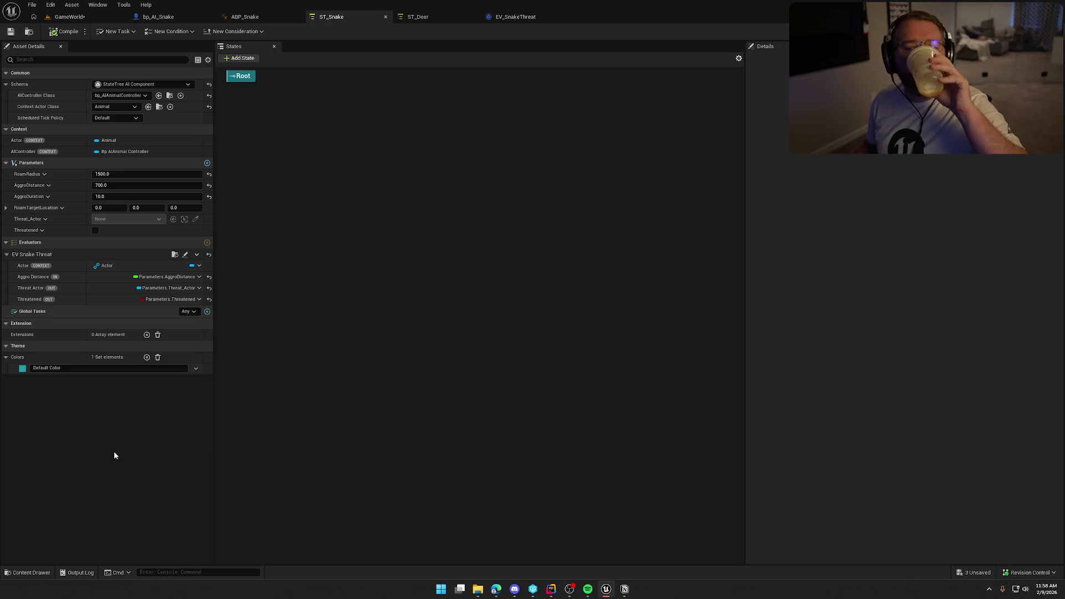
# - Inspect the EV_SnakeThreat event graph, including both SET Threatened nodes and Event Tick
pyautogui.click(507, 12)
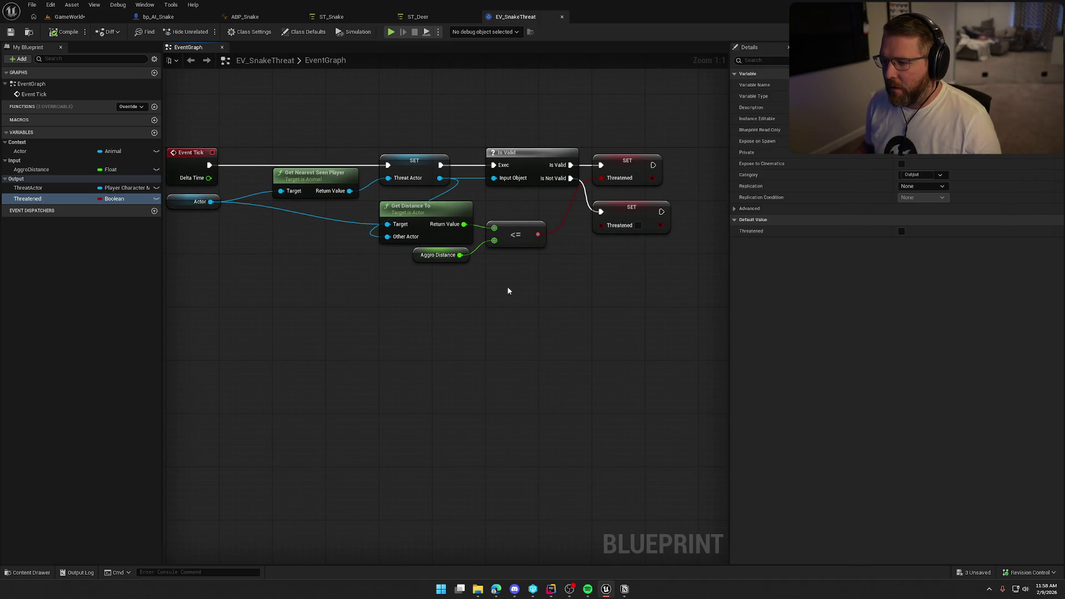
pyautogui.moveTo(521, 301); pyautogui.dragTo(619, 311)
pyautogui.moveTo(207, 119); pyautogui.dragTo(730, 302)
pyautogui.click(545, 318)
pyautogui.moveTo(544, 317)
pyautogui.mouseDown()
pyautogui.moveTo(598, 323)
pyautogui.moveTo(548, 317)
pyautogui.mouseUp()
pyautogui.moveTo(641, 265)
pyautogui.mouseDown()
pyautogui.moveTo(599, 118)
pyautogui.moveTo(519, 157)
pyautogui.mouseUp()
pyautogui.moveTo(631, 183); pyautogui.dragTo(613, 173)
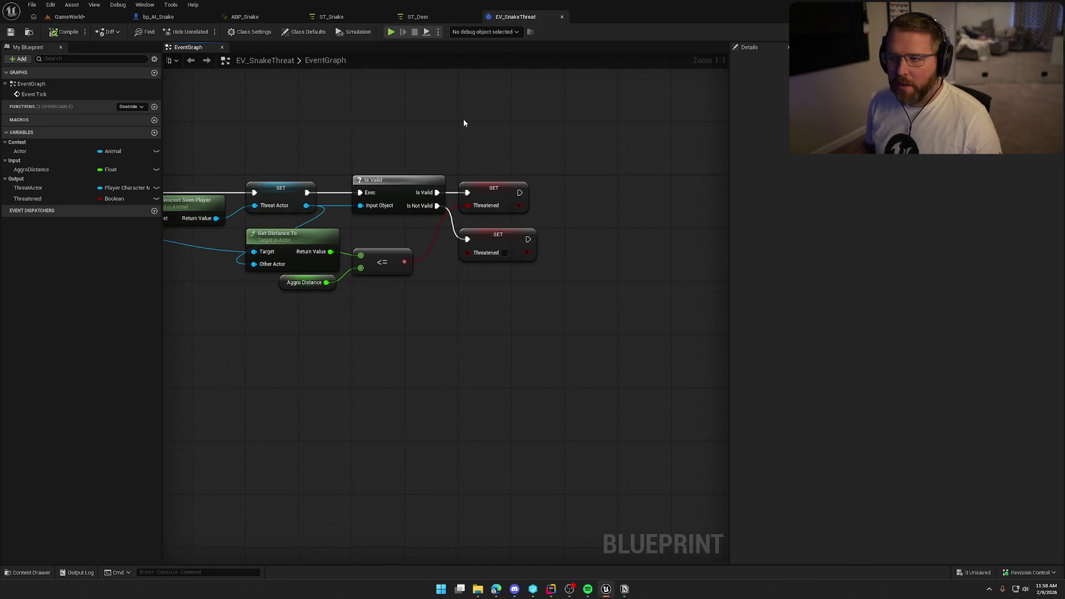
pyautogui.moveTo(464, 118); pyautogui.dragTo(530, 129)
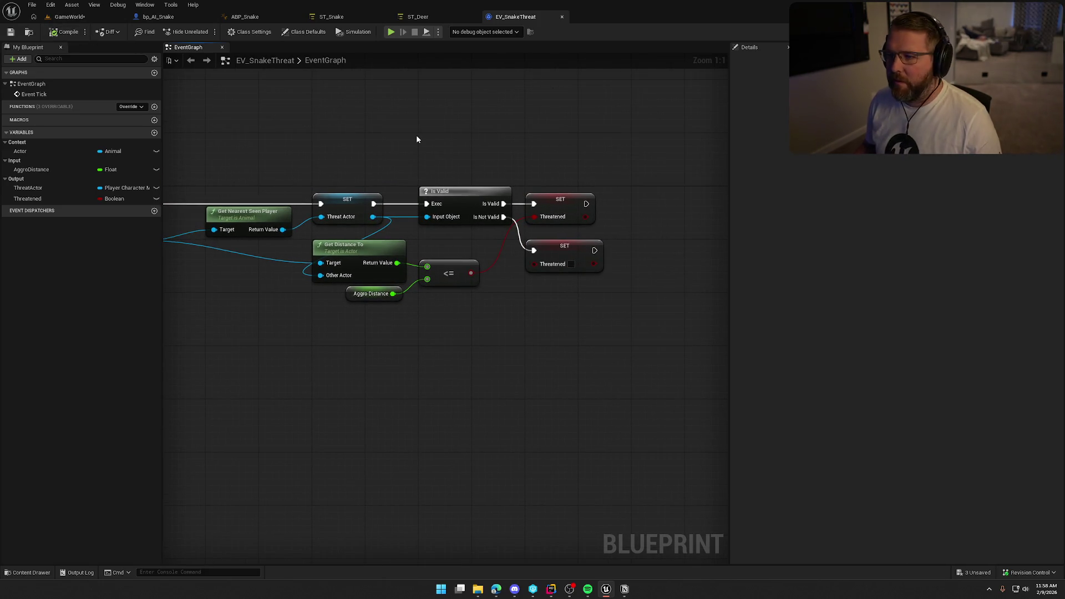
pyautogui.moveTo(416, 135)
pyautogui.mouseDown()
pyautogui.moveTo(511, 112)
pyautogui.moveTo(488, 109)
pyautogui.moveTo(443, 143)
pyautogui.mouseUp()
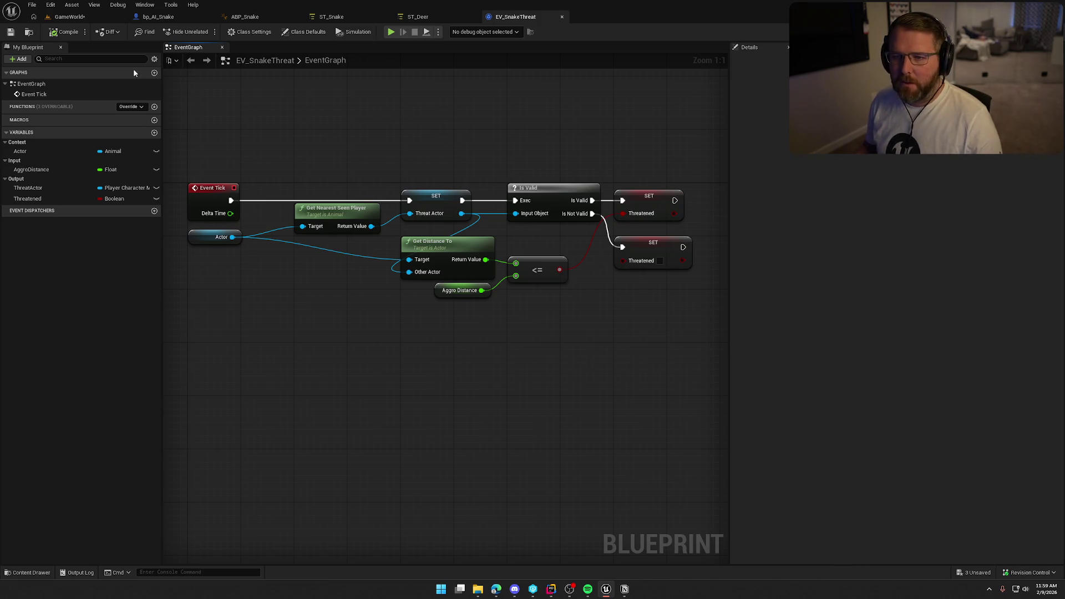
# - Fly the GameWorld camera down to the snake, then return to EV_SnakeThreat
pyautogui.click(69, 17)
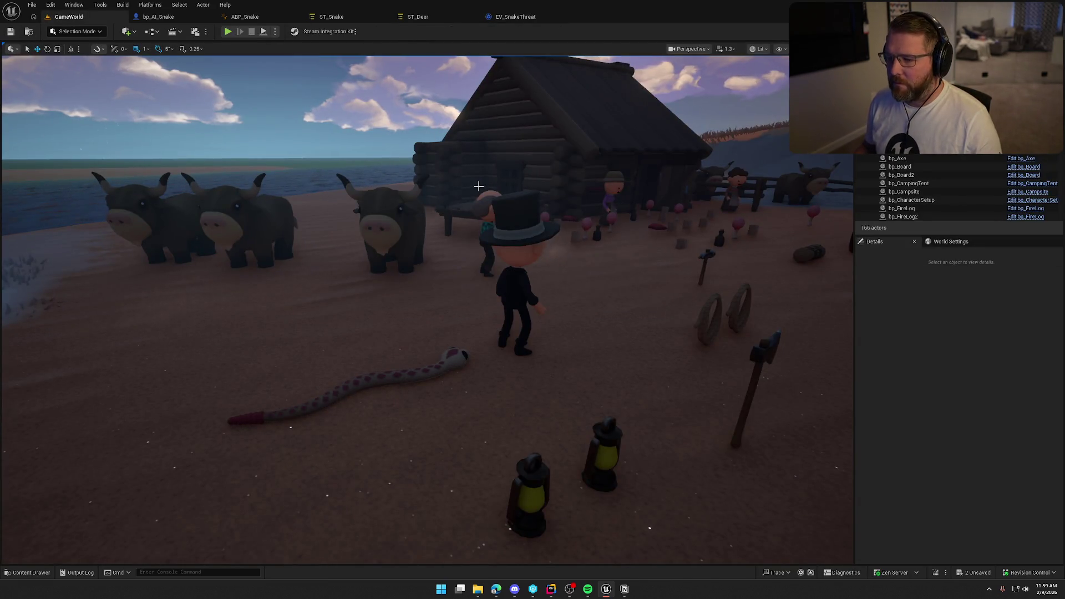
pyautogui.moveTo(478, 186); pyautogui.dragTo(461, 139)
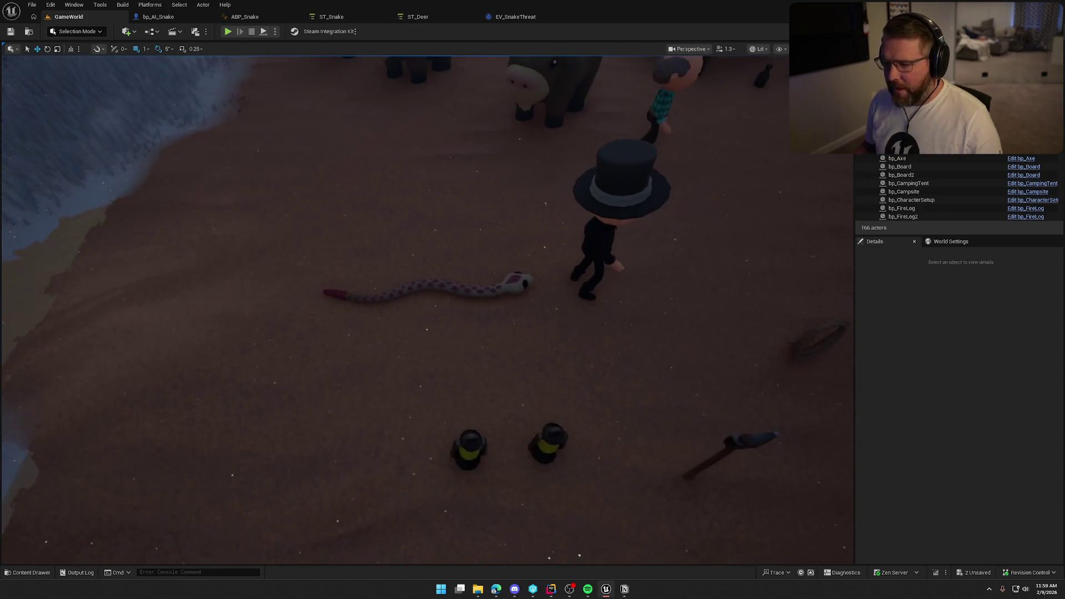
pyautogui.click(516, 16)
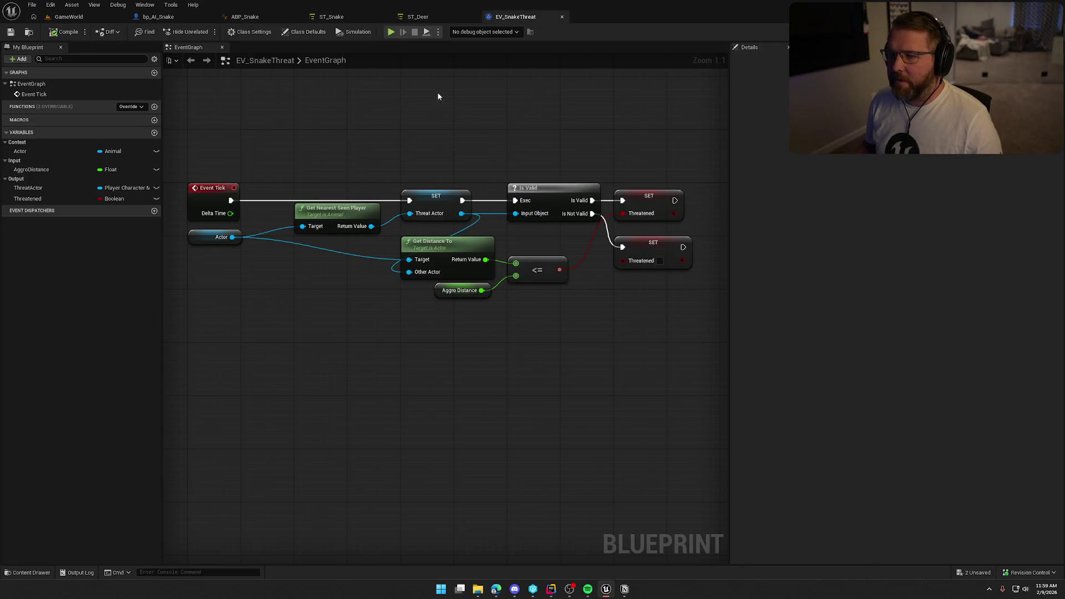
# - Switch between the ST_Deer and ST_Snake state trees to compare them
pyautogui.click(421, 16)
pyautogui.click(345, 17)
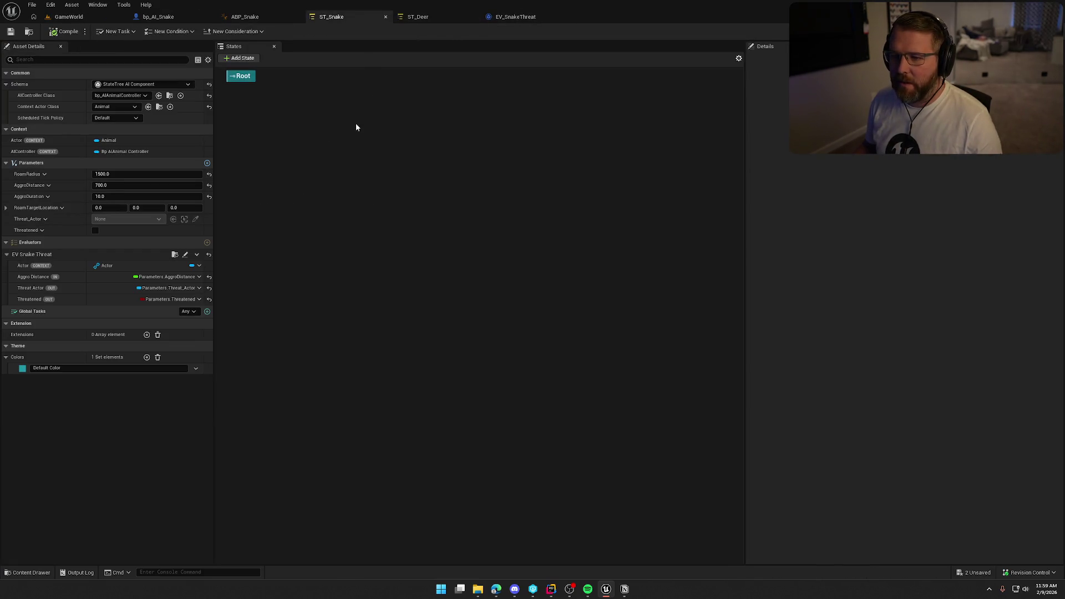
pyautogui.click(415, 19)
pyautogui.click(334, 17)
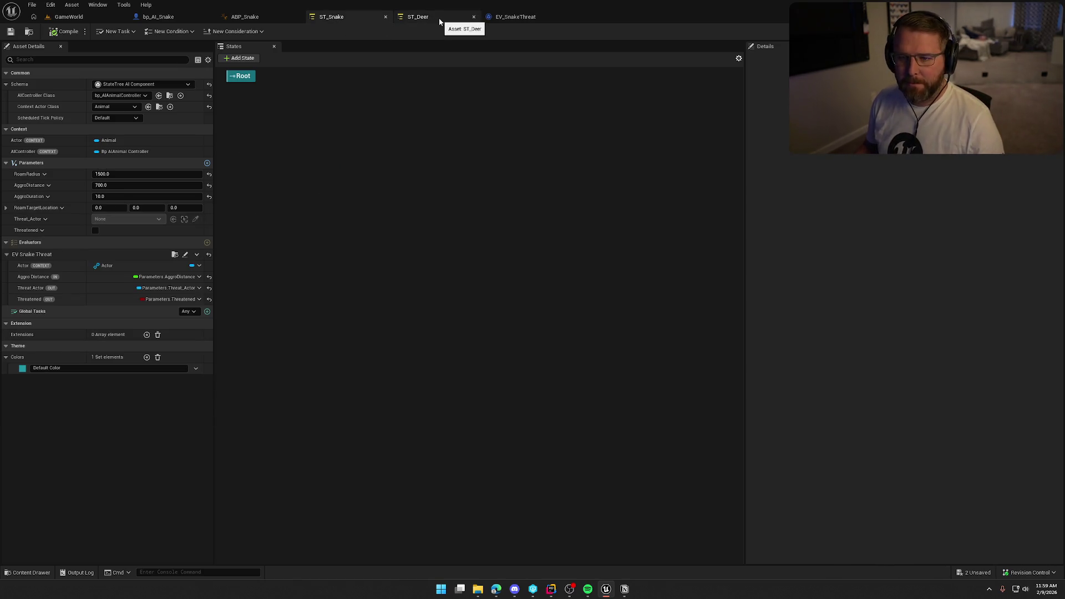
pyautogui.click(439, 20)
pyautogui.click(358, 16)
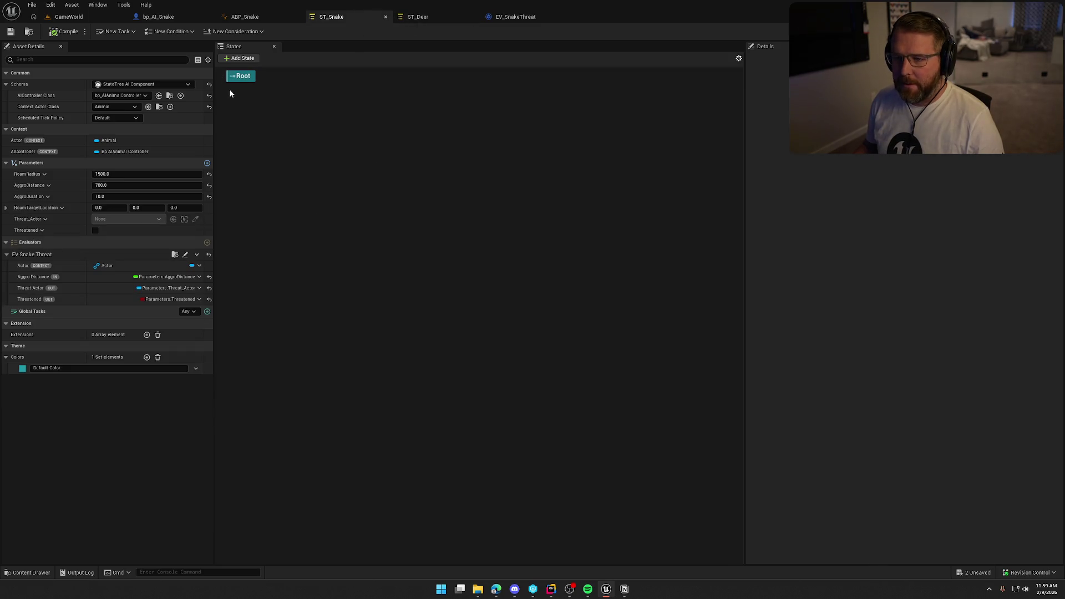
# - Add a new state under Root and name it Alive
pyautogui.click(240, 76)
pyautogui.click(243, 57)
pyautogui.write('Alive')
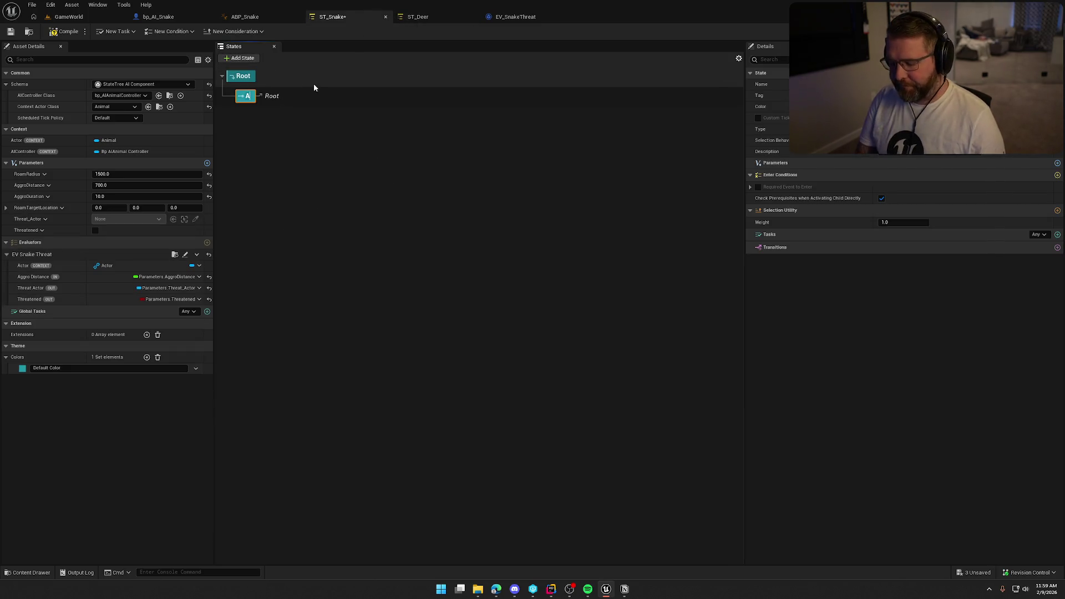
pyautogui.press('Return')
pyautogui.click(418, 17)
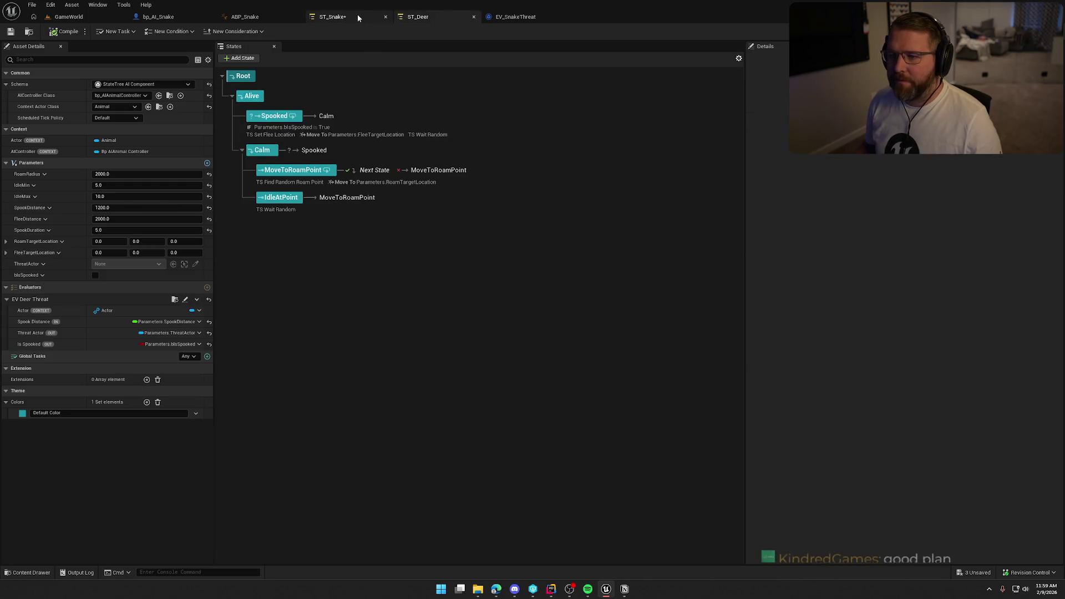
pyautogui.click(355, 14)
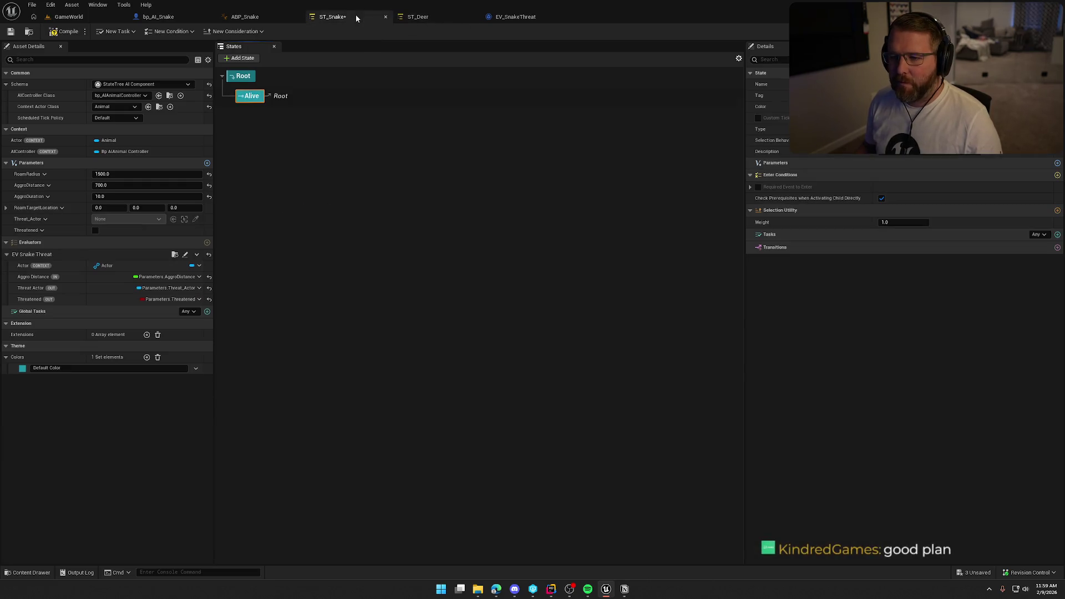
# - Add an extra state under Root, keeping its default name
pyautogui.click(243, 58)
pyautogui.press('Return')
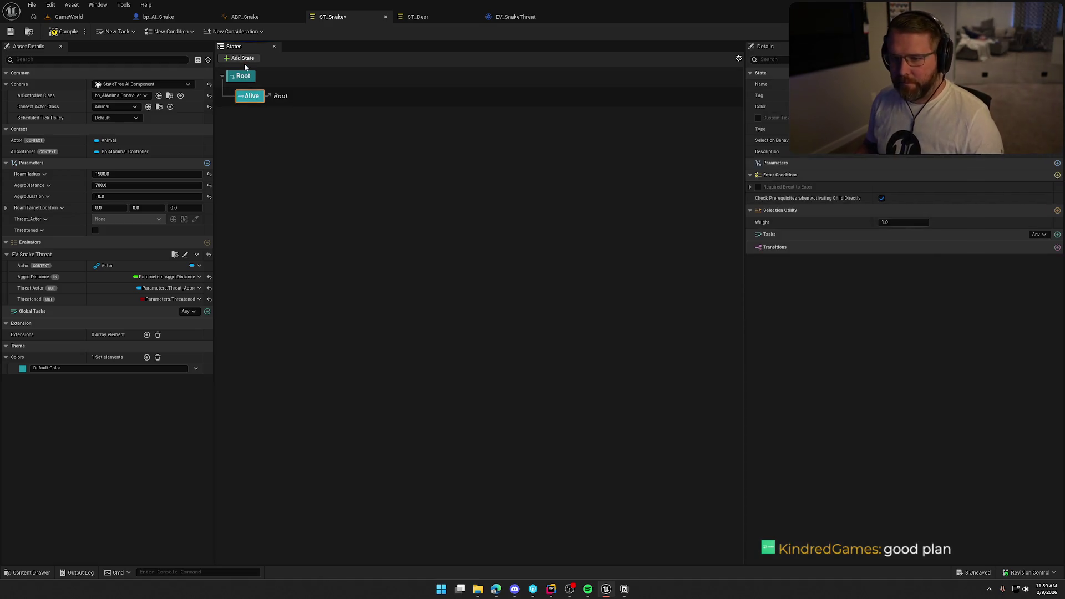
pyautogui.press('F2')
pyautogui.press('Escape')
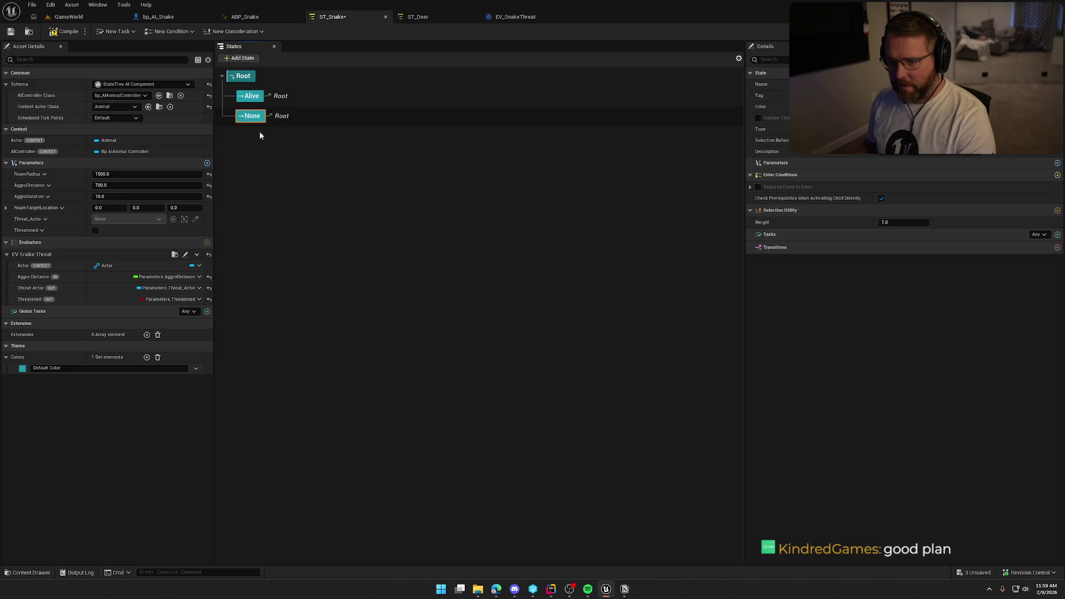
pyautogui.rightClick(250, 96)
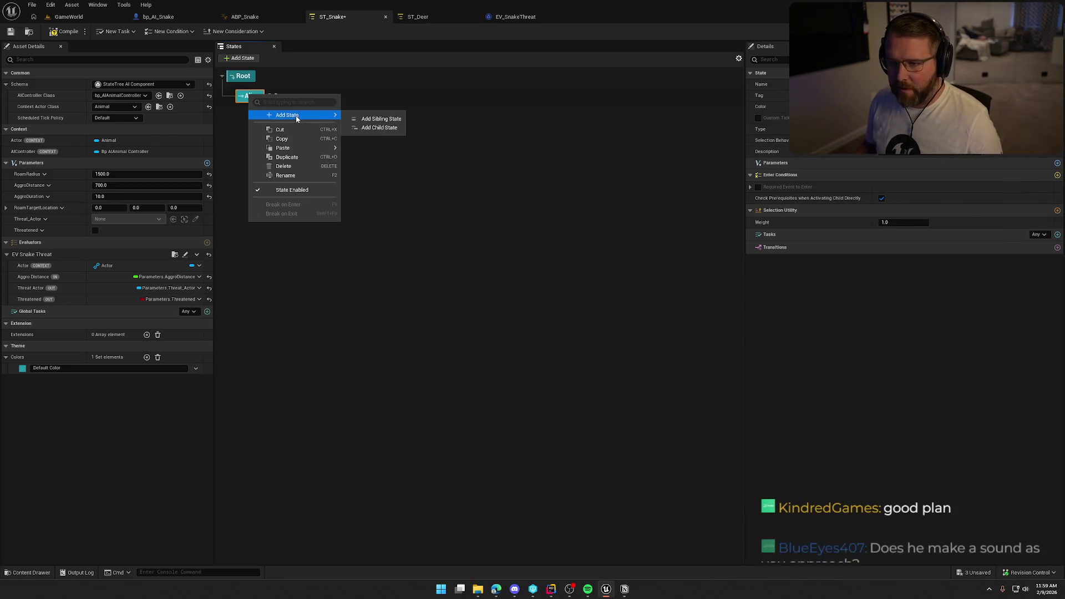
# - Add a child state named Threatened under Alive
pyautogui.moveTo(299, 115)
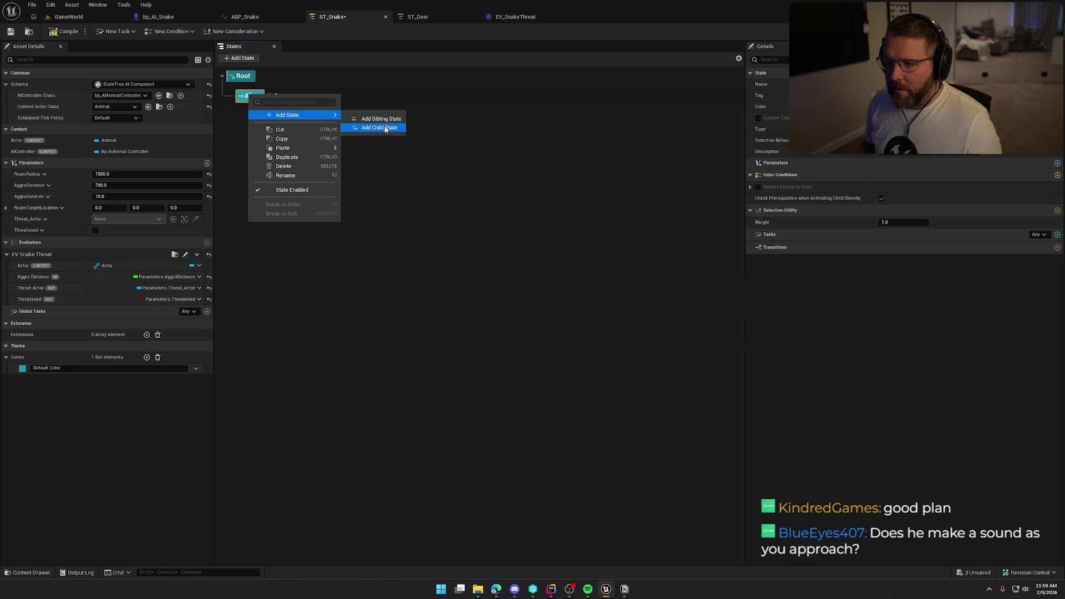
pyautogui.click(386, 128)
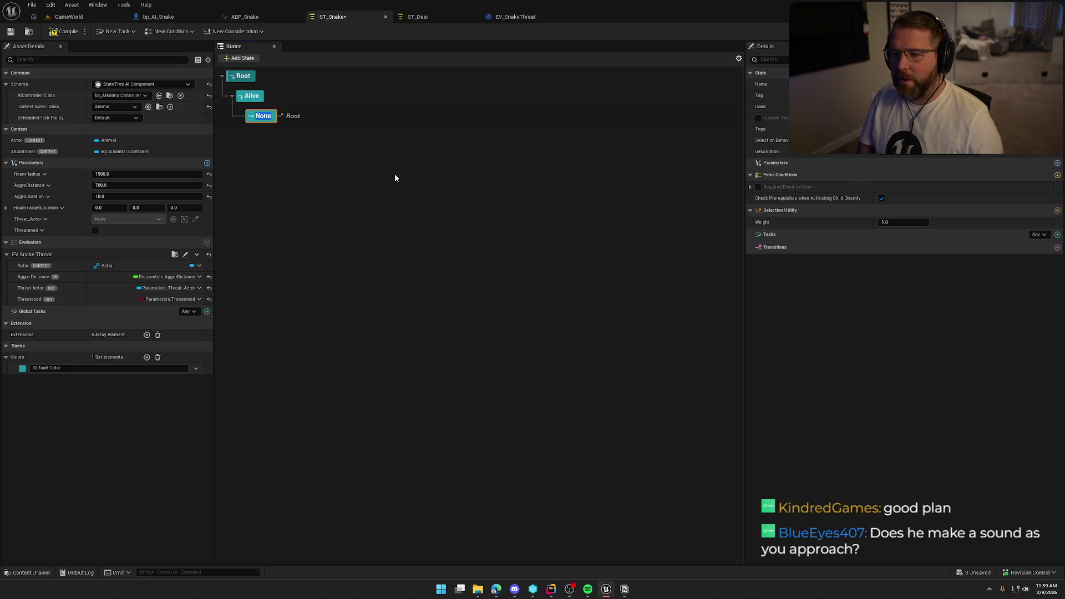
pyautogui.write('Threatend')
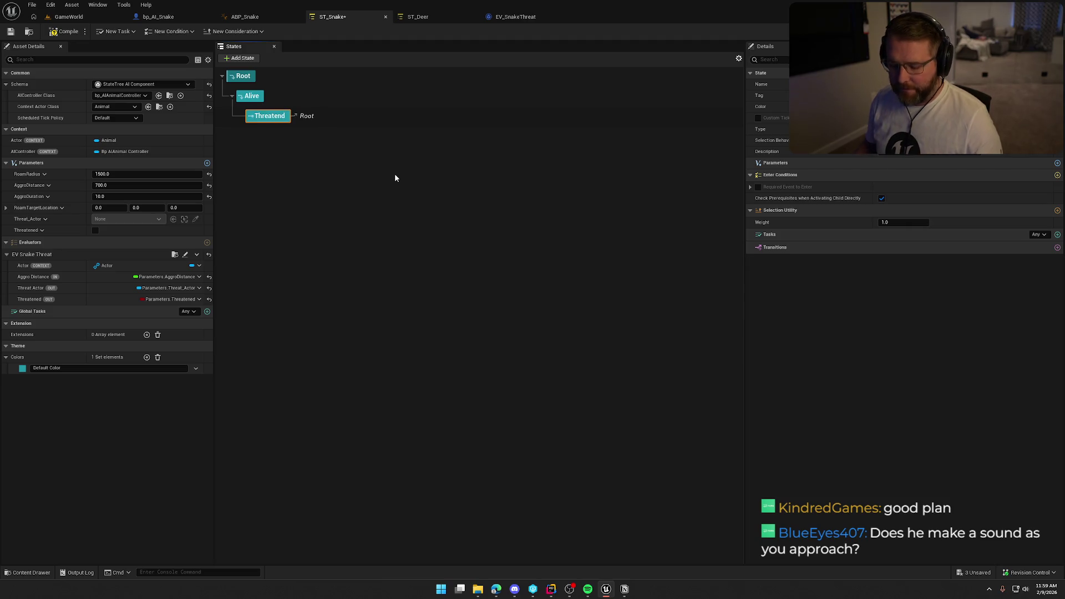
pyautogui.hotkey('ctrl', 'a')
pyautogui.write('0')
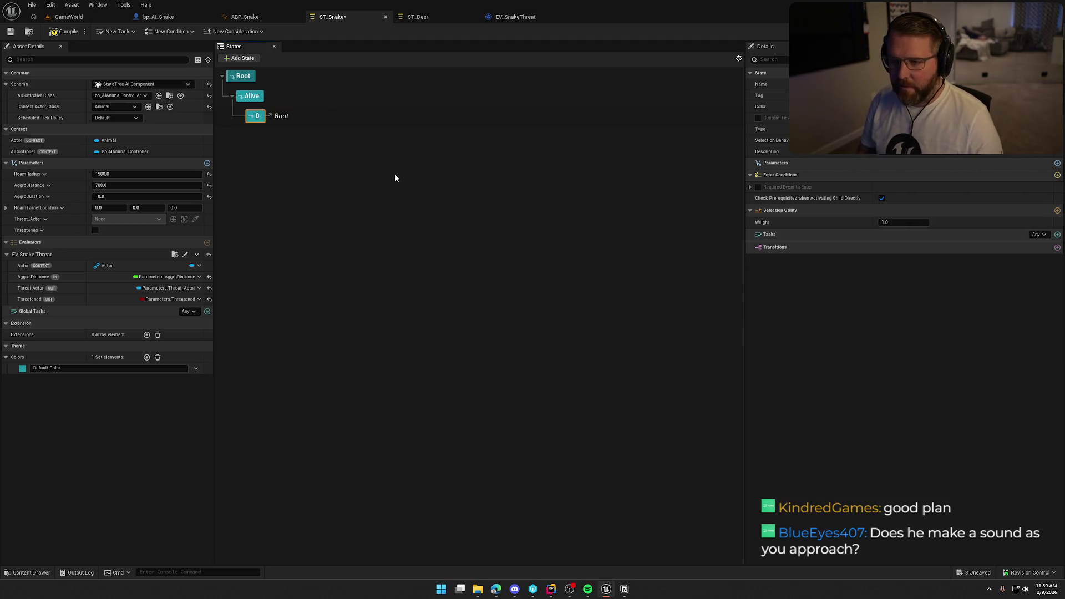
pyautogui.press('BackSpace')
pyautogui.write('Threat')
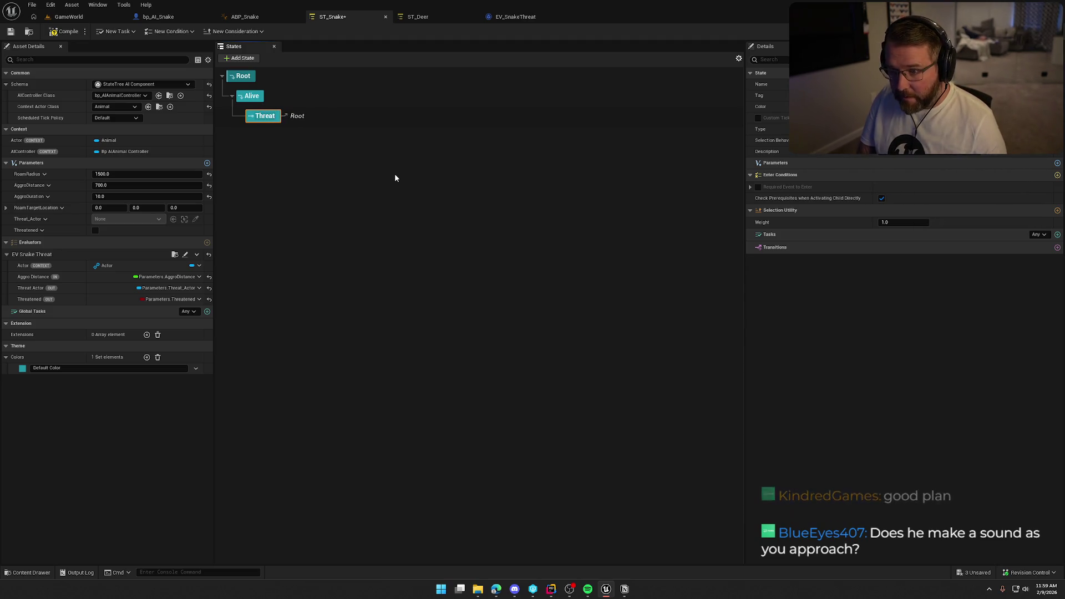
pyautogui.write('ened')
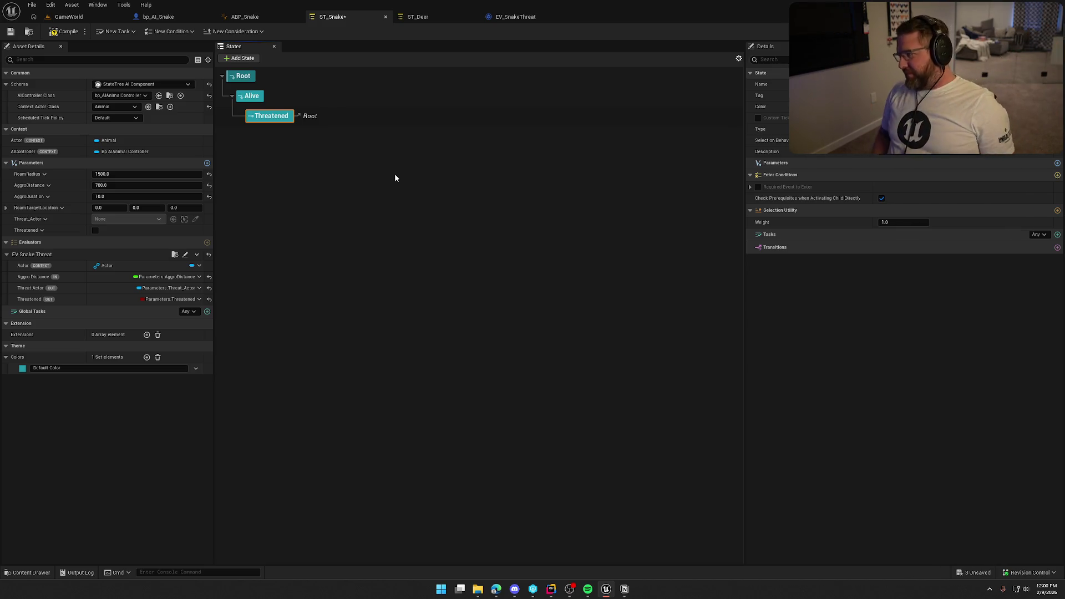
# - Compile ST_Snake and bring up the ST_Deer tree for reference
pyautogui.click(65, 31)
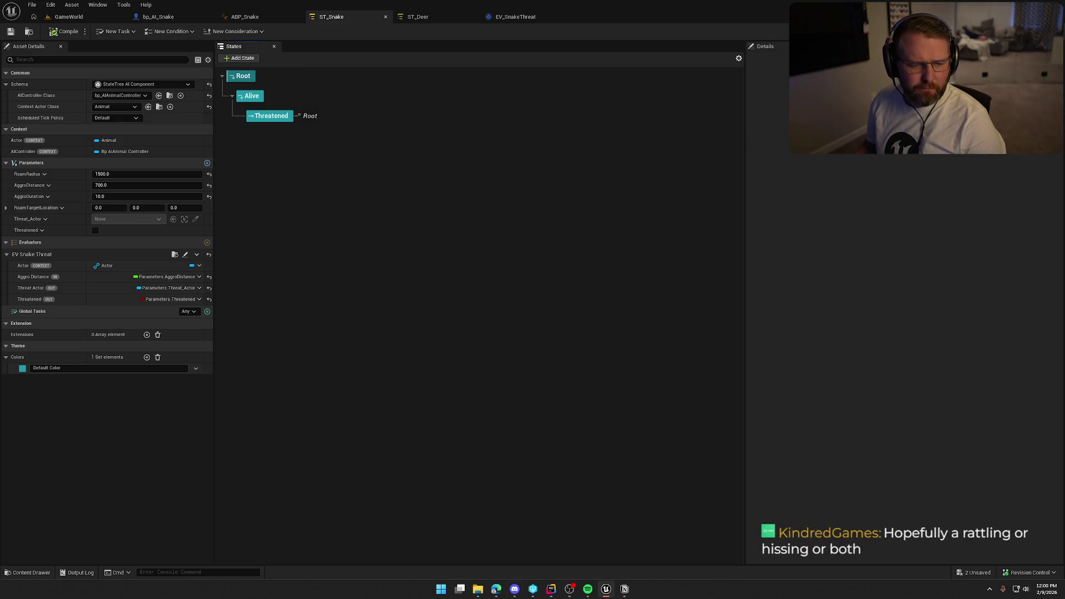
pyautogui.hotkey('alt', 'Tab')
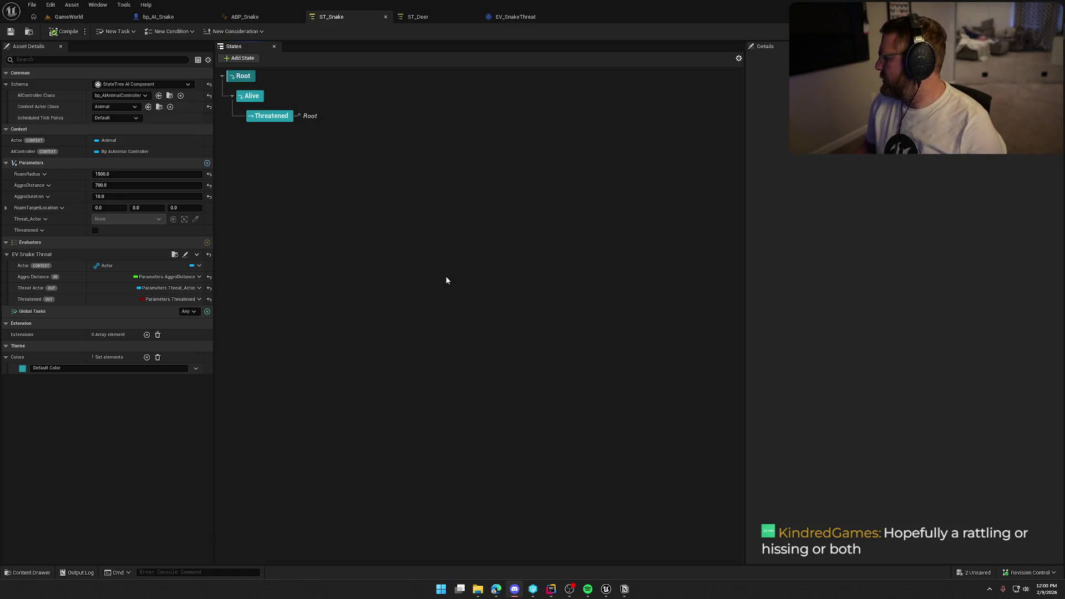
pyautogui.click(371, 205)
pyautogui.click(424, 18)
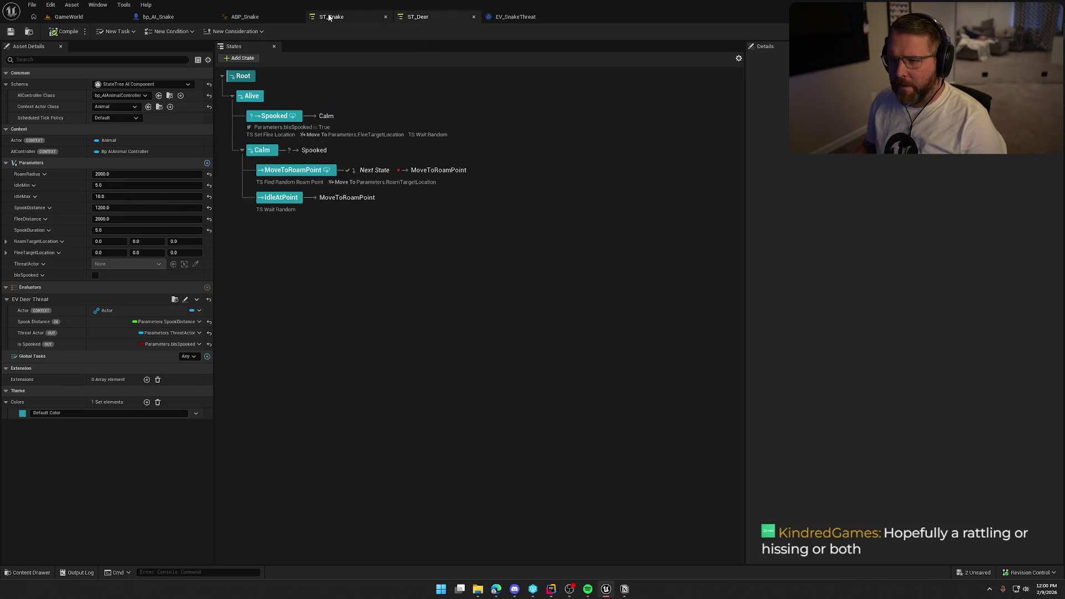
# - Add a Roaming state beside Threatened under Alive
pyautogui.click(333, 17)
pyautogui.click(254, 96)
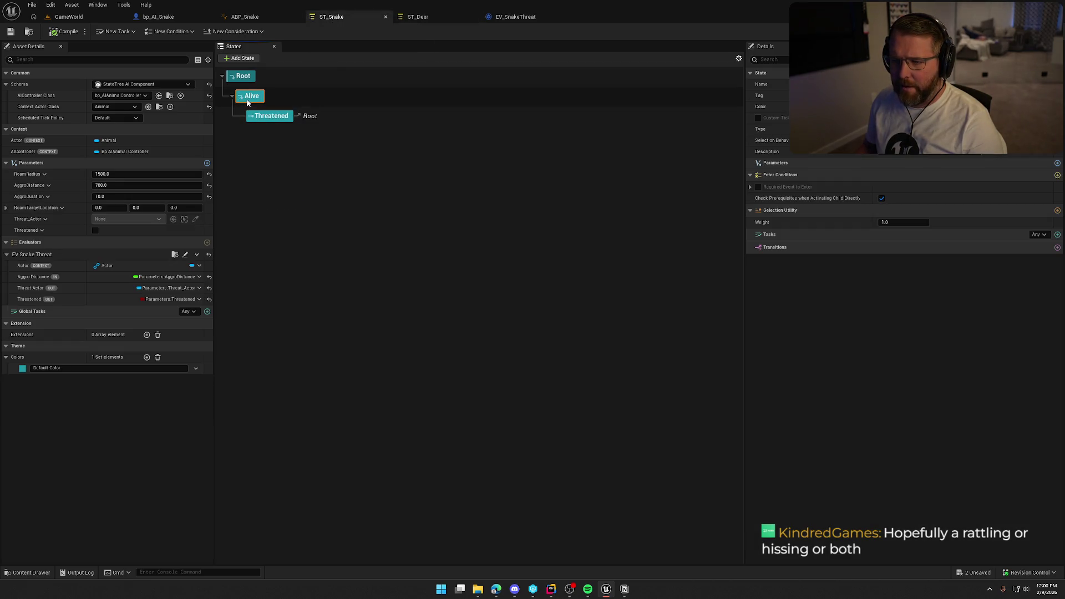
pyautogui.rightClick(256, 96)
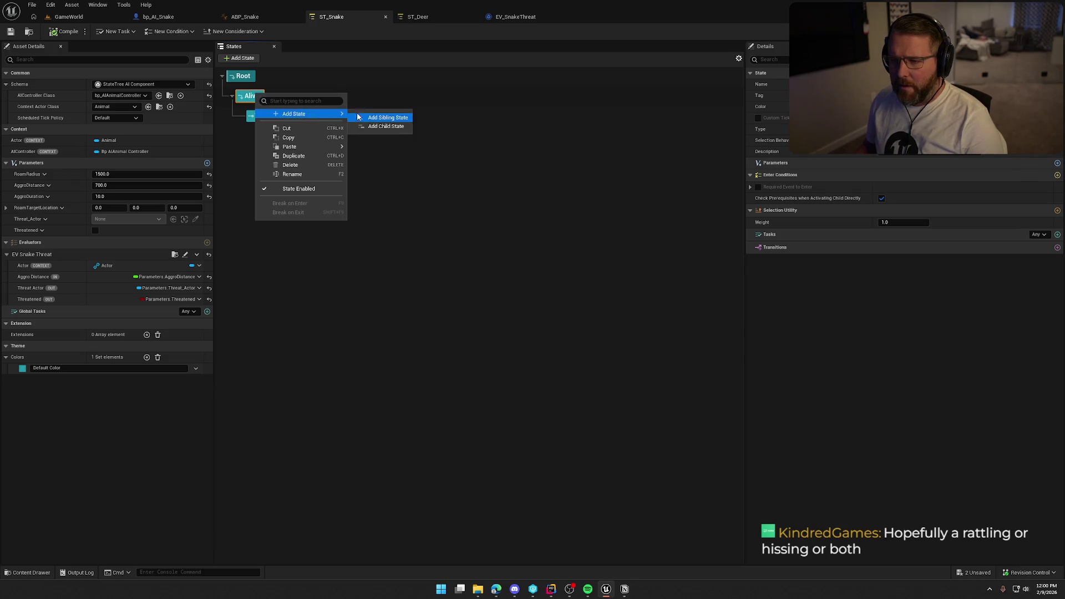
pyautogui.click(430, 152)
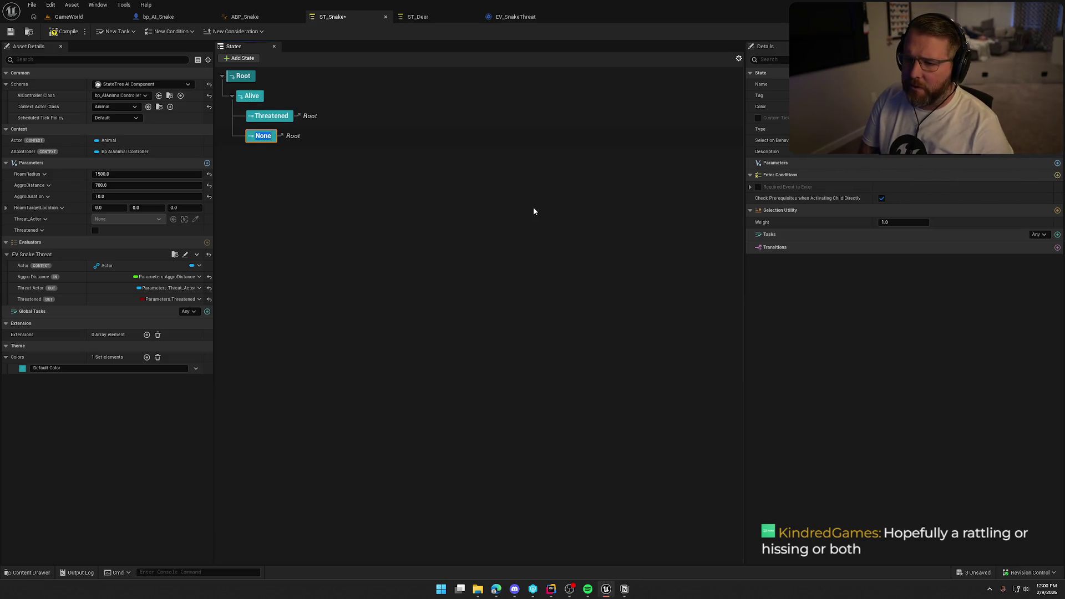
pyautogui.write('Roaming')
pyautogui.press('Return')
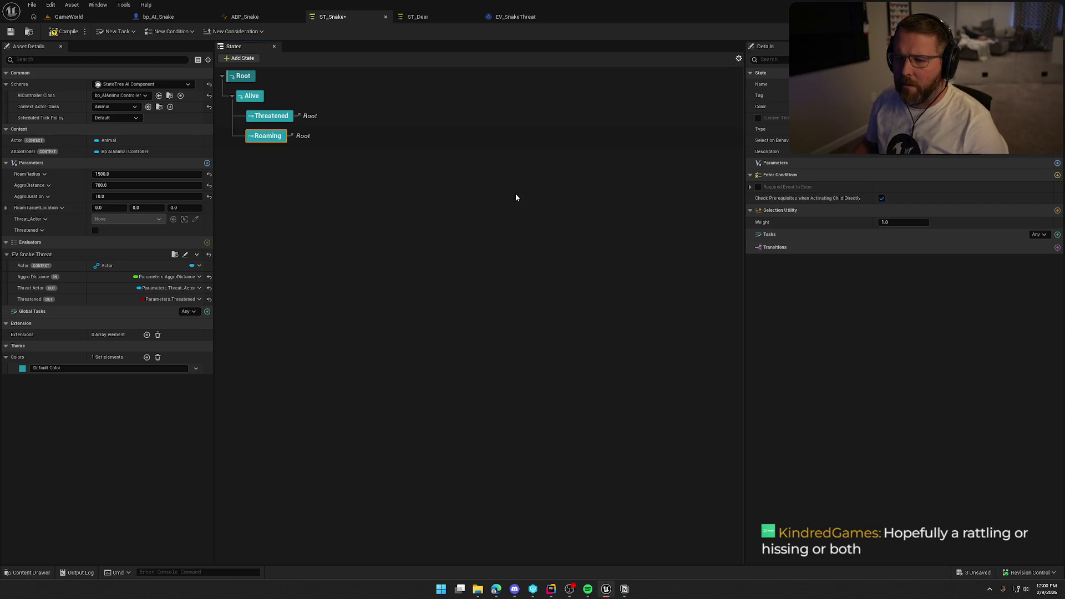
# - Compile ST_Snake and review the ST_Deer Spooked state's conditions and tasks
pyautogui.click(419, 17)
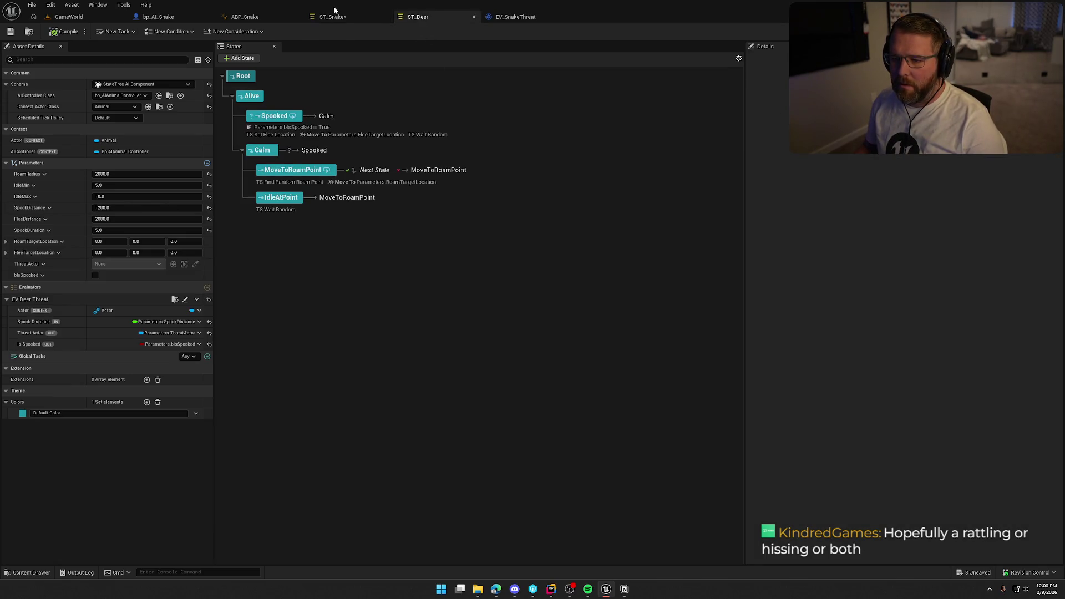
pyautogui.click(333, 16)
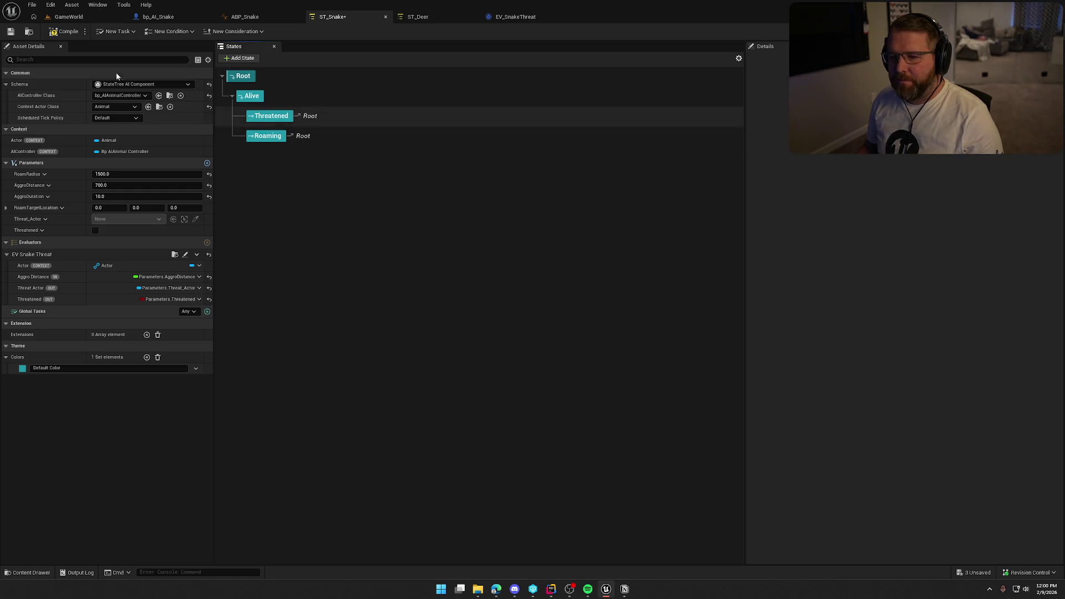
pyautogui.click(69, 16)
pyautogui.hotkey('ctrl', 'Tab')
pyautogui.click(81, 34)
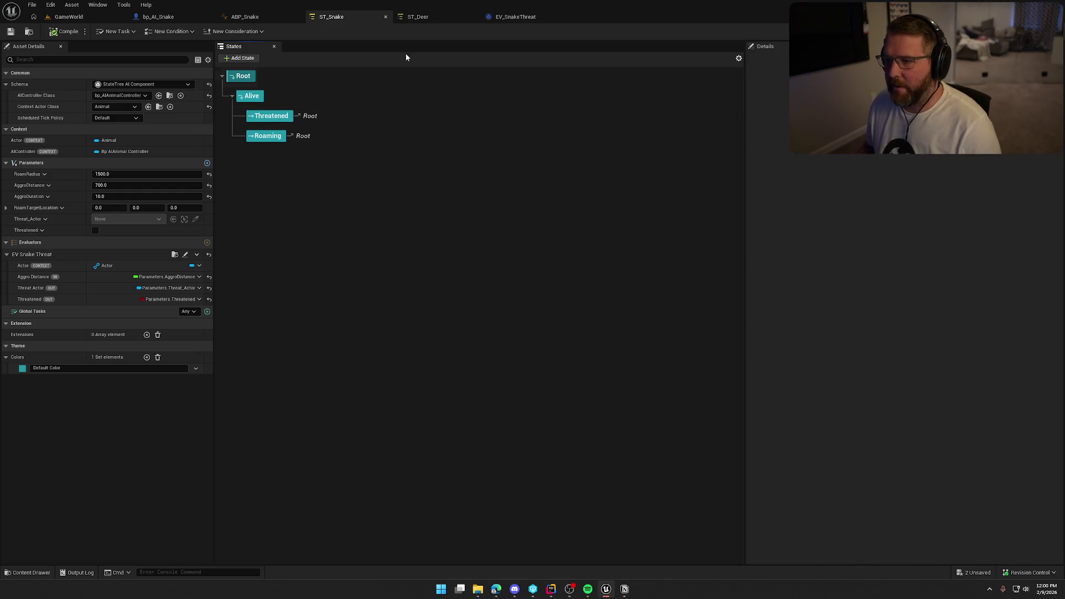
pyautogui.click(422, 17)
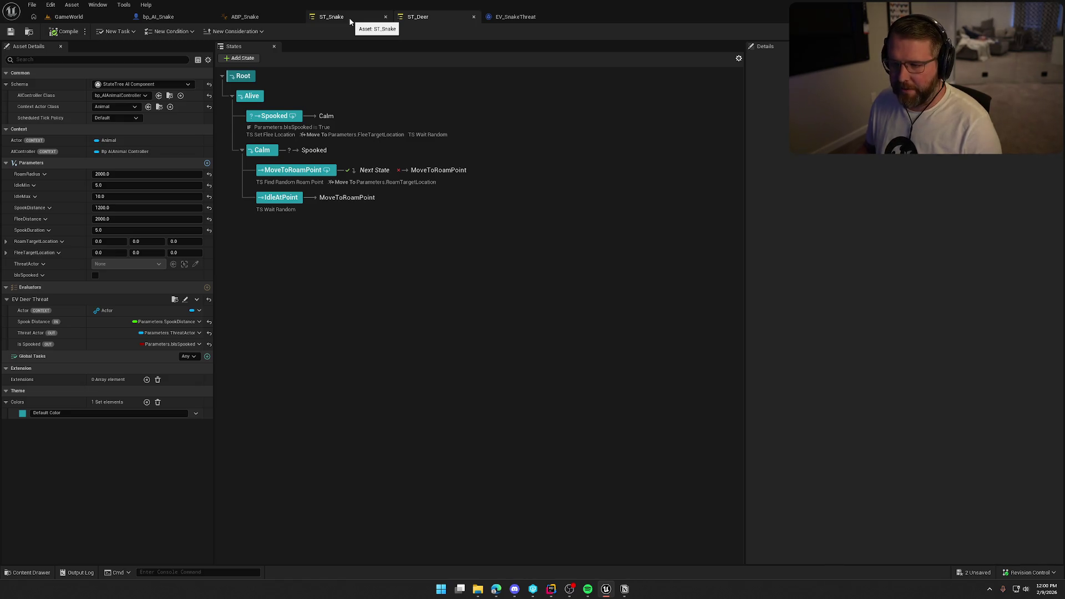
pyautogui.click(289, 119)
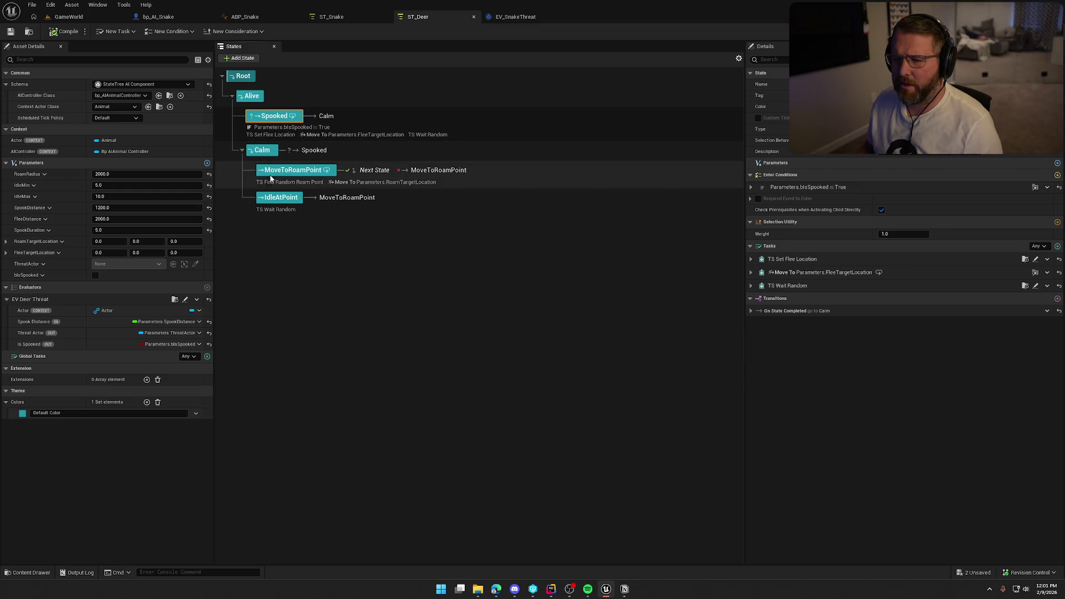
pyautogui.click(338, 21)
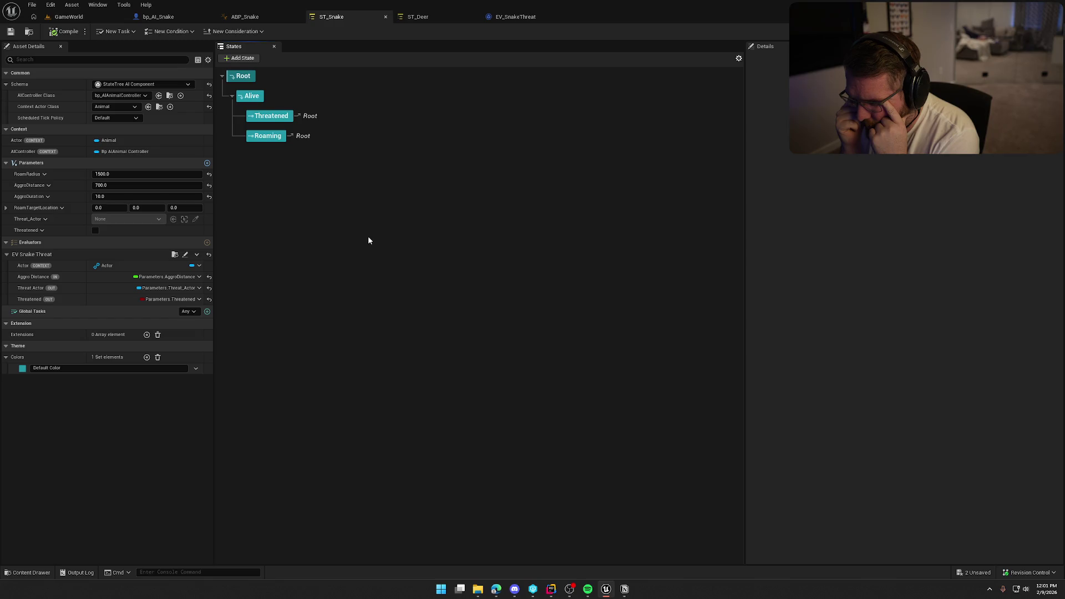
# - Add a child state named Chasing Target under Threatened
pyautogui.click(281, 116)
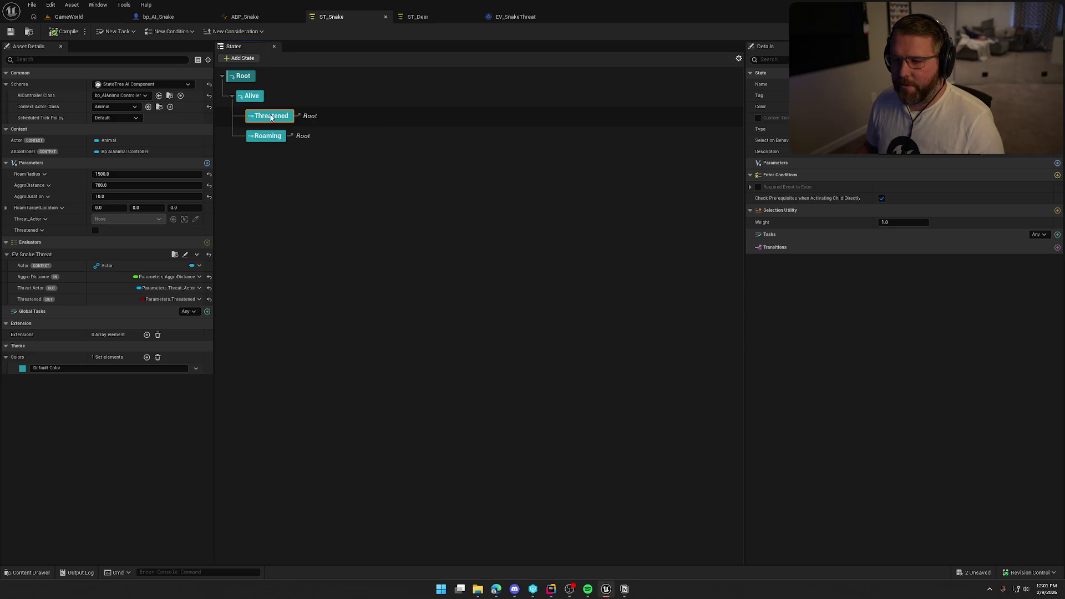
pyautogui.rightClick(279, 117)
pyautogui.moveTo(310, 136)
pyautogui.click(389, 148)
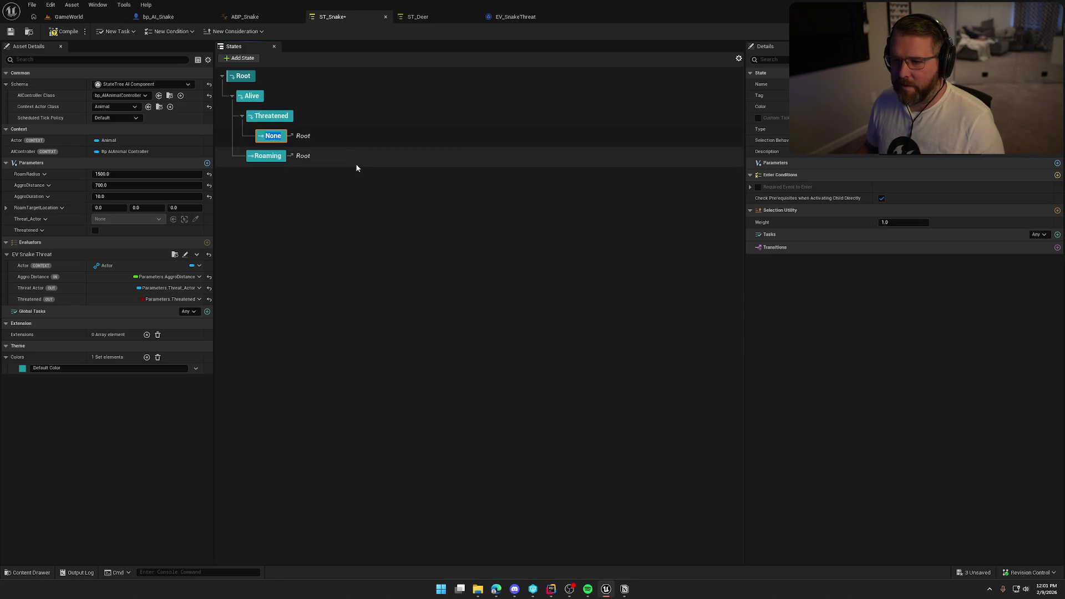
pyautogui.write('Movin')
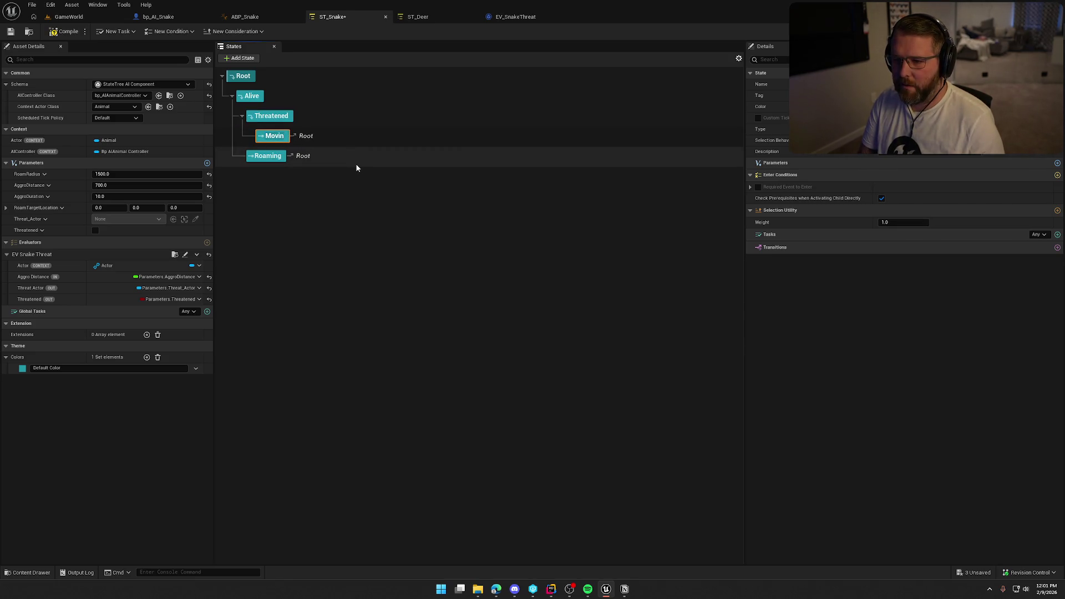
pyautogui.press('BackSpace')
pyautogui.press('BackSpace')
pyautogui.press('BackSpace')
pyautogui.write('Chasin')
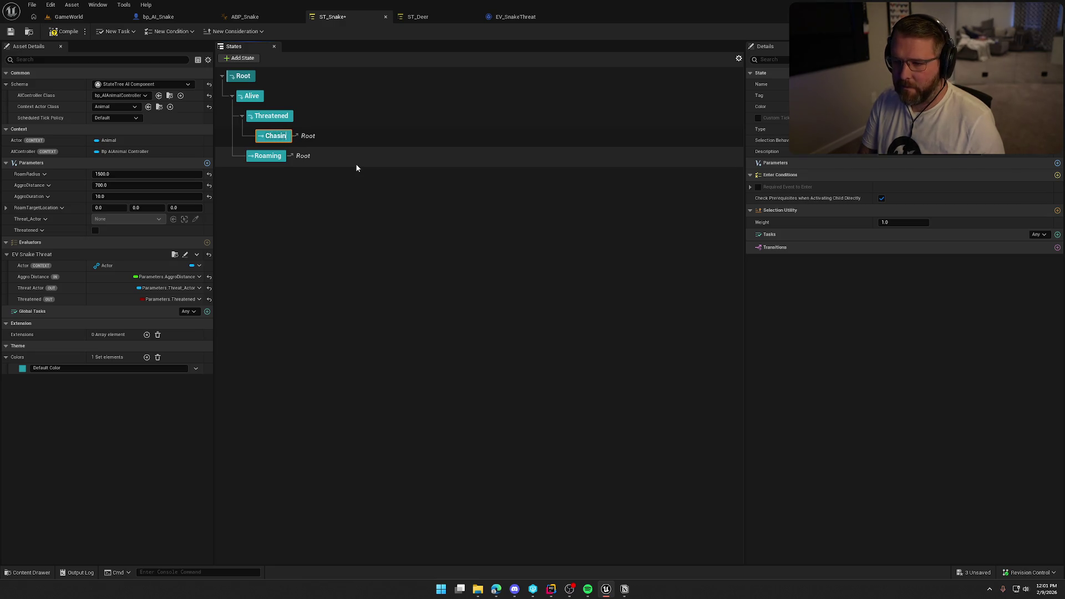
pyautogui.write('g Target')
pyautogui.press('Return')
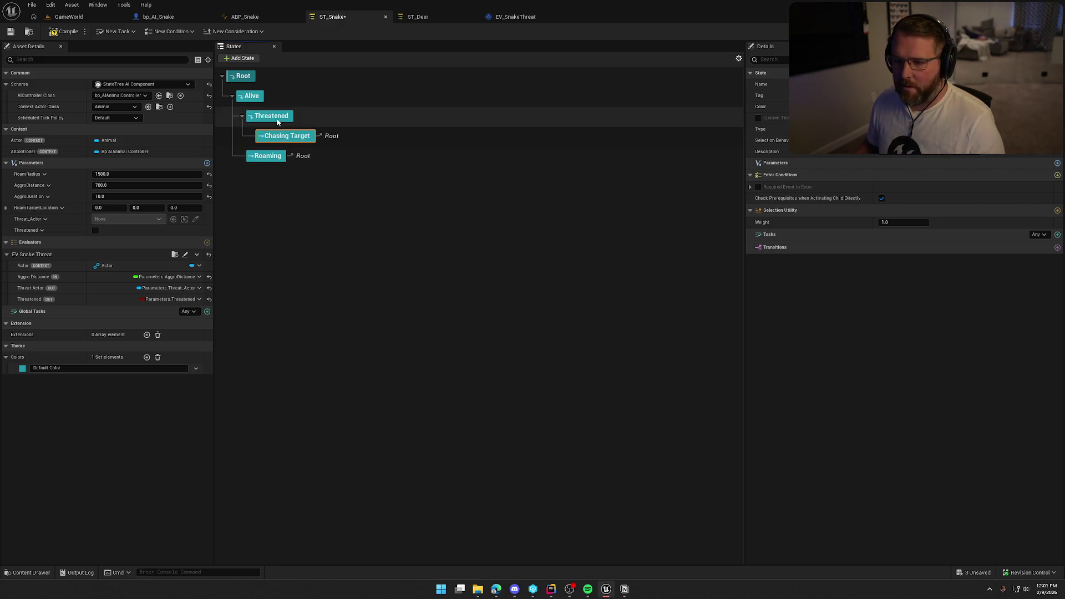
# - Add an Attack child state under Threatened, then select Roaming and switch to ST_Deer
pyautogui.rightClick(278, 117)
pyautogui.moveTo(329, 141)
pyautogui.click(411, 151)
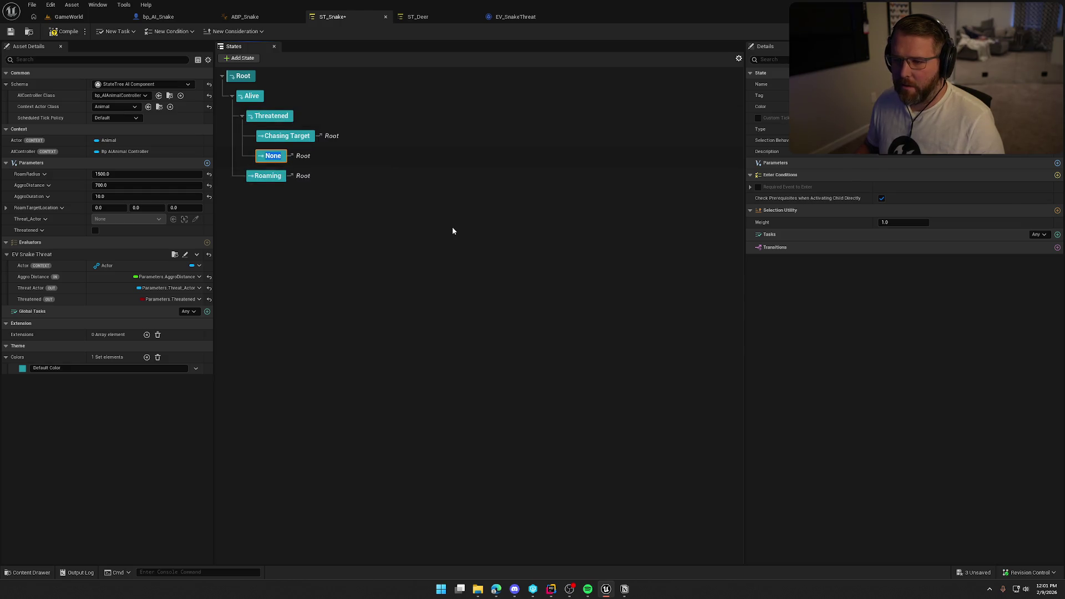
pyautogui.write('Attack')
pyautogui.press('Return')
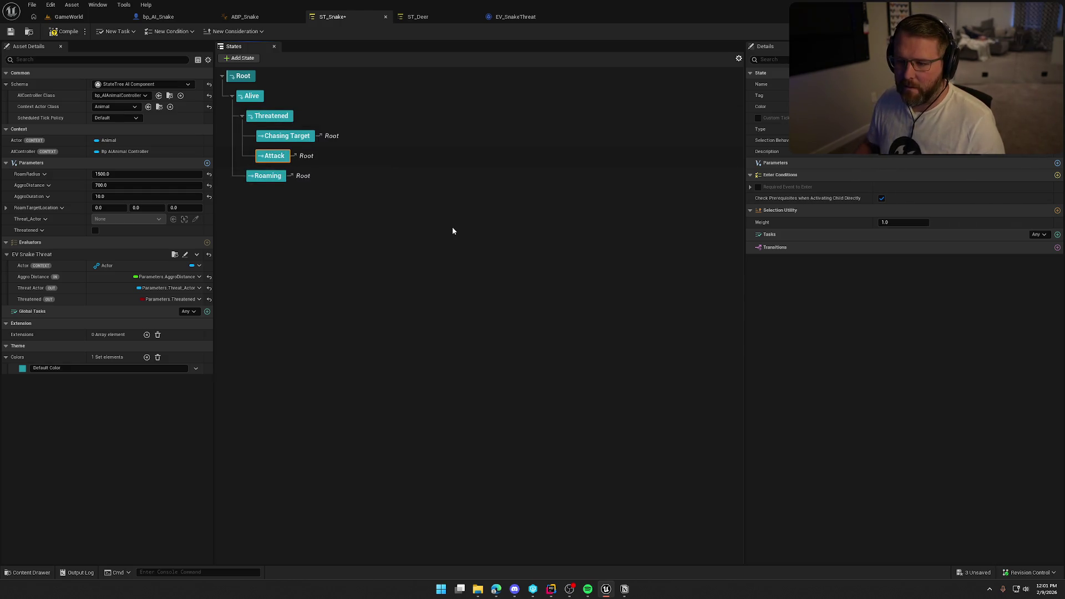
pyautogui.click(423, 228)
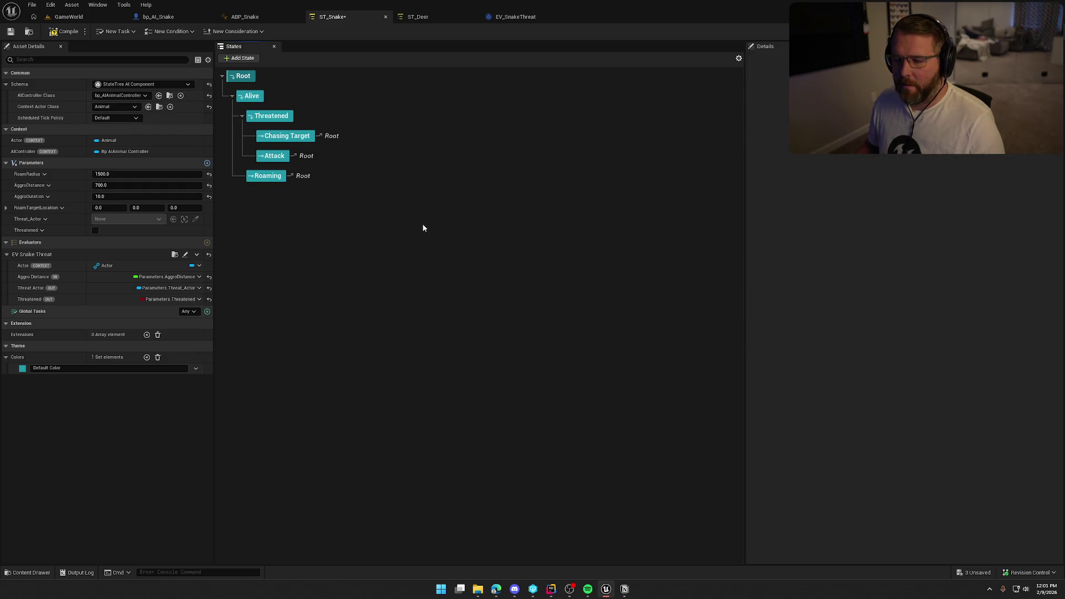
pyautogui.click(267, 175)
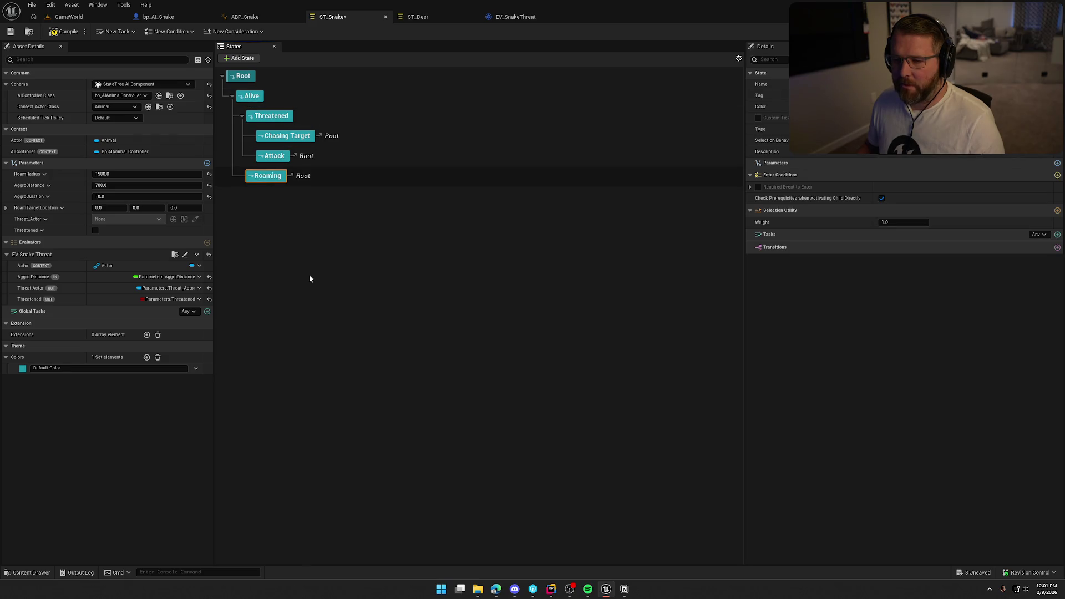
pyautogui.click(419, 17)
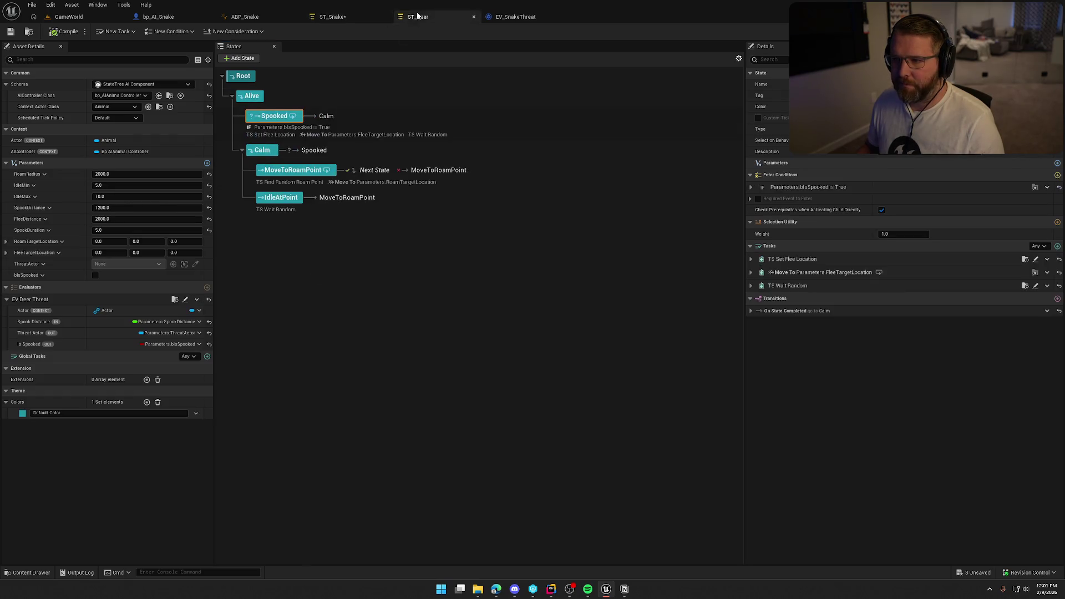
# - Add a Move To New Location child state under Roaming
pyautogui.click(356, 20)
pyautogui.rightClick(271, 176)
pyautogui.moveTo(335, 194)
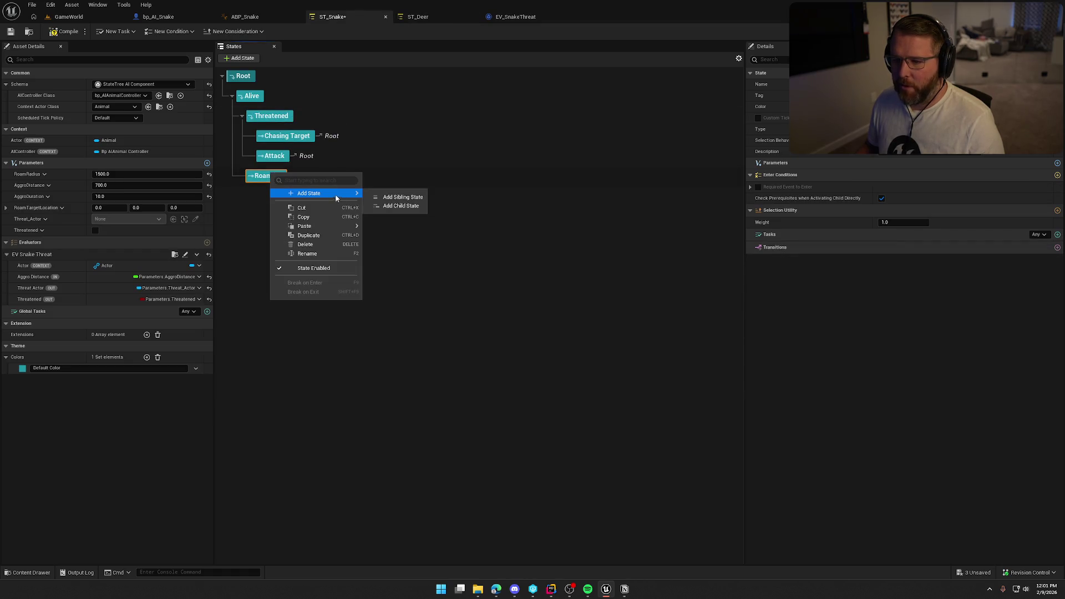
pyautogui.click(393, 207)
pyautogui.write('M')
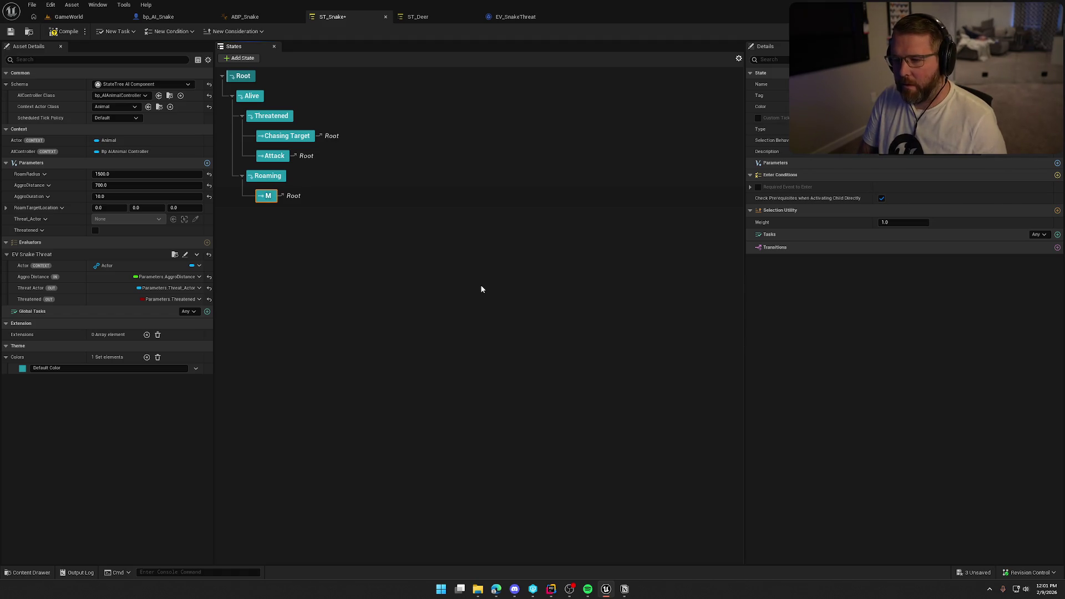
pyautogui.write('ove To')
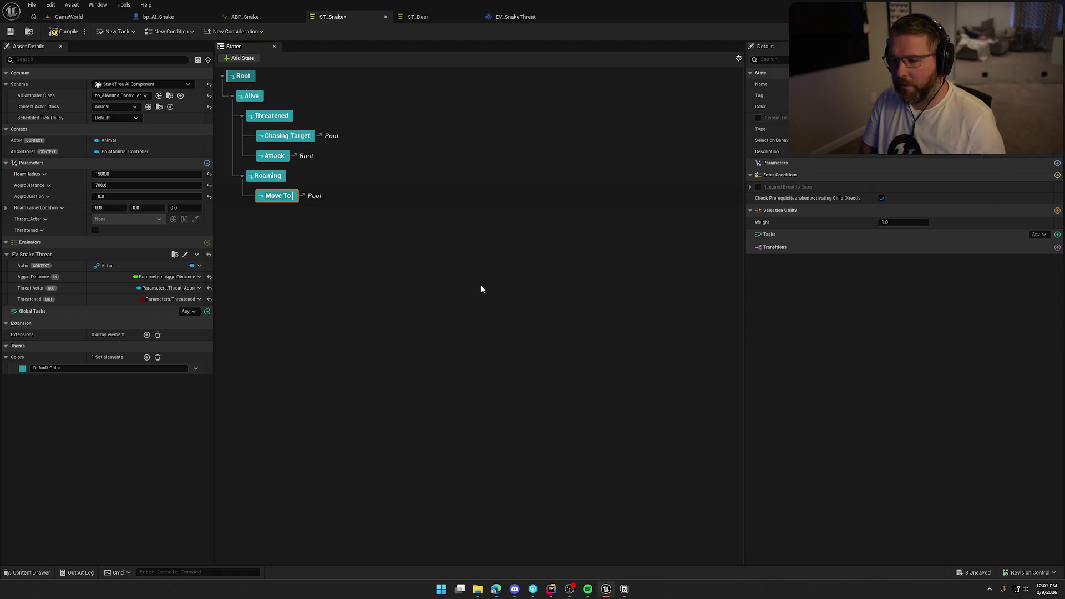
pyautogui.write(' New Locatio')
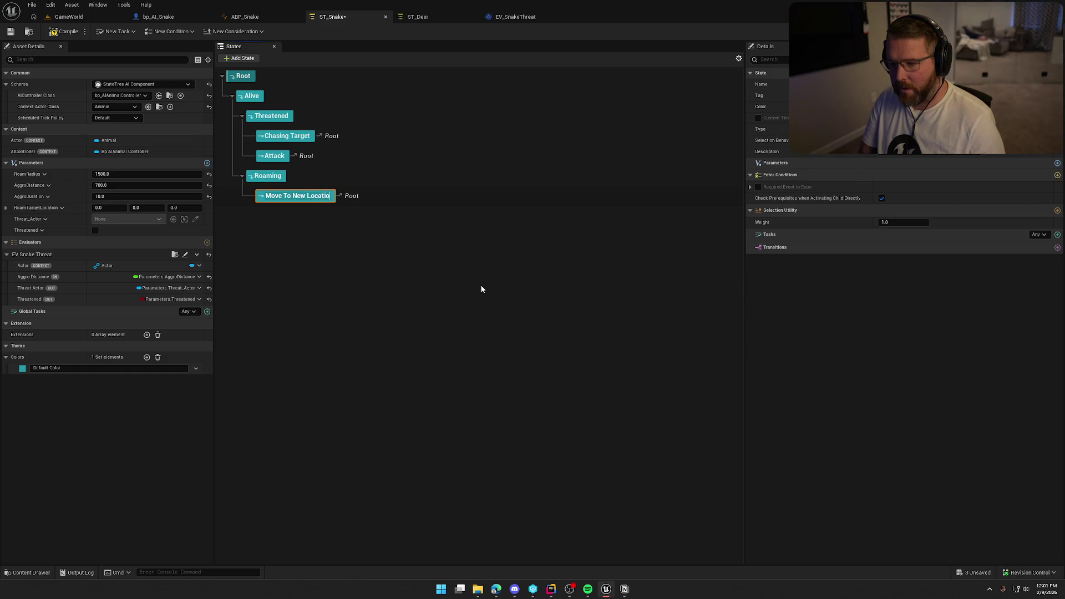
pyautogui.write('n')
pyautogui.press('Return')
# - Add an Idle At Location child state under Roaming and save ST_Snake
pyautogui.rightClick(273, 176)
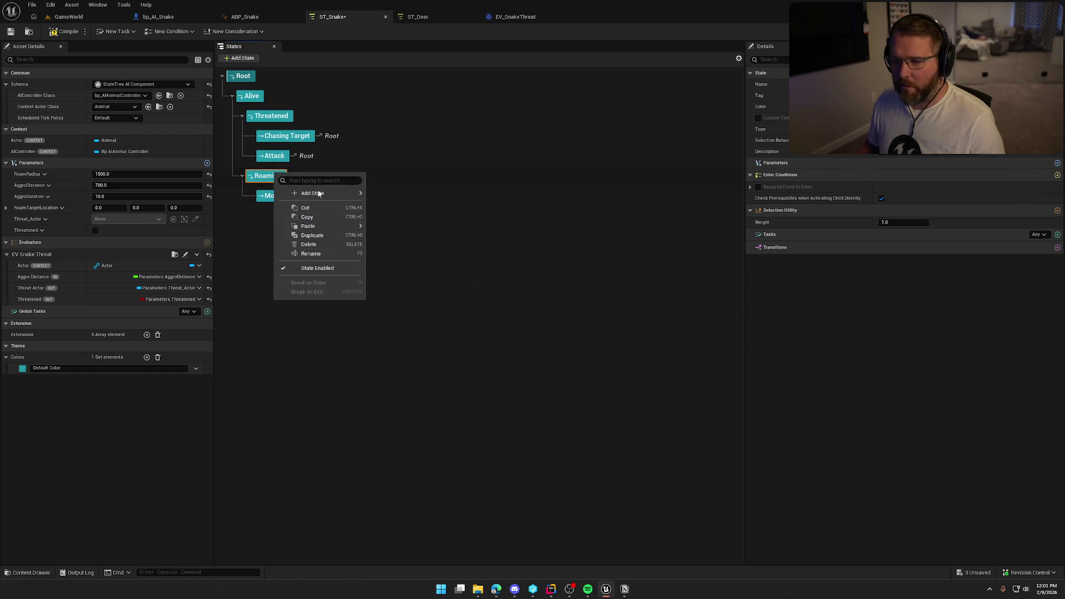
pyautogui.moveTo(319, 194)
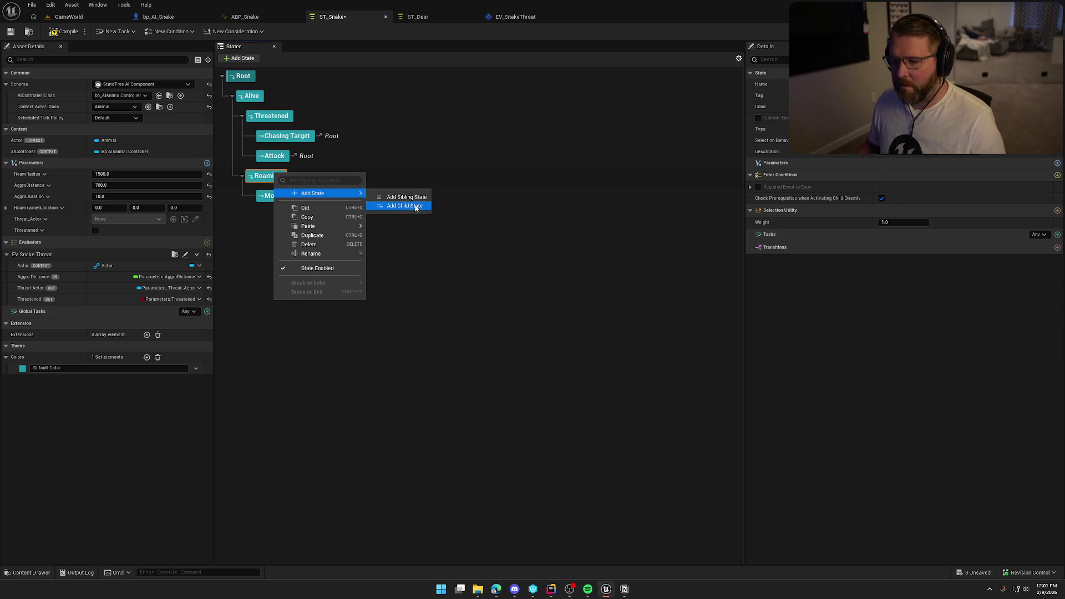
pyautogui.click(415, 207)
pyautogui.write('Ide')
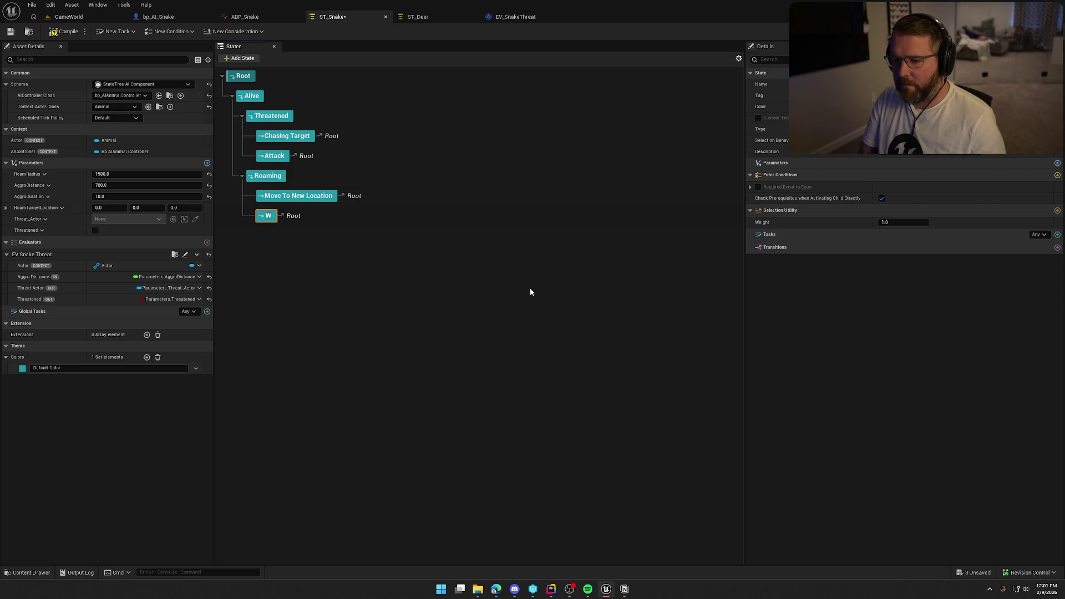
pyautogui.press('BackSpace')
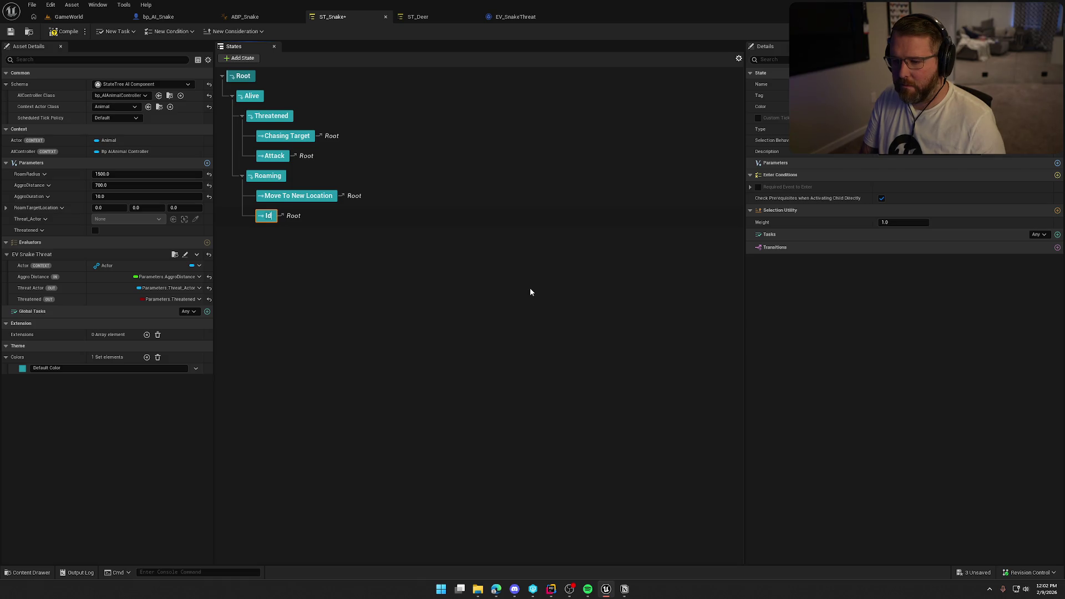
pyautogui.write('le at location')
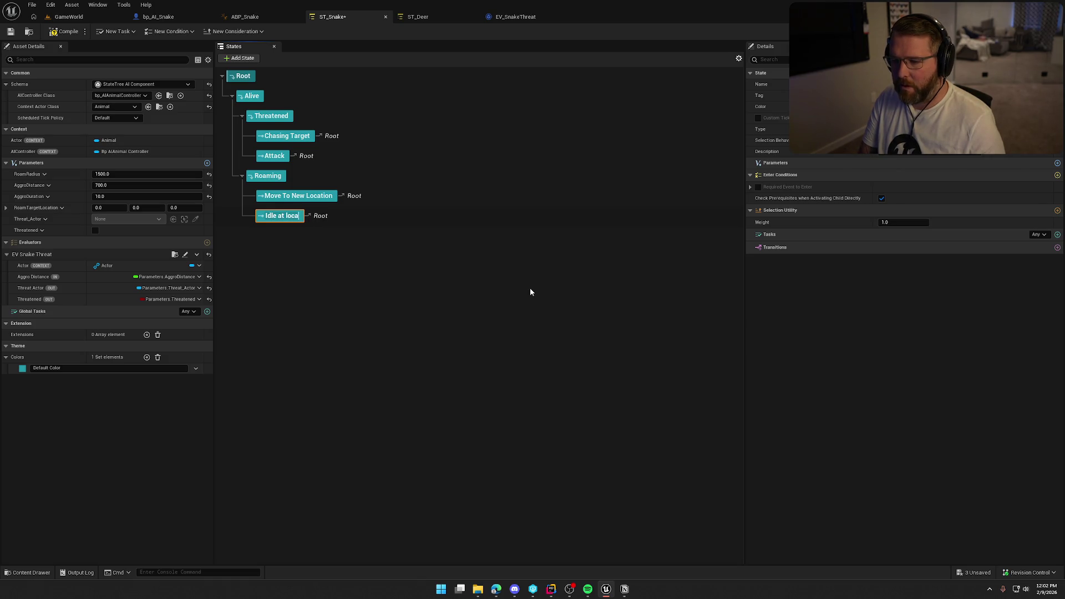
pyautogui.press('BackSpace')
pyautogui.press('BackSpace')
pyautogui.press('BackSpace')
pyautogui.press('BackSpace')
pyautogui.press('BackSpace')
pyautogui.press('BackSpace')
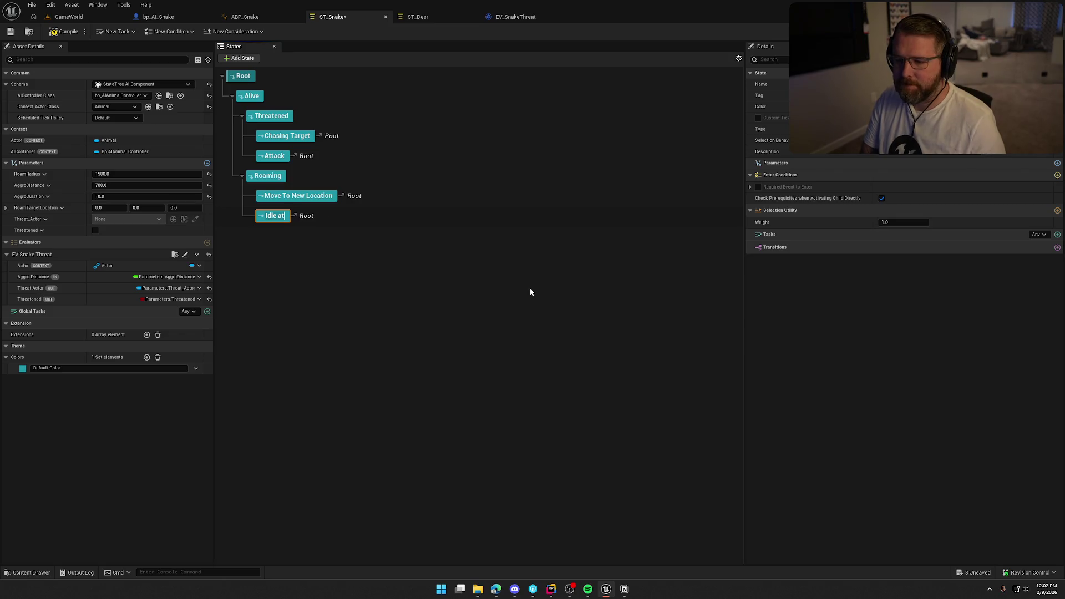
pyautogui.write('At Location')
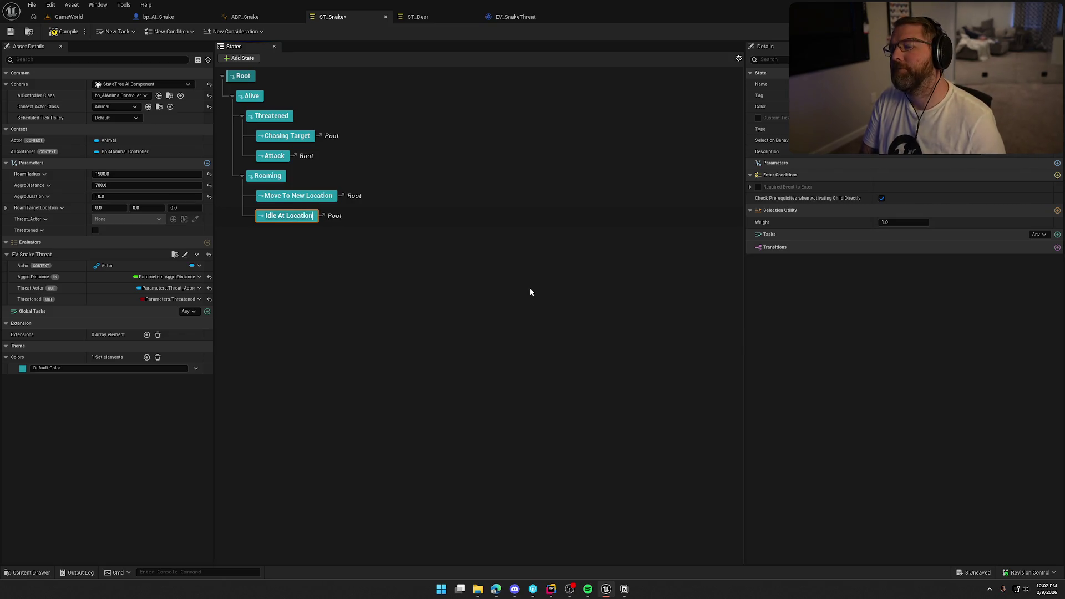
pyautogui.press('Return')
pyautogui.click(531, 291)
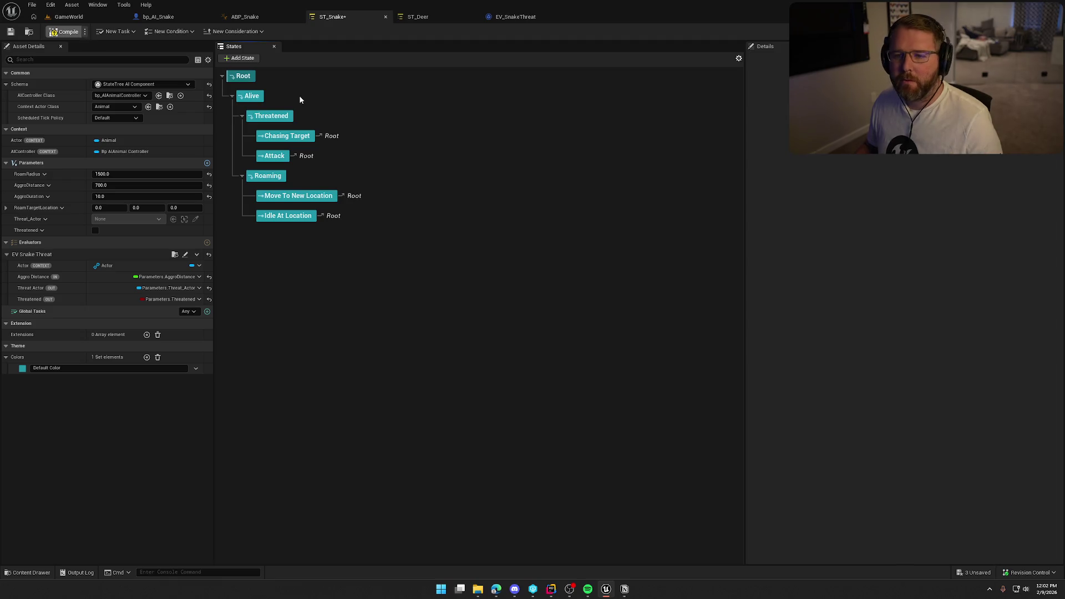
pyautogui.hotkey('ctrl', 's')
# - Check the deer's IdleAtPoint state, then select Idle At Location in ST_Snake
pyautogui.click(428, 18)
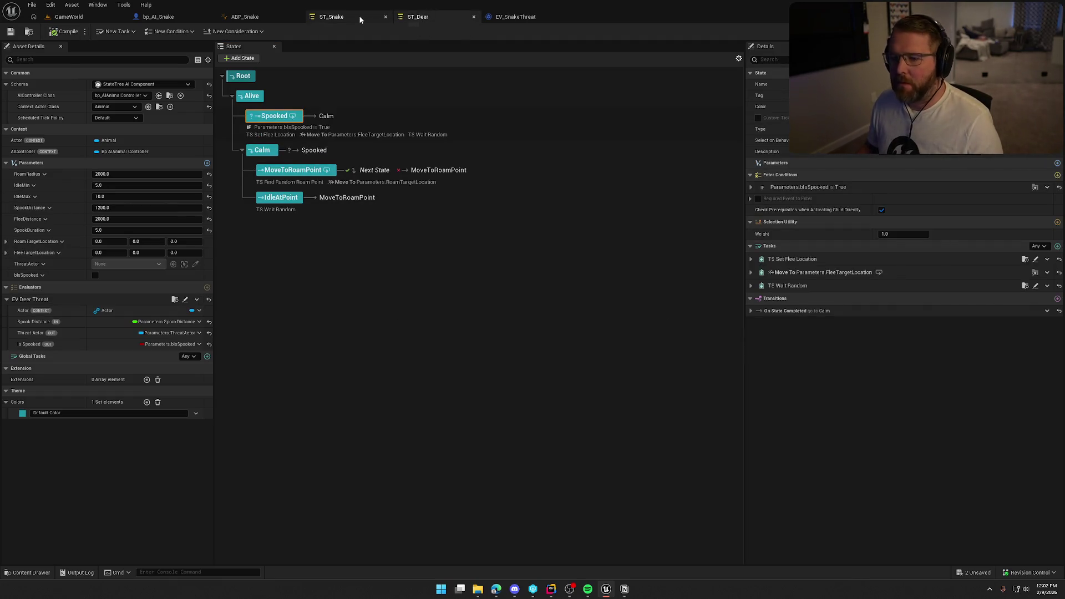
pyautogui.click(289, 199)
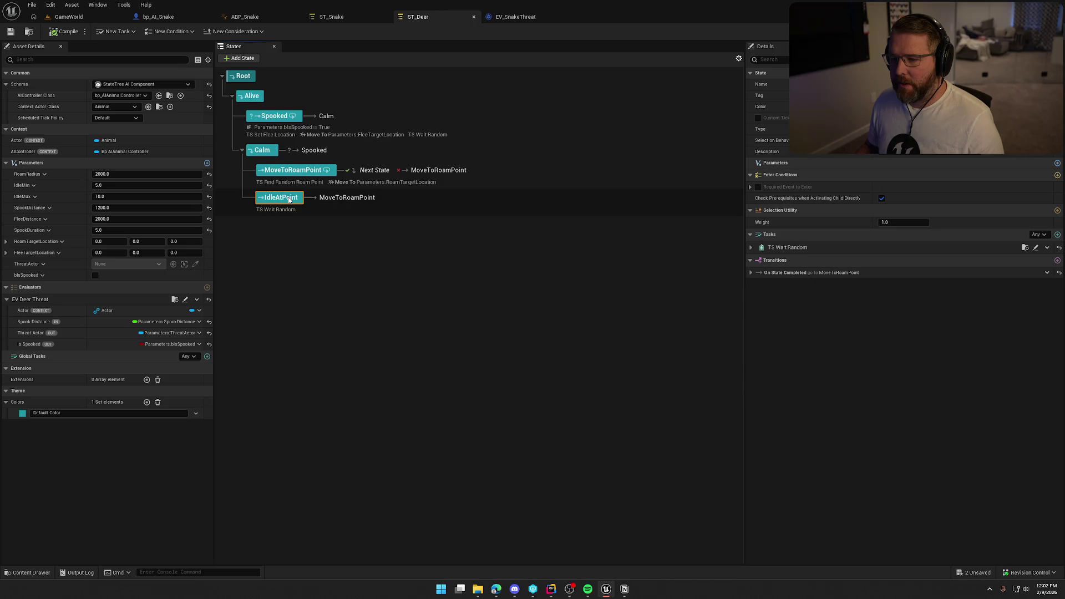
pyautogui.click(289, 199)
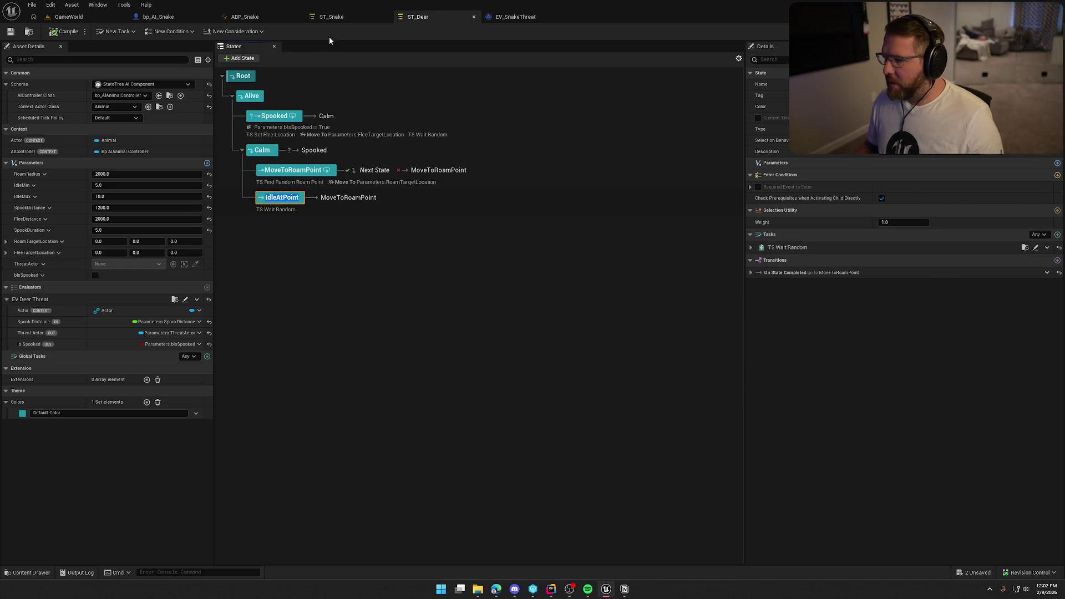
pyautogui.click(333, 17)
pyautogui.click(297, 215)
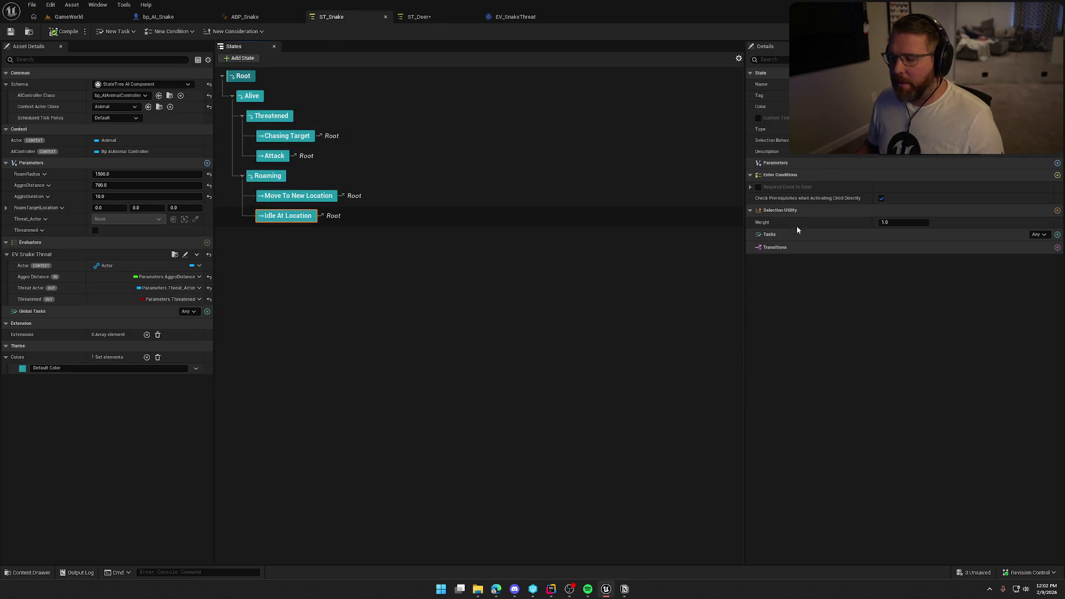
# - Give Idle At Location a Delay task of 15 seconds with 3.0 random deviation
pyautogui.click(1058, 234)
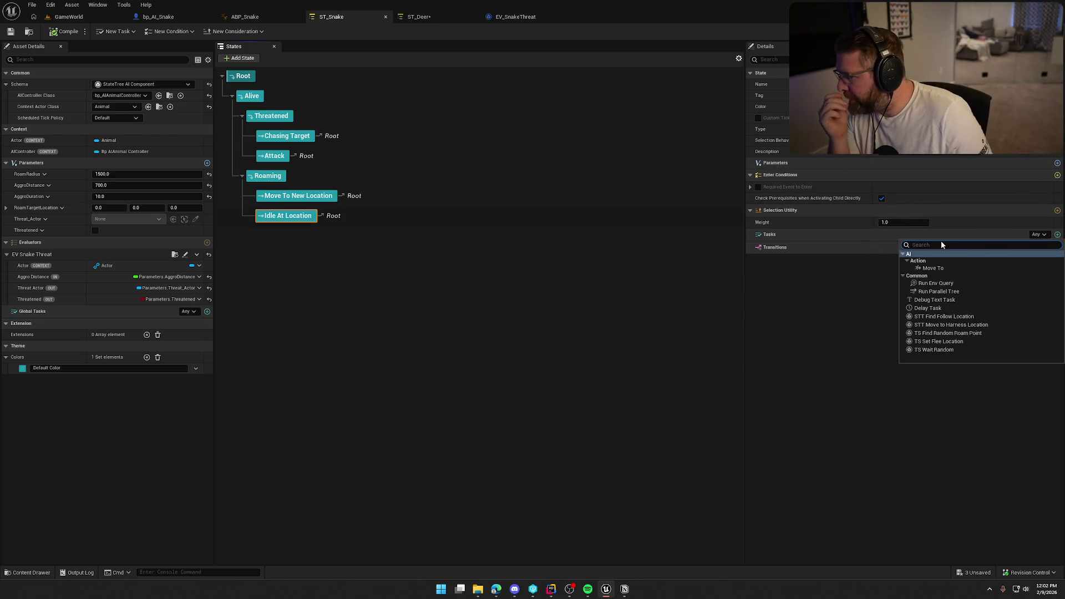
pyautogui.click(930, 308)
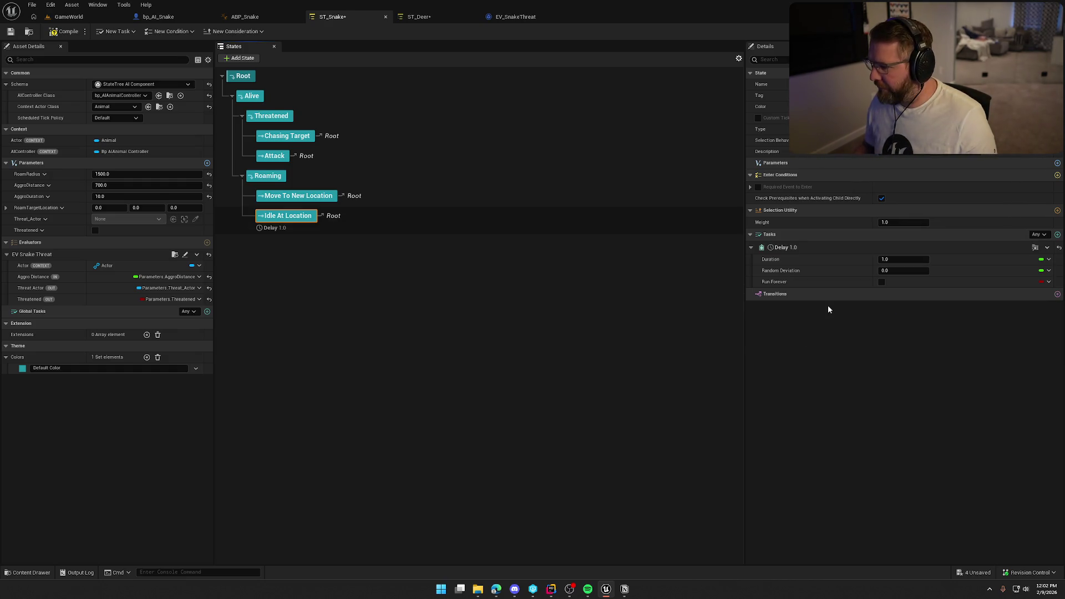
pyautogui.click(904, 259)
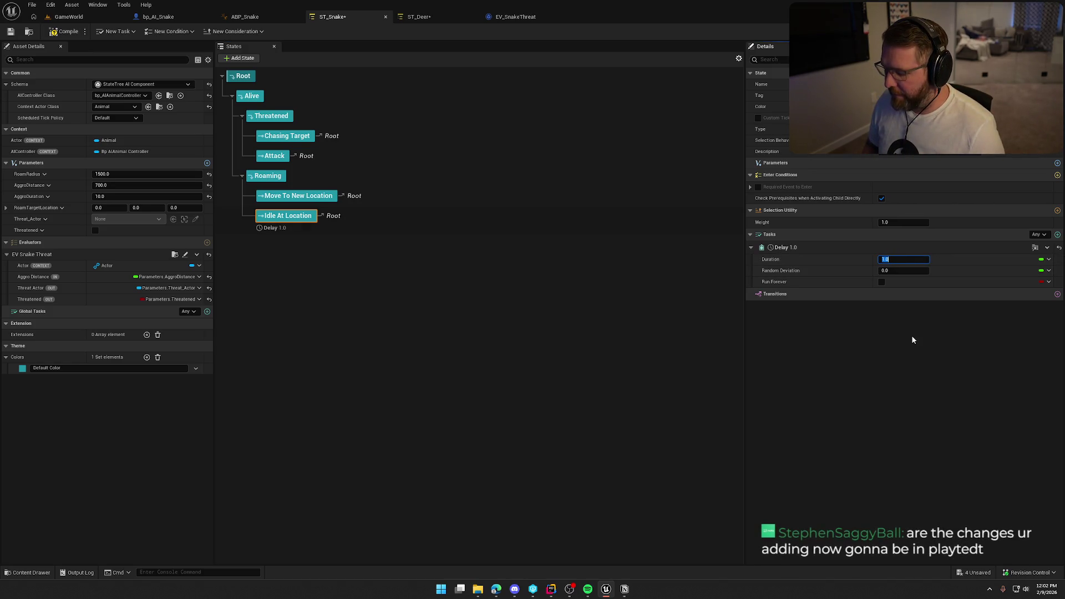
pyautogui.write('15')
pyautogui.press('Return')
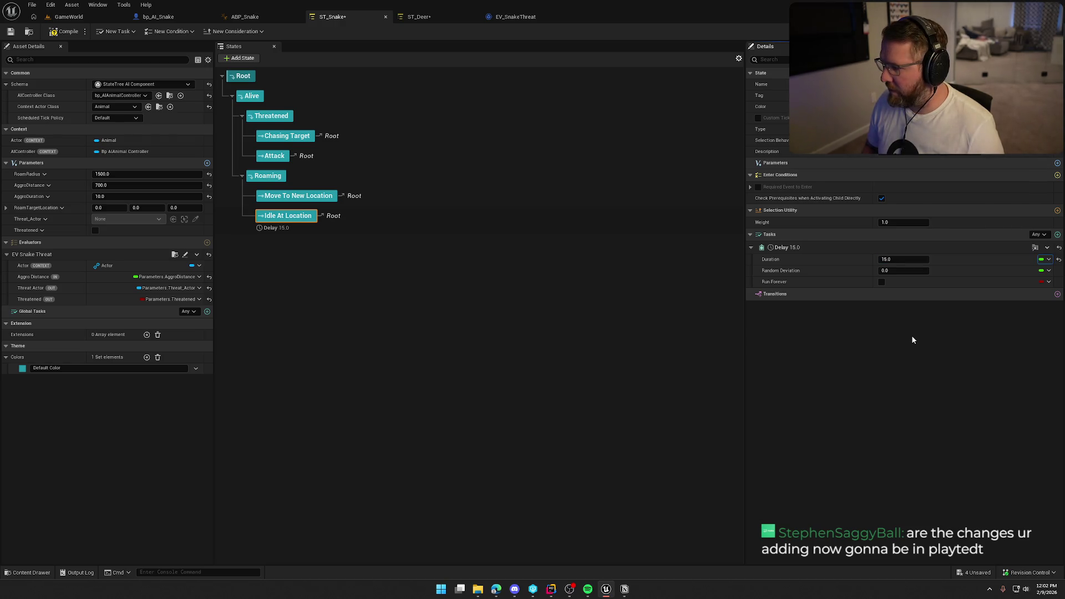
pyautogui.press('Tab')
pyautogui.write('3')
pyautogui.press('Return')
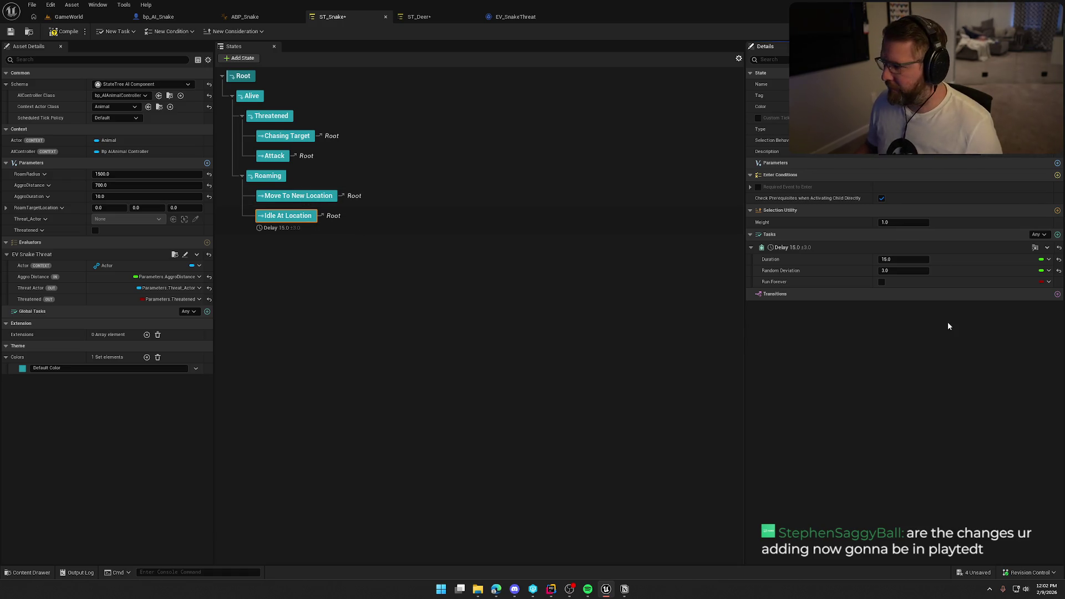
# - Add a transition from Idle At Location to Move To New Location
pyautogui.click(450, 17)
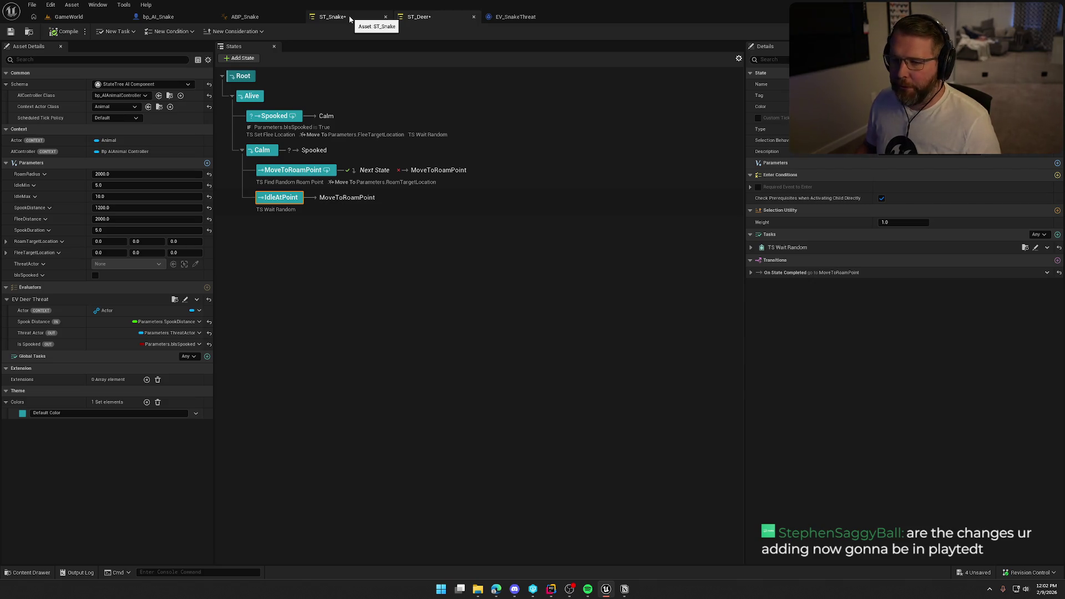
pyautogui.click(349, 18)
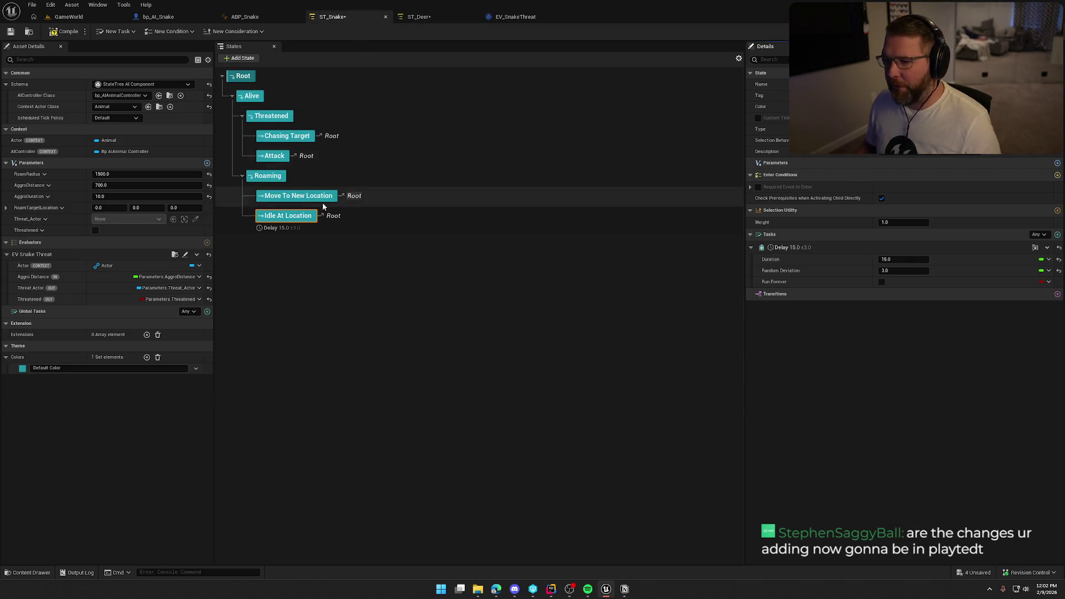
pyautogui.click(1058, 295)
pyautogui.click(903, 329)
pyautogui.click(894, 332)
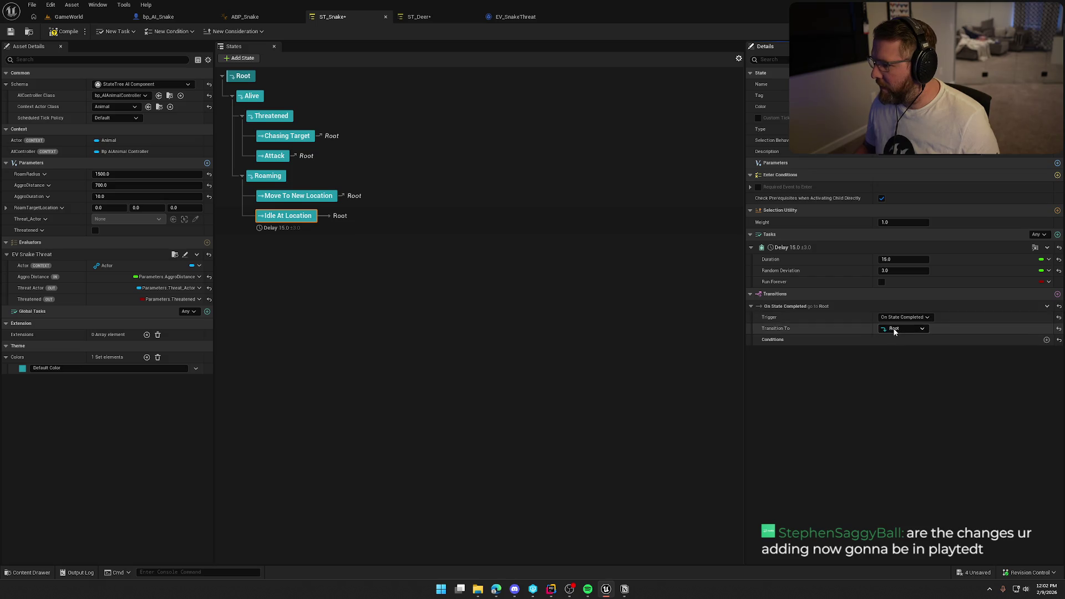
pyautogui.click(895, 331)
pyautogui.click(924, 464)
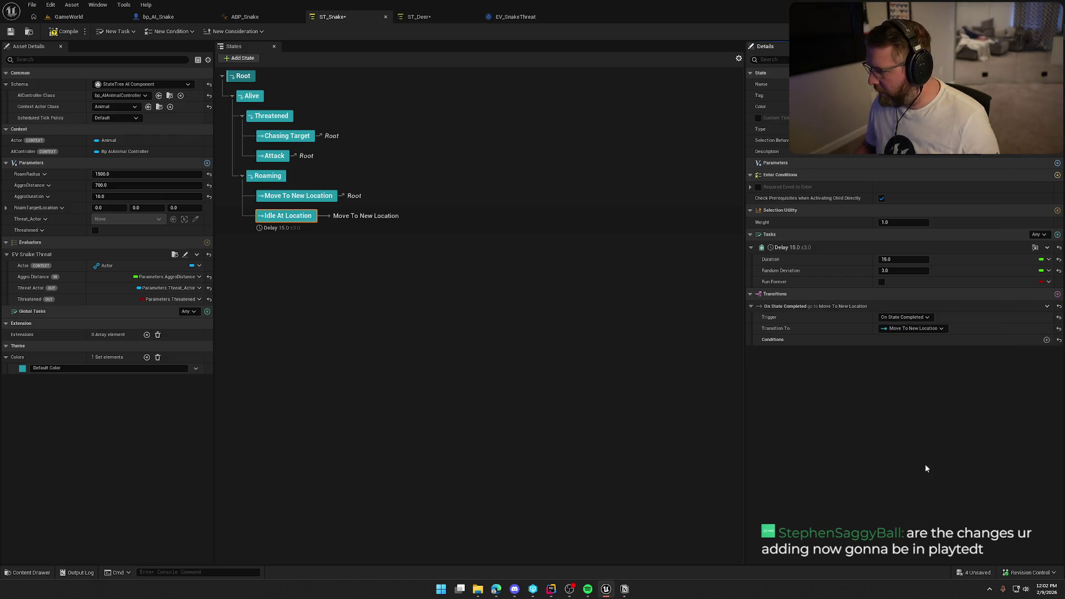
# - Inspect the deer's On State Completed transition, check out ST_Deer, and return to ST_Snake
pyautogui.click(417, 17)
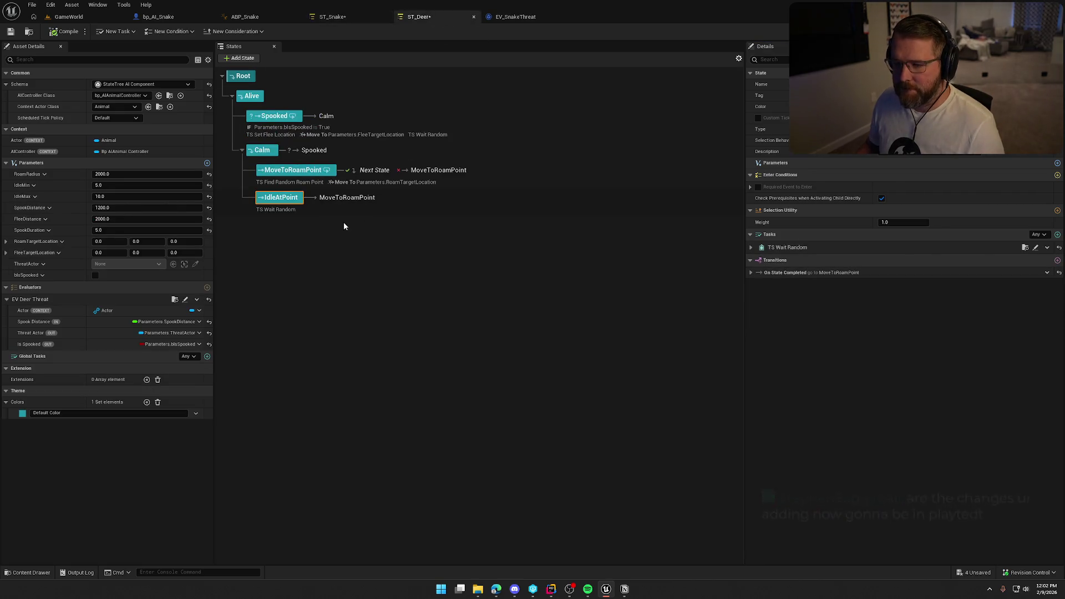
pyautogui.click(751, 273)
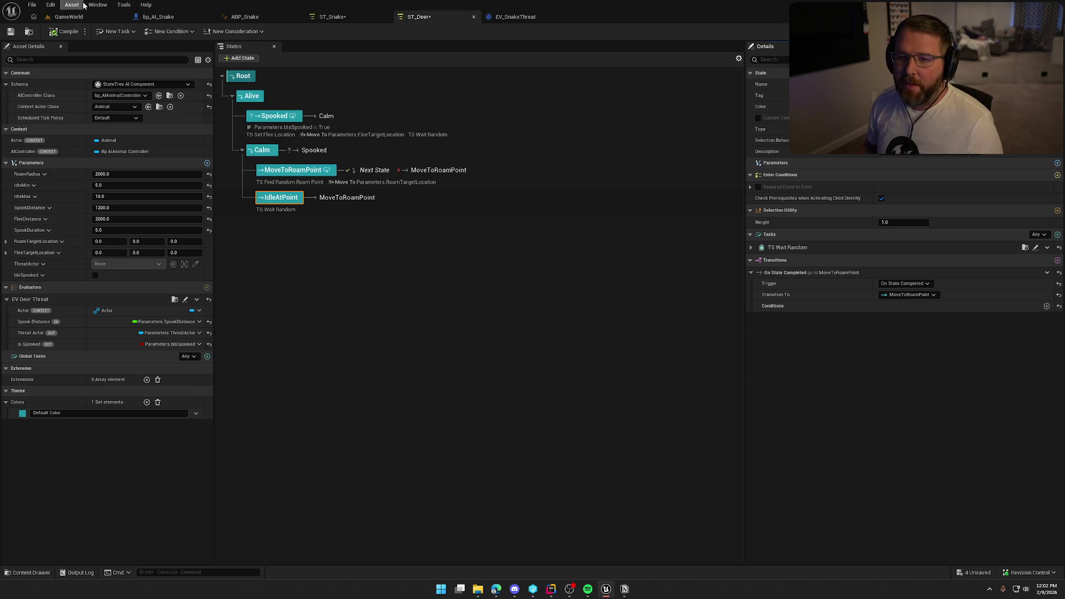
pyautogui.click(65, 31)
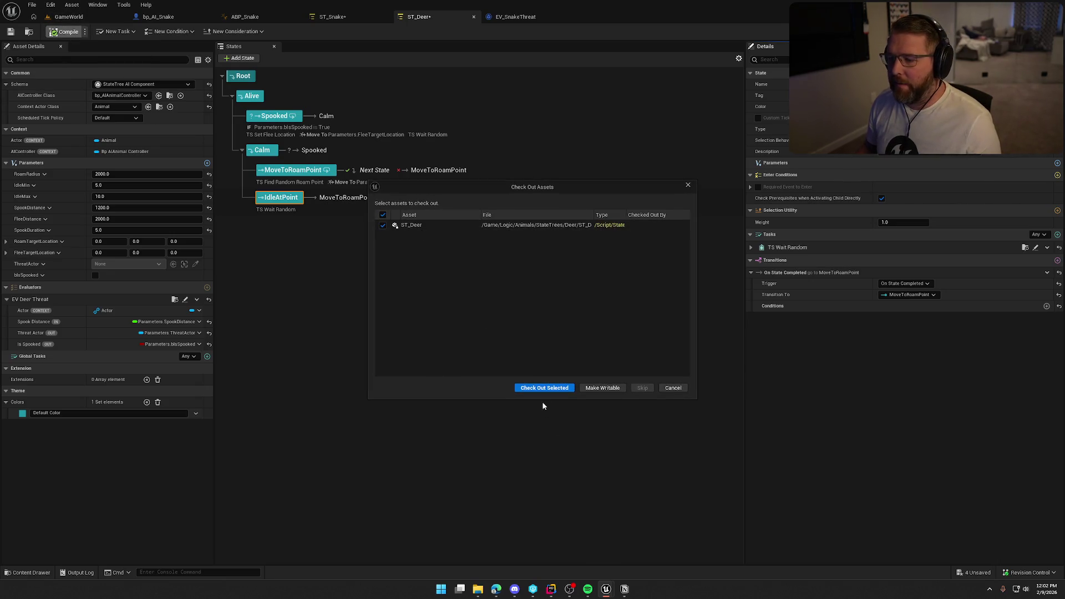
pyautogui.click(544, 388)
pyautogui.click(328, 17)
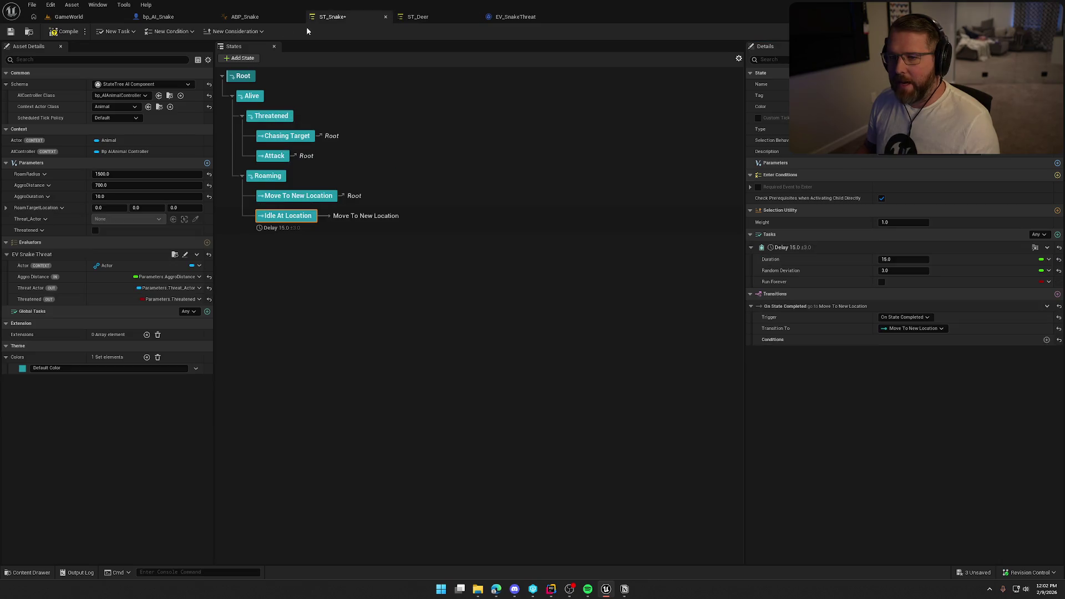
# - Compile and save the ST_Snake state tree with Ctrl+S
pyautogui.hotkey('ctrl', 's')
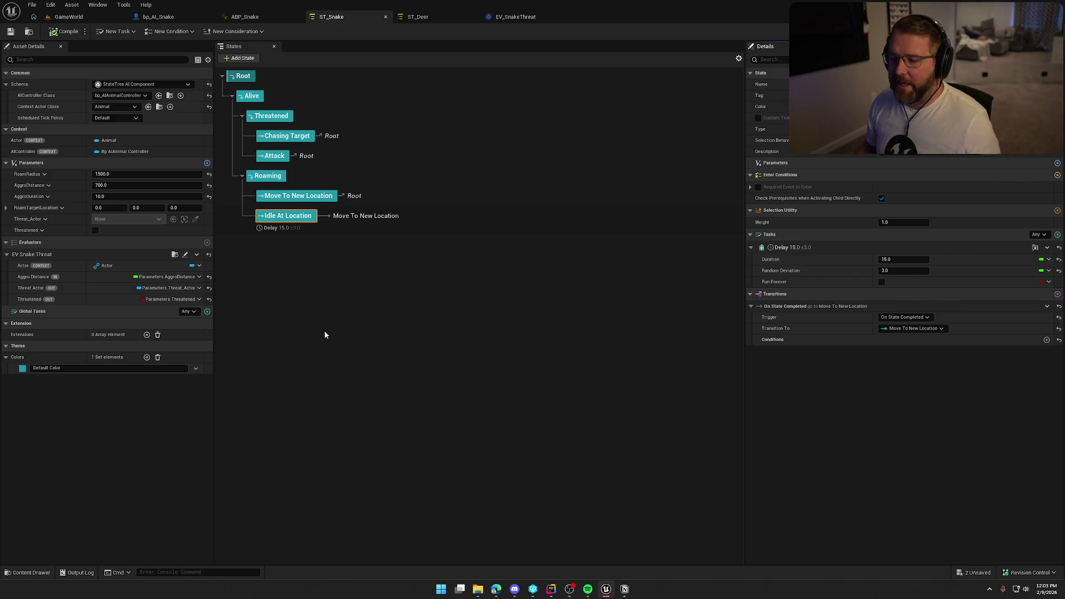
# - Select Move To New Location and review the deer's MoveToRoamPoint failure transition
pyautogui.click(298, 196)
pyautogui.click(412, 15)
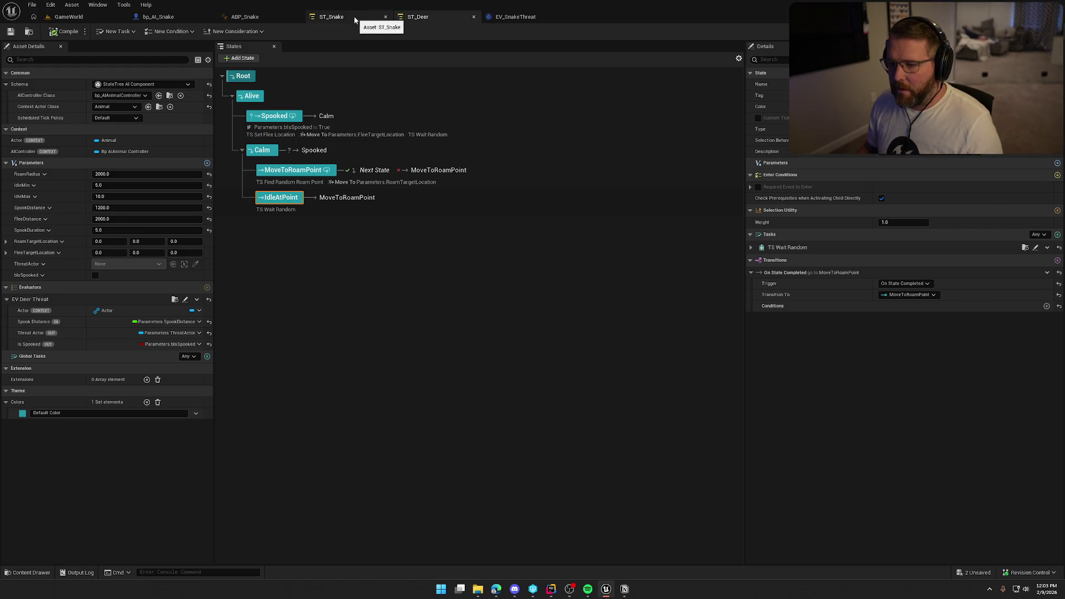
pyautogui.click(302, 171)
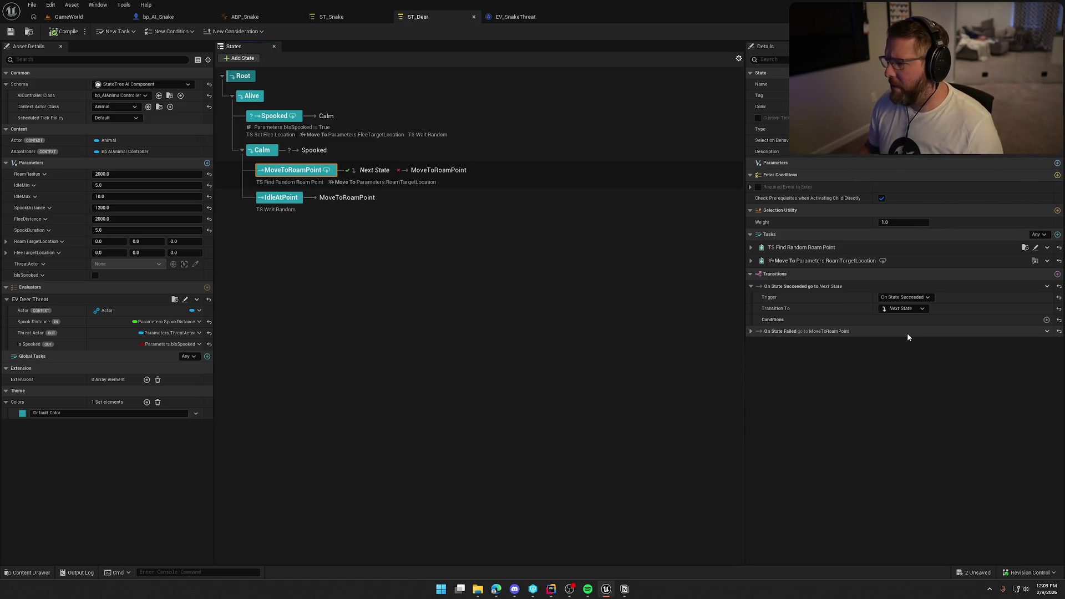
pyautogui.click(751, 331)
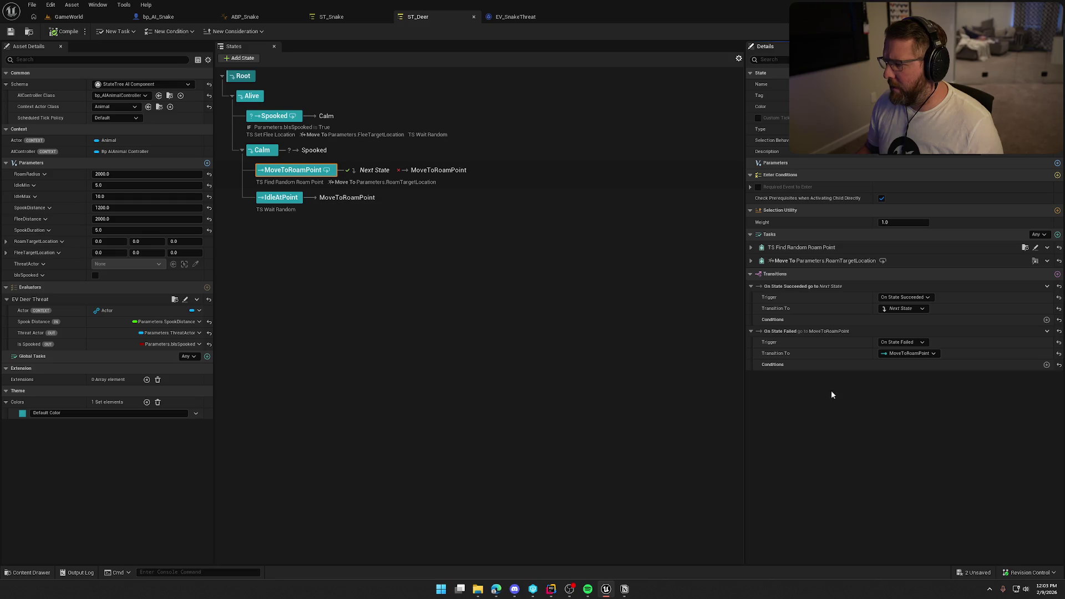
pyautogui.click(358, 20)
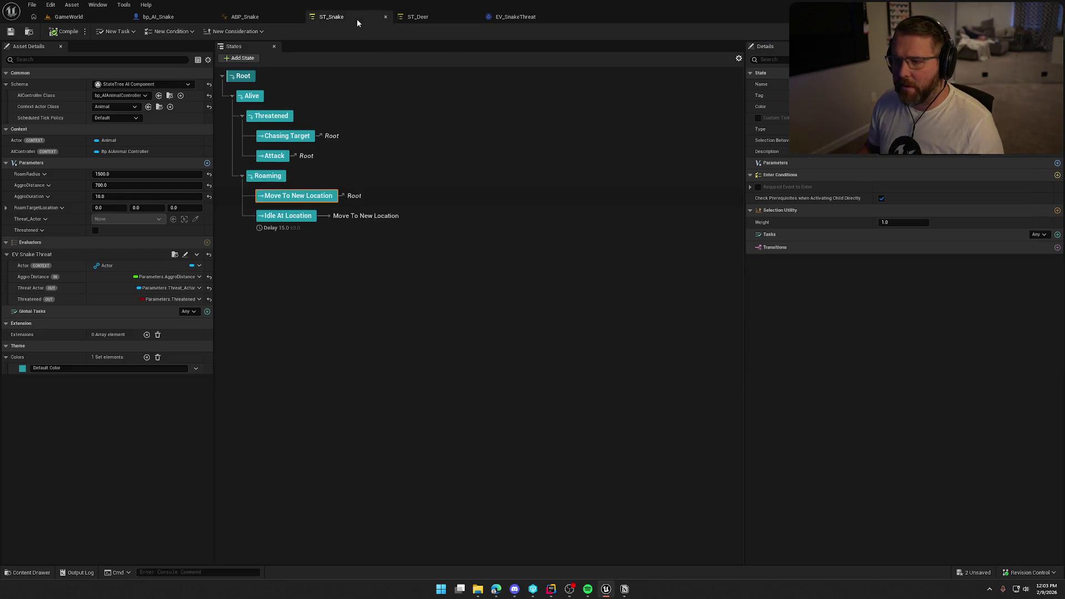
# - Add an On State Succeeded transition going to Next State
pyautogui.click(1057, 247)
pyautogui.click(904, 270)
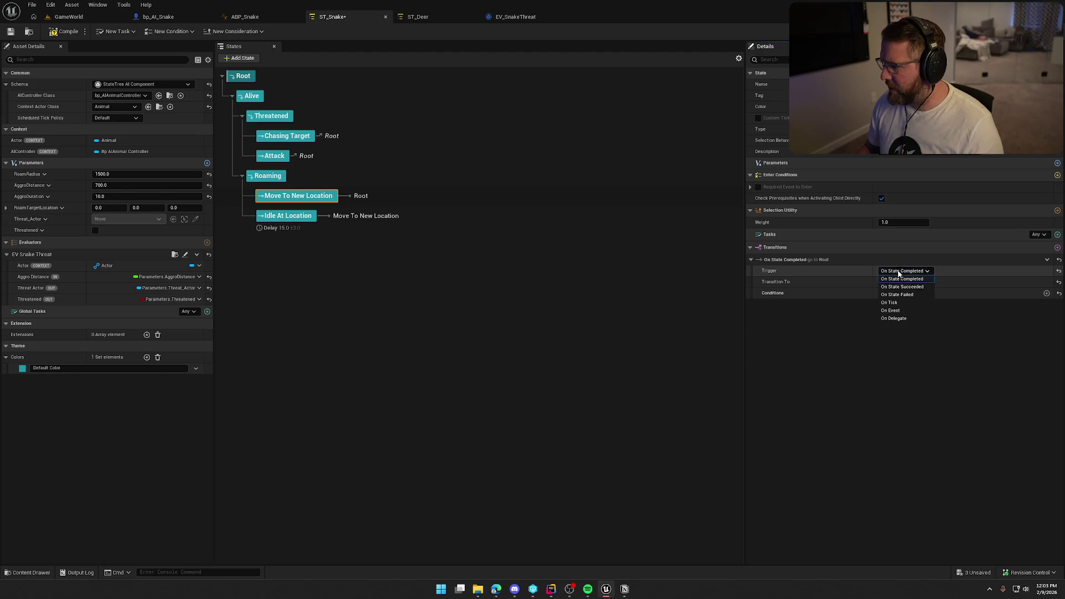
pyautogui.click(917, 290)
pyautogui.click(905, 282)
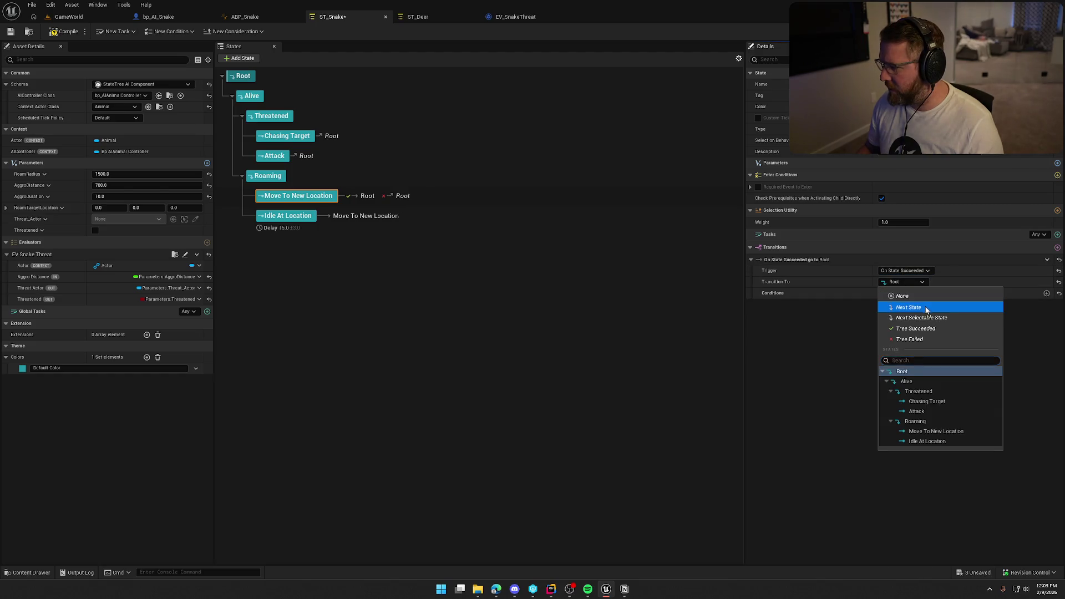
pyautogui.click(904, 306)
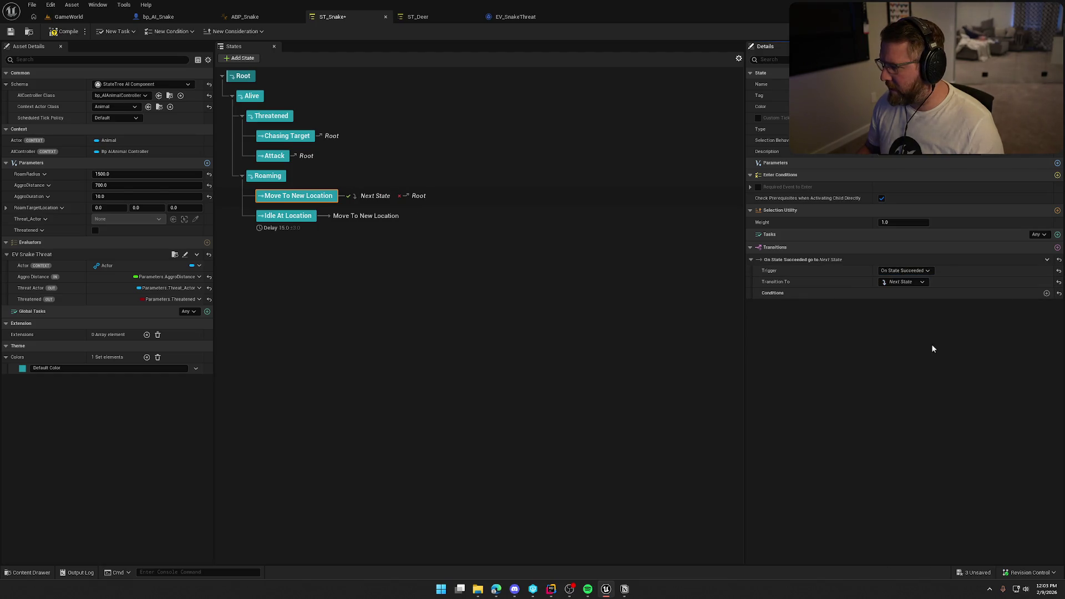
# - Add an On State Failed transition looping back to Move To New Location
pyautogui.click(1057, 247)
pyautogui.click(896, 315)
pyautogui.click(904, 337)
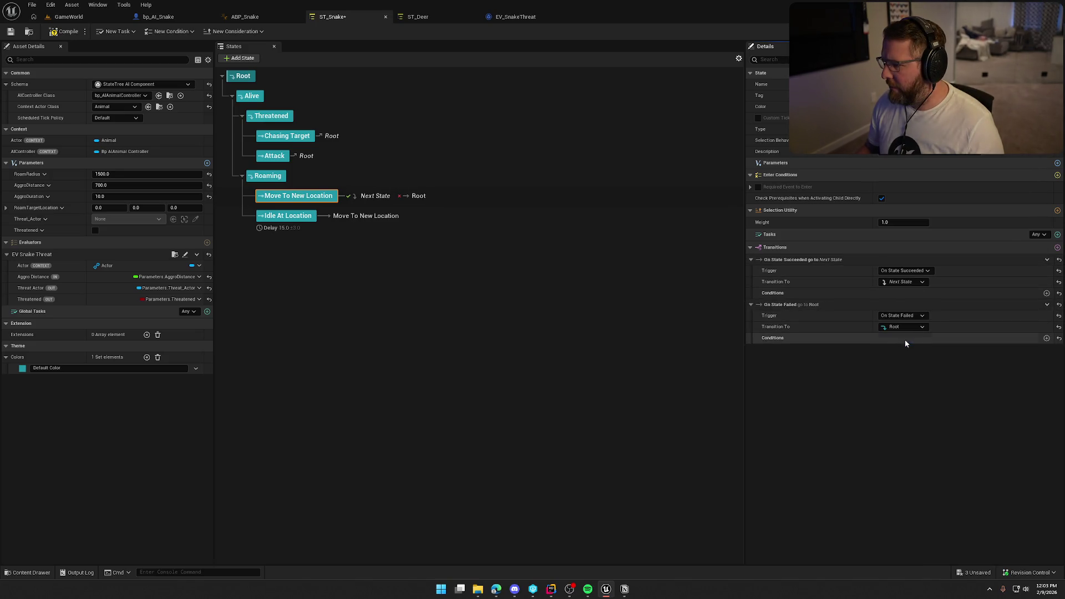
pyautogui.click(900, 328)
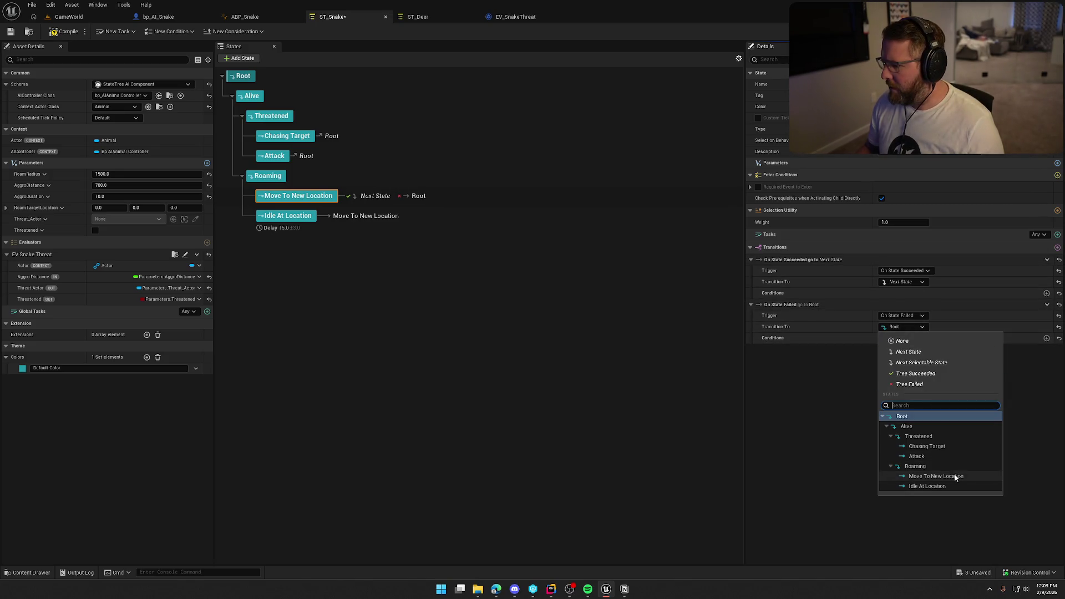
pyautogui.click(913, 477)
pyautogui.click(418, 17)
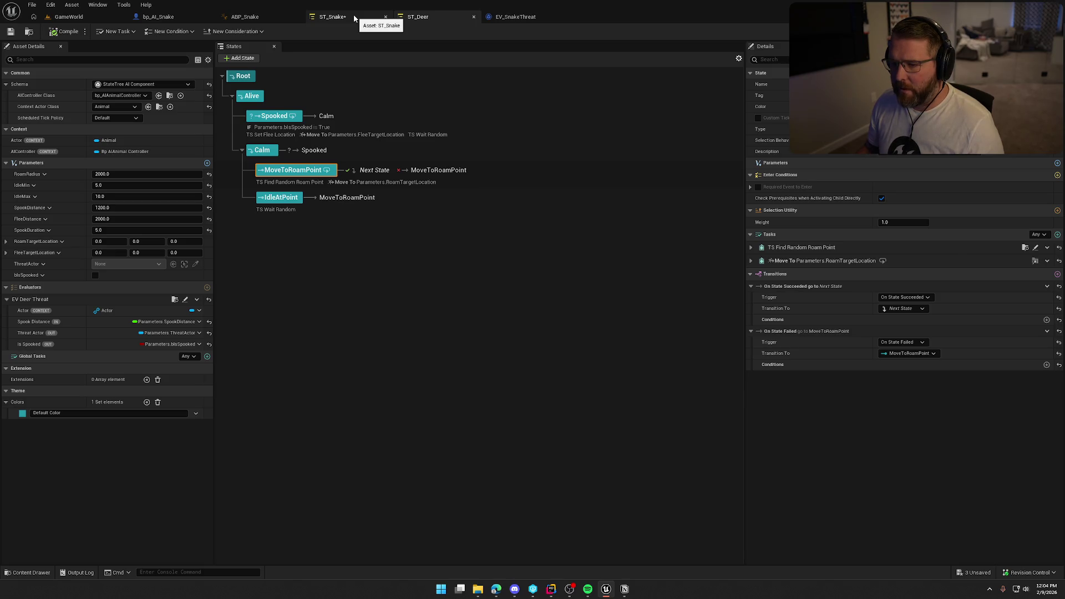
# - Add the TS Find Random Roam Point task, comparing against the deer task's bindings
pyautogui.click(354, 18)
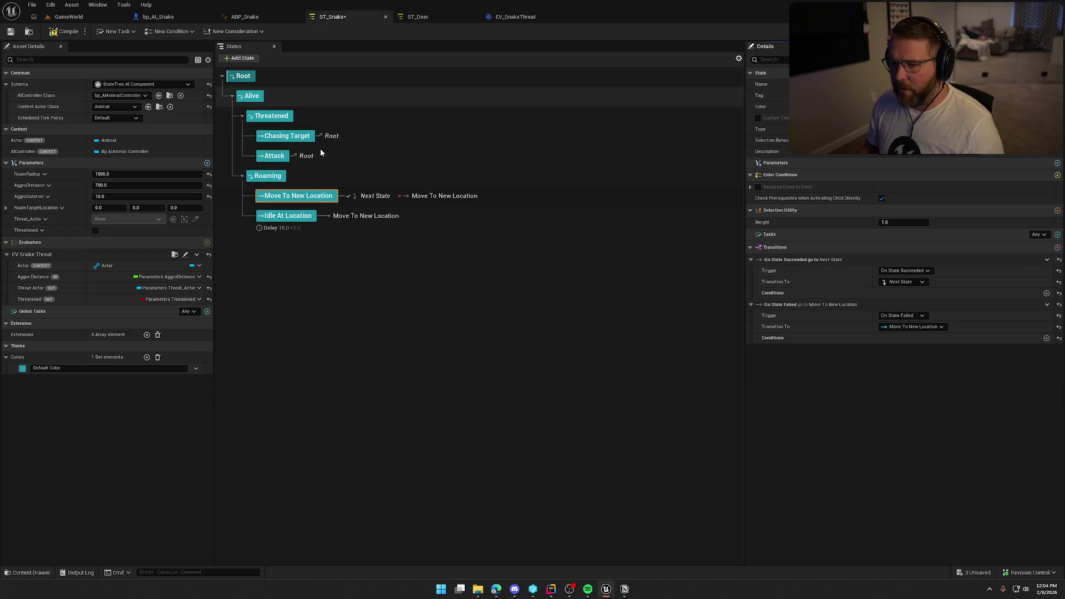
pyautogui.click(1058, 235)
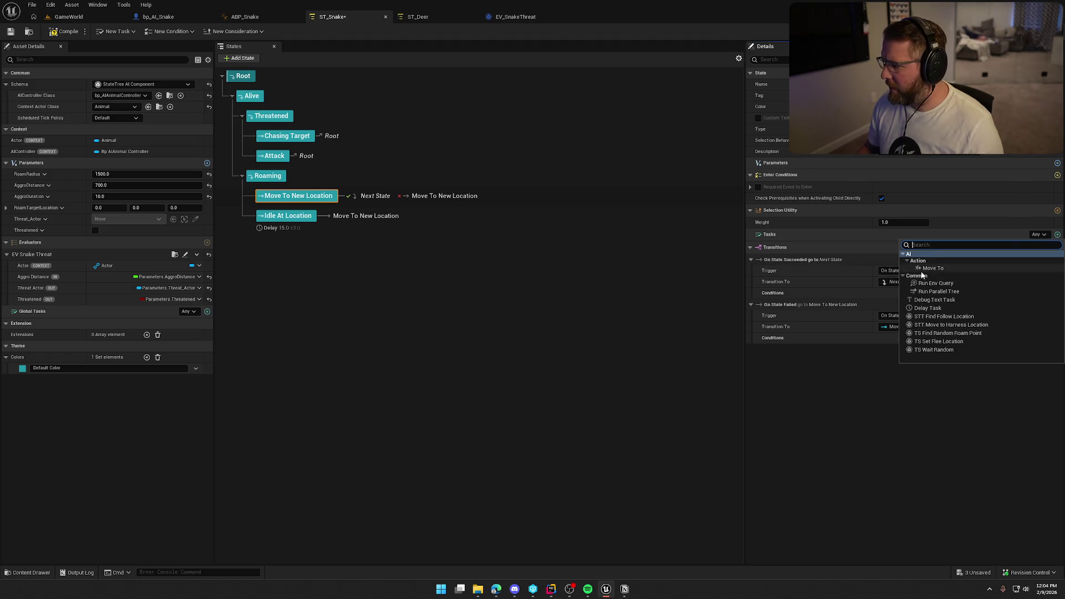
pyautogui.click(961, 334)
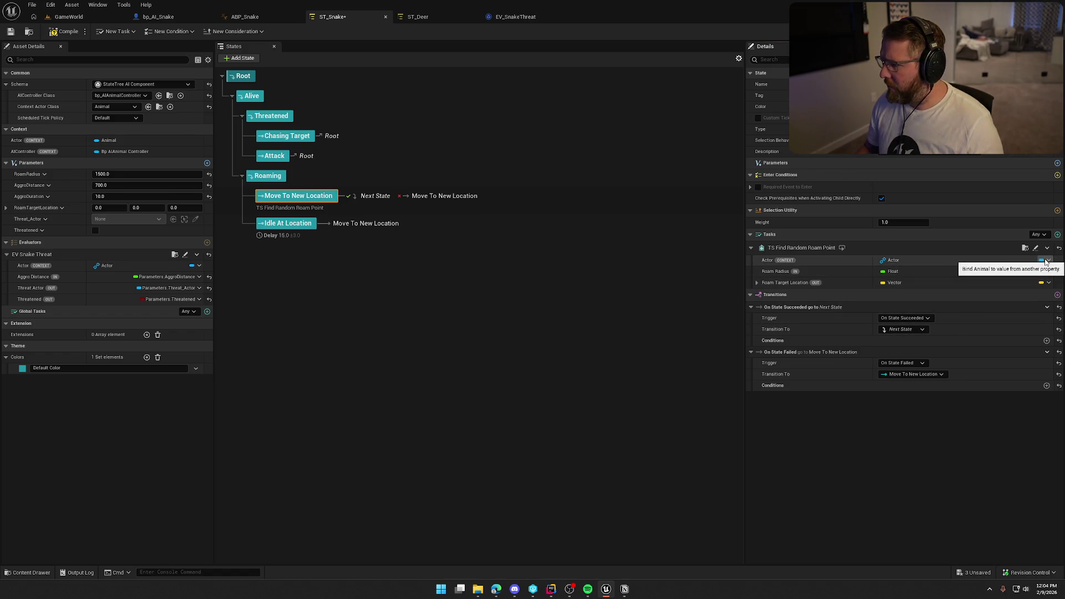
pyautogui.click(421, 17)
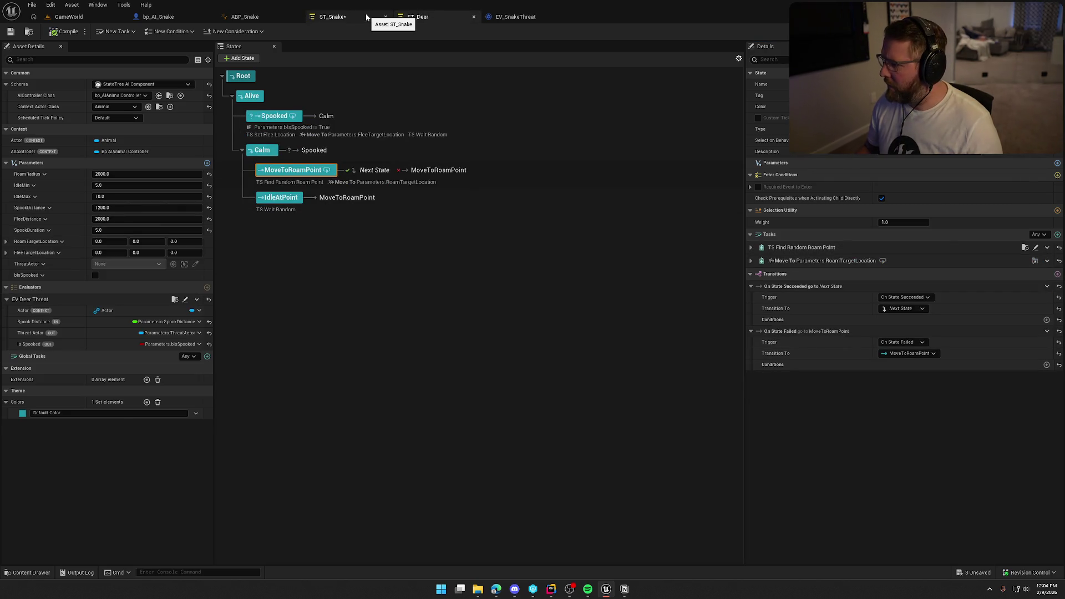
pyautogui.click(751, 248)
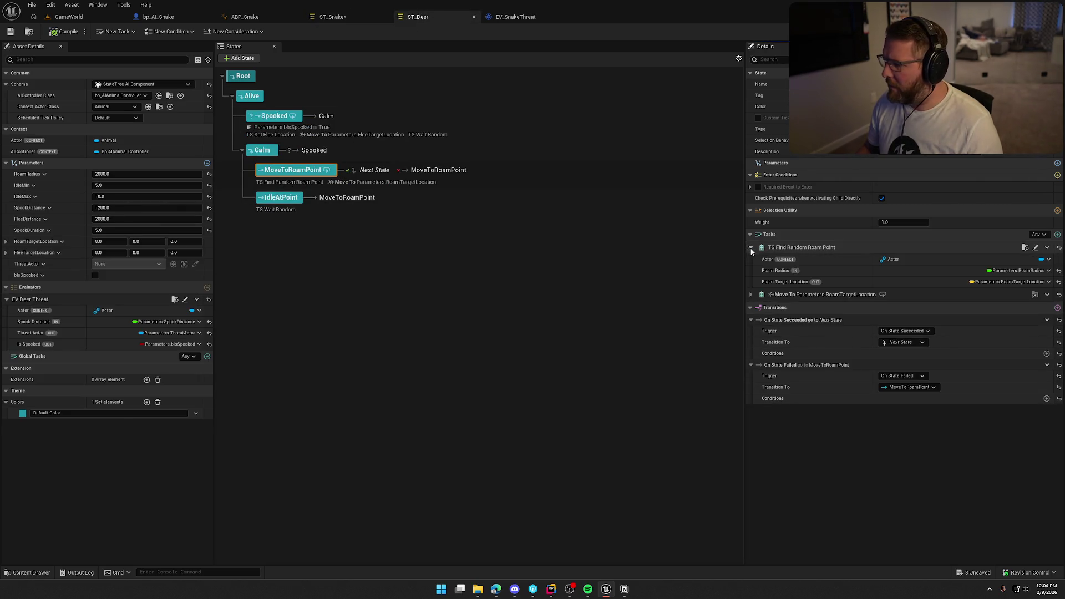
pyautogui.click(360, 17)
pyautogui.click(431, 18)
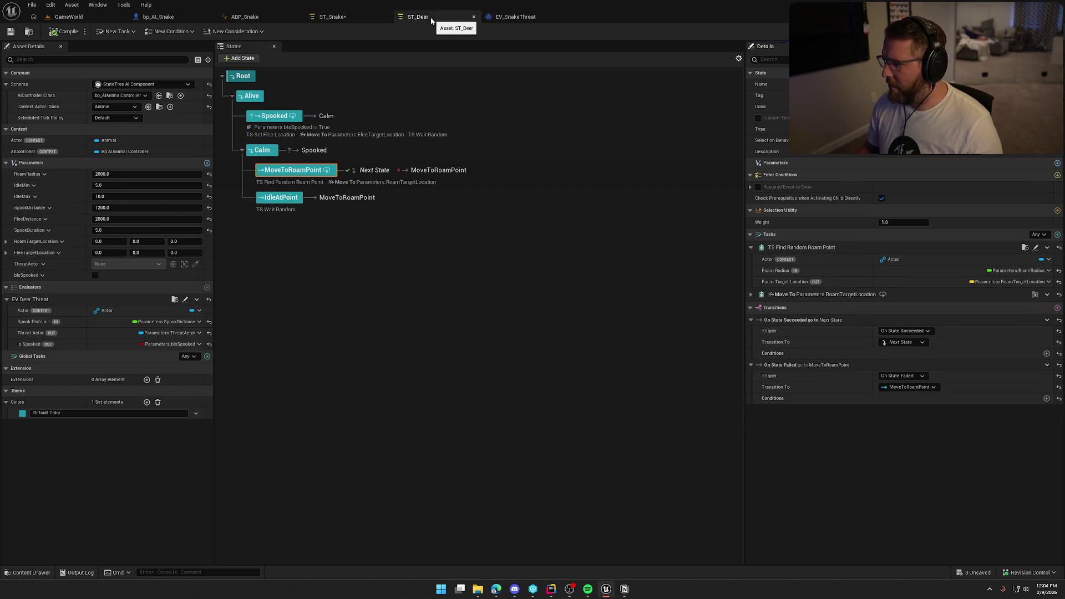
pyautogui.click(356, 17)
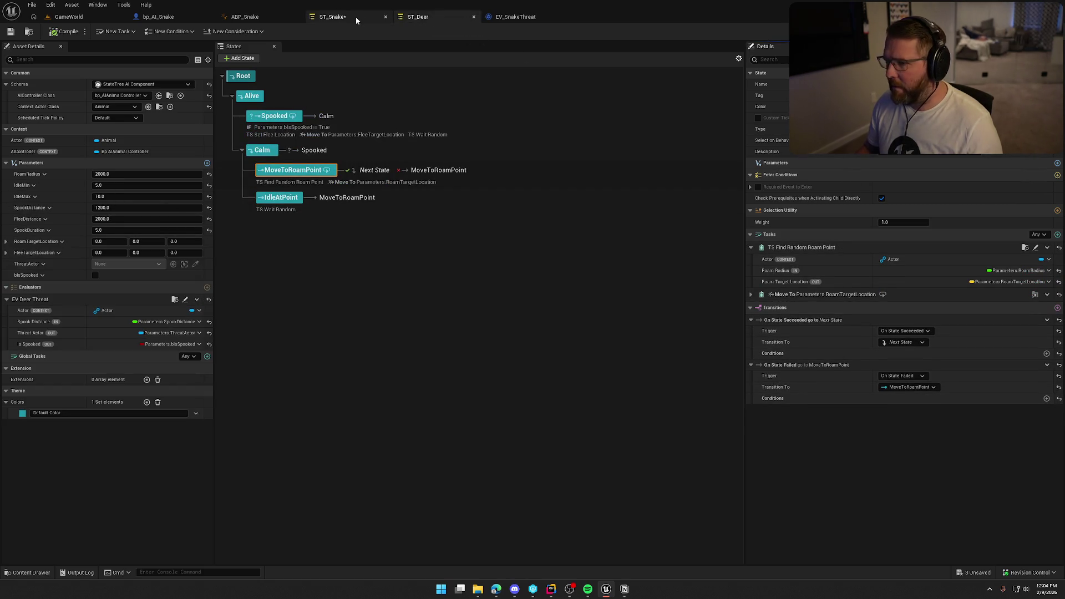
pyautogui.click(432, 17)
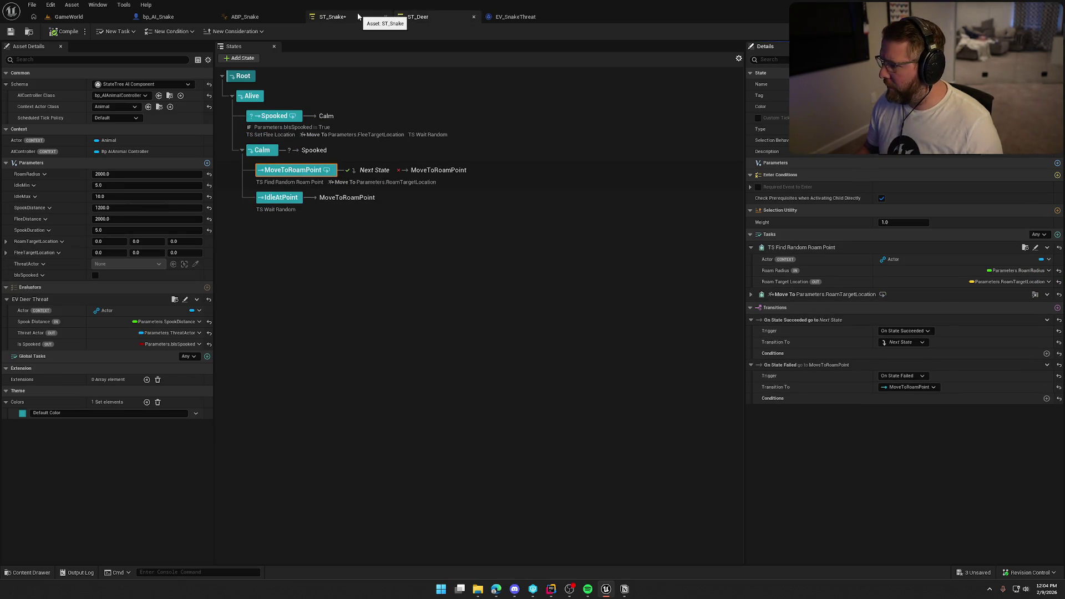
pyautogui.click(358, 14)
# - Bind Roam Radius to RoamRadius and Roam Target Location to RoamTargetLocation, then save
pyautogui.click(1049, 273)
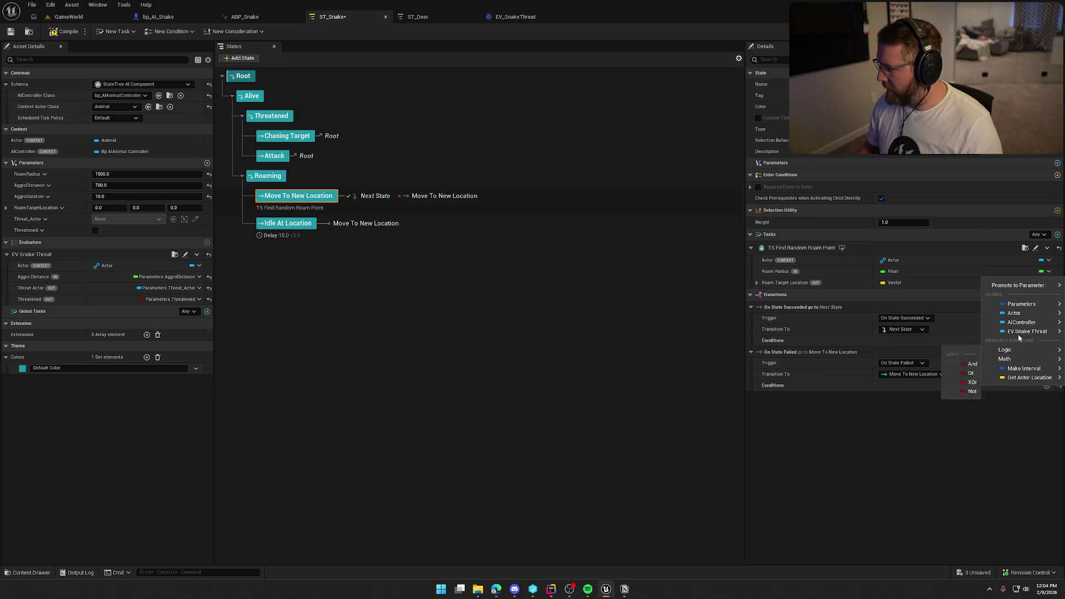
pyautogui.moveTo(1019, 306)
pyautogui.click(943, 316)
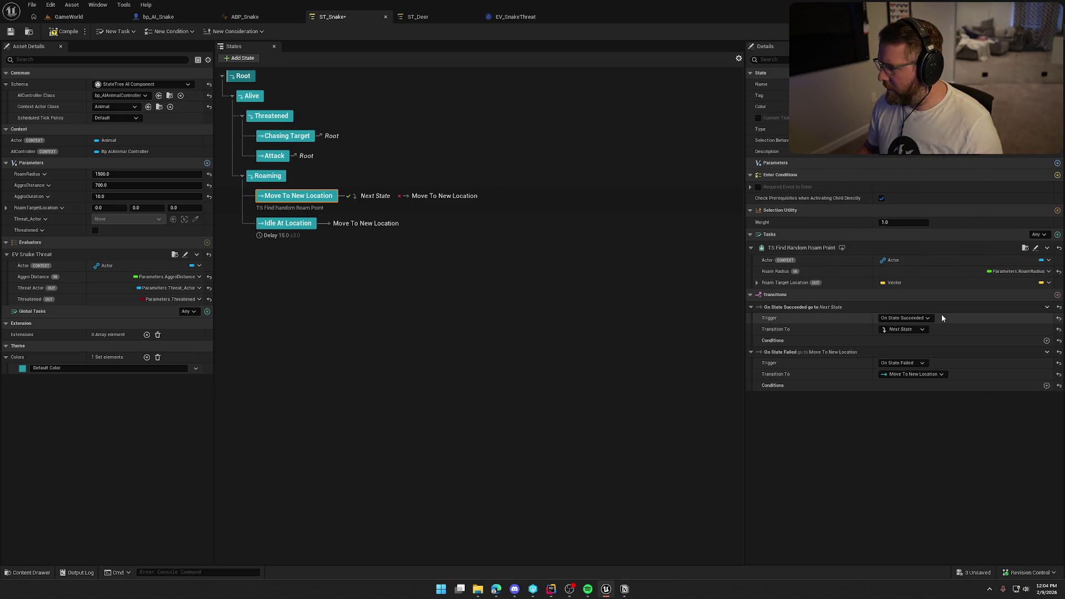
pyautogui.click(1049, 284)
pyautogui.moveTo(1027, 315)
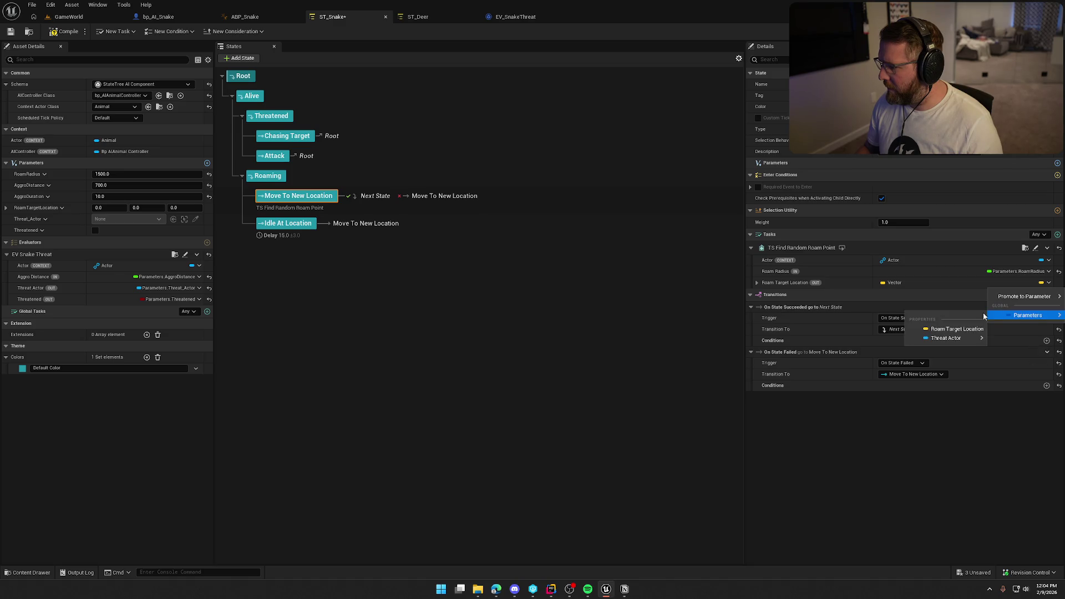
pyautogui.click(960, 331)
pyautogui.hotkey('ctrl', 's')
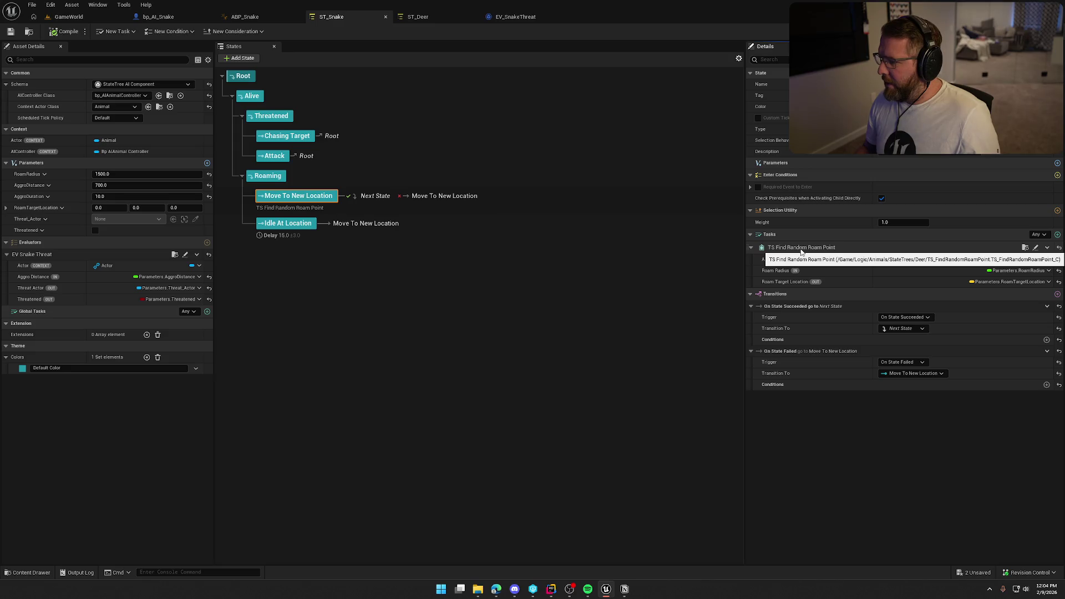
# - Open the TS_FindRandomRoamPoint blueprint, select its Max Walk Speed setter nodes, then return to ST_Deer
pyautogui.click(1025, 248)
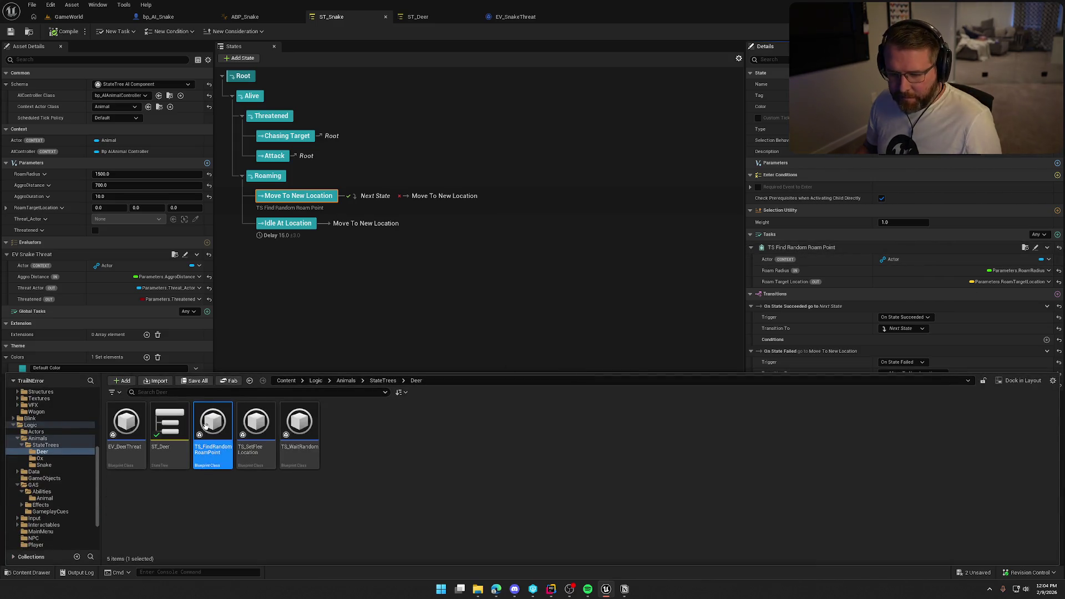
pyautogui.doubleClick(205, 426)
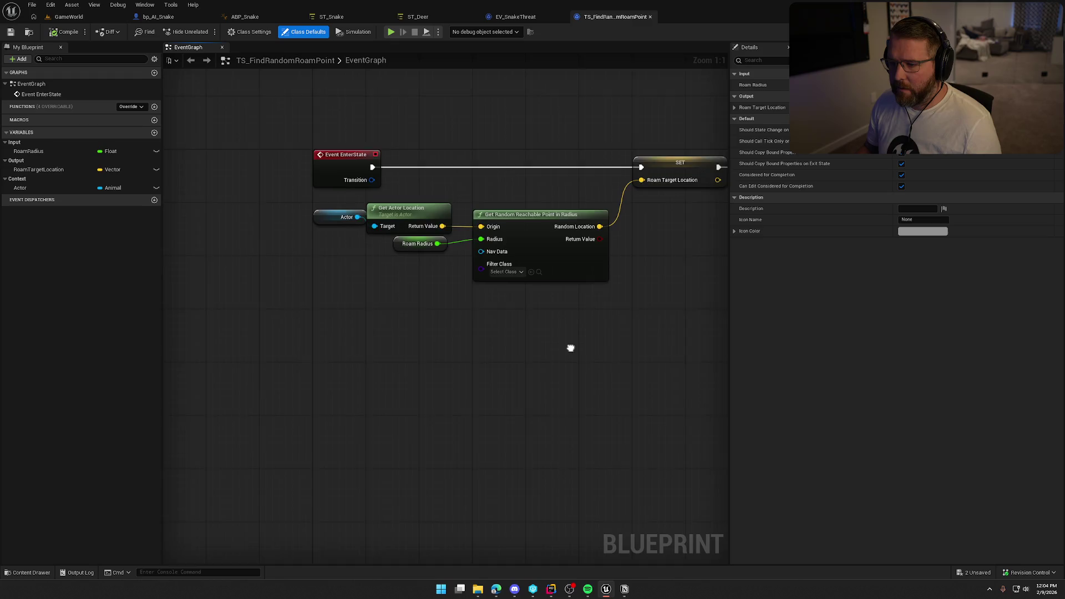
pyautogui.moveTo(571, 348)
pyautogui.mouseDown()
pyautogui.moveTo(425, 333)
pyautogui.moveTo(381, 344)
pyautogui.moveTo(540, 356)
pyautogui.mouseUp()
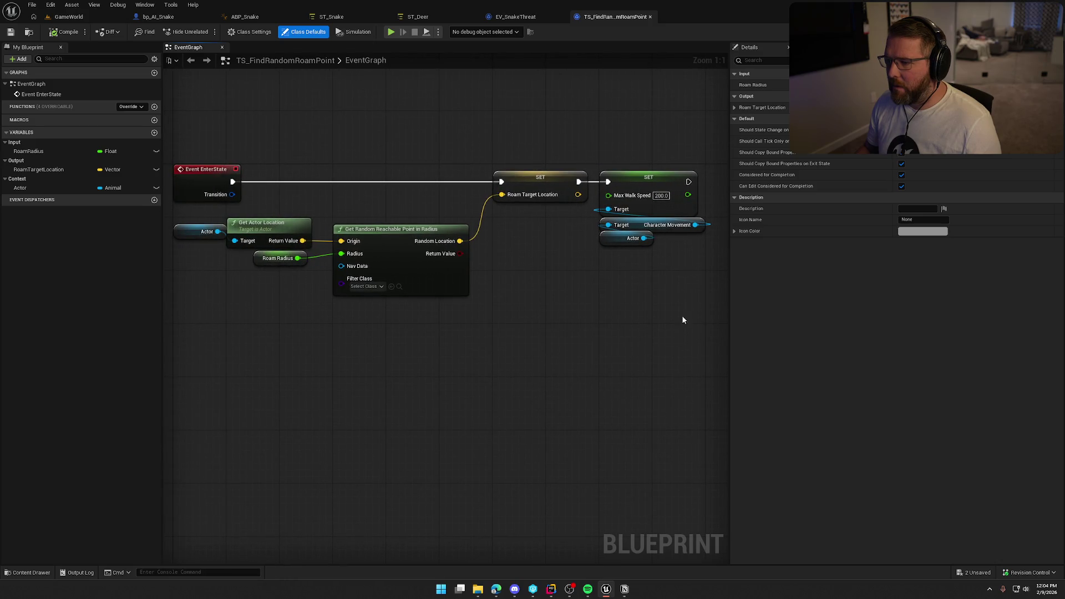
pyautogui.moveTo(683, 320); pyautogui.dragTo(519, 202)
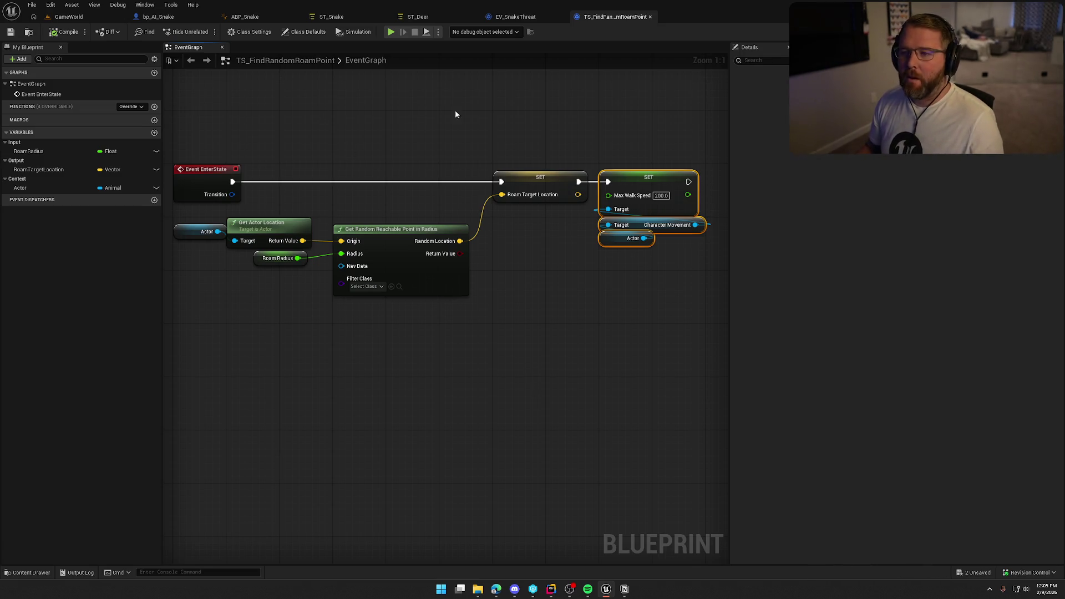
pyautogui.click(417, 16)
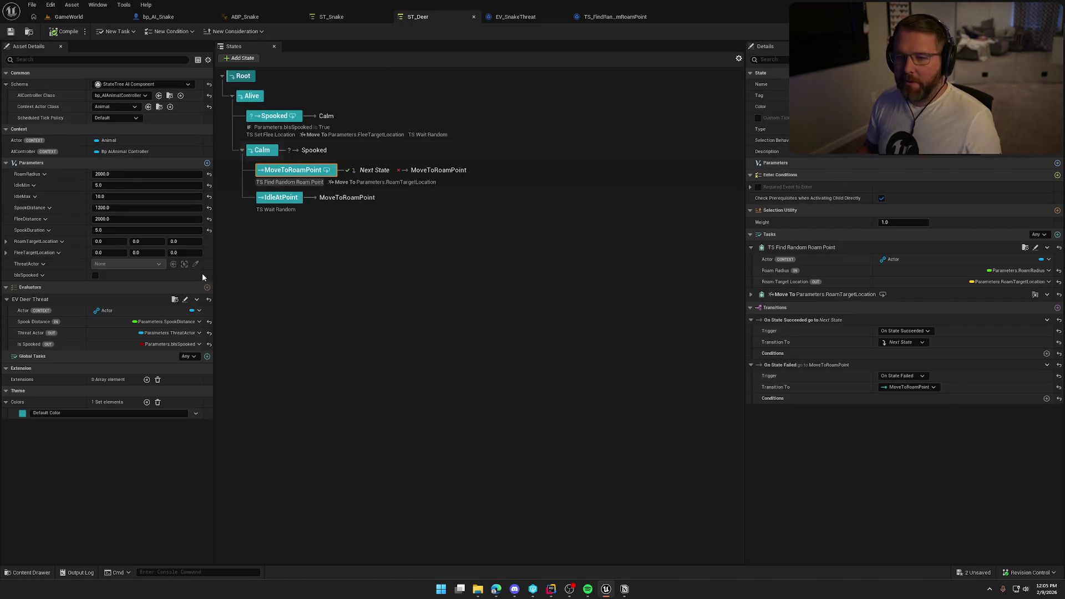
# - Add a Float parameter named MoveToWalkSpeed to ST_Deer
pyautogui.click(207, 163)
pyautogui.click(45, 287)
pyautogui.click(47, 301)
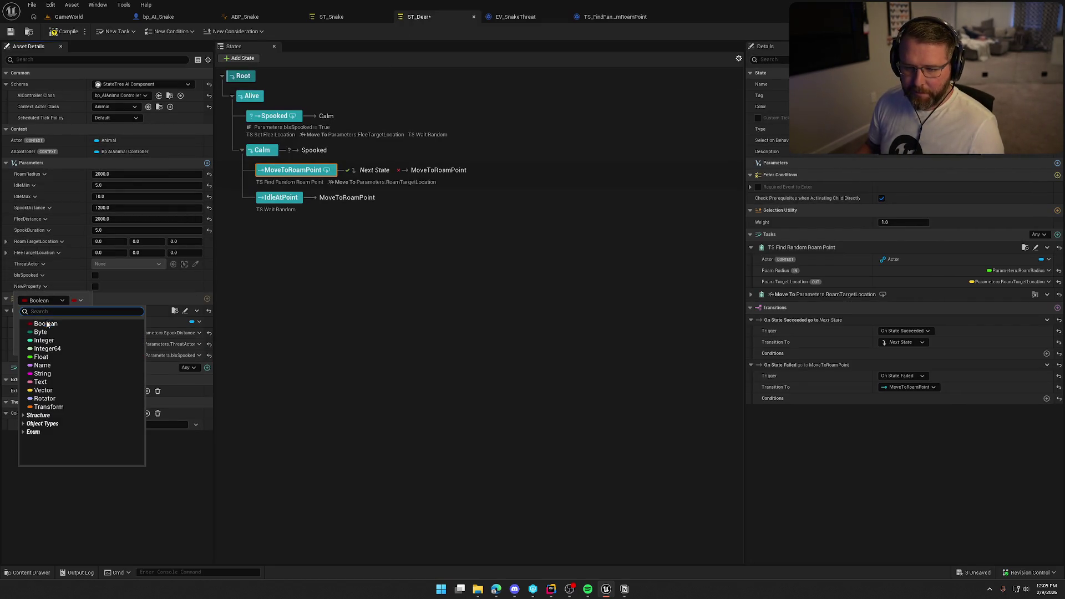
pyautogui.click(48, 357)
pyautogui.click(45, 286)
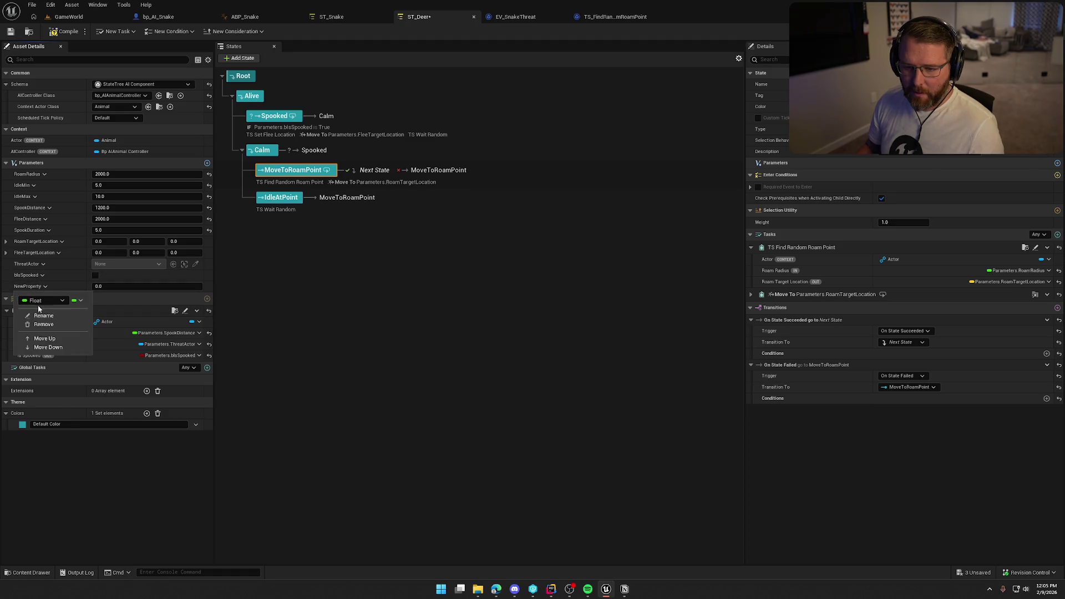
pyautogui.click(39, 314)
pyautogui.write('MoveTo')
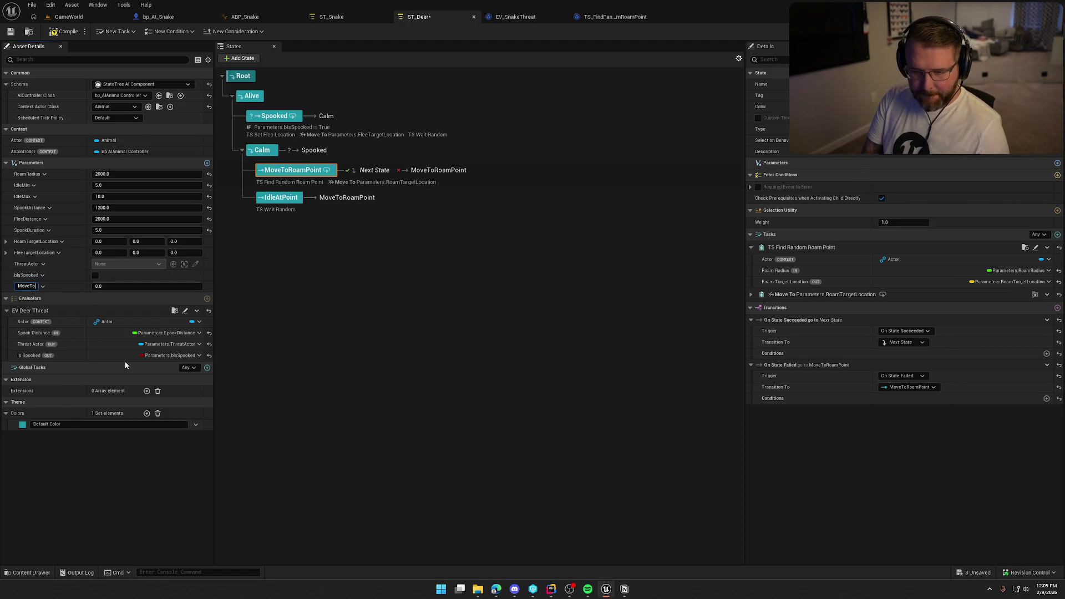
pyautogui.write('WalkSpeed')
pyautogui.press('Return')
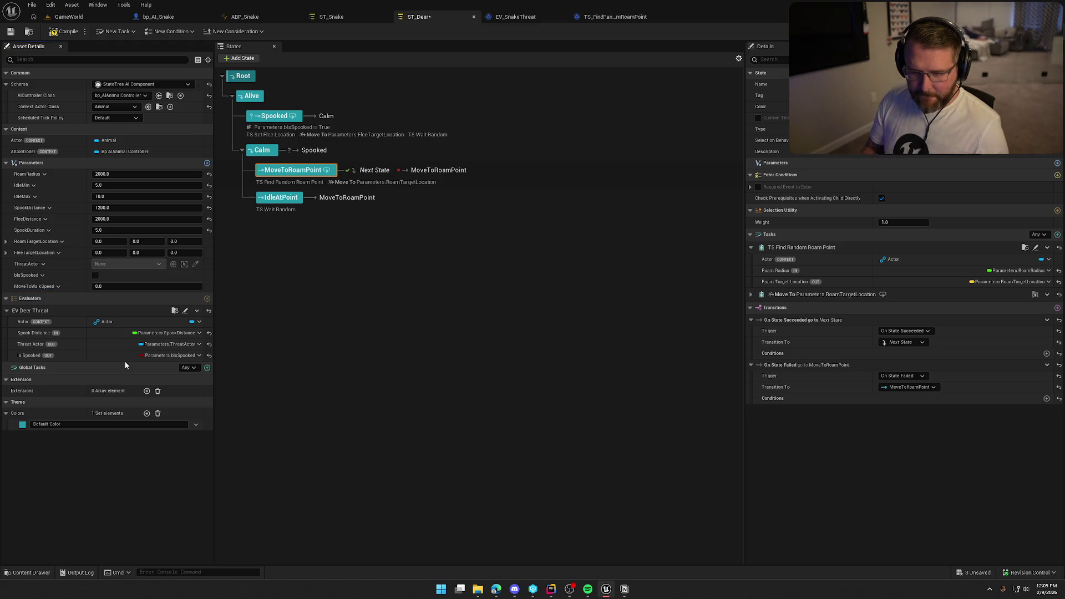
# - Set MoveToWalkSpeed to 200.0 and bring up the TS_FindRandomRoamPoint task graph
pyautogui.click(116, 286)
pyautogui.write('200')
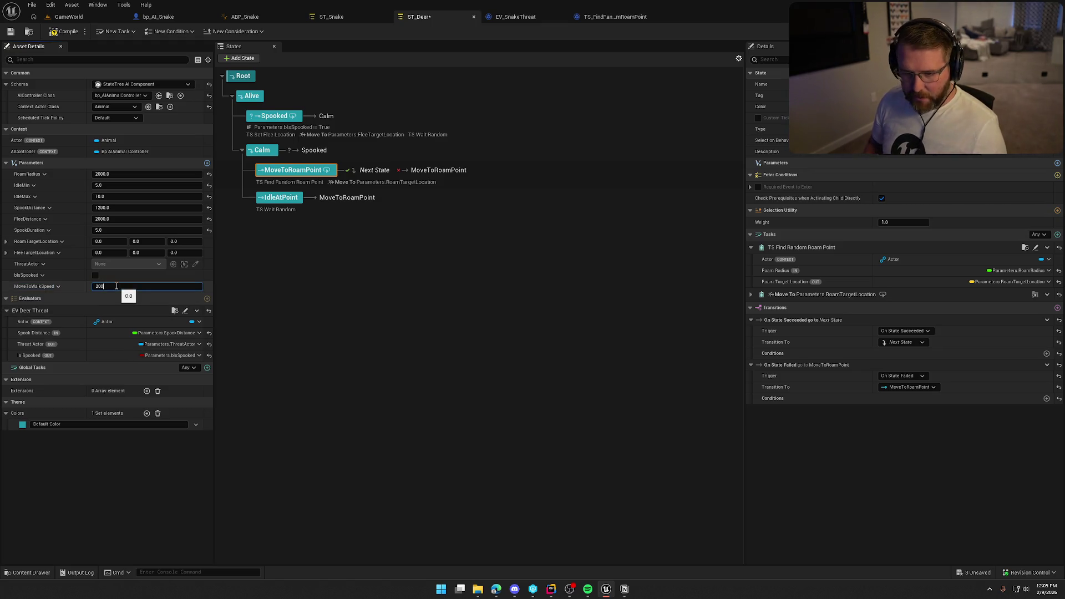
pyautogui.press('Return')
pyautogui.click(68, 17)
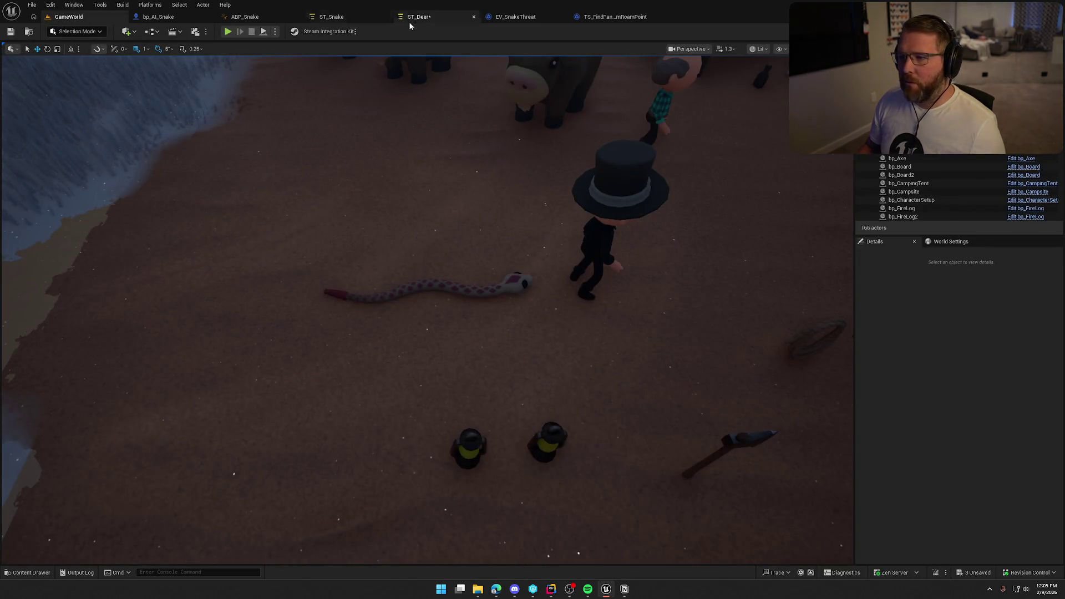
pyautogui.click(419, 17)
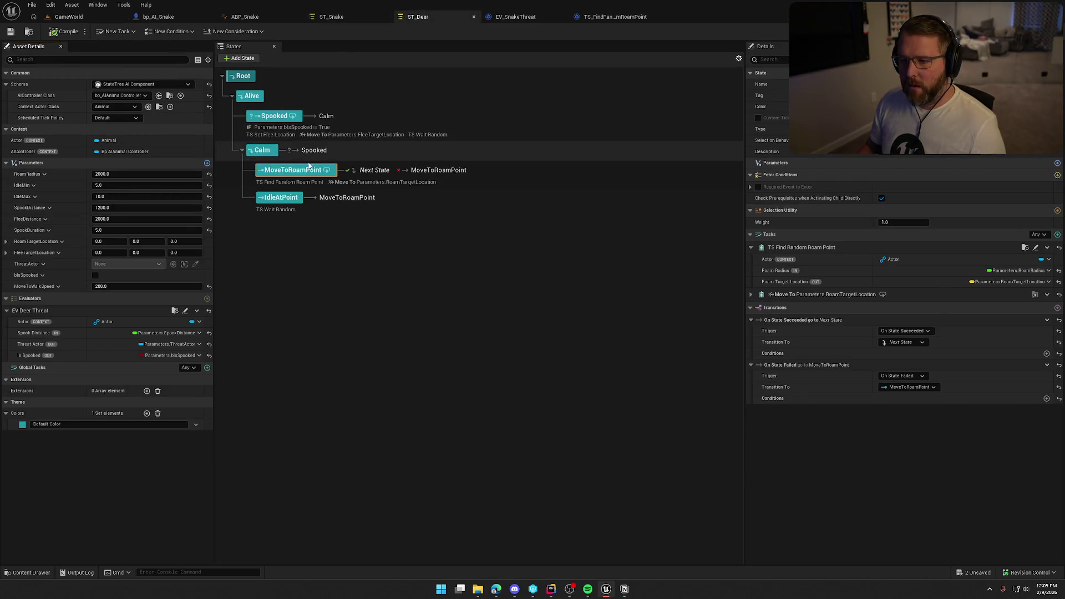
pyautogui.click(604, 16)
pyautogui.click(536, 313)
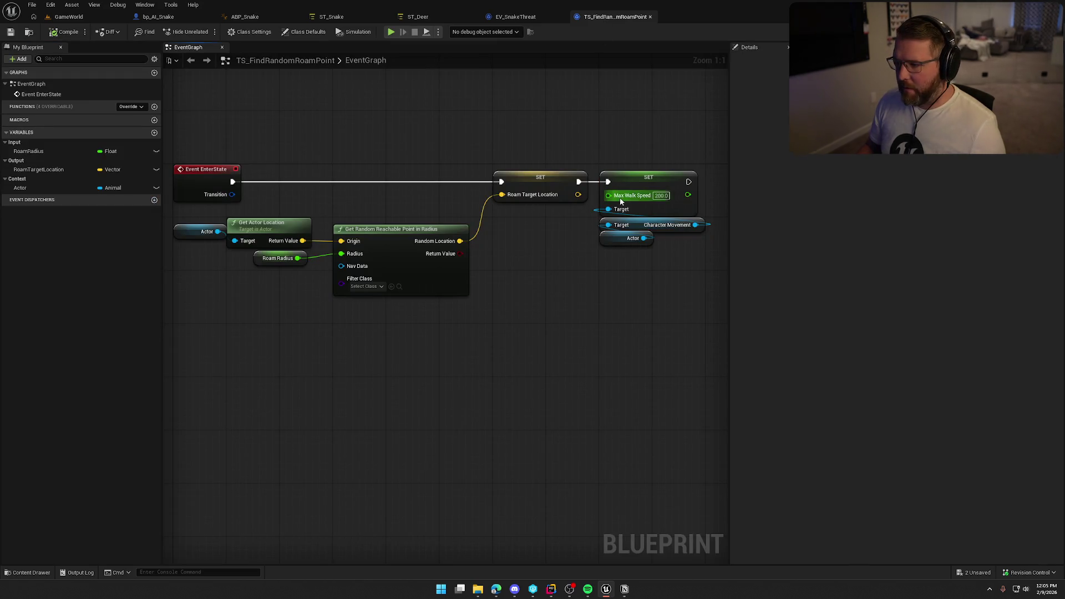
# - Promote Max Walk Speed to a MoveToWalkSpeed variable in the Input category
pyautogui.moveTo(609, 195); pyautogui.dragTo(563, 260)
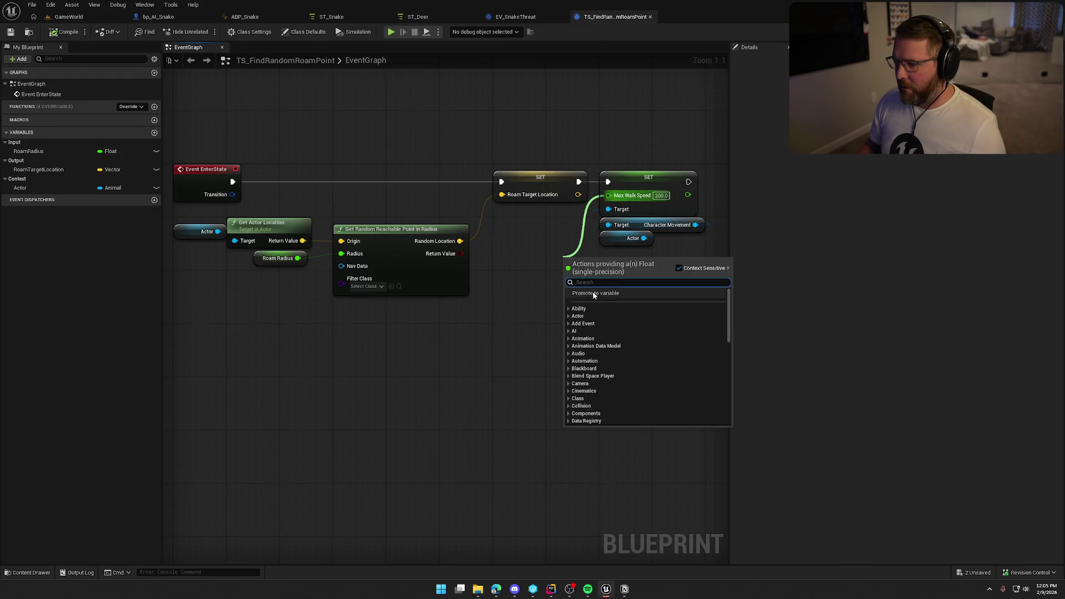
pyautogui.click(593, 291)
pyautogui.write('MoveToW')
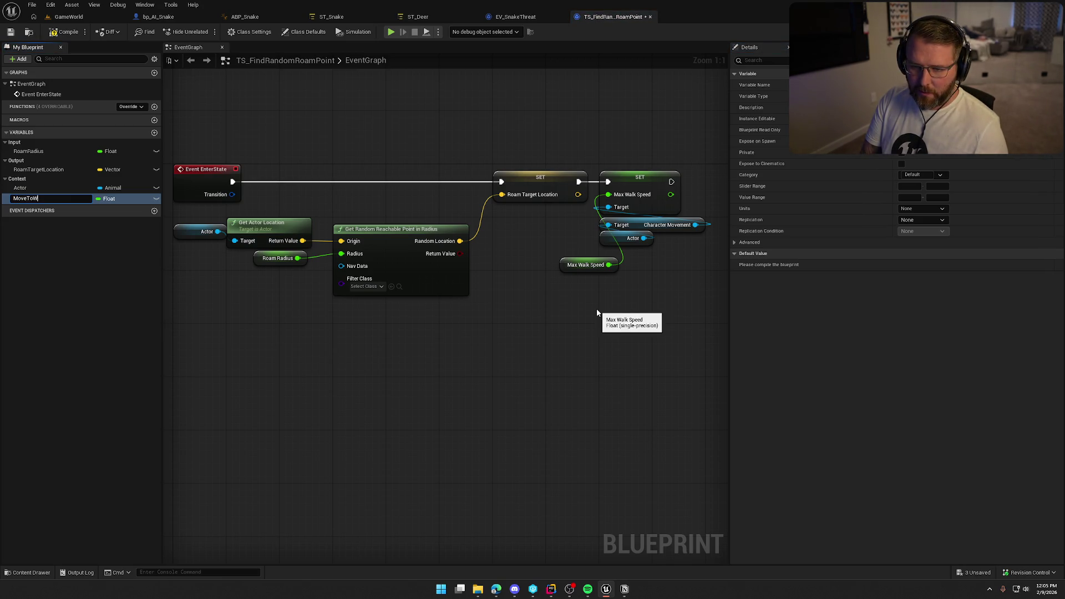
pyautogui.write('alkSpeed')
pyautogui.press('Return')
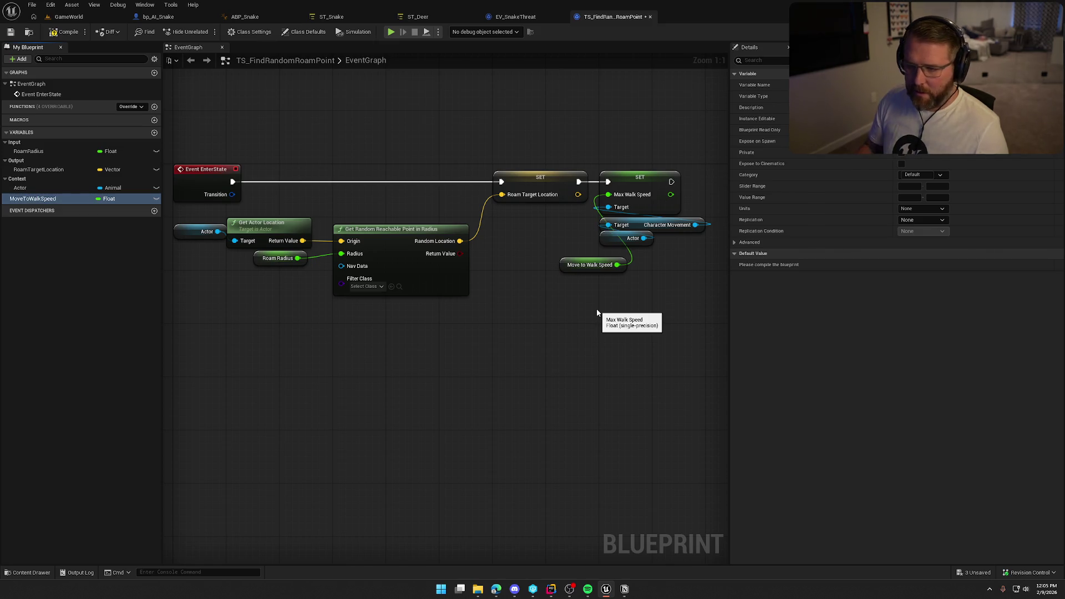
pyautogui.click(939, 176)
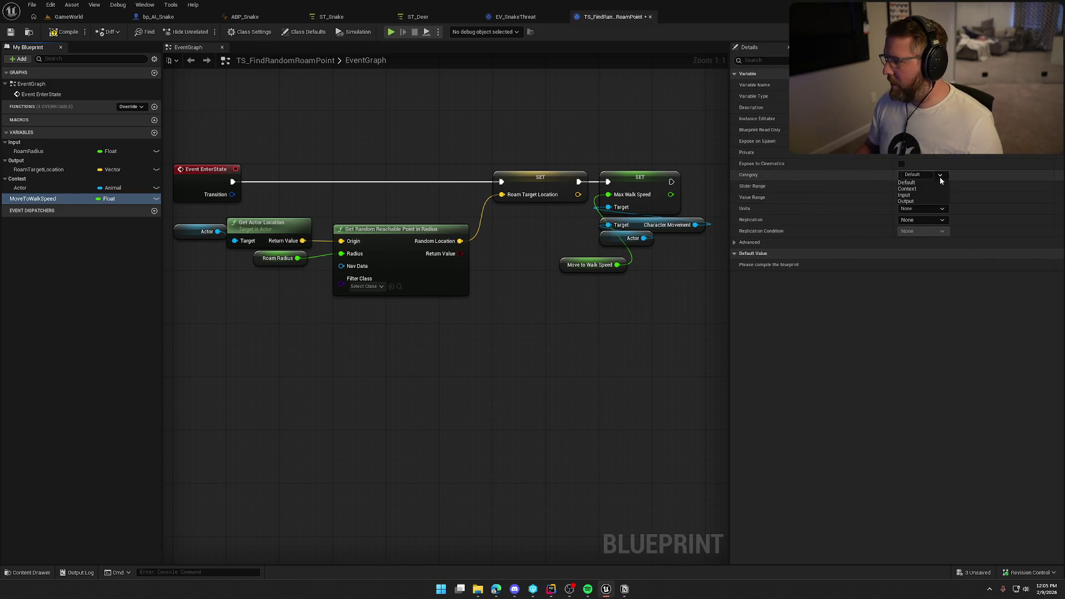
pyautogui.click(919, 195)
pyautogui.moveTo(590, 265); pyautogui.dragTo(544, 218)
# - Compile TS_FindRandomRoamPoint, checking out the asset, and go back to ST_Deer
pyautogui.click(272, 162)
pyautogui.click(65, 31)
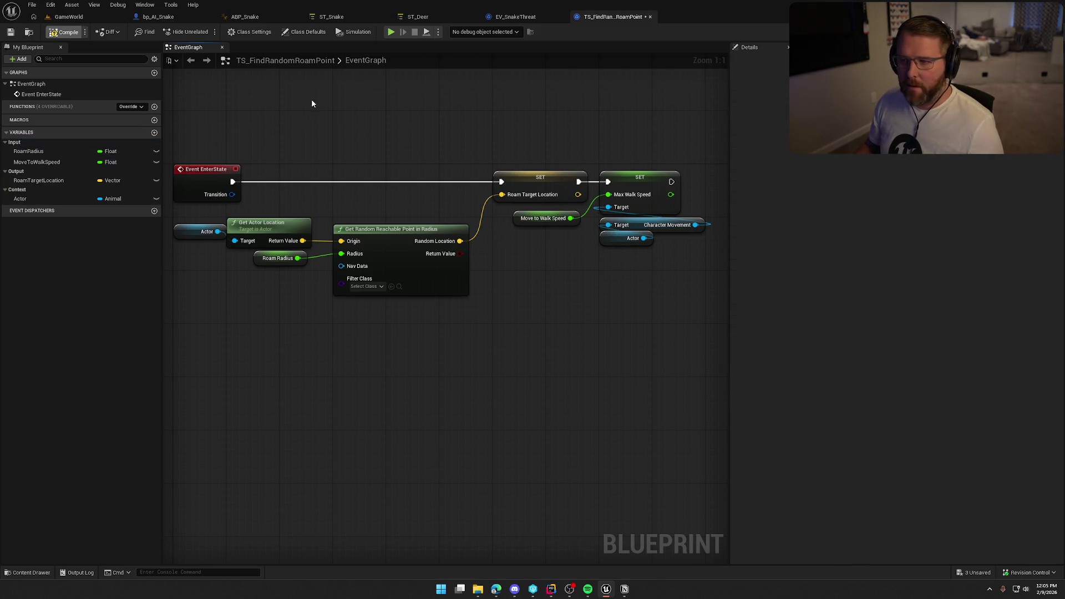
pyautogui.click(556, 389)
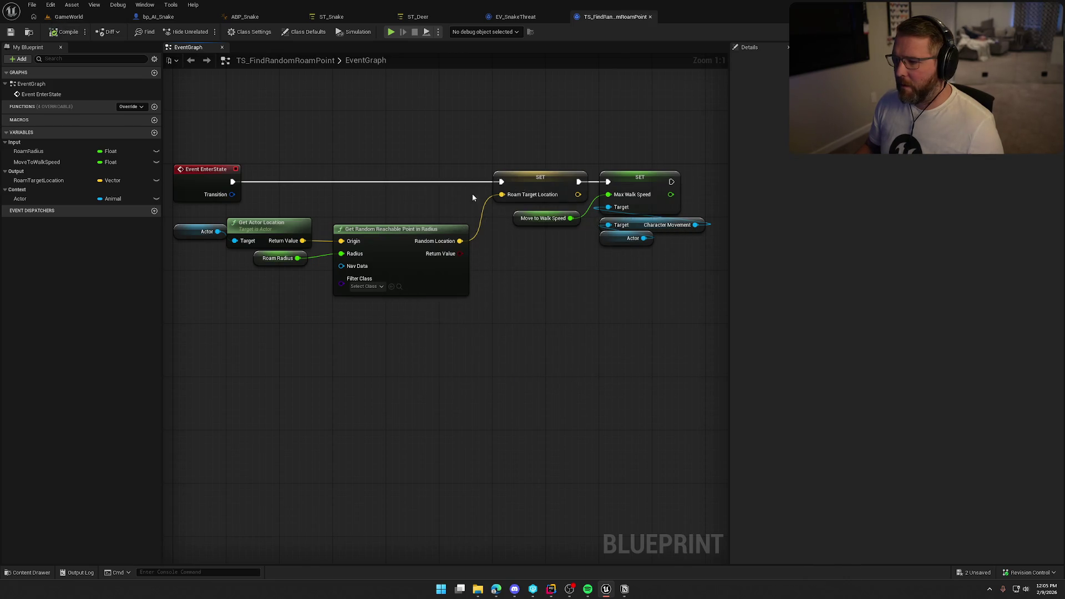
pyautogui.click(422, 17)
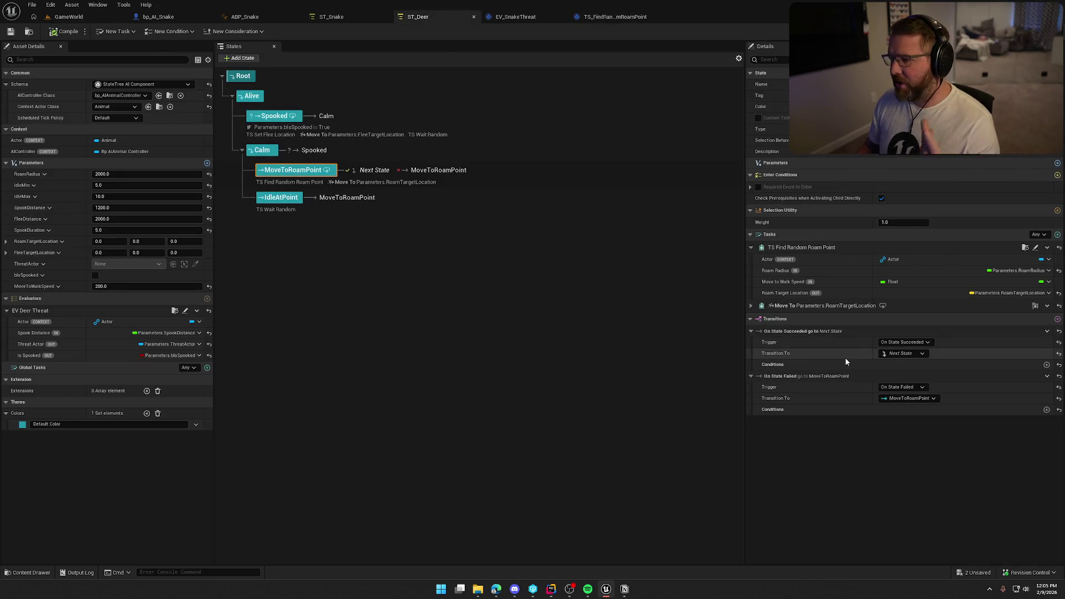
# - Bind ST_Deer's Move to Walk Speed to Parameters.MoveToWalkSpeed and save ST_Deer
pyautogui.click(1049, 293)
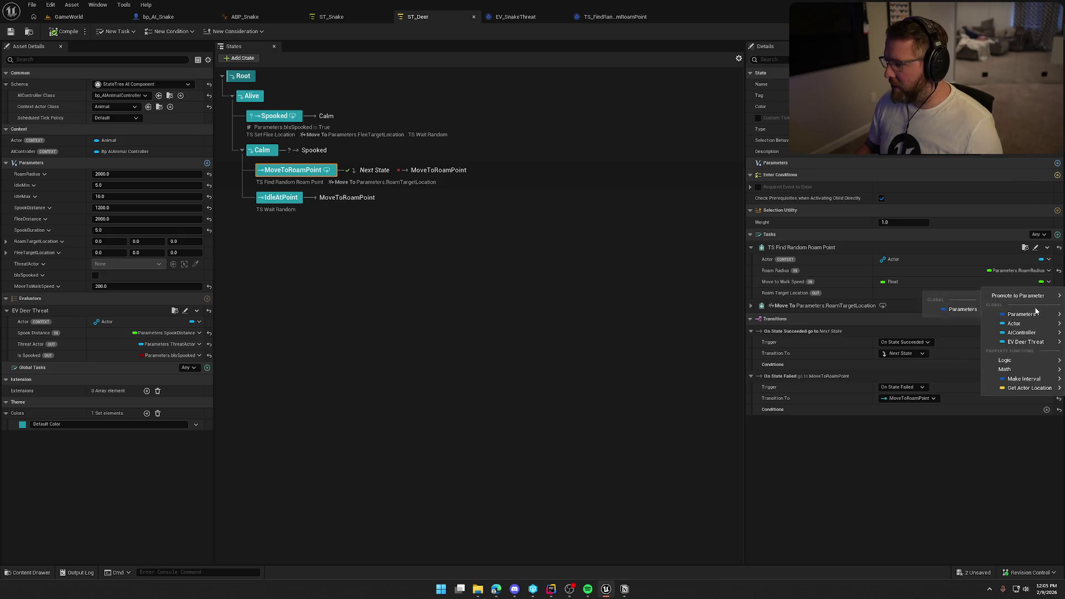
pyautogui.moveTo(1026, 318)
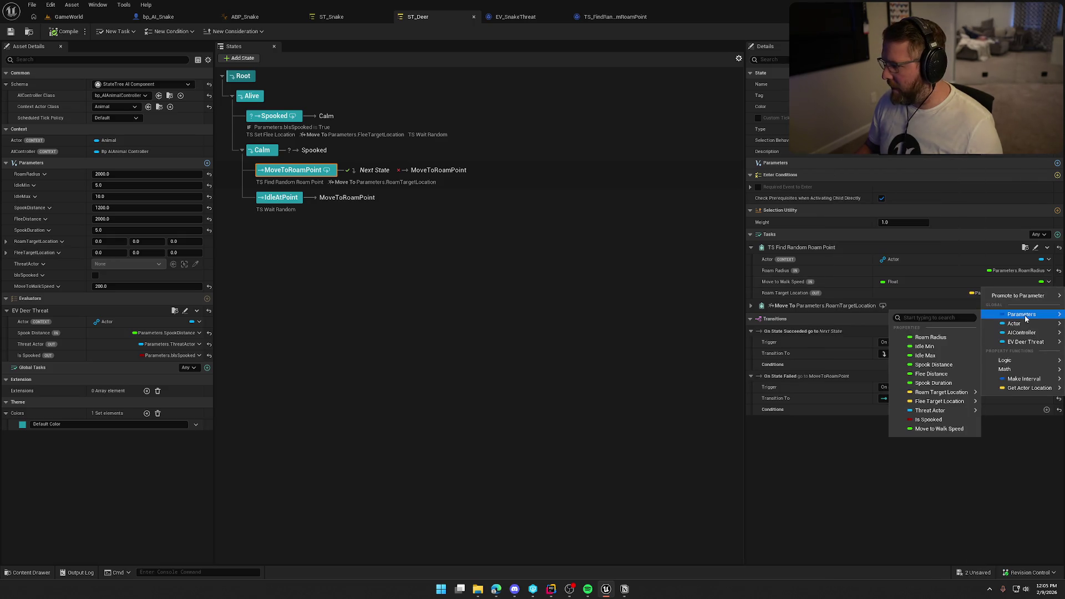
pyautogui.click(940, 429)
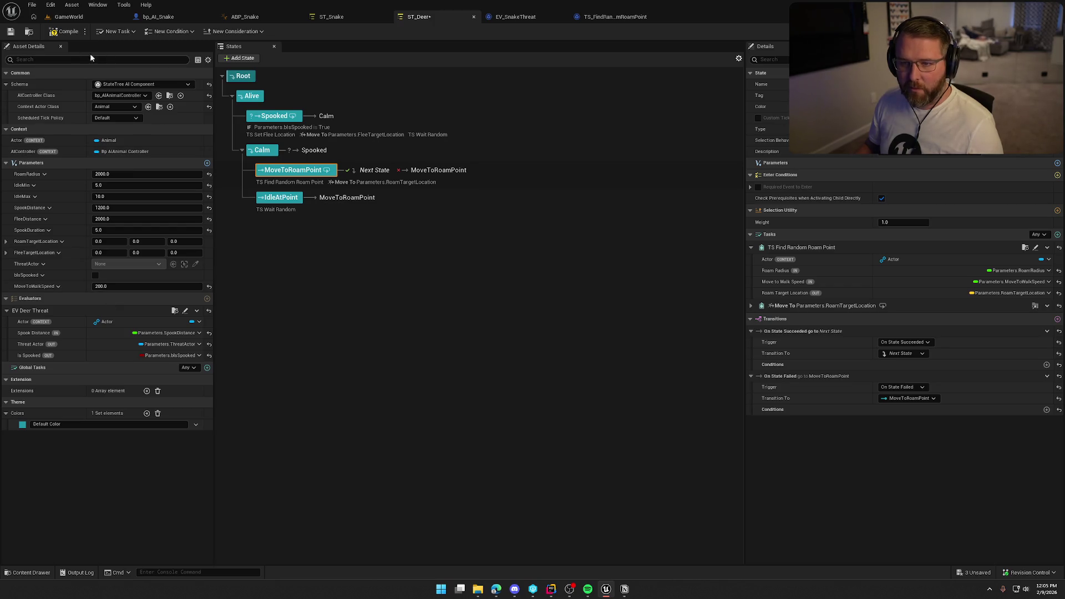
pyautogui.hotkey('ctrl', 's')
# - Add a Float parameter named MoveToWalkSpeed to ST_Snake
pyautogui.click(332, 18)
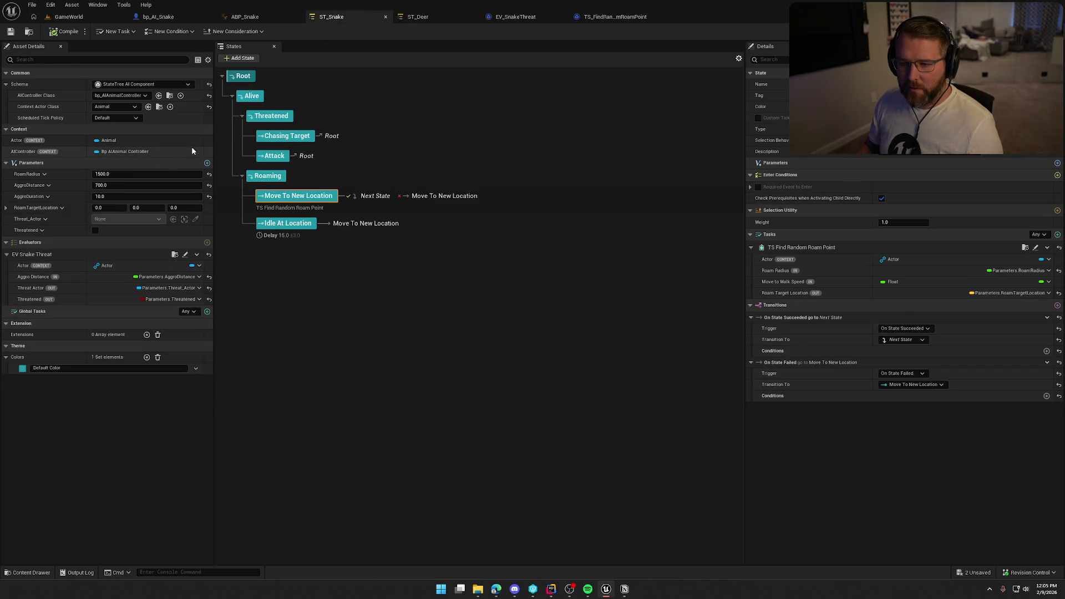
pyautogui.click(208, 164)
pyautogui.click(43, 242)
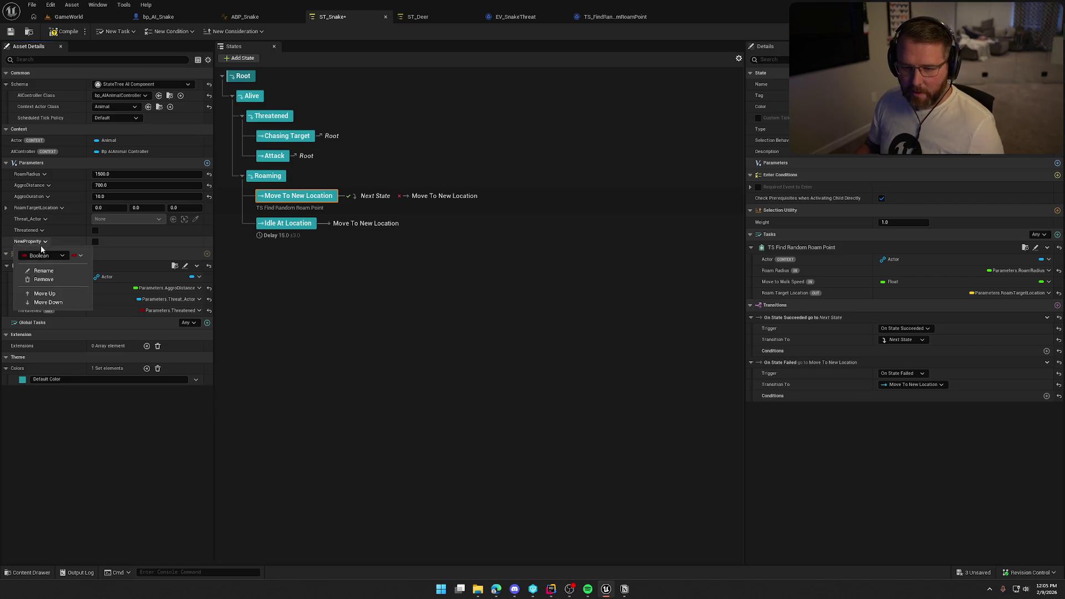
pyautogui.click(54, 255)
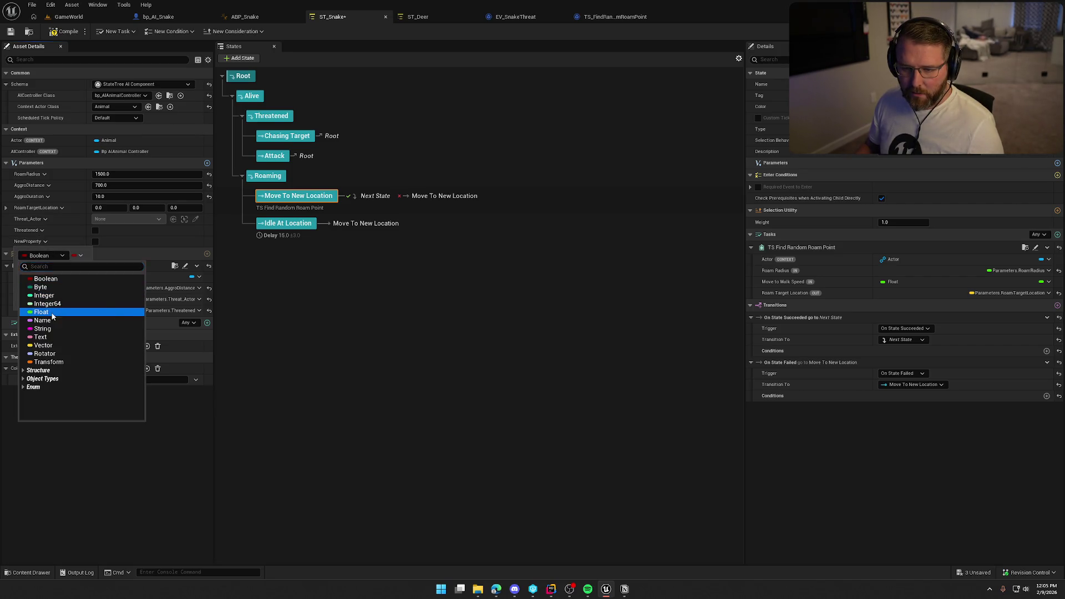
pyautogui.click(44, 313)
pyautogui.click(53, 242)
pyautogui.click(45, 274)
pyautogui.write('M')
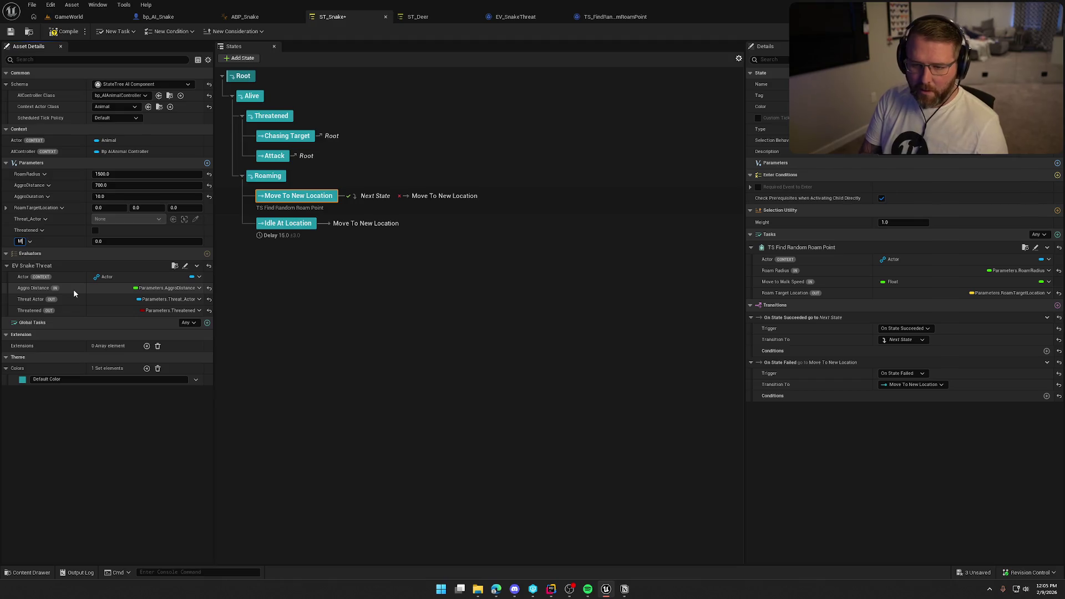
pyautogui.write('oveToWalkSpeed')
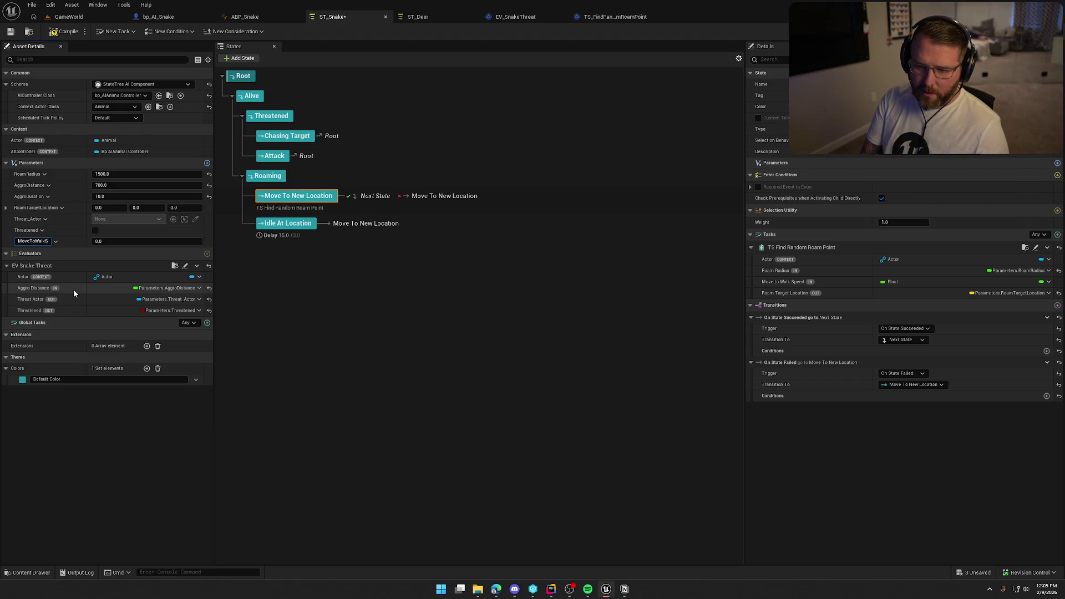
pyautogui.press('Return')
# - Set the snake's MoveToWalkSpeed to 150.0, bind Move to Walk Speed to it, and compile
pyautogui.click(111, 242)
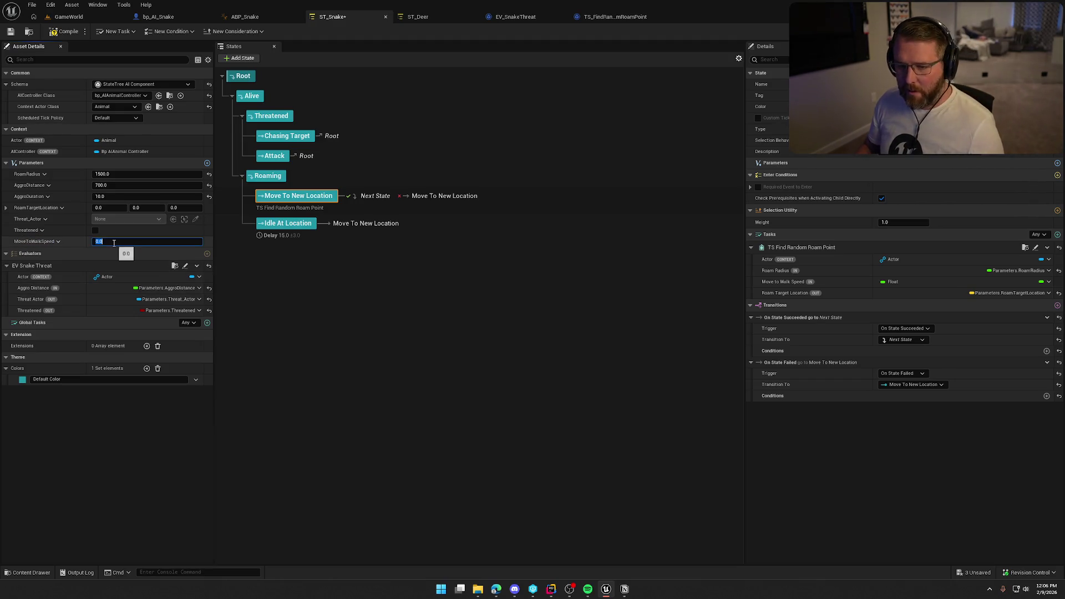
pyautogui.write('15')
pyautogui.click(65, 31)
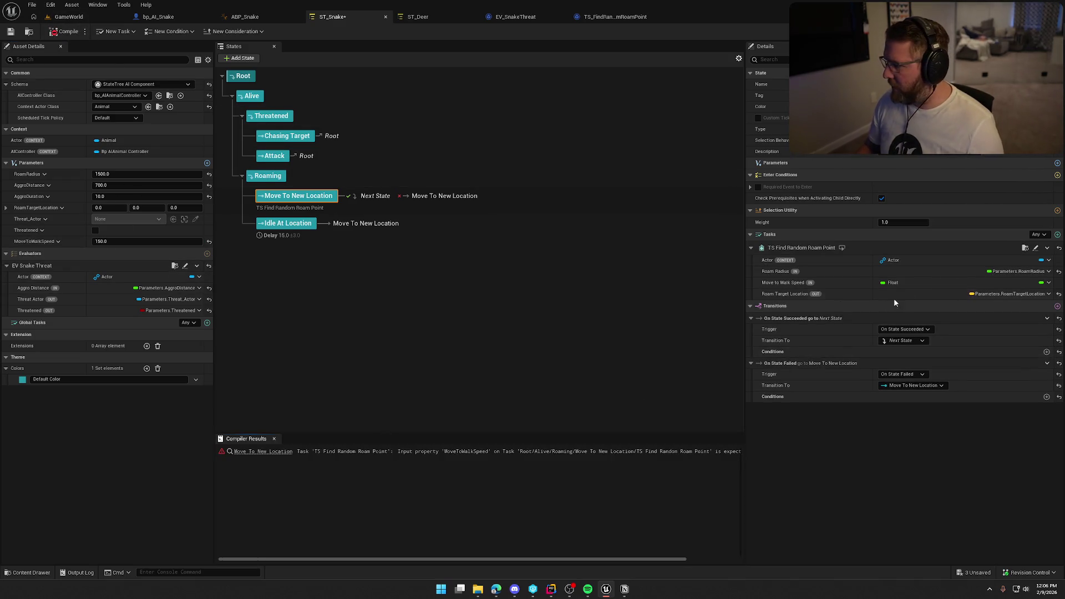
pyautogui.click(1049, 283)
pyautogui.moveTo(1029, 317)
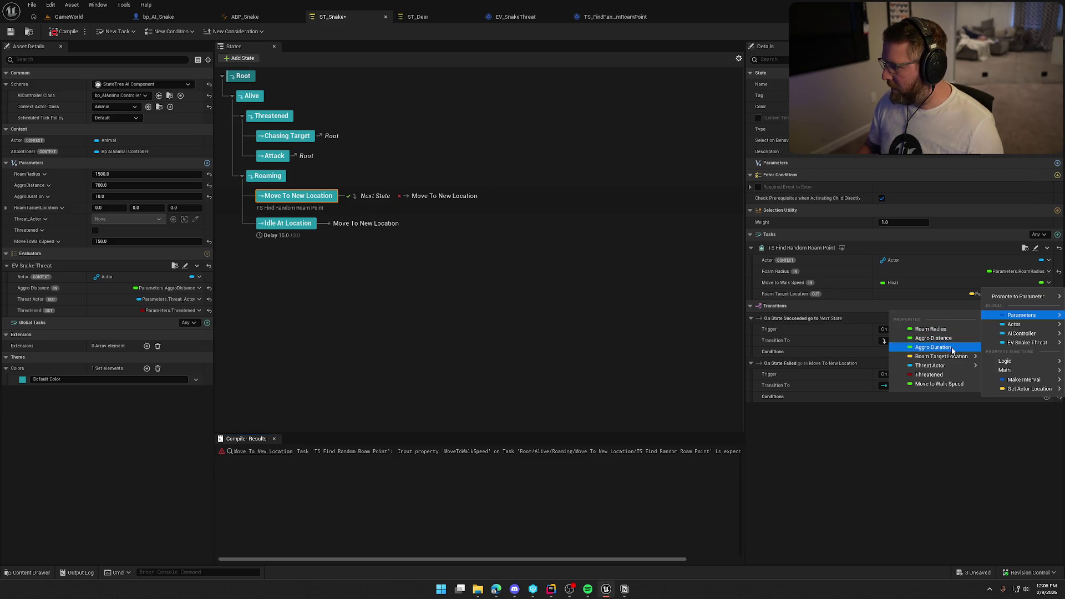
pyautogui.click(946, 384)
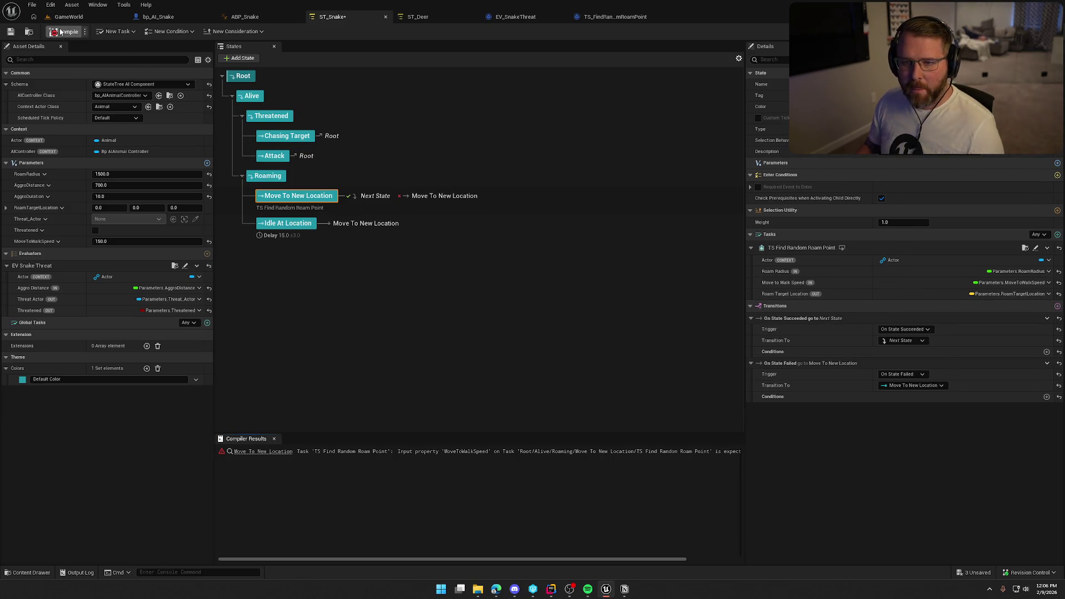
pyautogui.click(274, 439)
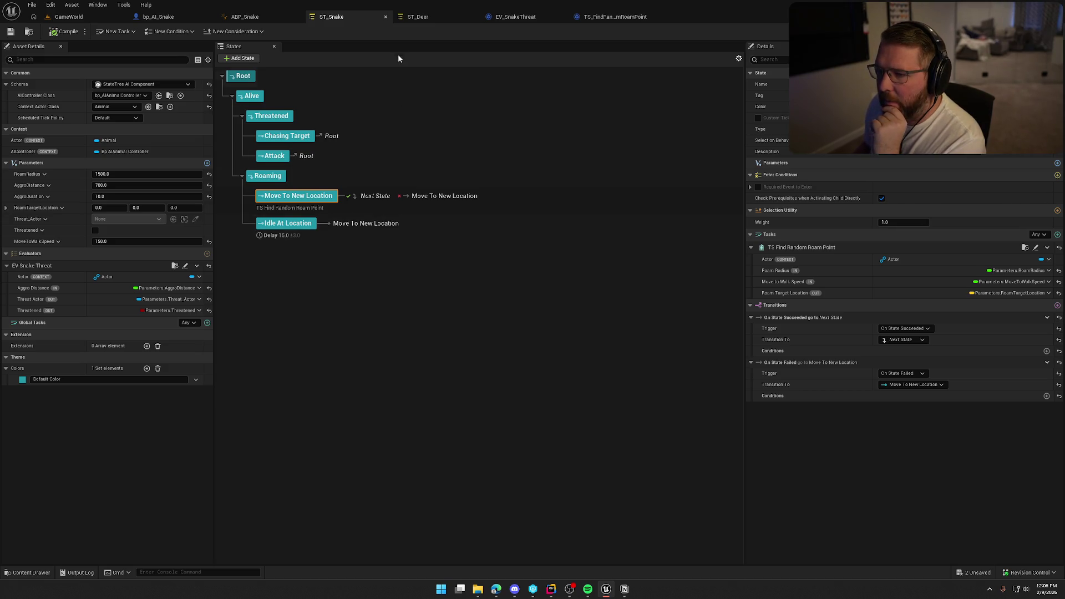
# - Add a Move To task to ST_Snake's Move To New Location state, referencing ST_Deer
pyautogui.click(415, 17)
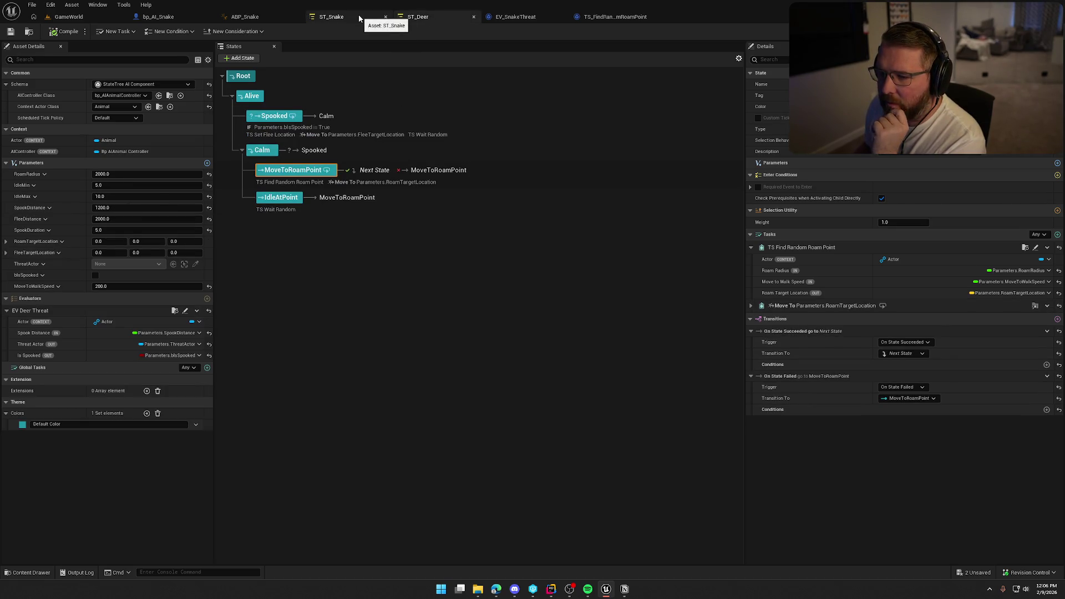
pyautogui.click(750, 306)
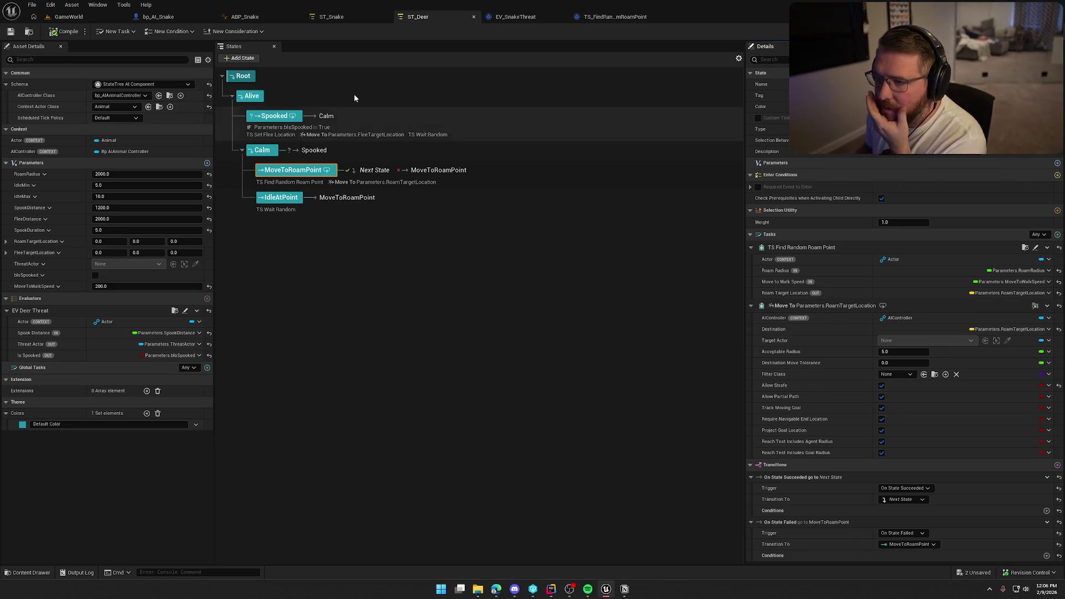
pyautogui.click(332, 17)
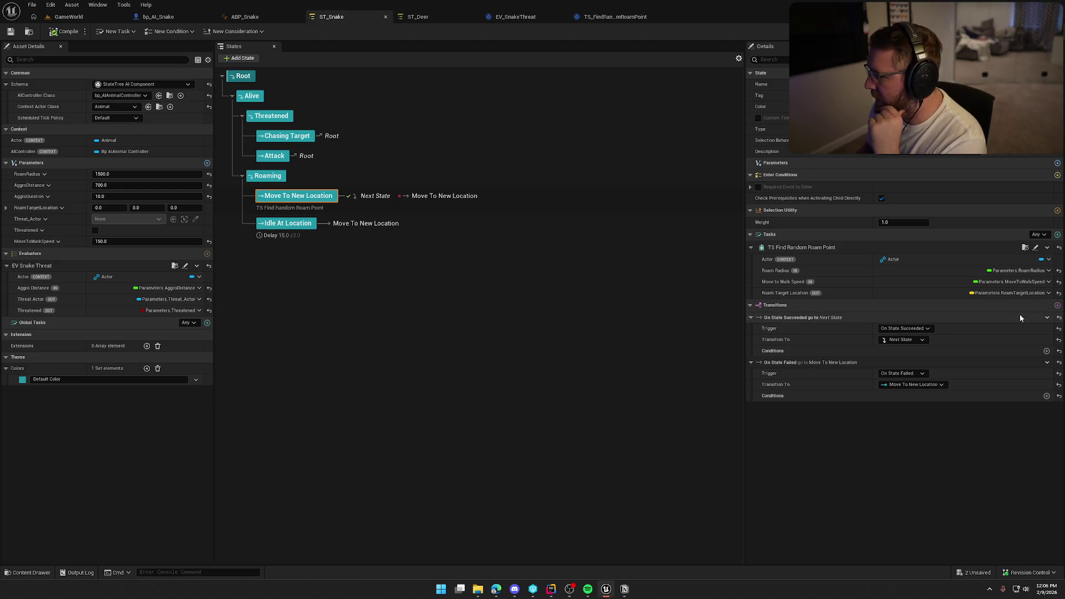
pyautogui.click(1058, 234)
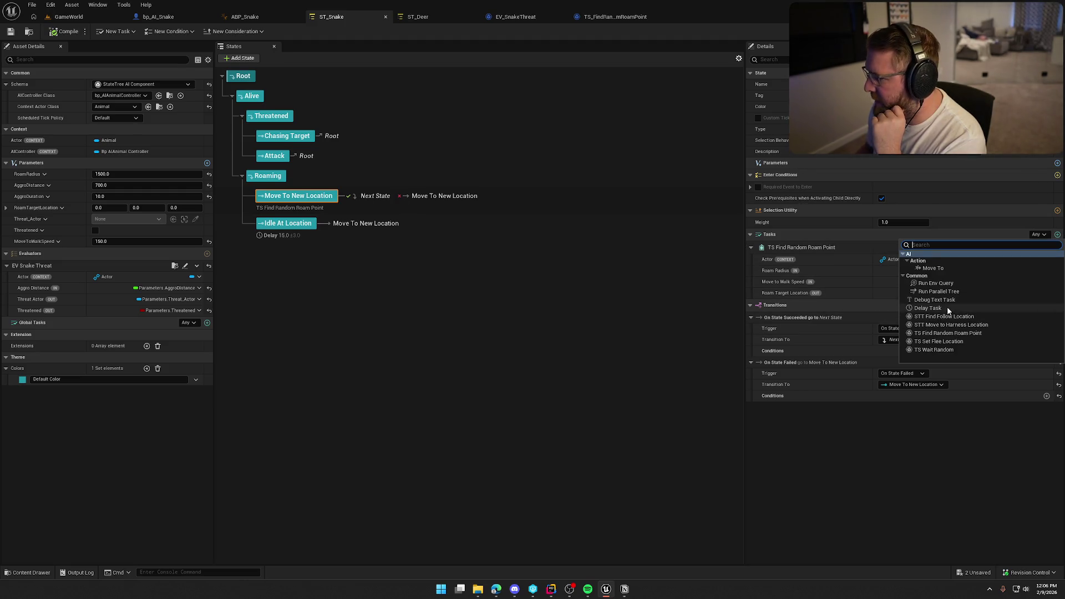
pyautogui.click(940, 270)
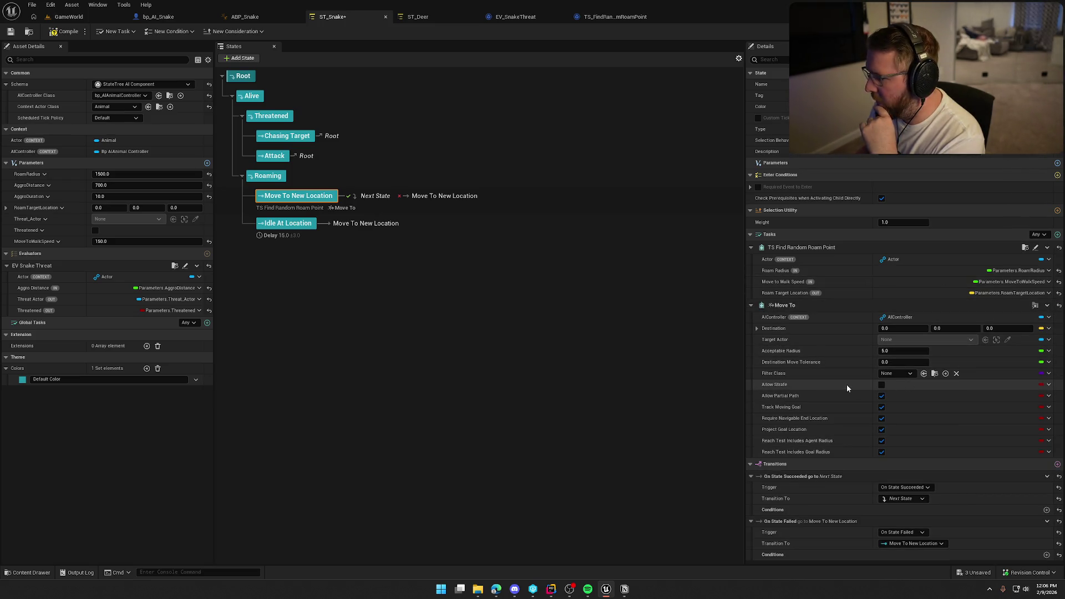
# - Bind the Move To Destination to RoamTargetLocation and compile ST_Snake
pyautogui.click(417, 16)
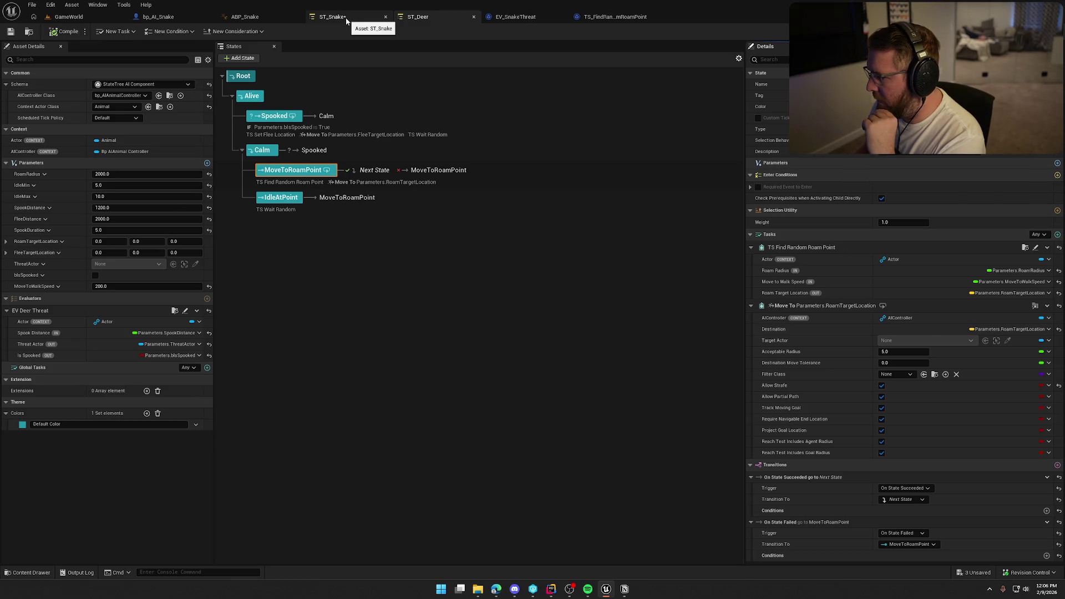
pyautogui.click(346, 21)
pyautogui.click(1048, 328)
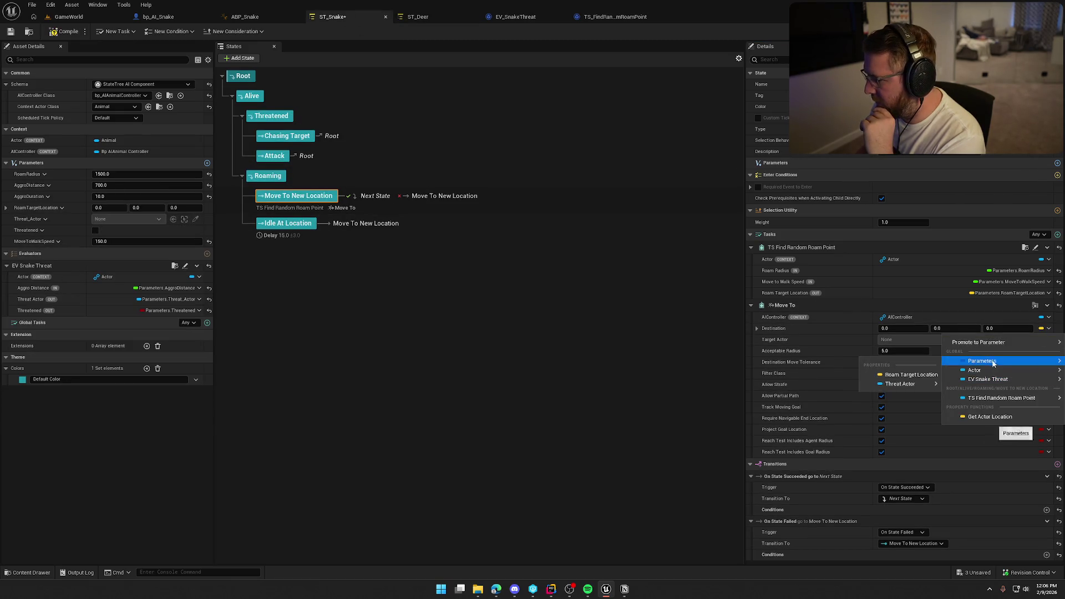
pyautogui.moveTo(964, 363)
pyautogui.click(913, 375)
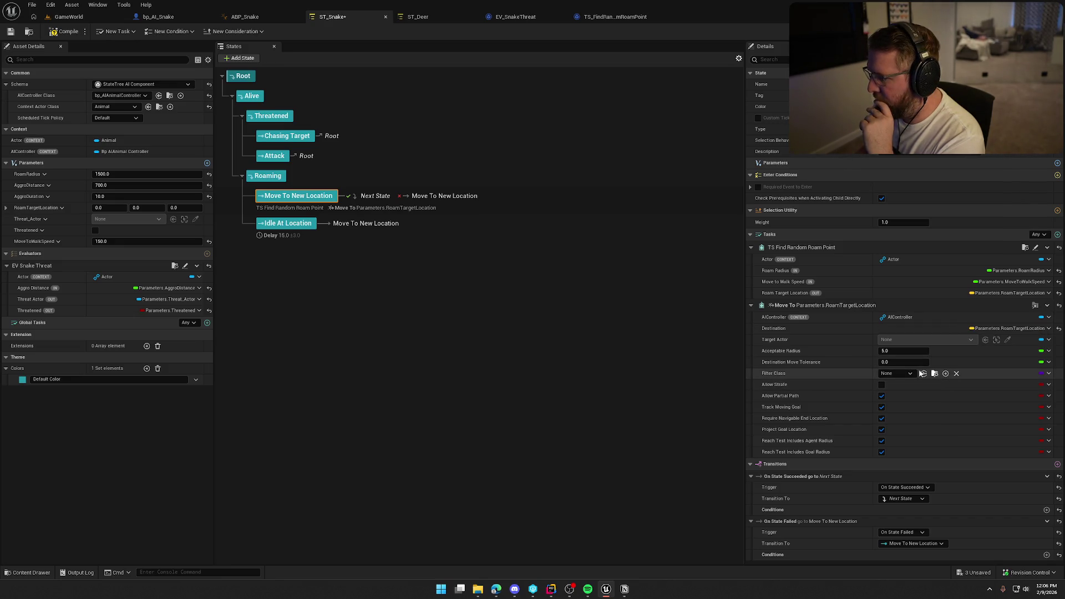
pyautogui.click(411, 16)
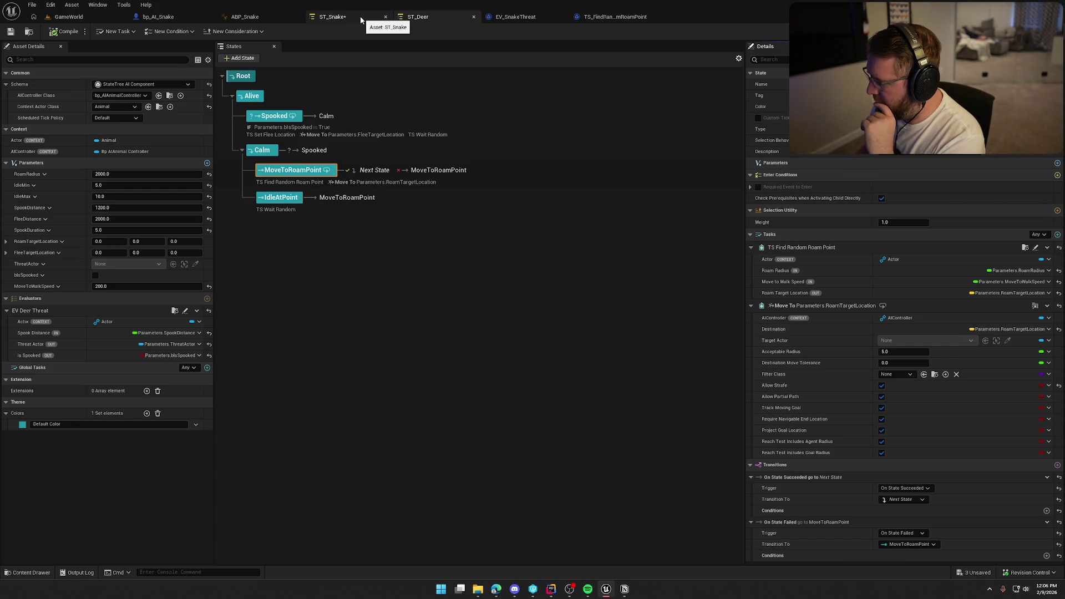
pyautogui.click(361, 19)
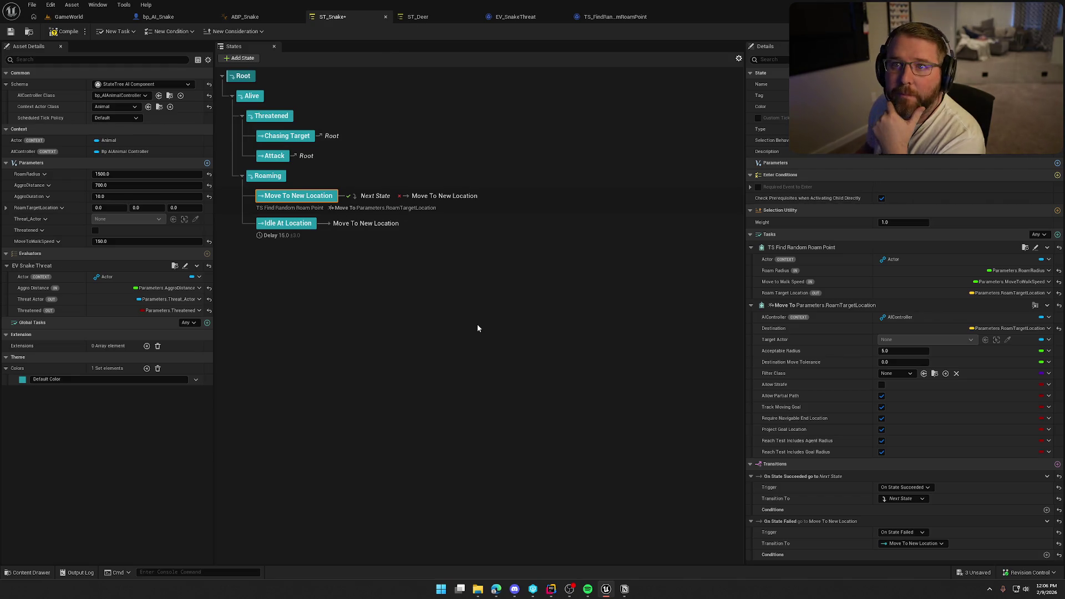
pyautogui.click(65, 31)
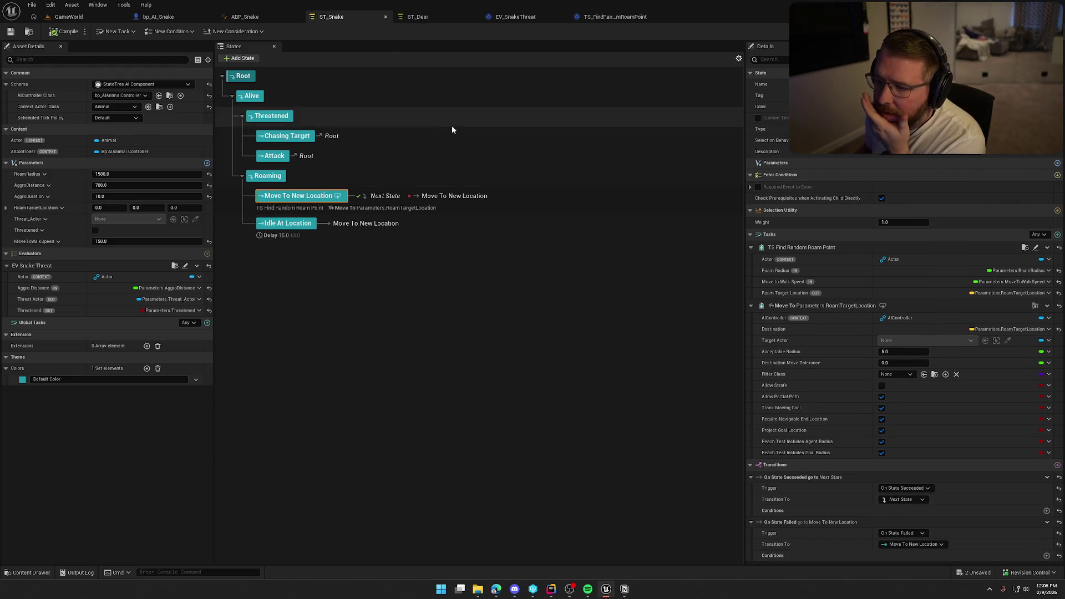
# - Give Roaming an On Tick transition to Threatened, using ST_Deer's Calm state as reference
pyautogui.click(415, 18)
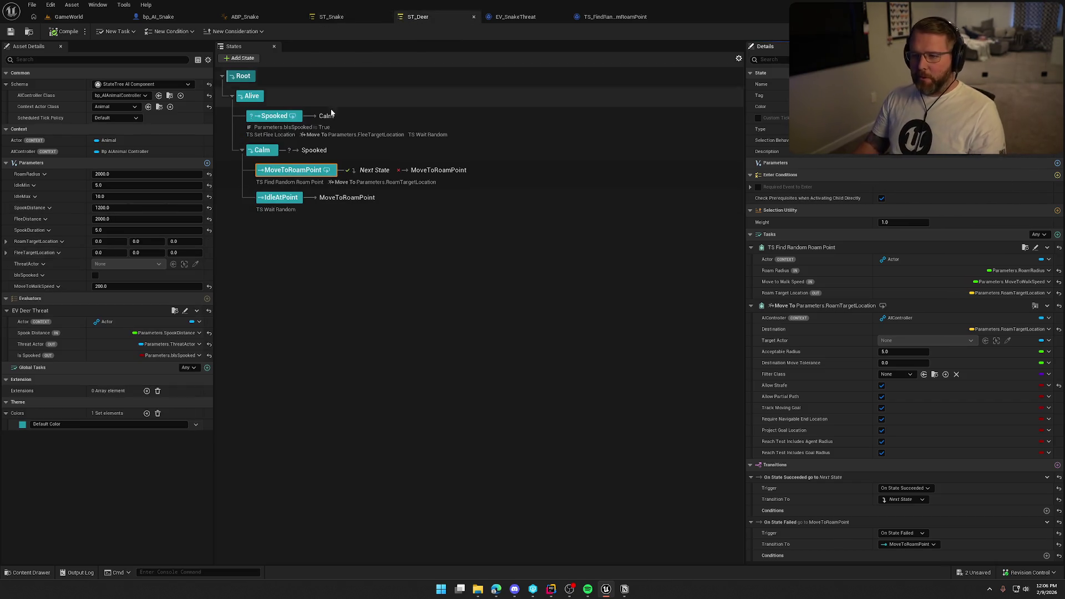
pyautogui.click(269, 154)
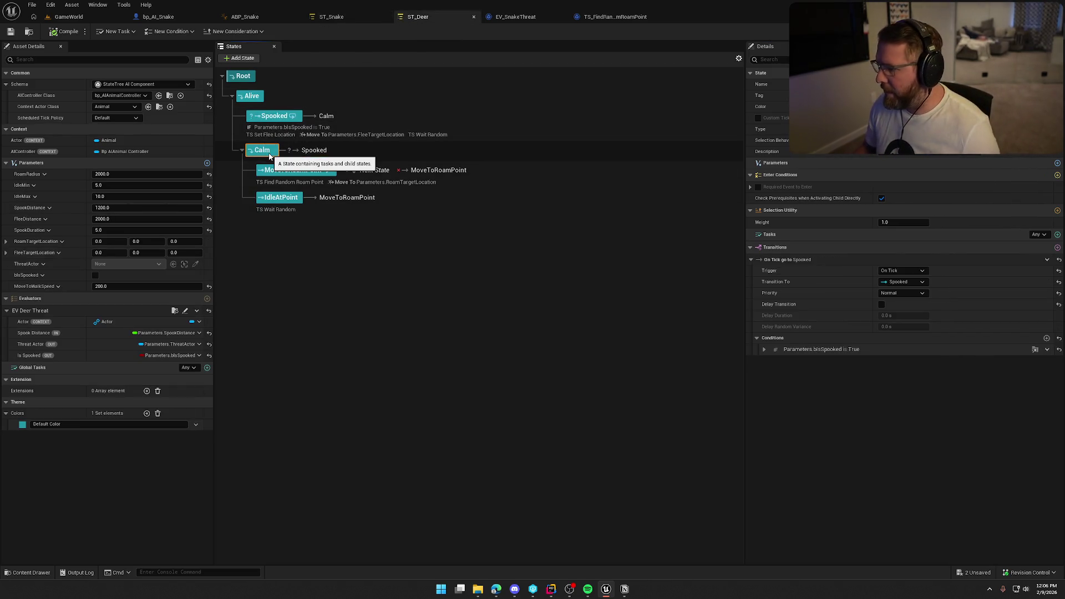
pyautogui.click(358, 18)
pyautogui.click(271, 176)
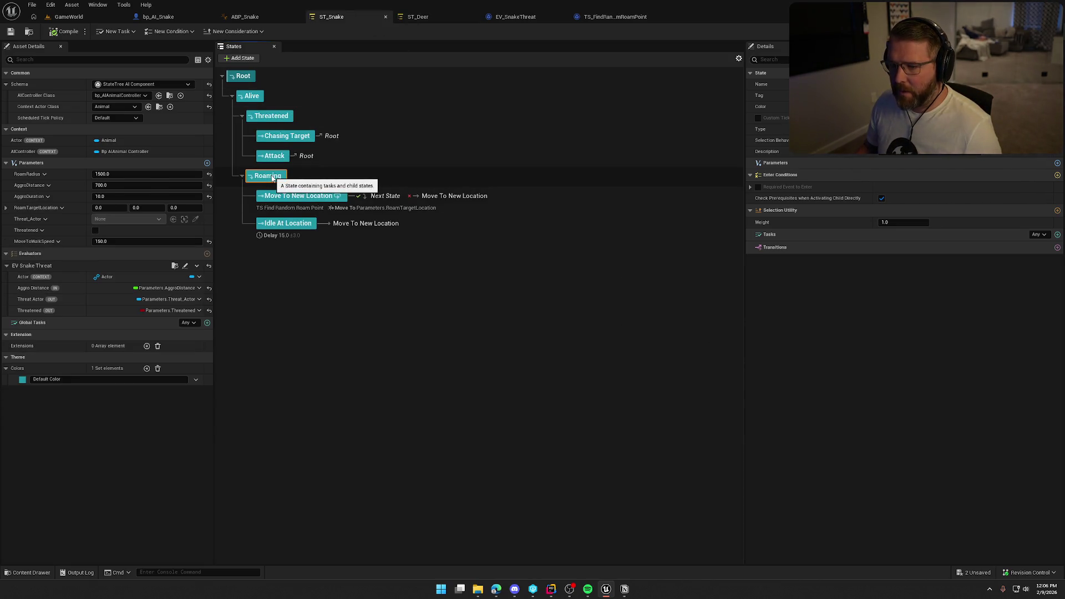
pyautogui.click(413, 17)
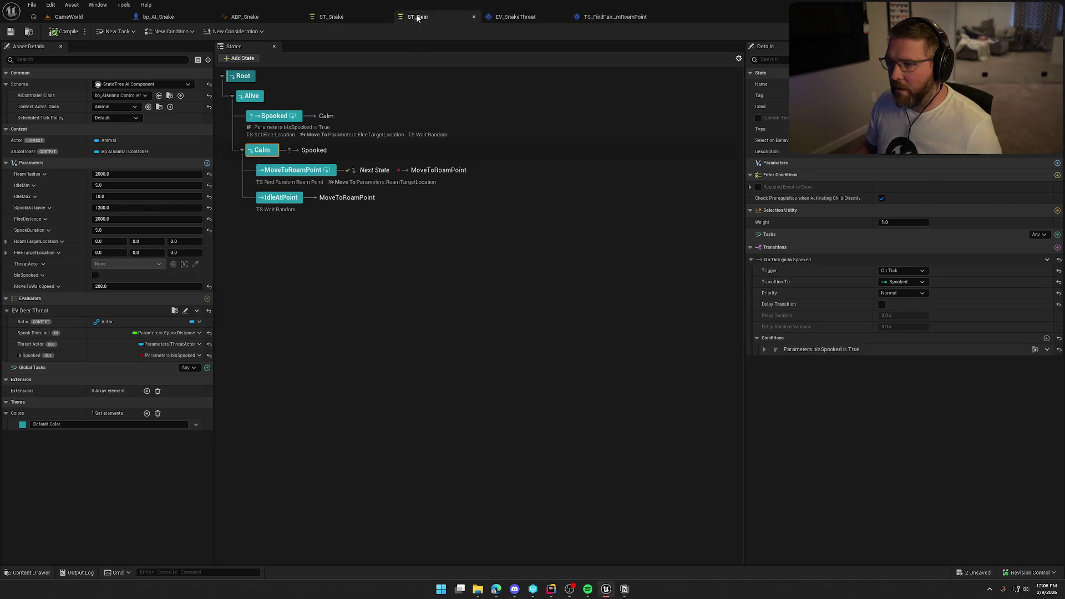
pyautogui.click(370, 17)
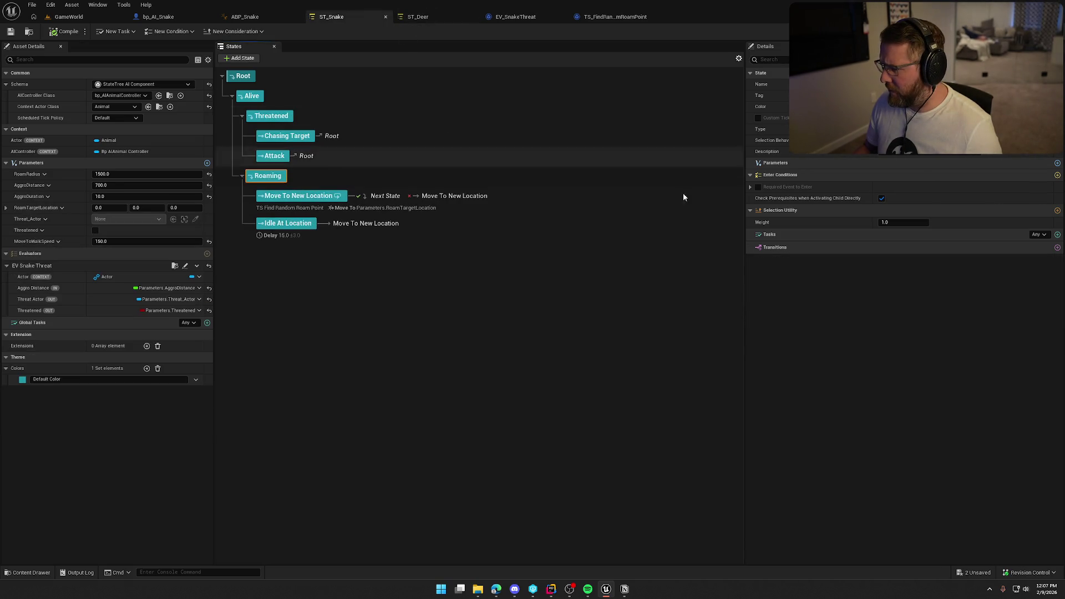
pyautogui.click(1058, 247)
pyautogui.click(902, 271)
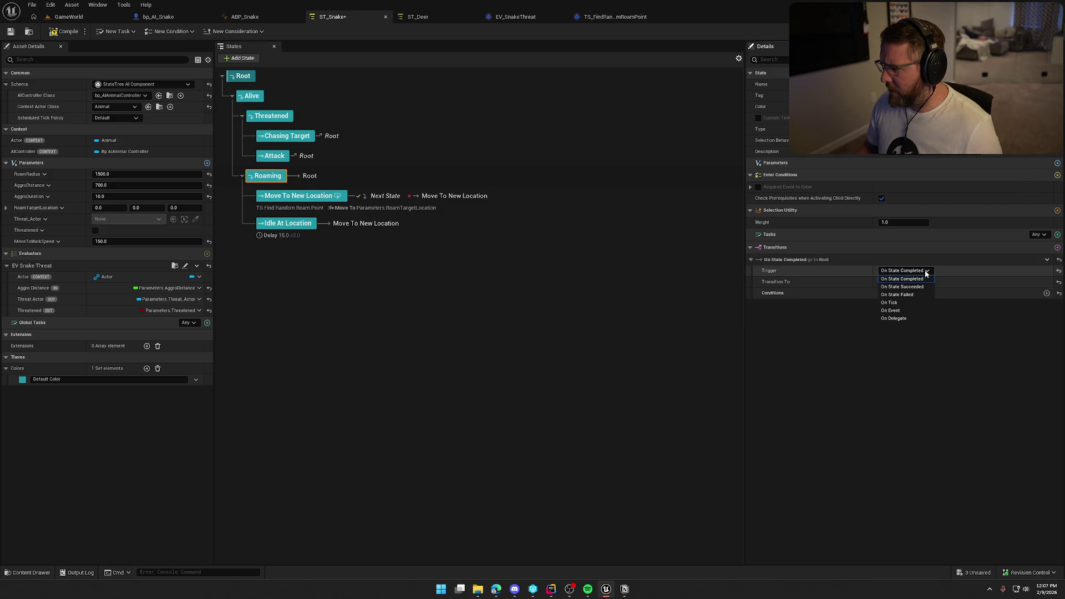
pyautogui.click(907, 304)
pyautogui.click(904, 282)
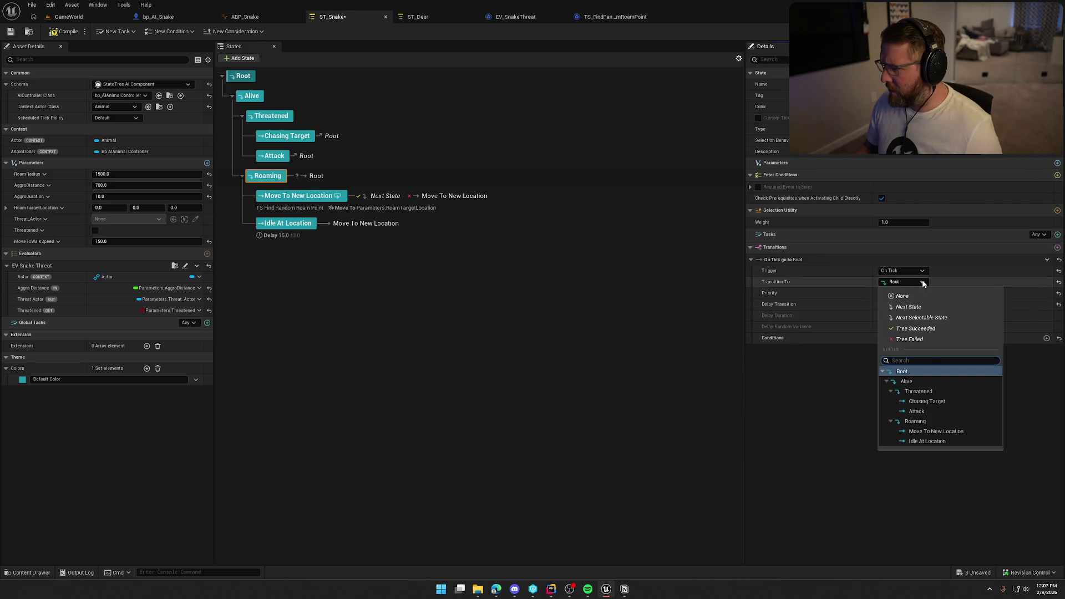
pyautogui.click(925, 393)
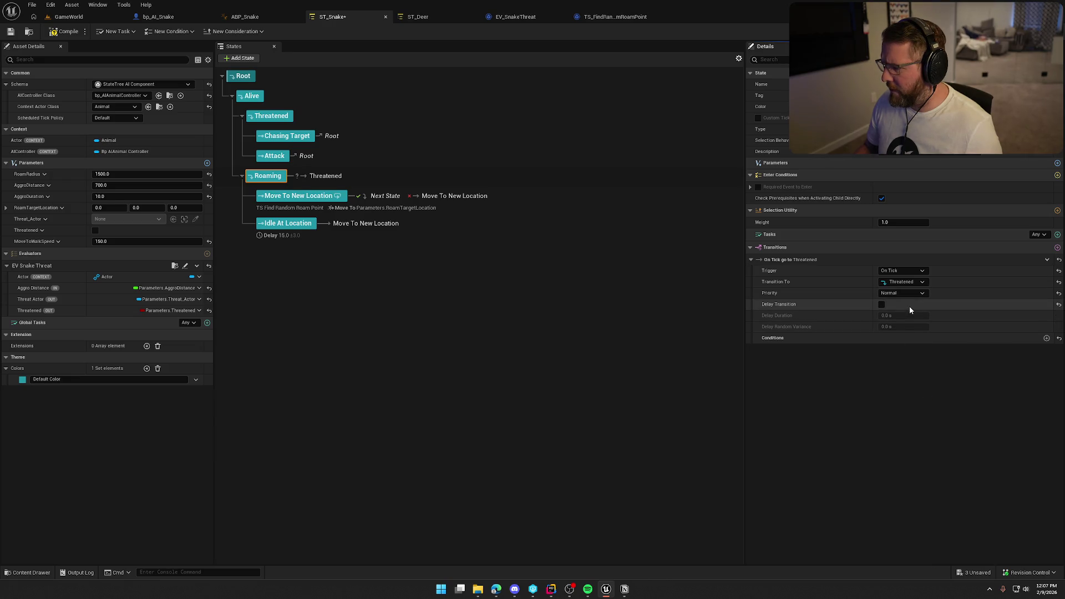
# - Add a Bool Compare condition requiring Threatened to be true, then compile ST_Snake
pyautogui.click(1047, 338)
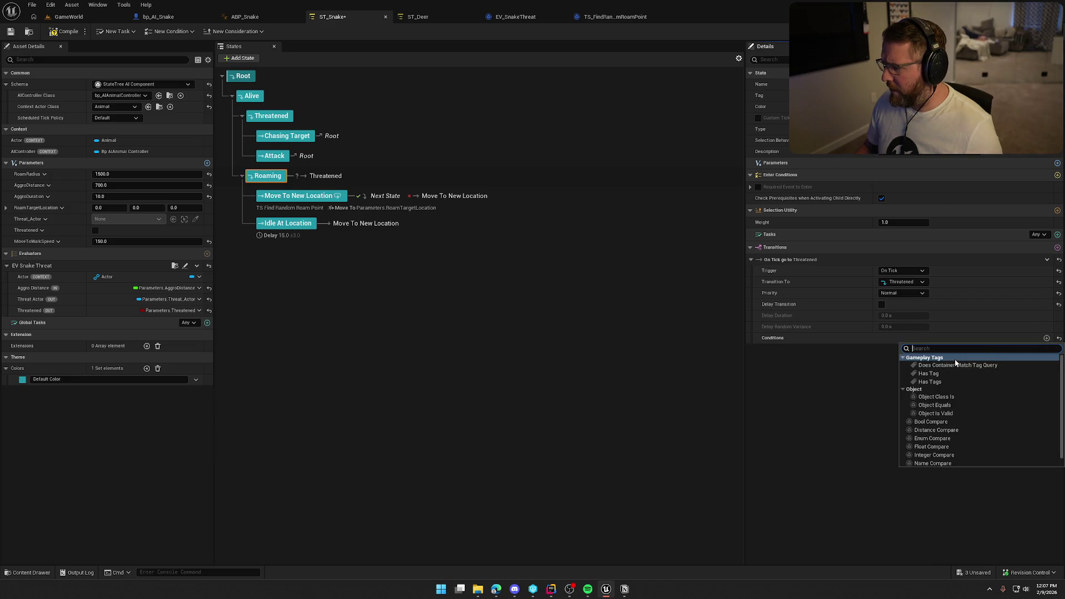
pyautogui.click(965, 421)
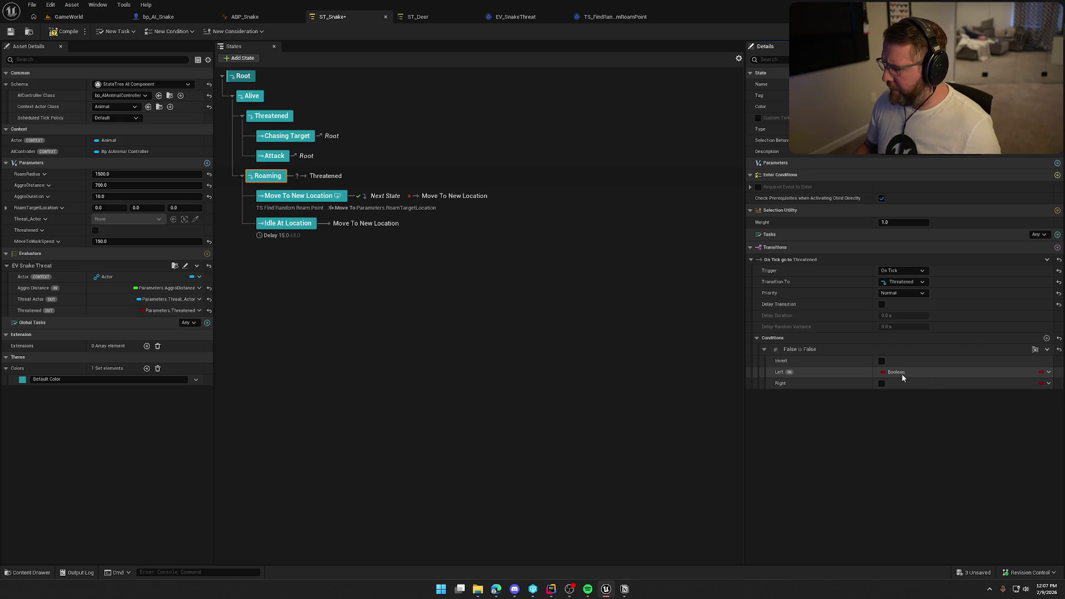
pyautogui.click(1048, 373)
pyautogui.moveTo(1026, 404)
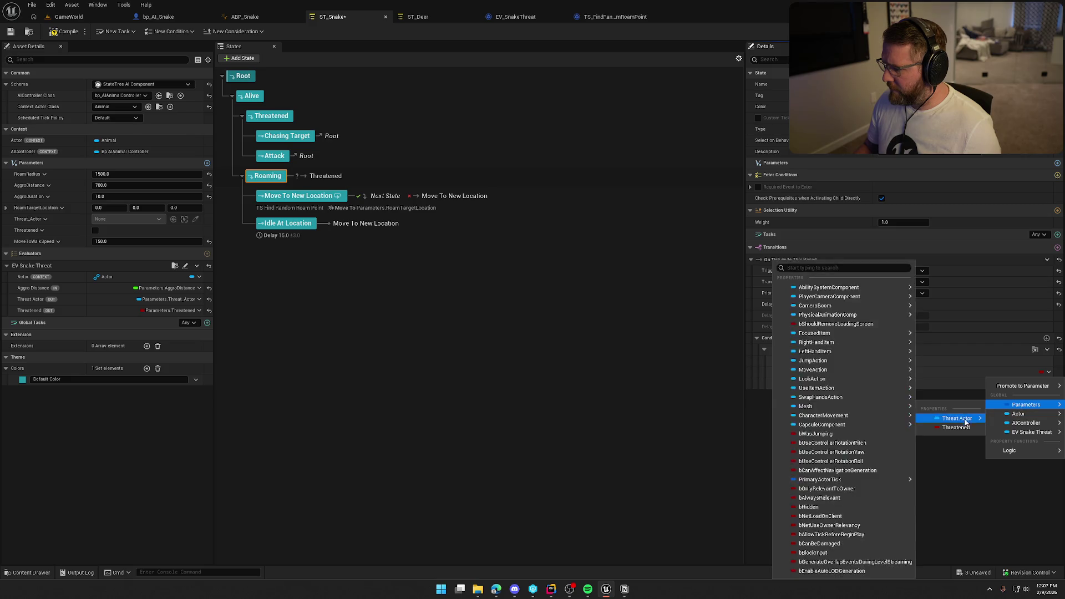
pyautogui.press('Escape')
pyautogui.press('Escape')
pyautogui.click(882, 383)
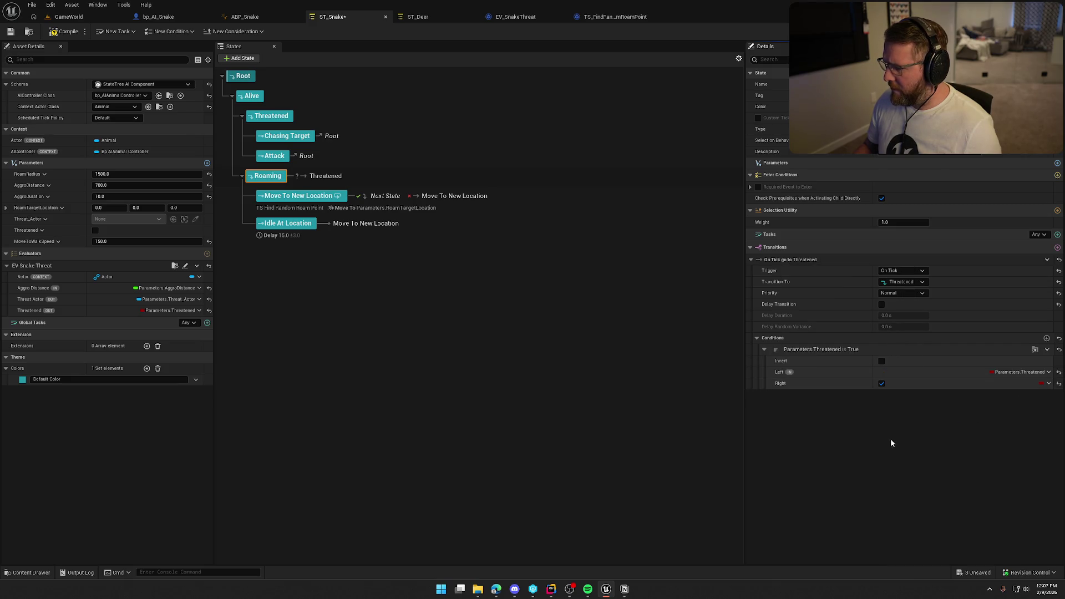
pyautogui.click(66, 31)
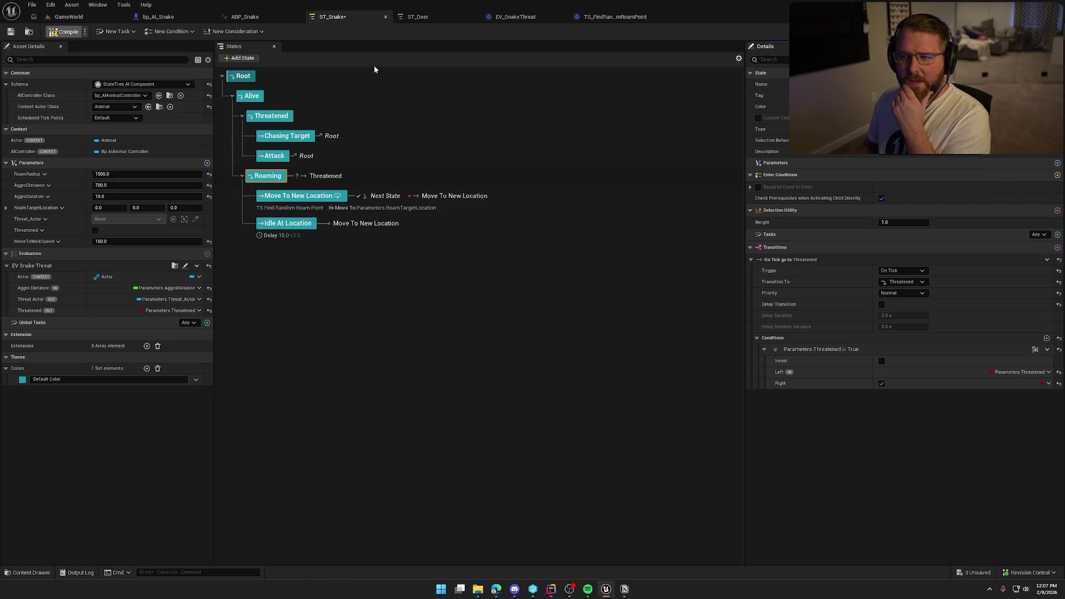
pyautogui.click(430, 18)
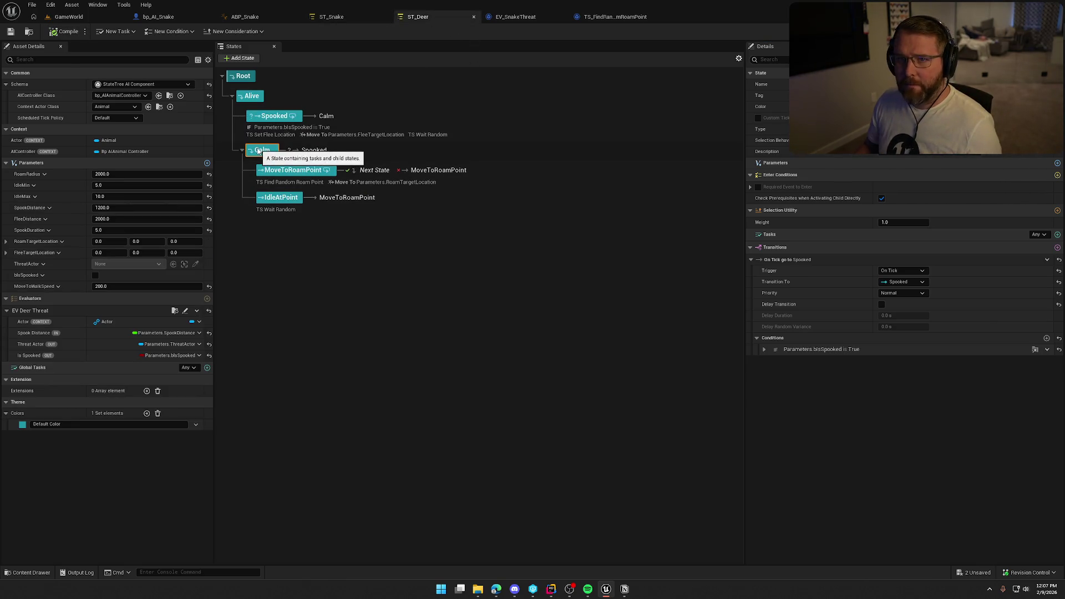
pyautogui.click(764, 349)
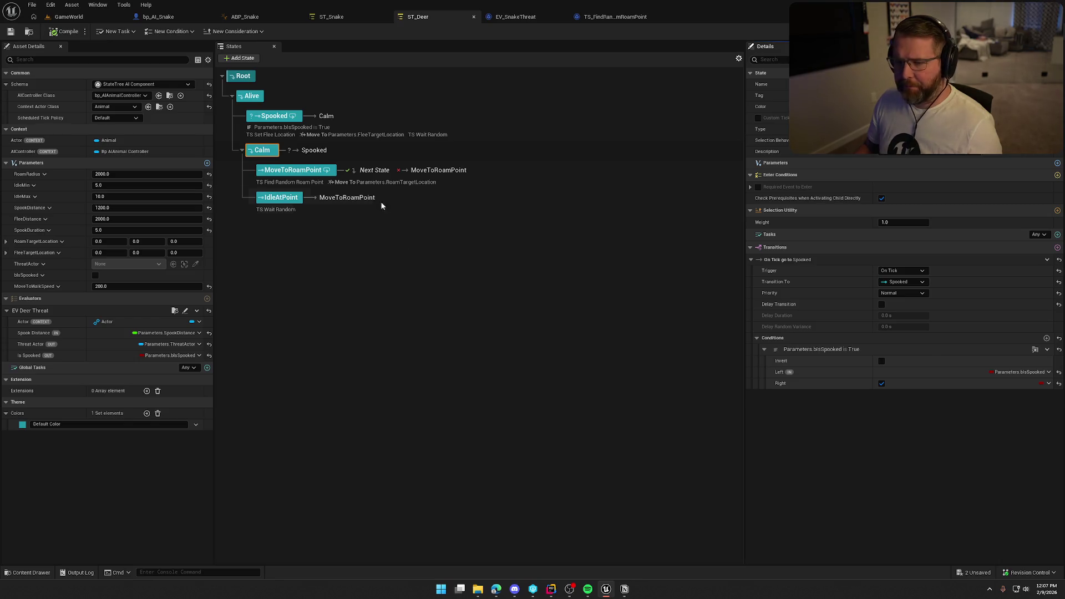
pyautogui.click(331, 16)
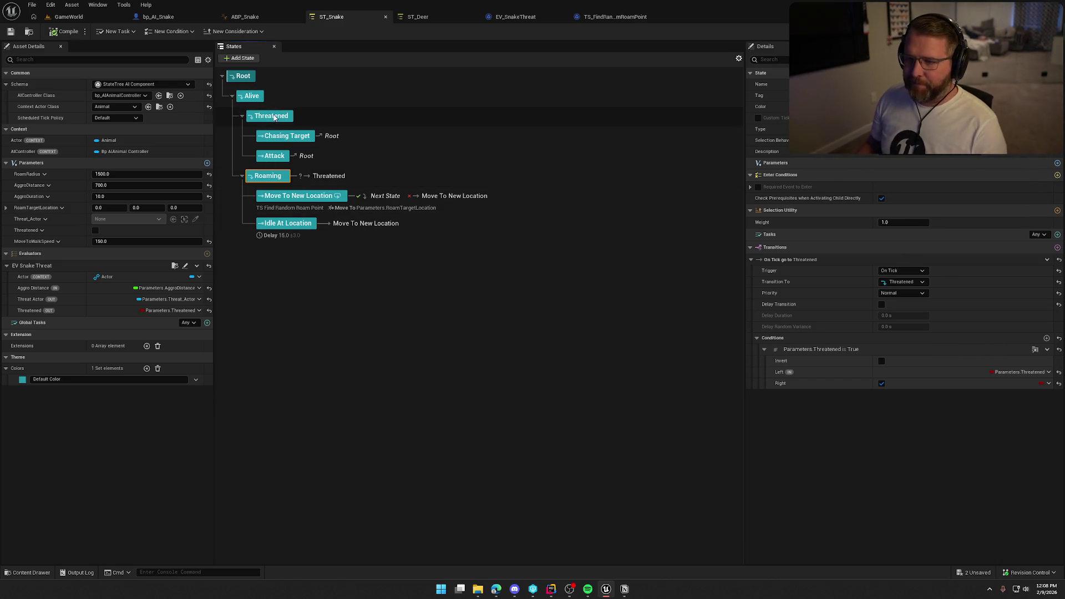
pyautogui.click(417, 16)
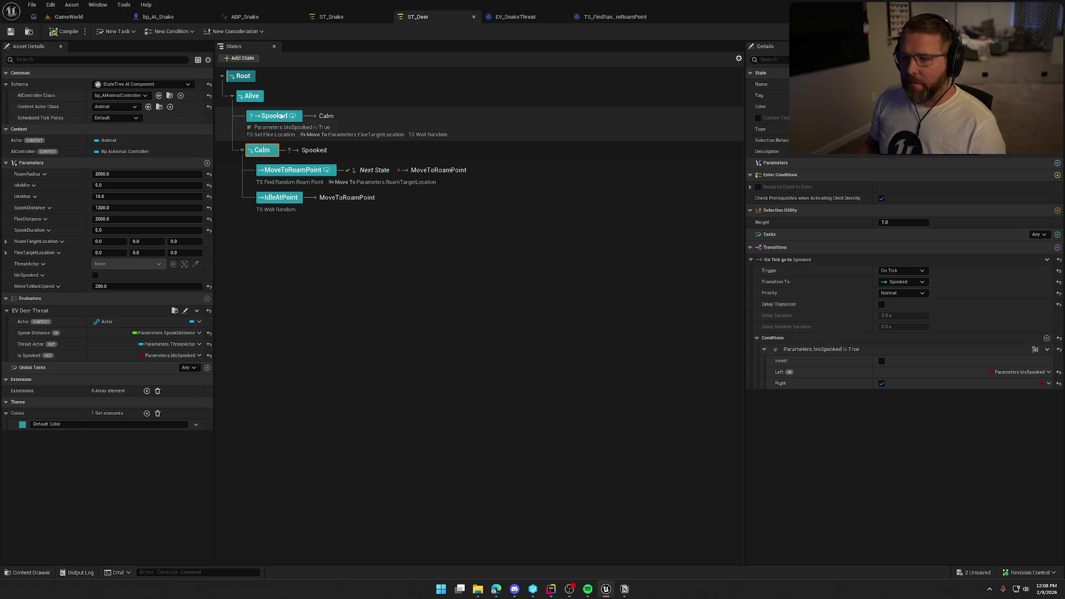
pyautogui.click(282, 116)
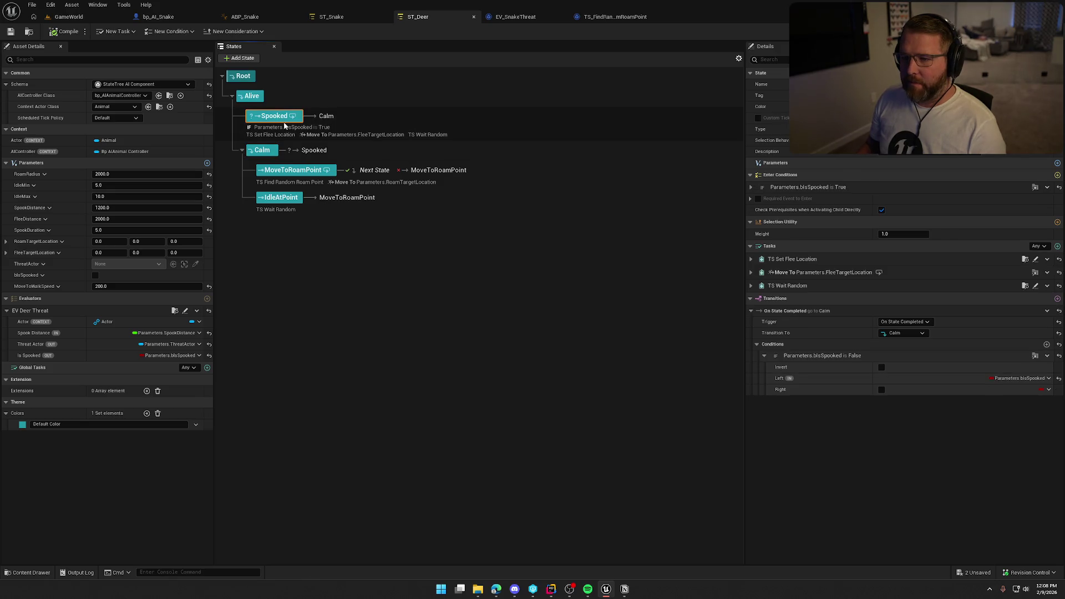
pyautogui.click(327, 17)
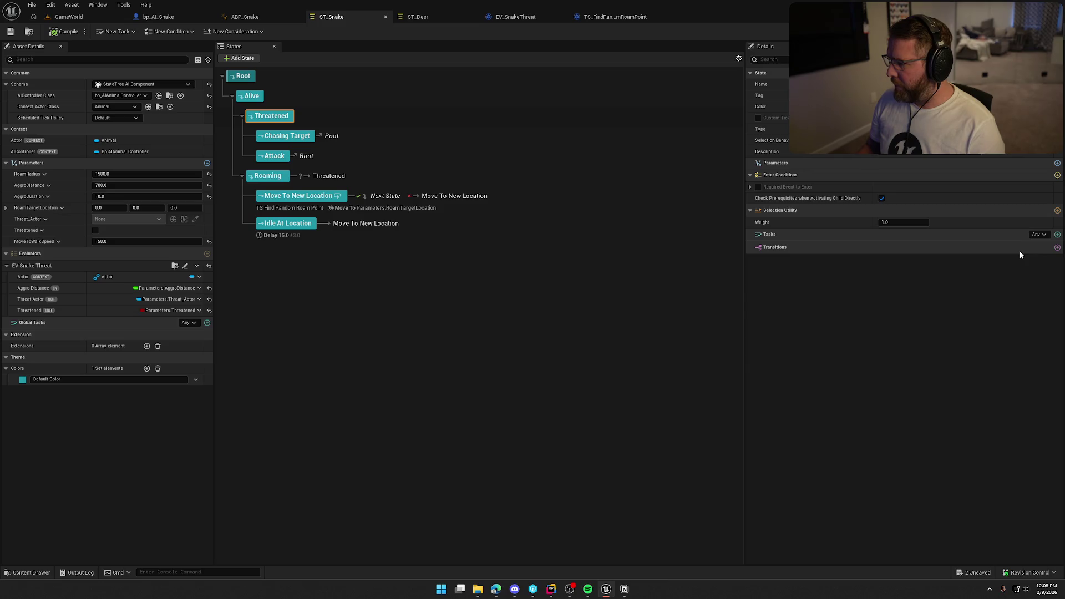
pyautogui.click(436, 20)
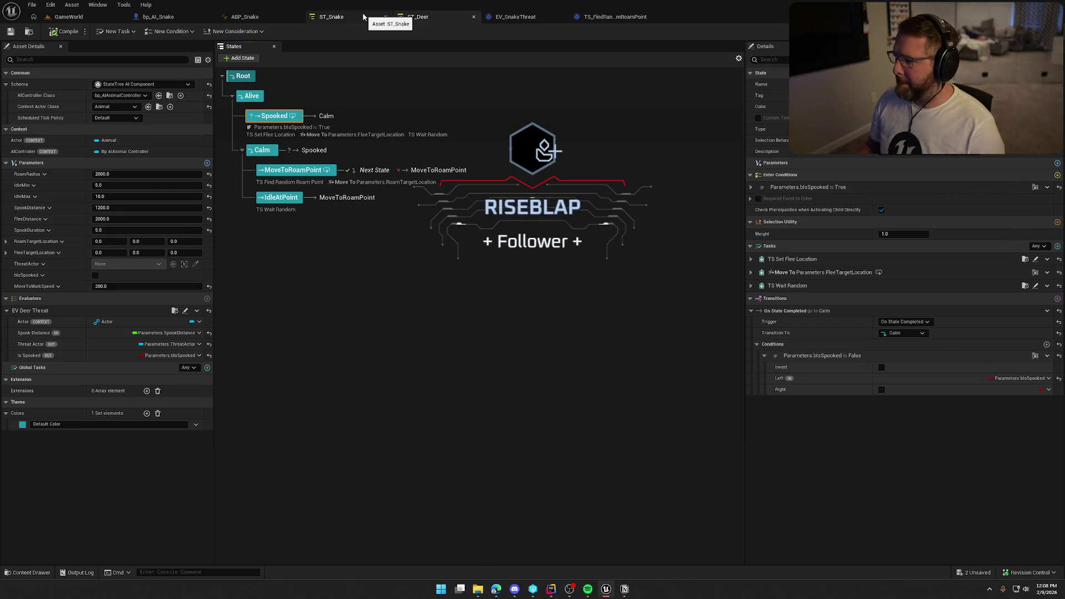
pyautogui.click(751, 187)
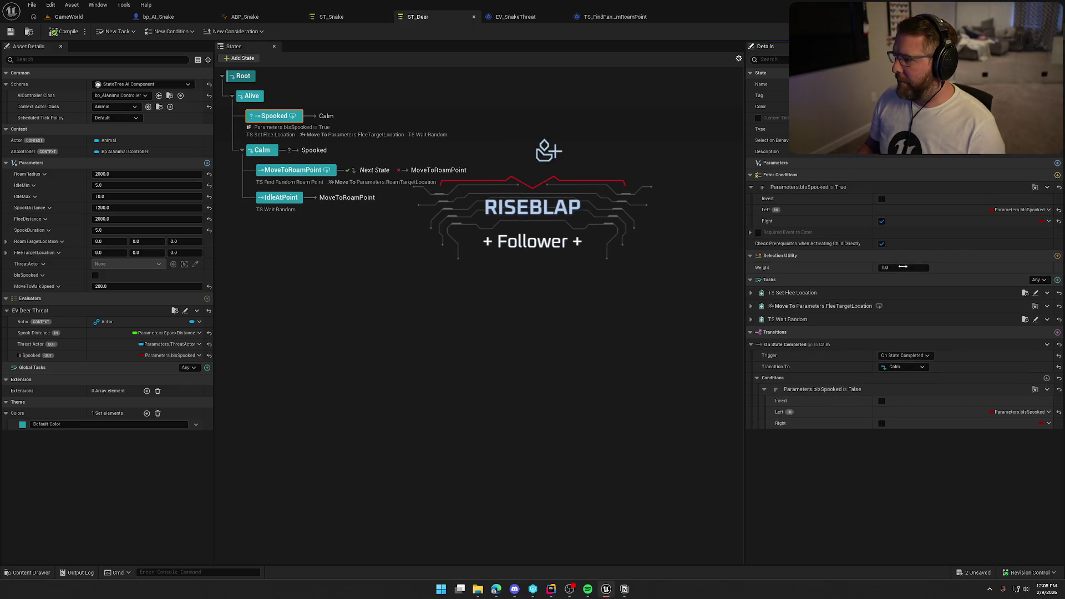
pyautogui.click(332, 17)
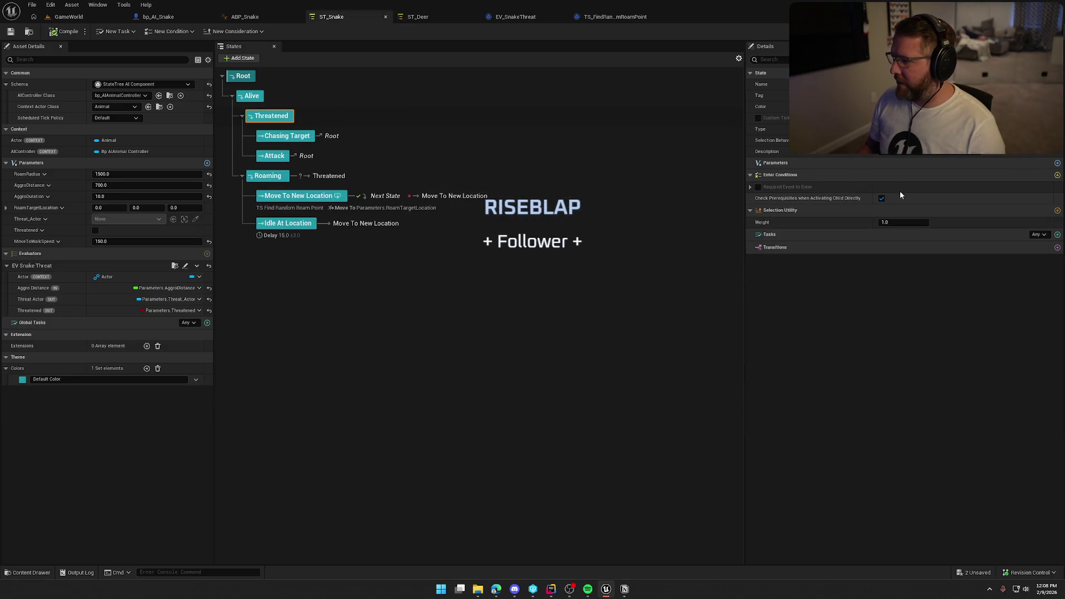
# - Add a Bool Compare enter condition requiring Parameters.Threatened to be true, and compile
pyautogui.click(1058, 176)
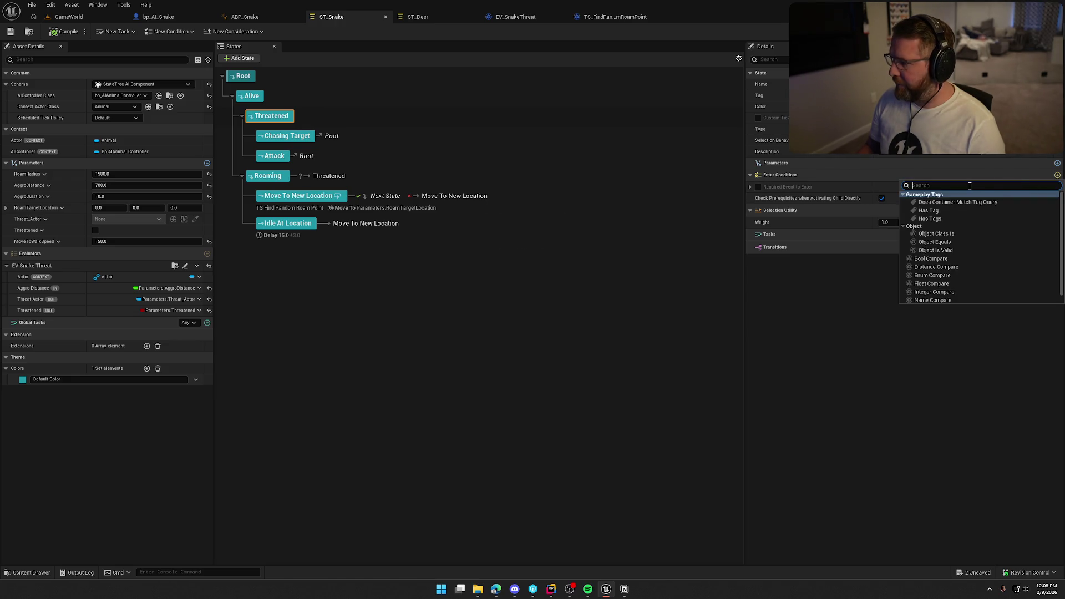
pyautogui.click(921, 259)
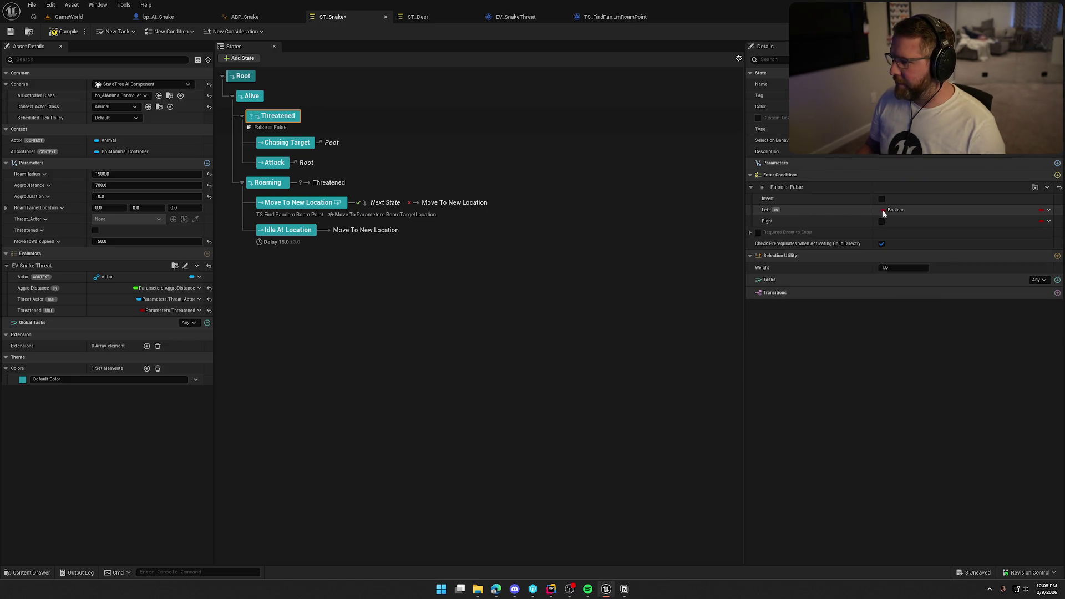
pyautogui.click(1048, 210)
pyautogui.moveTo(1029, 247)
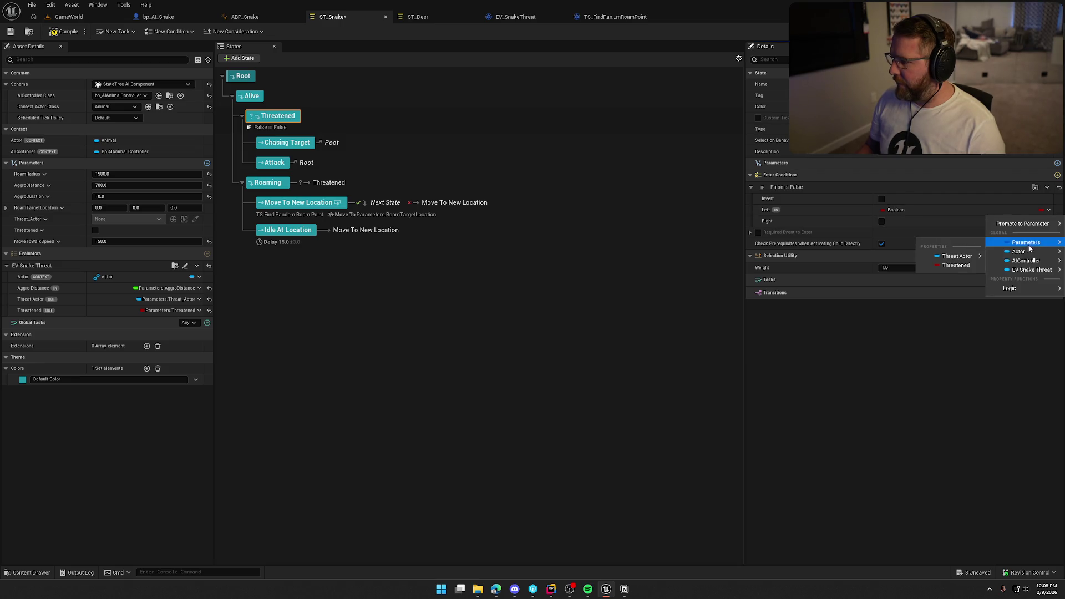
pyautogui.click(956, 265)
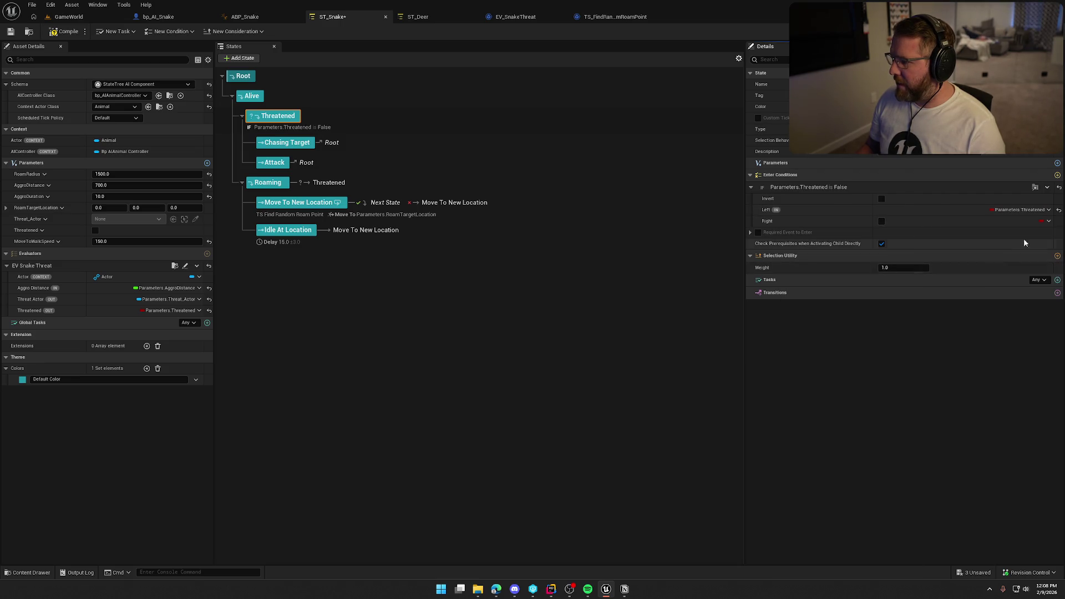
pyautogui.click(882, 221)
pyautogui.click(64, 31)
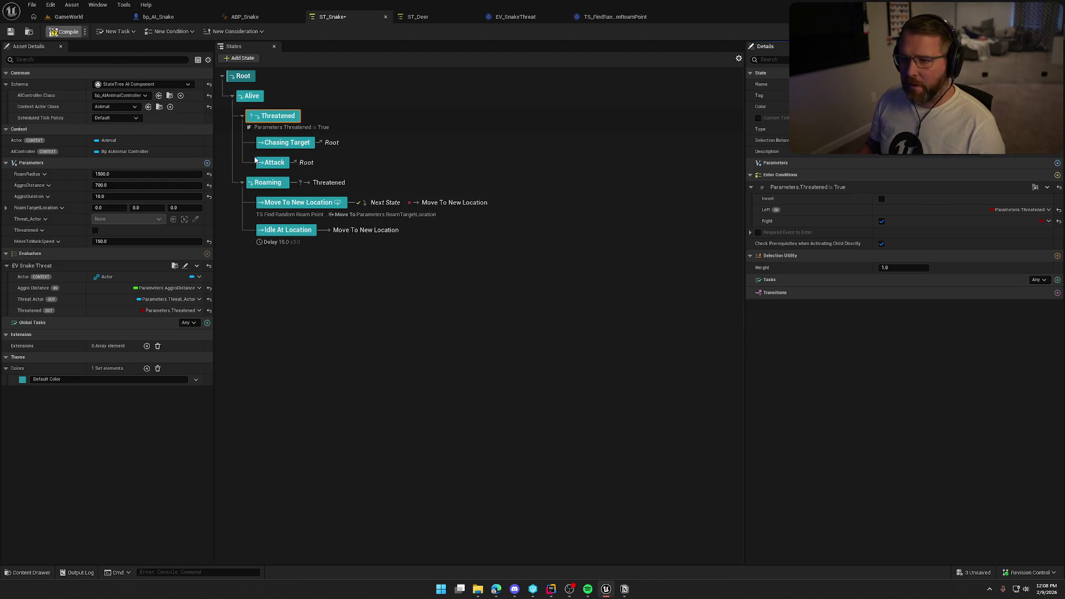
# - Add an On State Completed transition from Threatened back to Root
pyautogui.click(421, 16)
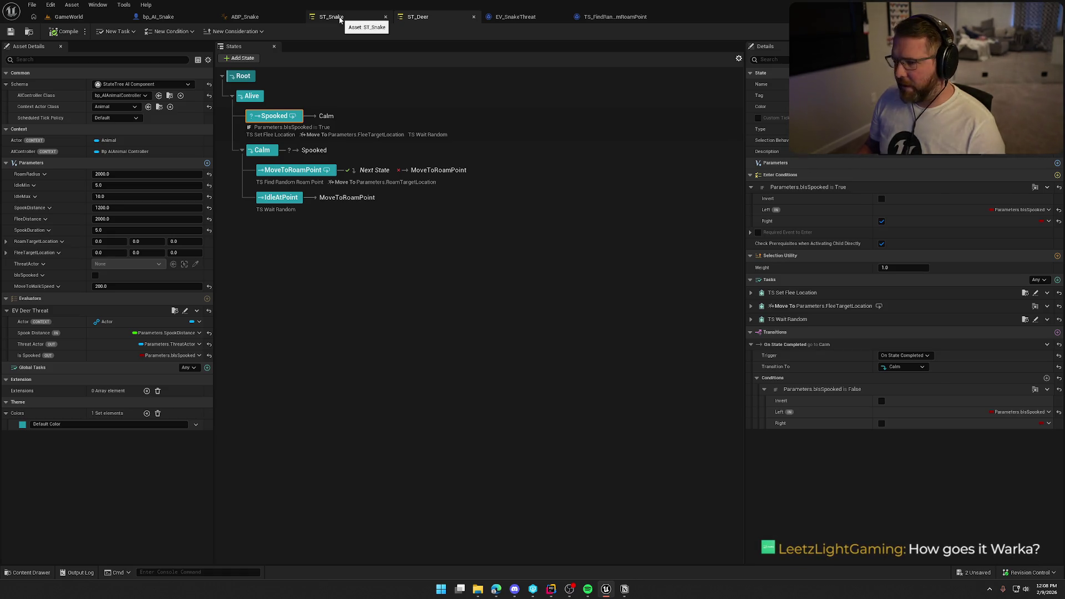
pyautogui.click(336, 18)
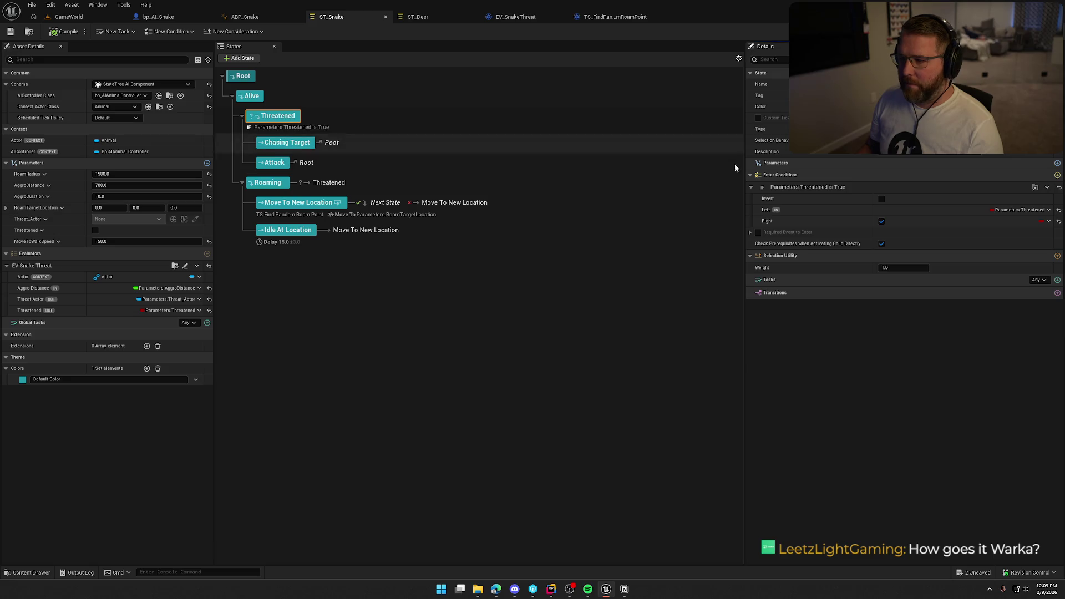
pyautogui.click(1057, 293)
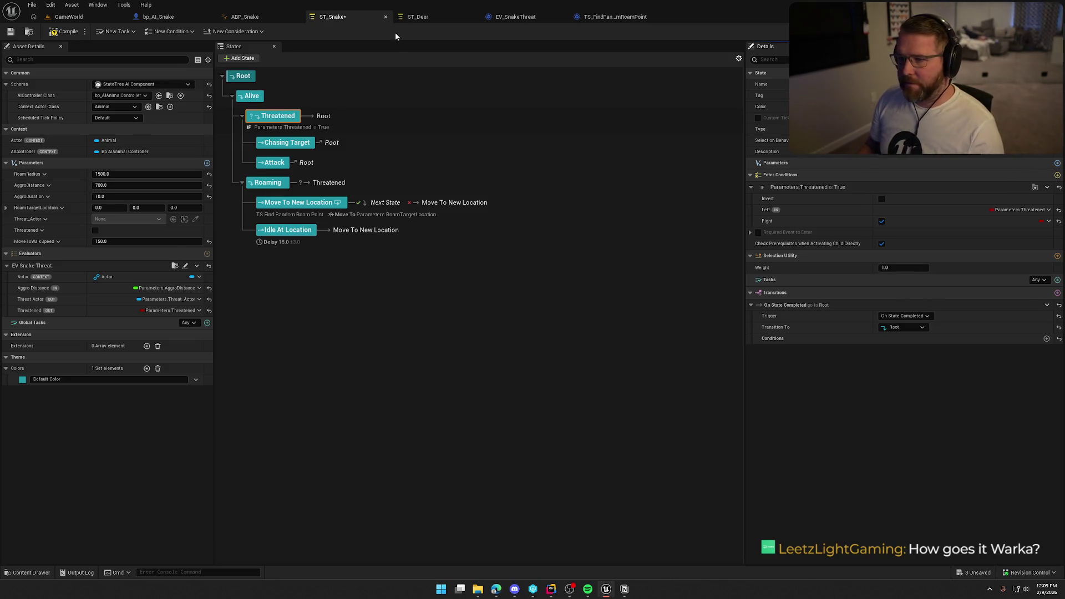
# - Save ST_Snake with Ctrl+S after comparing it to ST_Deer, then switch to bp_AI_Snake
pyautogui.click(401, 18)
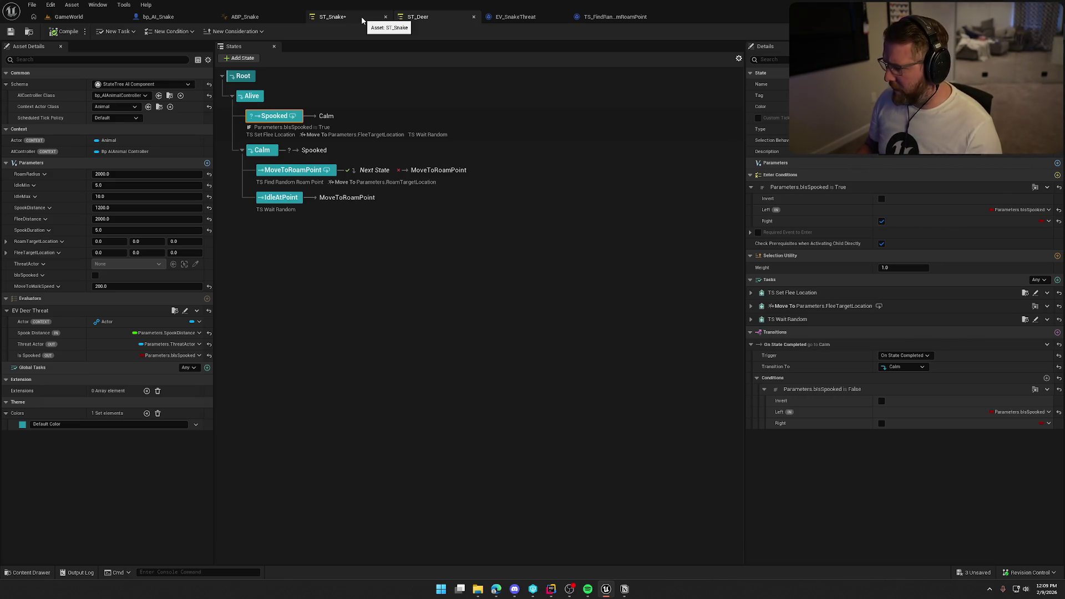
pyautogui.click(361, 16)
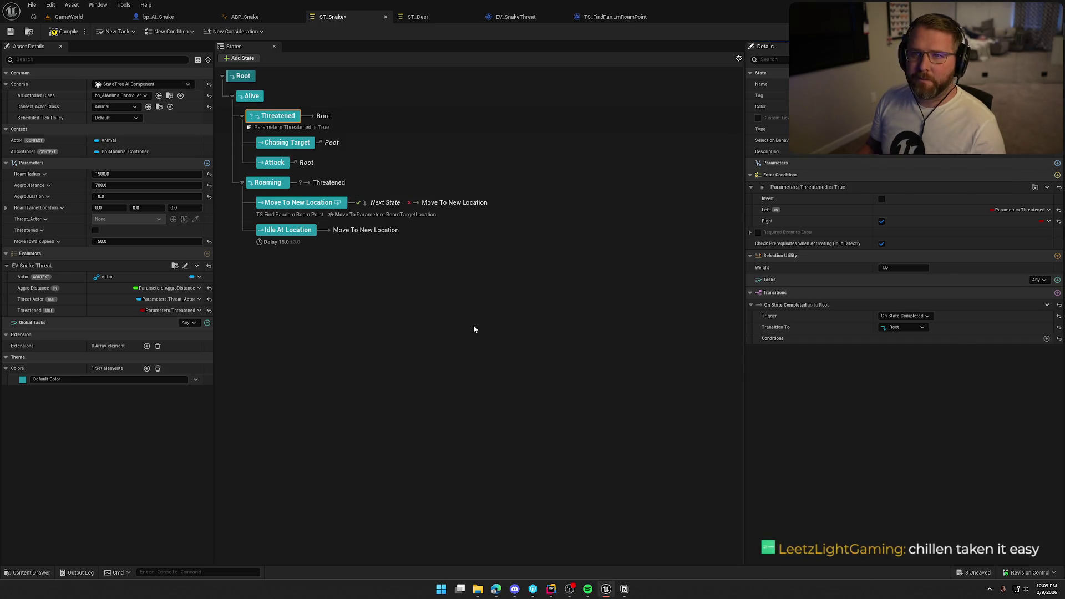
pyautogui.hotkey('ctrl', 's')
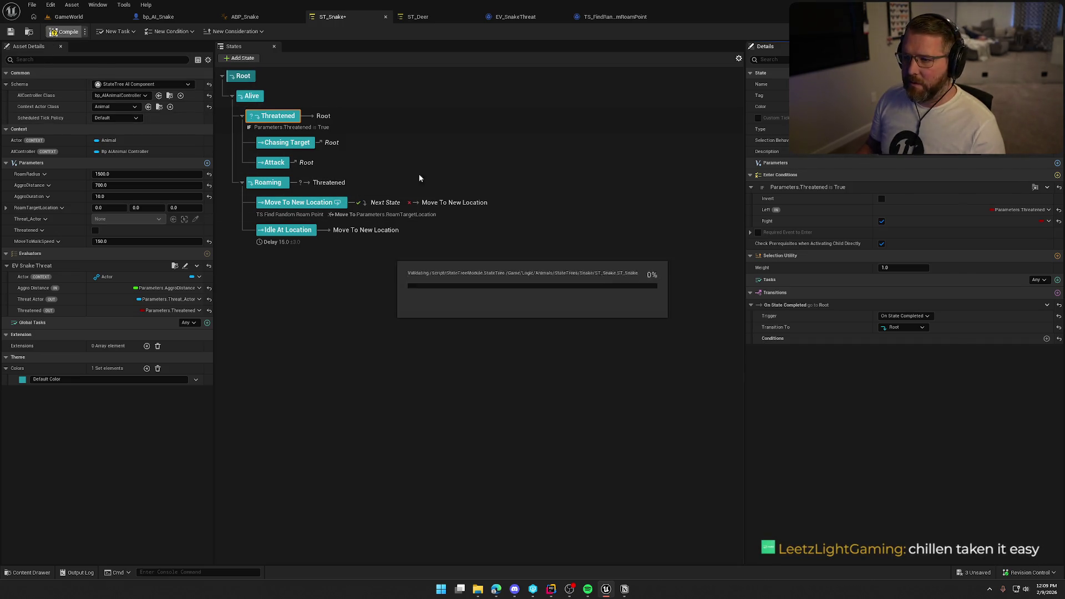
pyautogui.click(419, 17)
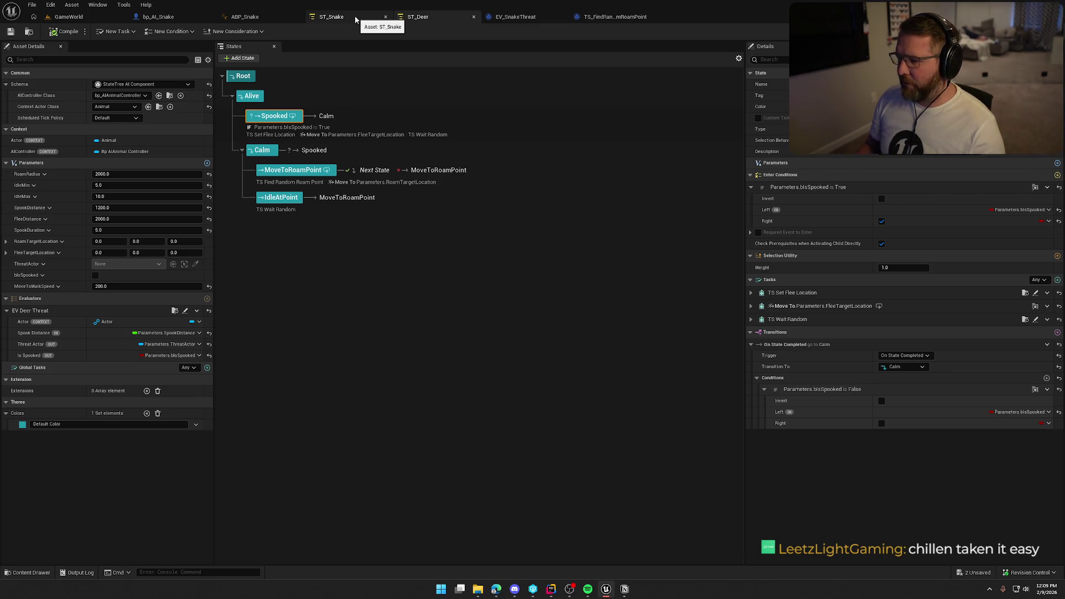
pyautogui.click(355, 17)
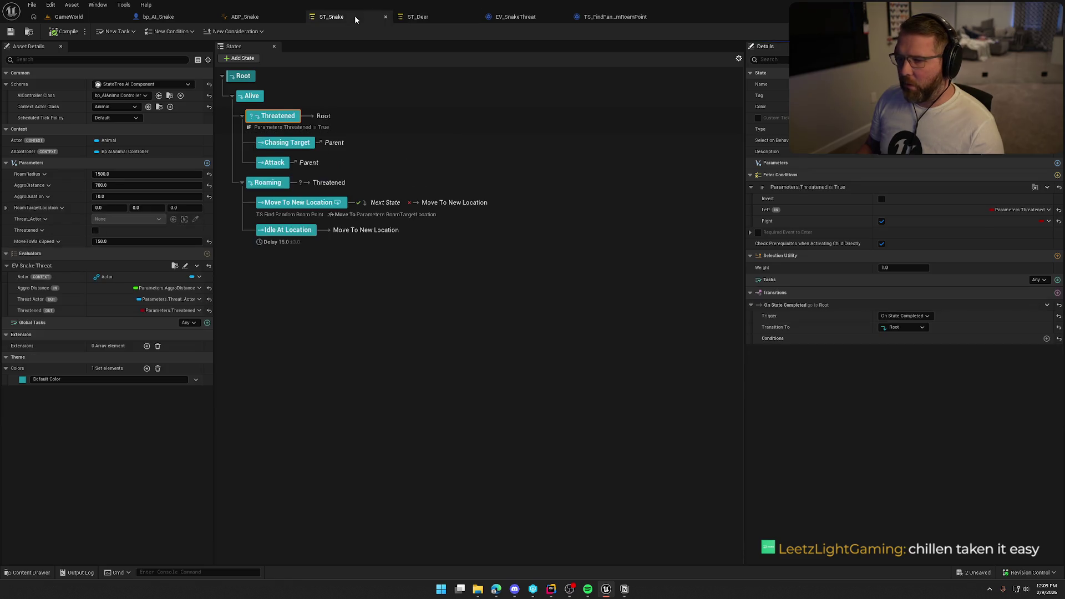
pyautogui.click(295, 143)
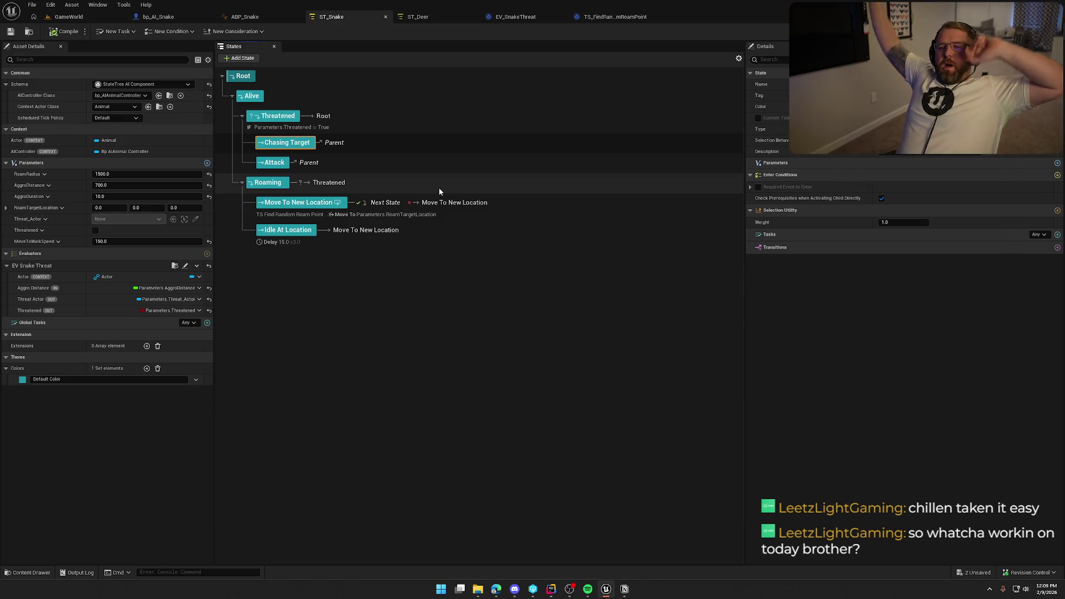
pyautogui.click(187, 17)
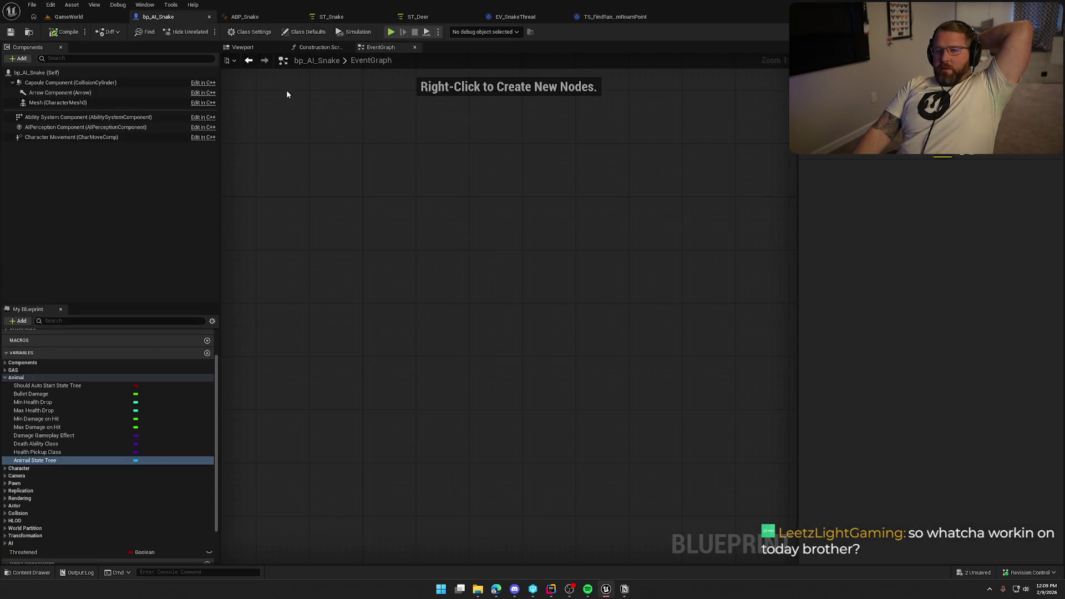
# - View the snake mesh in bp_AI_Snake's Viewport, then go back to ST_Snake
pyautogui.click(242, 48)
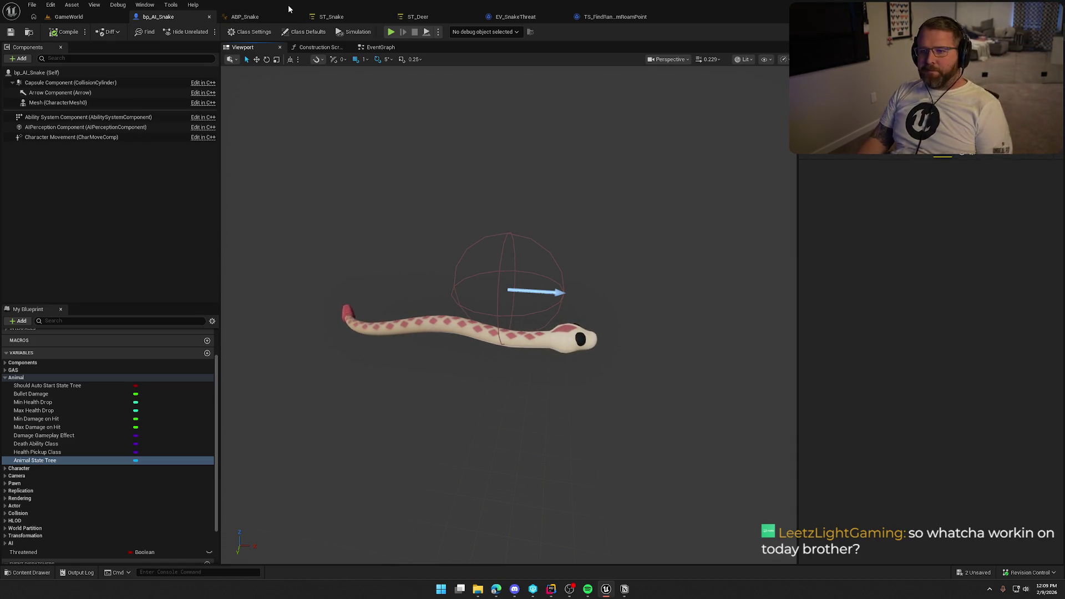
pyautogui.click(344, 16)
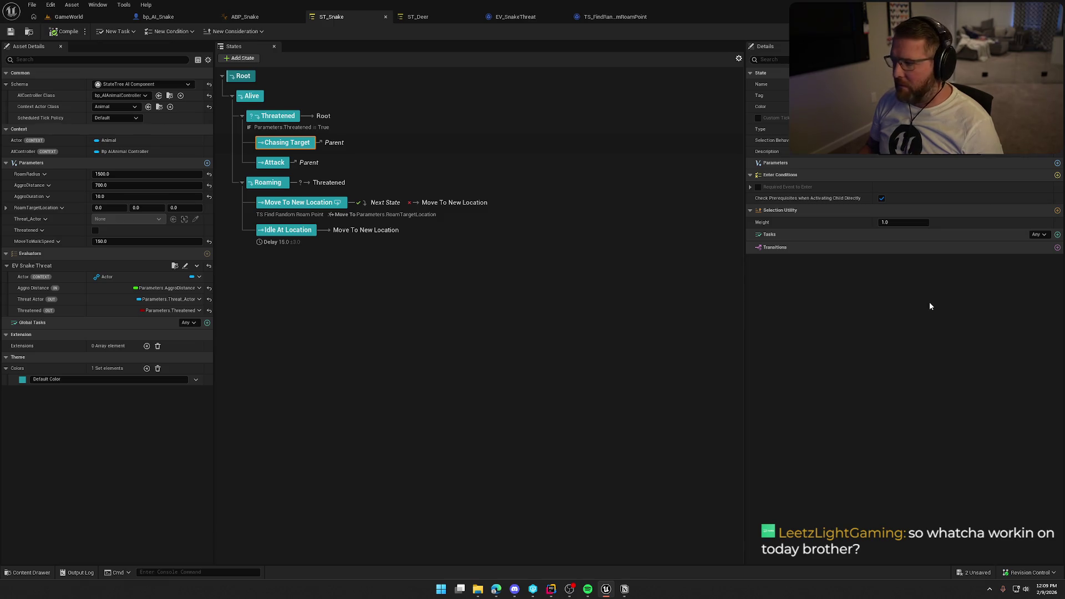
# - Give Chasing Target an On State Completed transition to Next State
pyautogui.click(1058, 248)
pyautogui.click(905, 271)
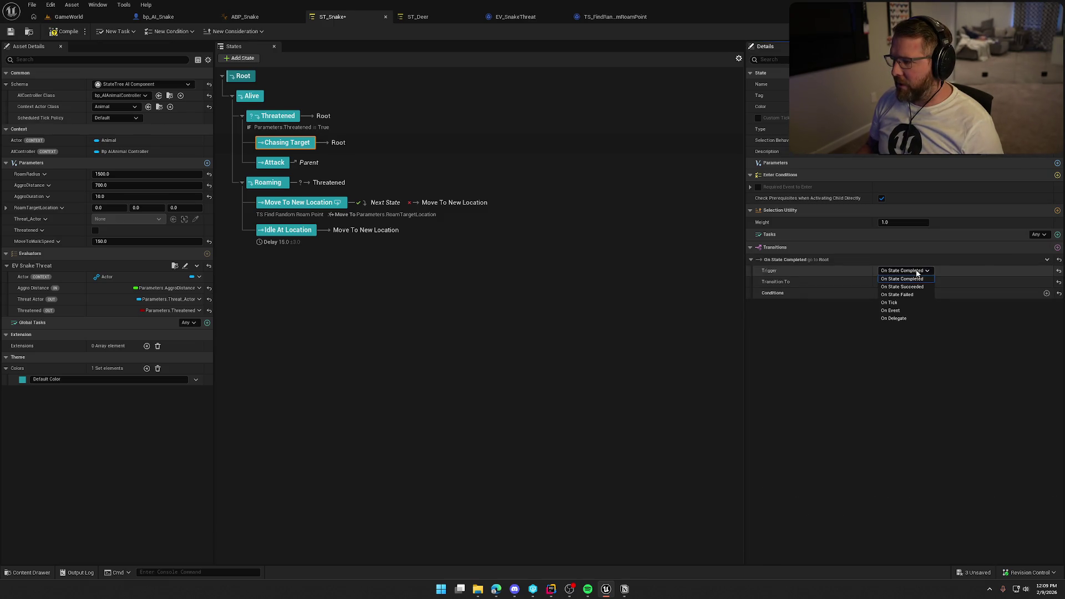
pyautogui.click(904, 286)
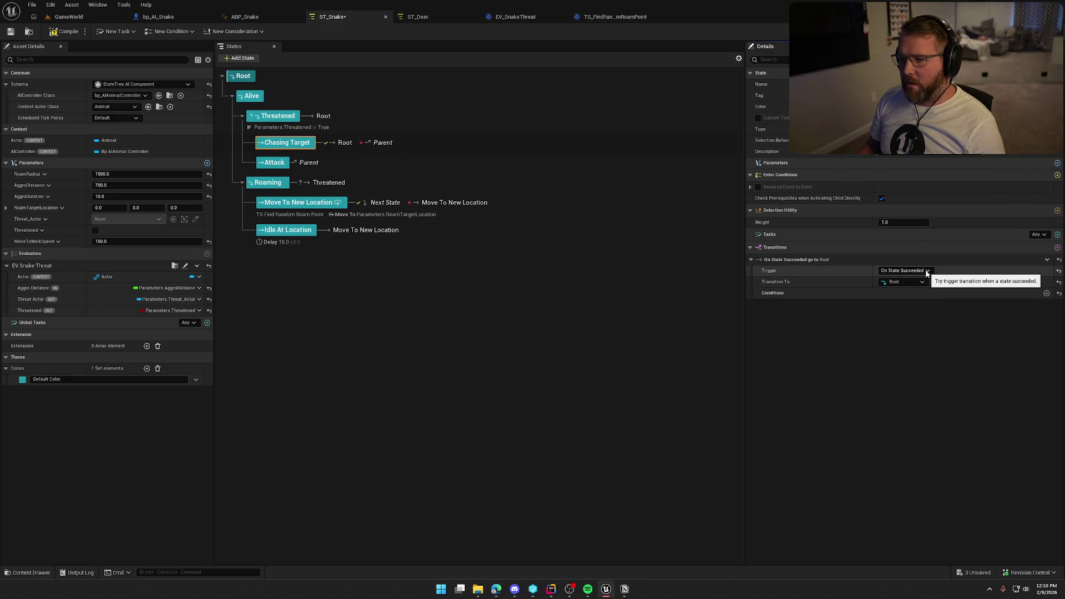
pyautogui.click(927, 272)
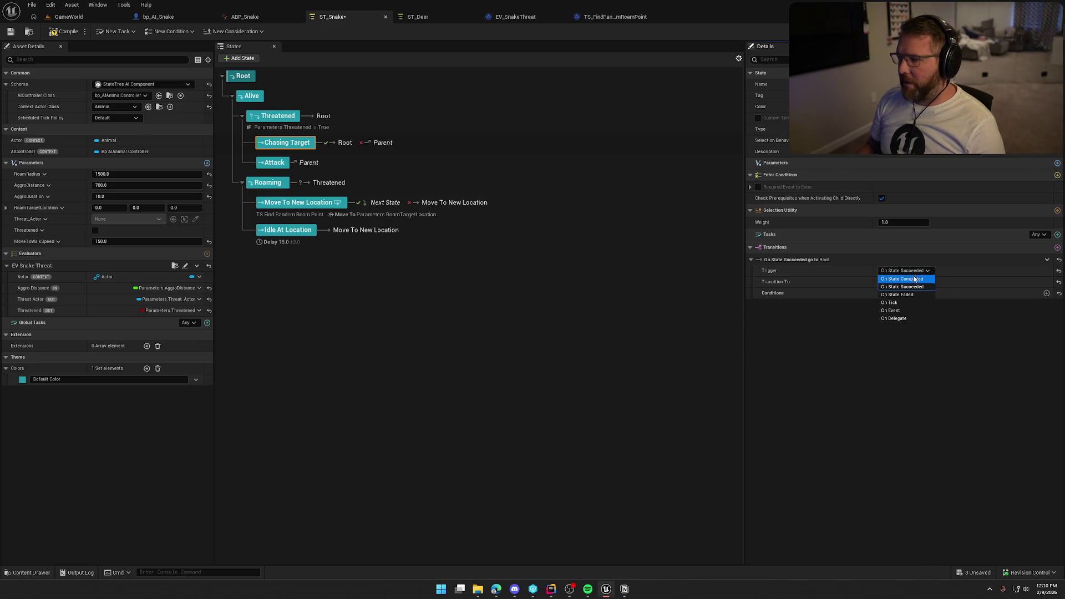
pyautogui.click(908, 279)
pyautogui.click(895, 283)
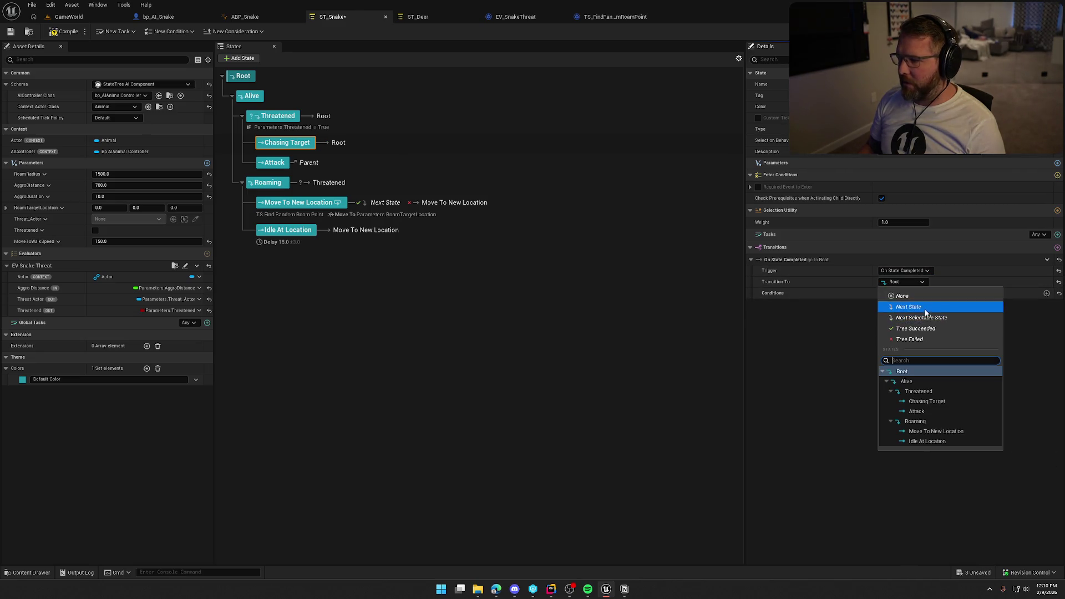
pyautogui.click(902, 307)
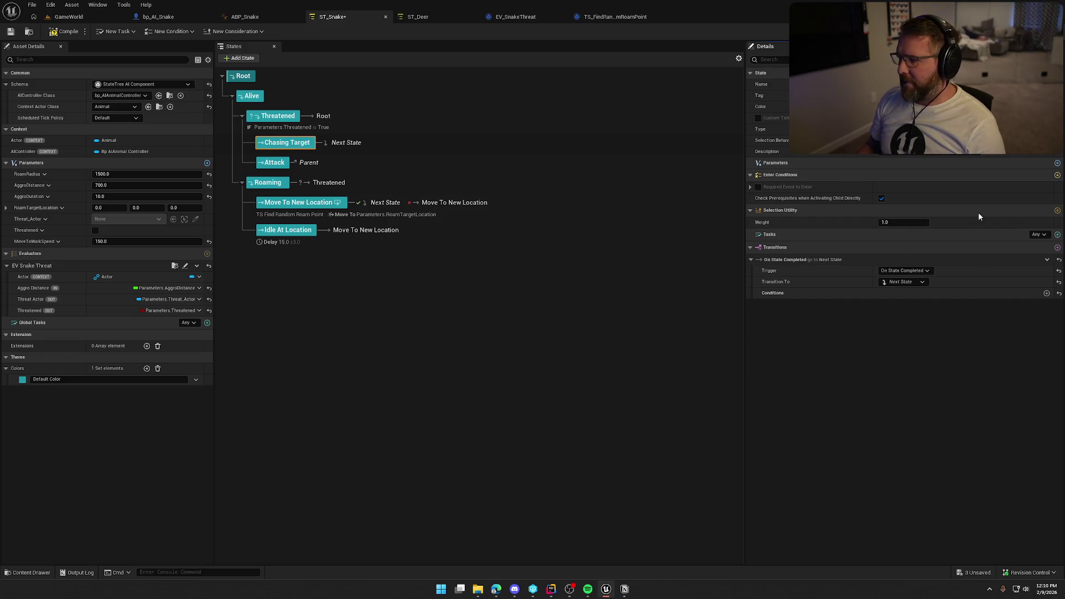
pyautogui.click(1058, 235)
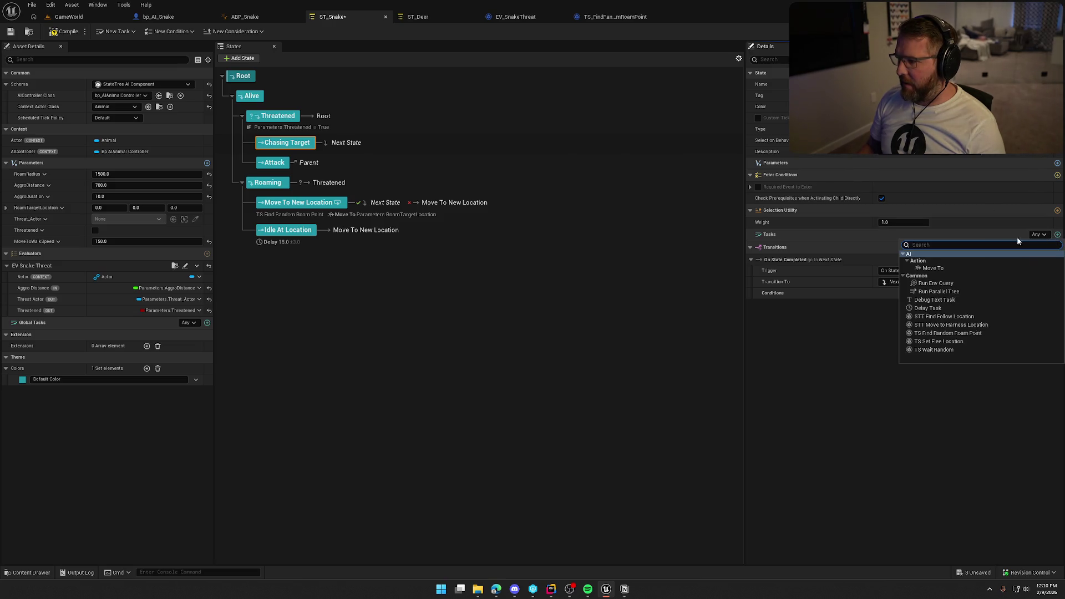
# - Add a Move To task with Target Actor bound to Threat_Actor, and save ST_Snake
pyautogui.click(955, 268)
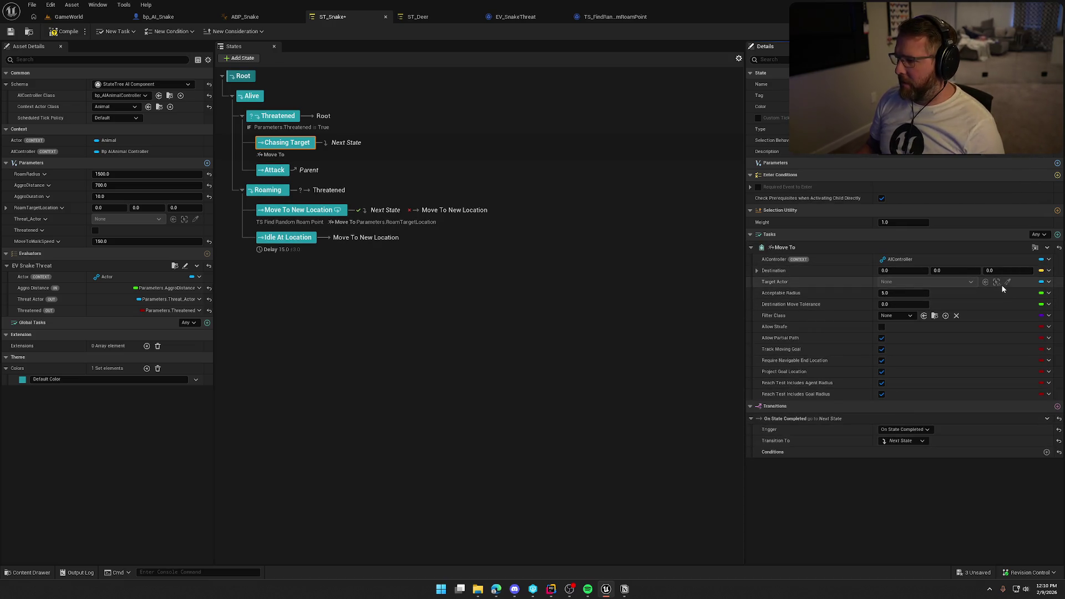
pyautogui.click(1049, 284)
pyautogui.click(1023, 301)
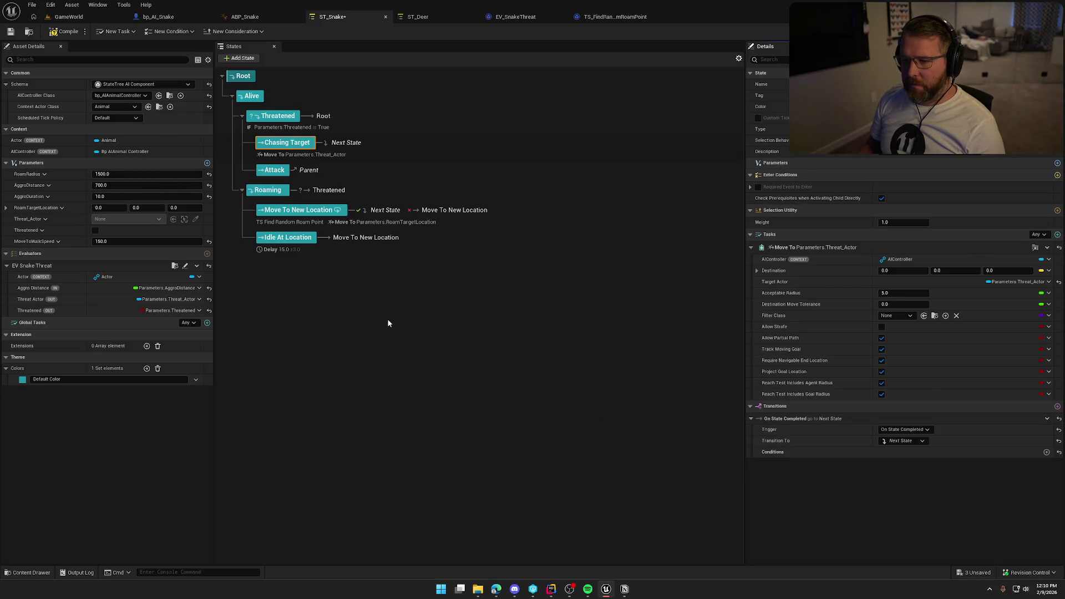
pyautogui.click(420, 17)
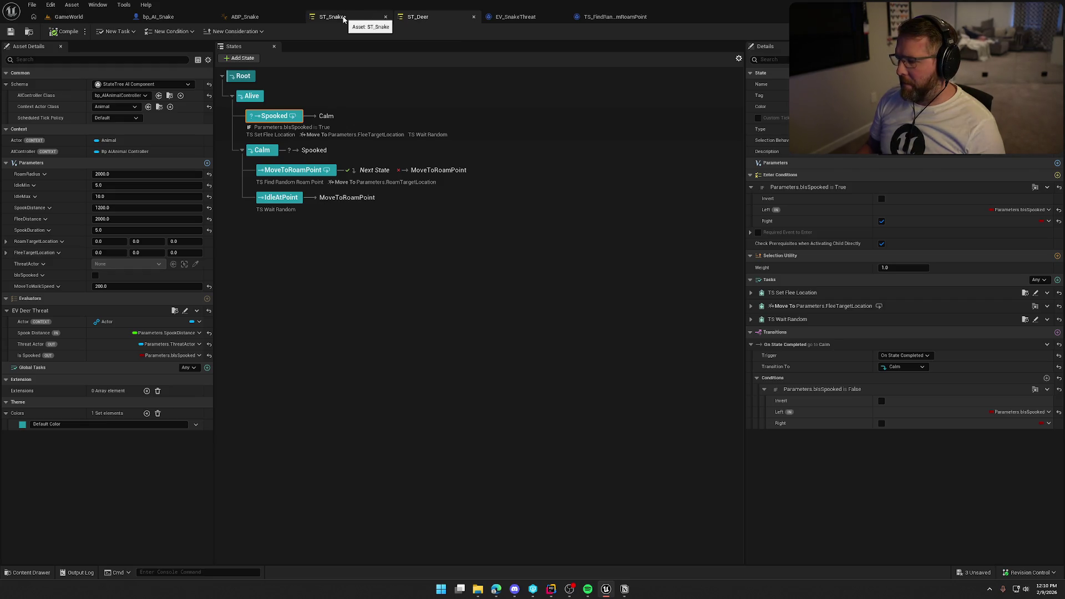
pyautogui.click(343, 18)
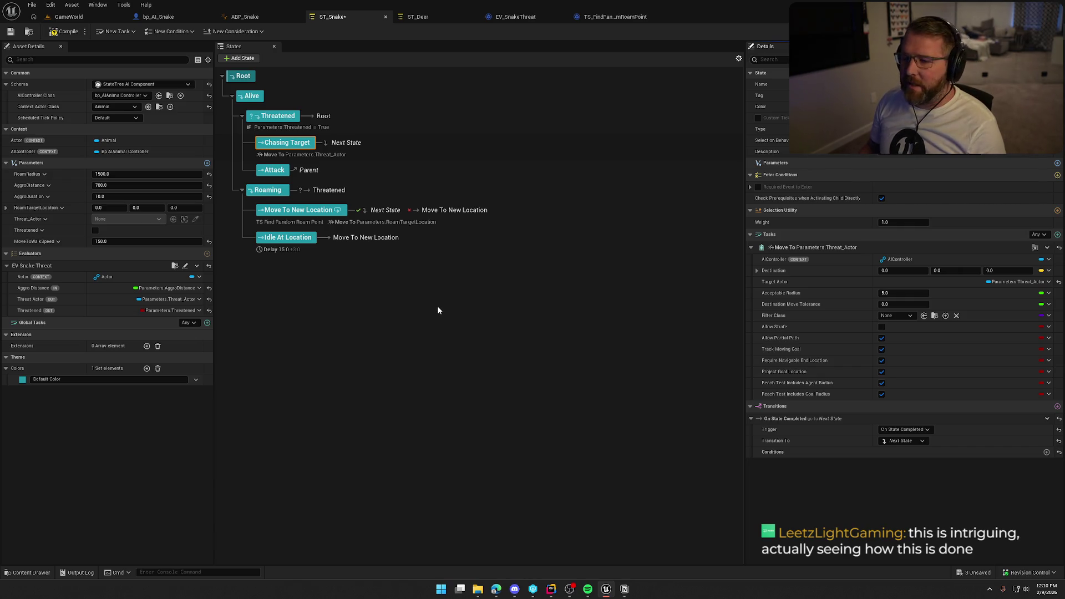
pyautogui.hotkey('ctrl', 's')
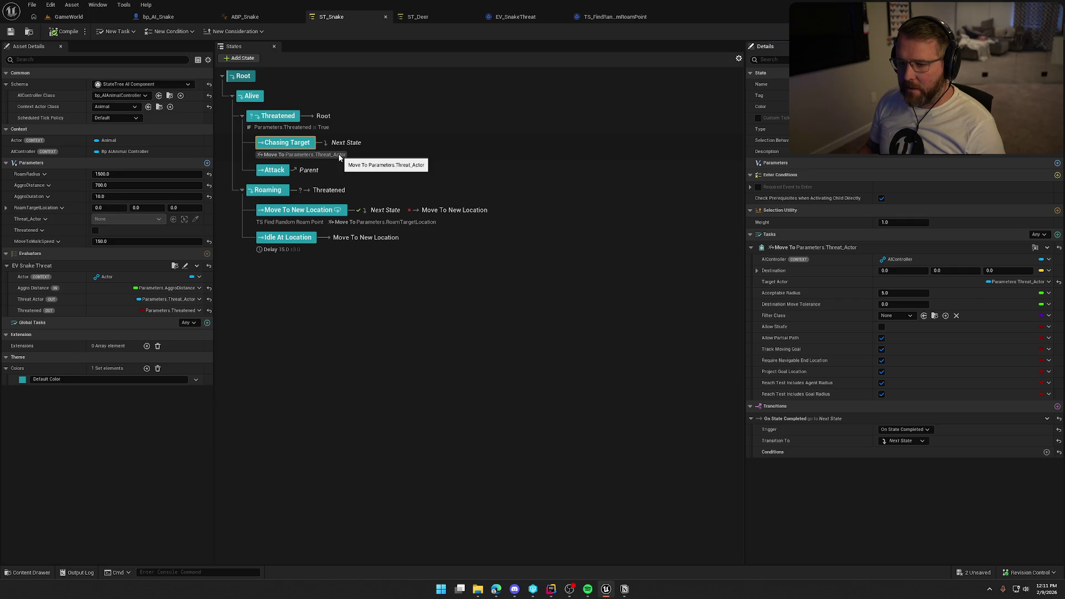
# - Give the Attack state an On State Completed transition that returns to Root
pyautogui.click(271, 172)
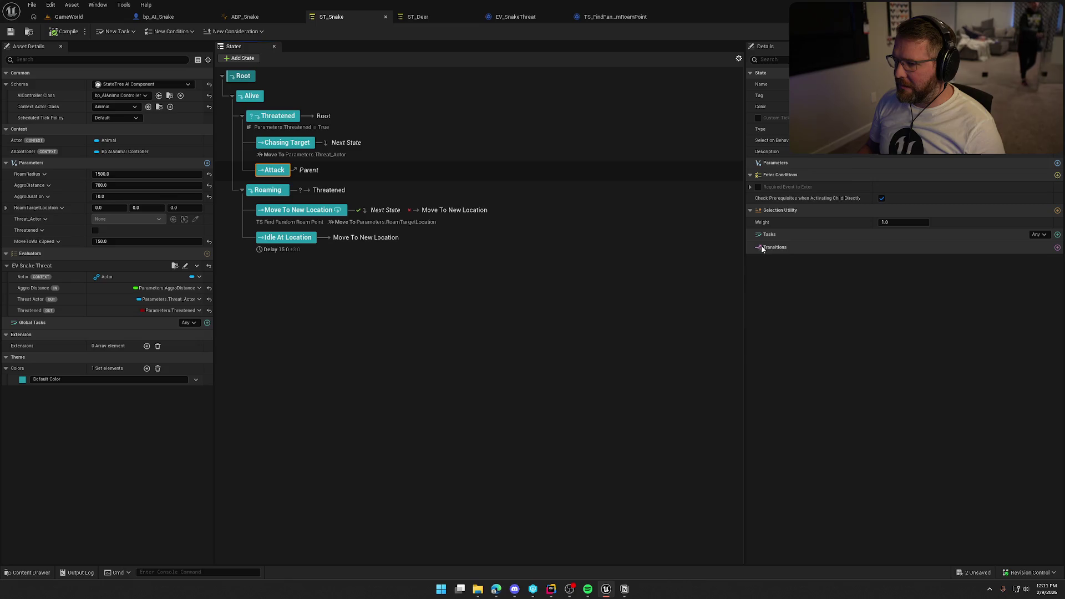
pyautogui.click(1057, 247)
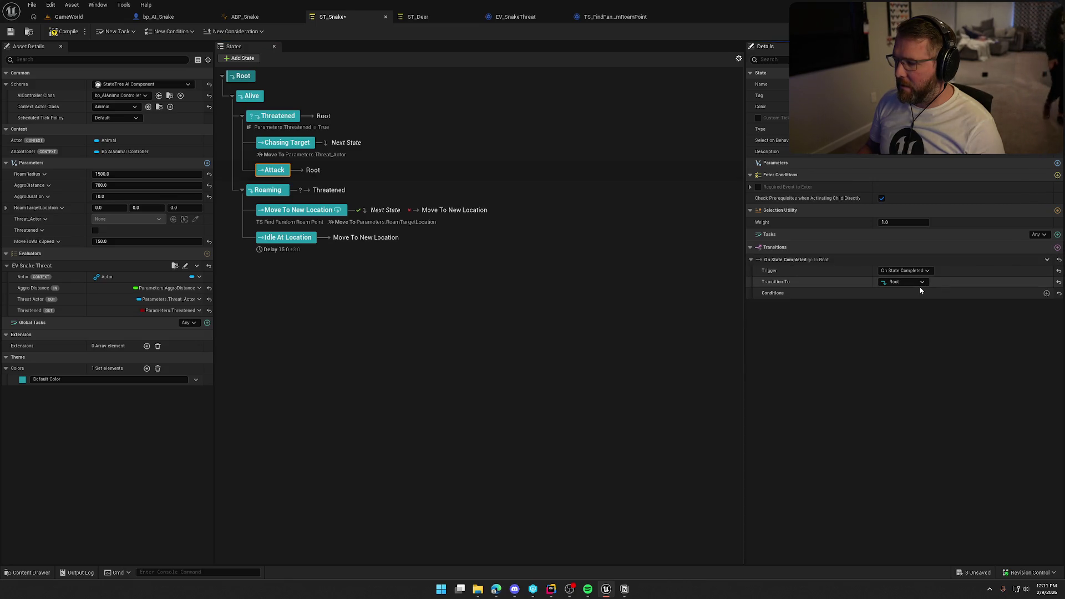
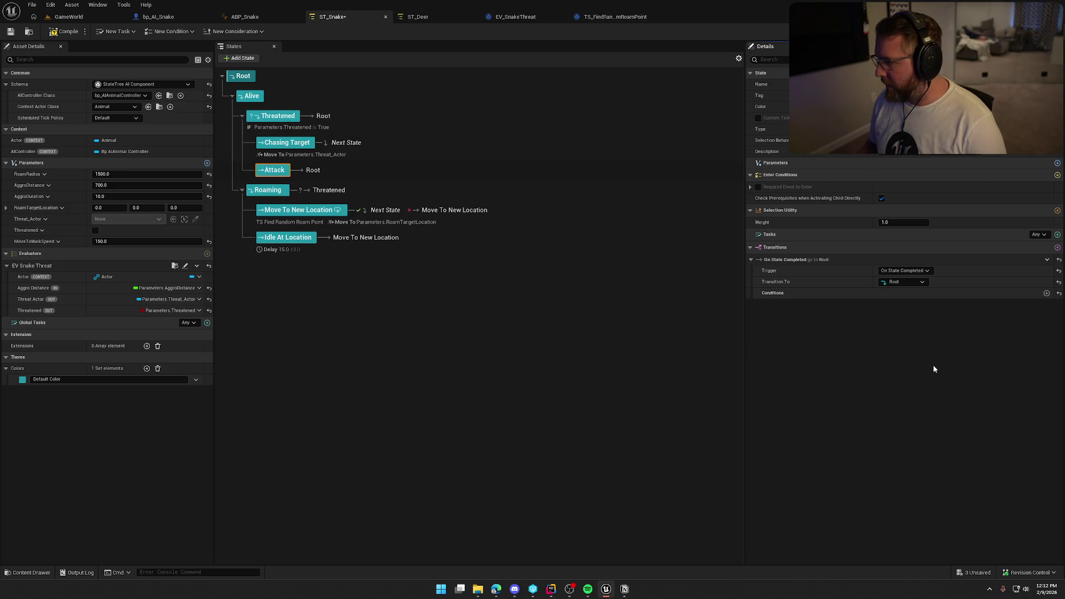
# - Check the Attack state's available tasks without adding one, then open the Content Drawer
pyautogui.click(1058, 235)
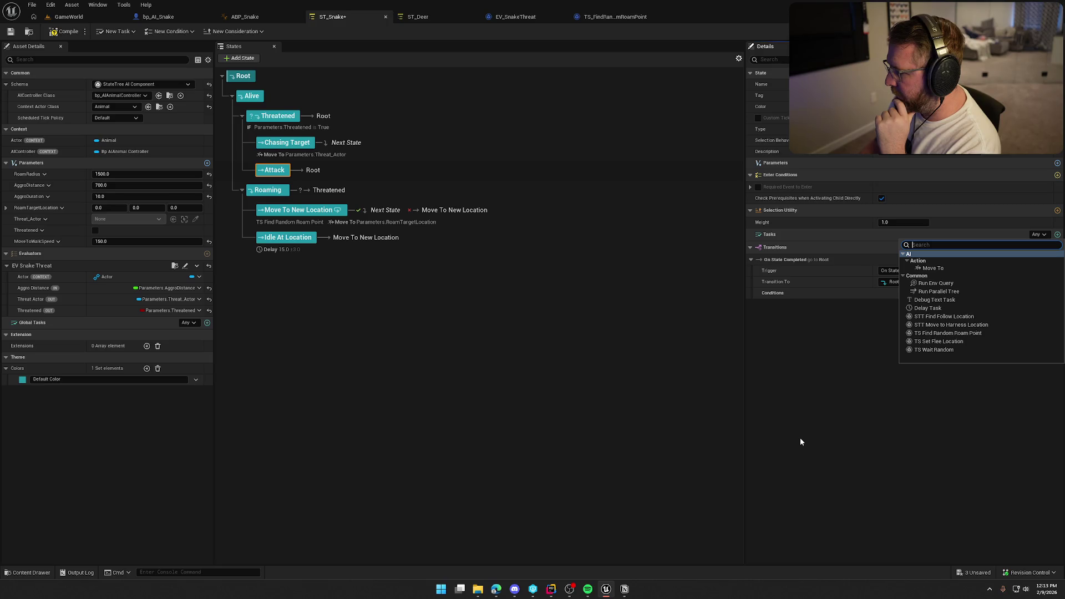
pyautogui.click(845, 352)
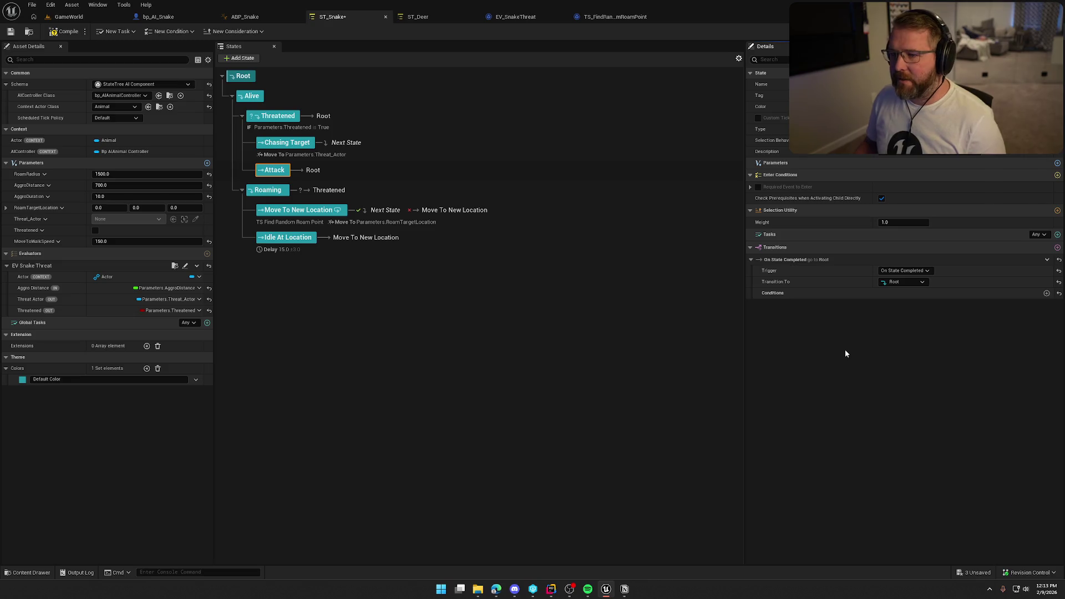
pyautogui.hotkey('ctrl', 'space')
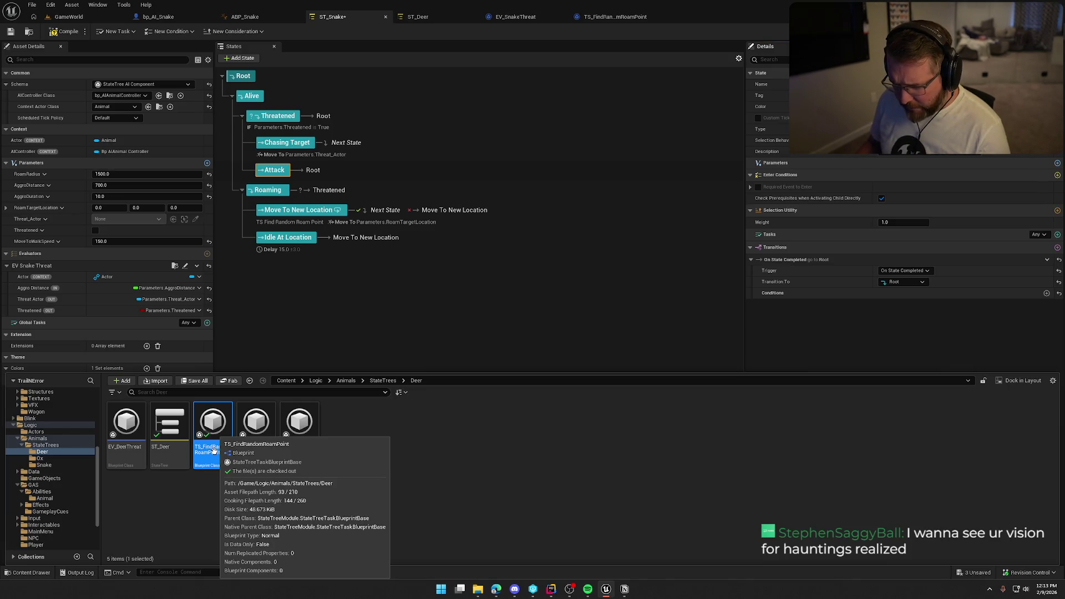
# - In the Snake folder, create a StateTreeTaskBlueprintBase blueprint named STT_SnakeAttack and open it
pyautogui.click(44, 465)
pyautogui.rightClick(228, 422)
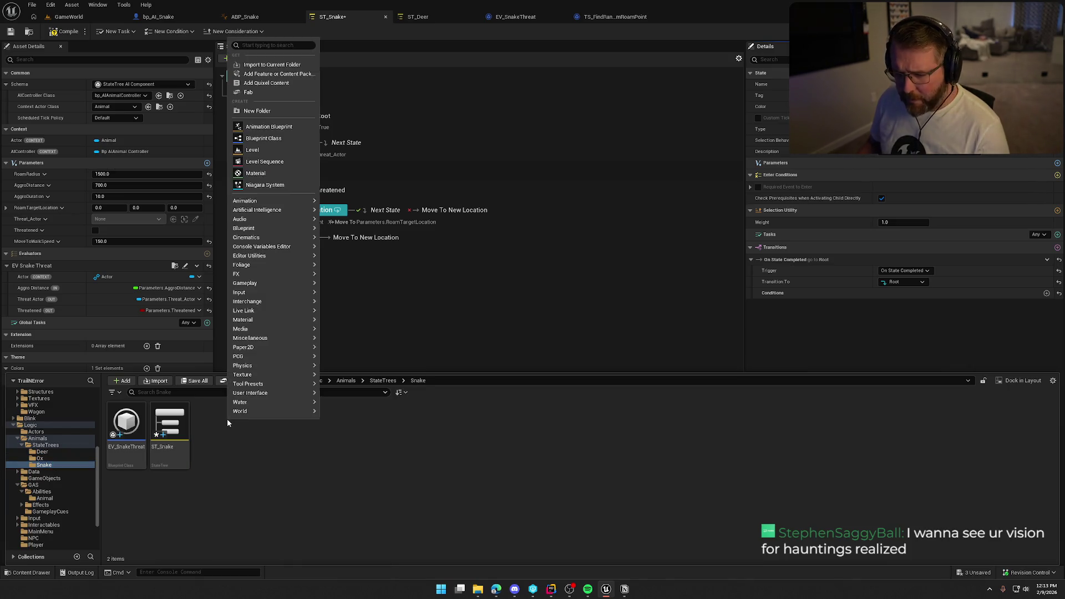
pyautogui.click(264, 138)
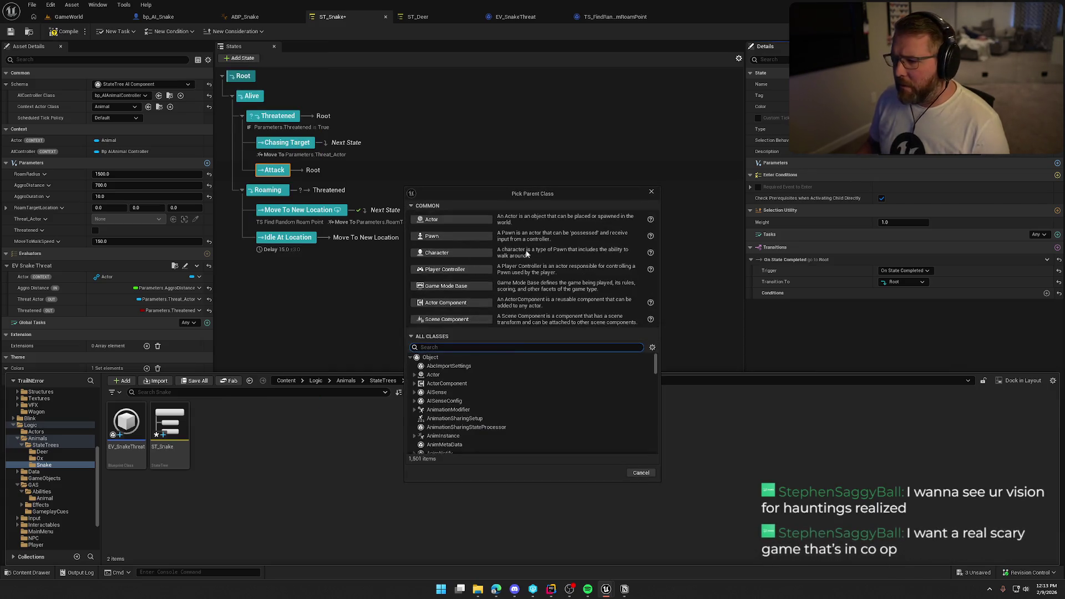
pyautogui.write('state tre')
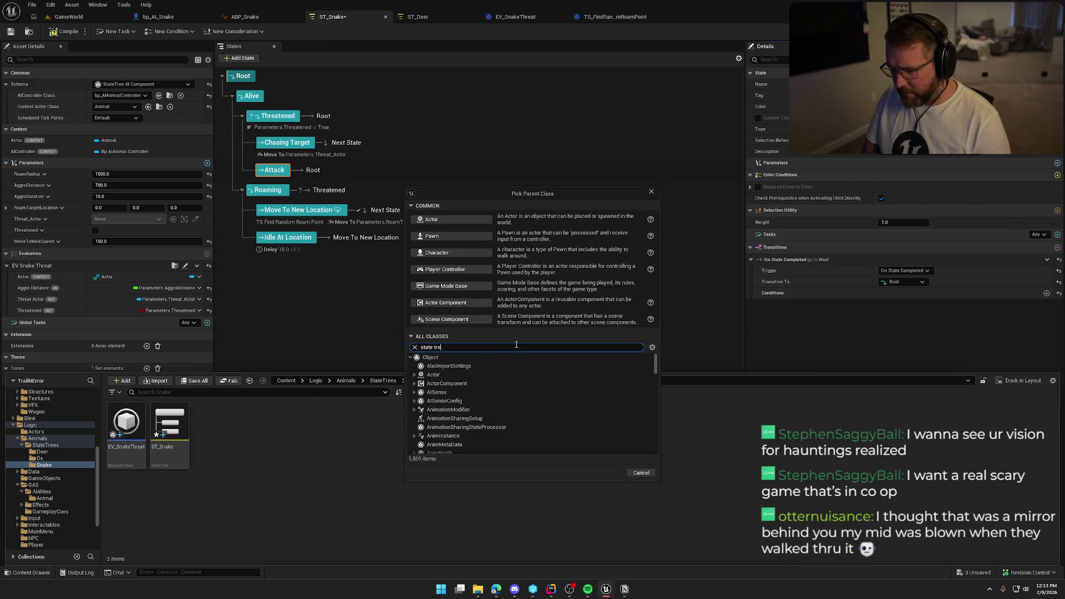
pyautogui.write('e task')
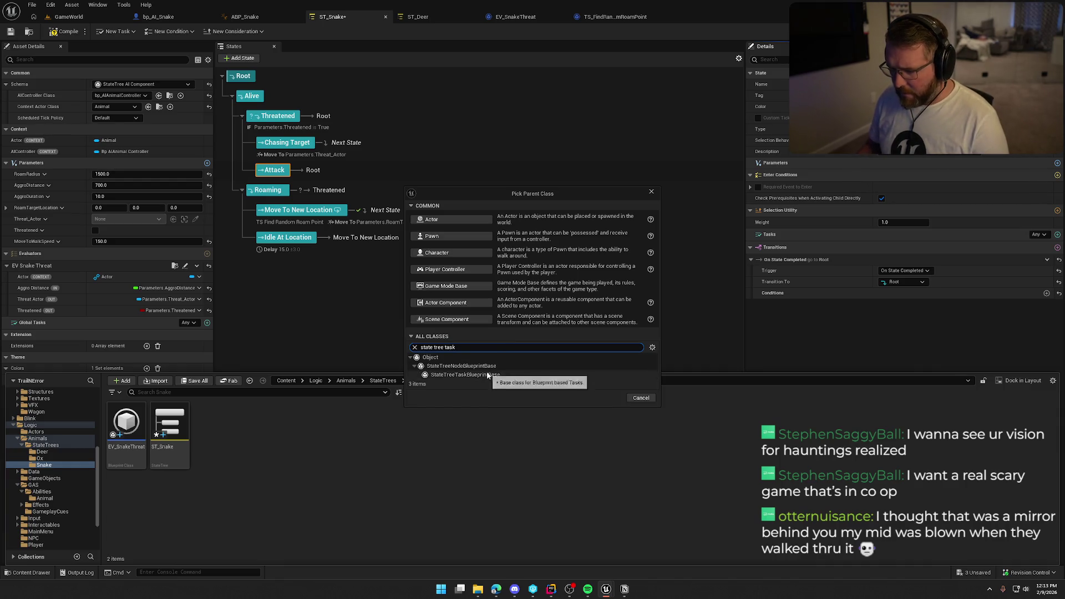
pyautogui.click(466, 375)
pyautogui.click(611, 398)
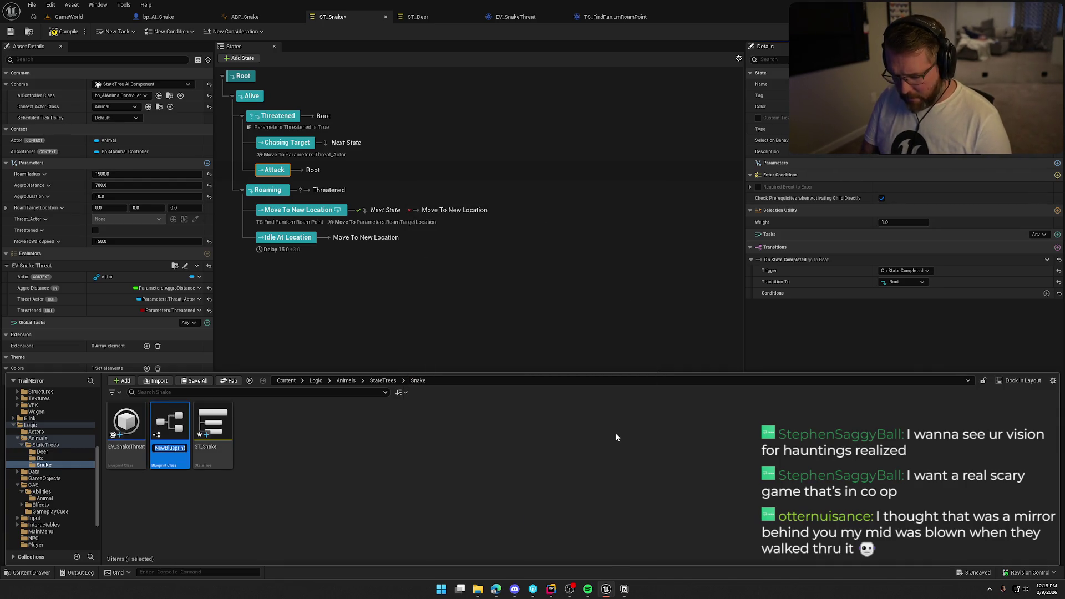
pyautogui.write('STT_')
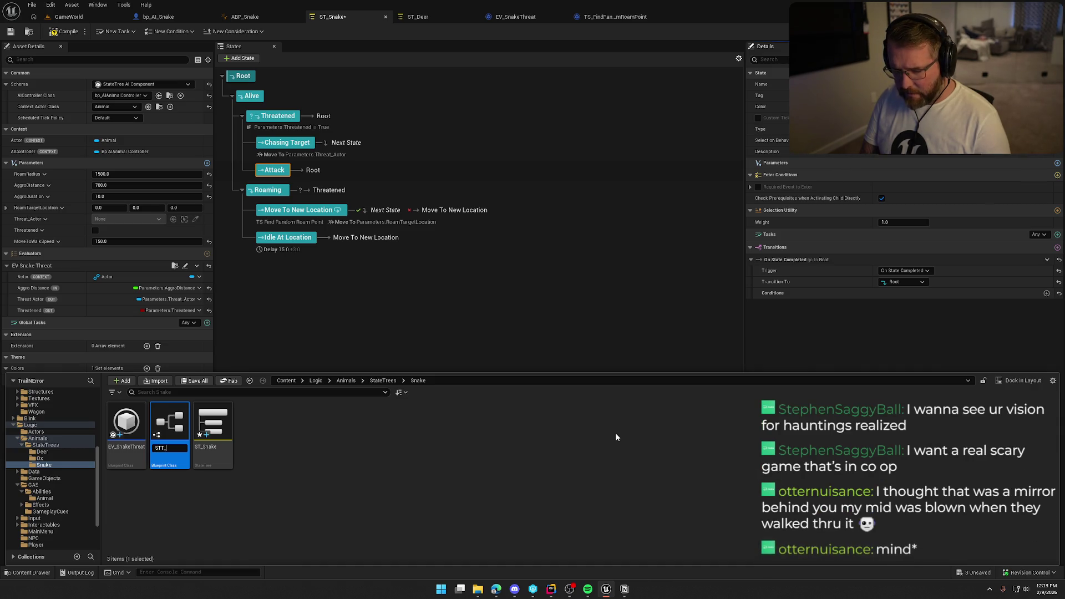
pyautogui.write('Anak')
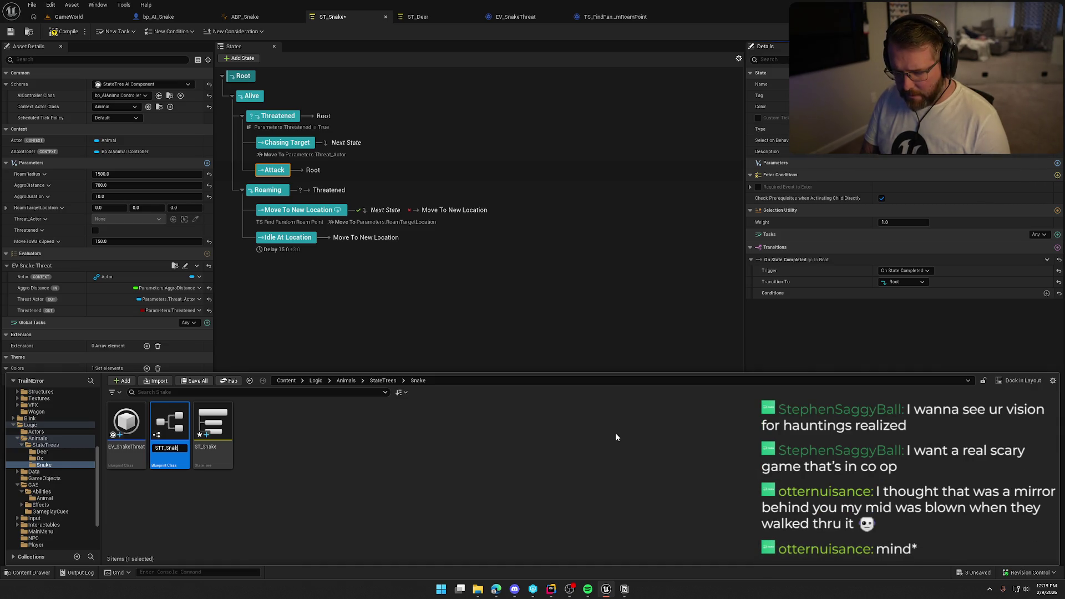
pyautogui.write('ttack')
pyautogui.press('Return')
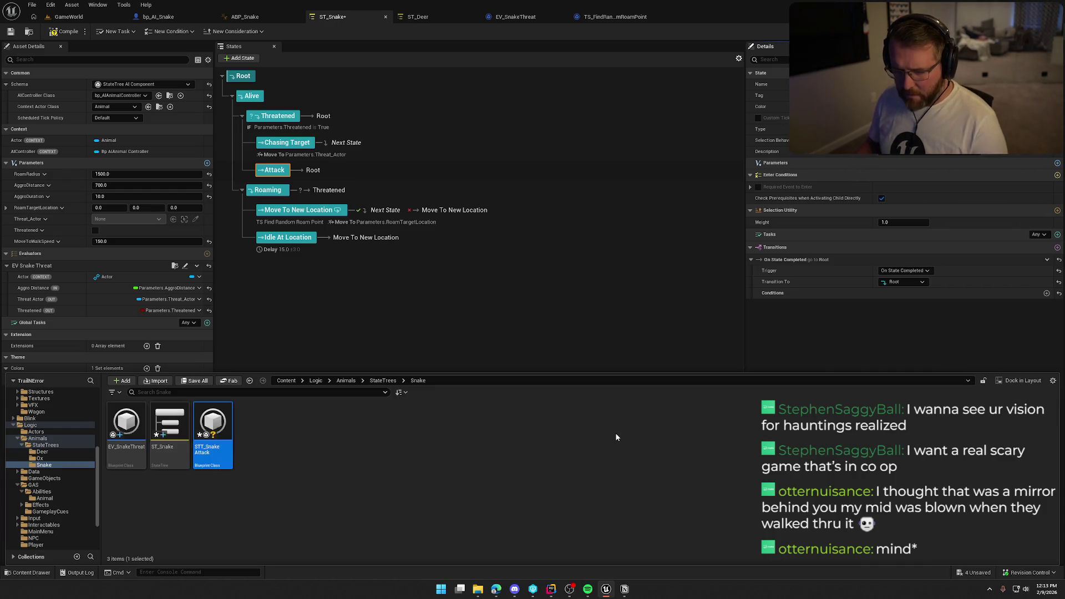
pyautogui.doubleClick(217, 441)
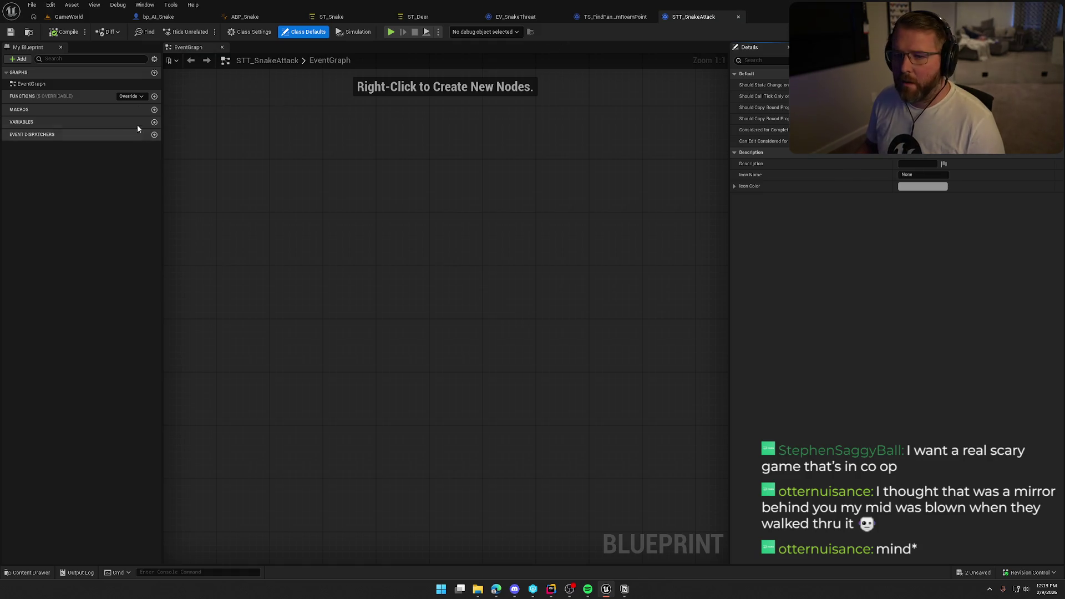
# - Override EnterState to add an Event EnterState node to the STT_SnakeAttack graph
pyautogui.click(132, 96)
pyautogui.click(140, 119)
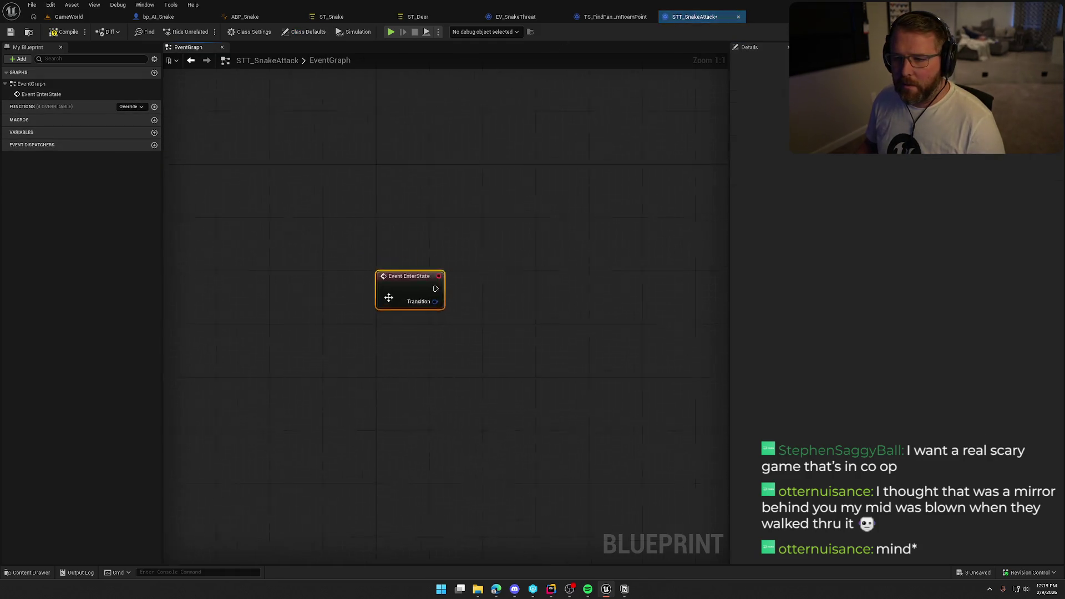
pyautogui.moveTo(401, 262)
pyautogui.mouseDown()
pyautogui.moveTo(325, 107)
pyautogui.moveTo(432, 336)
pyautogui.moveTo(416, 279)
pyautogui.mouseUp()
# - Add an Animal-type Actor variable in the Context category and save the blueprint
pyautogui.click(416, 279)
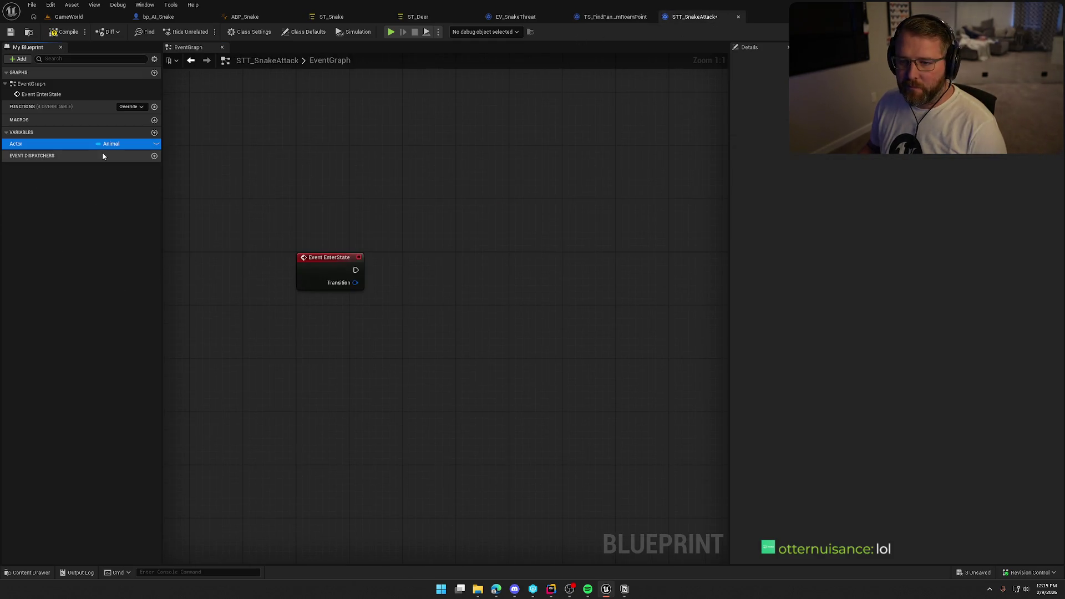
pyautogui.press('F2')
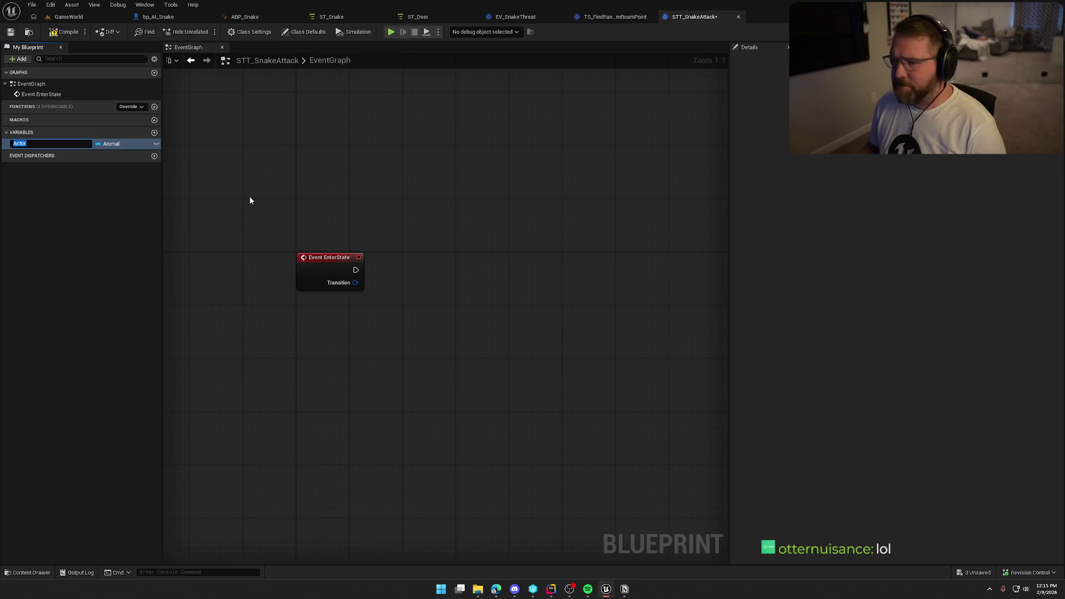
pyautogui.click(56, 33)
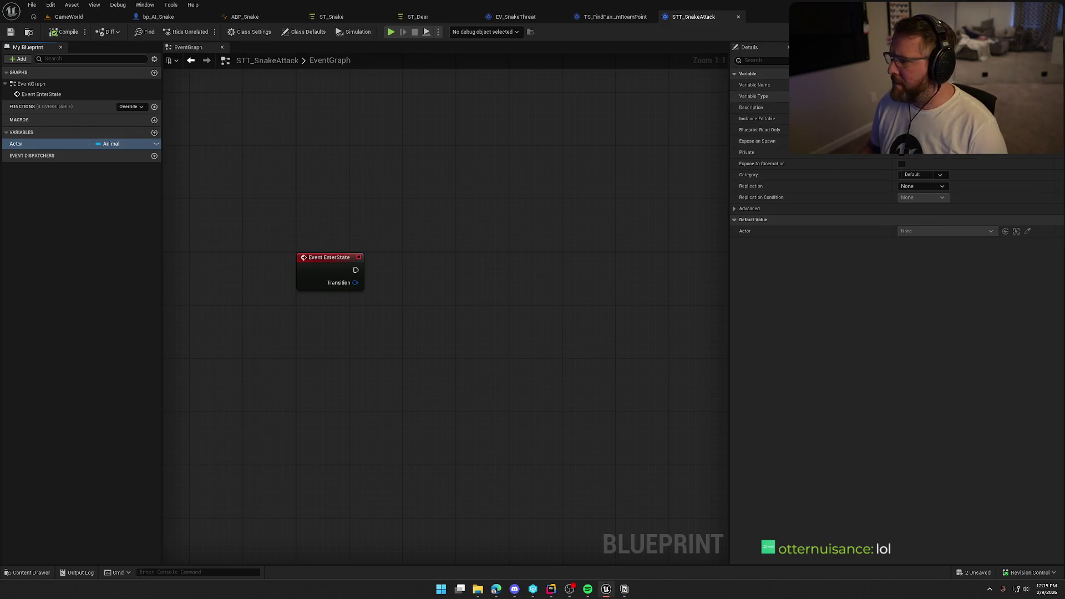
pyautogui.click(930, 174)
pyautogui.write('Cont')
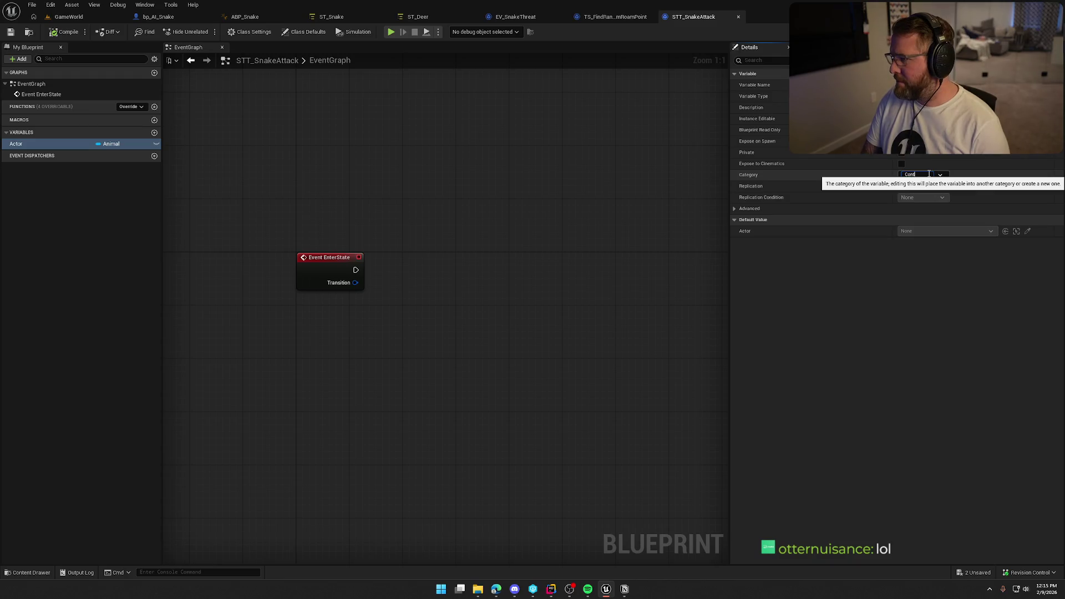
pyautogui.write('ext')
pyautogui.press('Return')
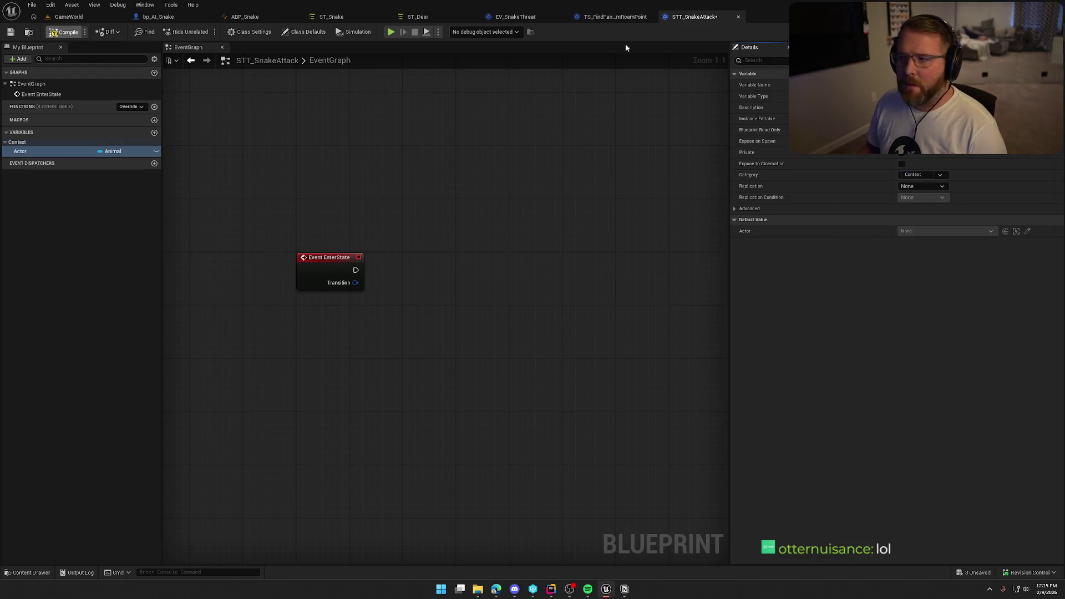
pyautogui.hotkey('ctrl', 's')
pyautogui.click(615, 17)
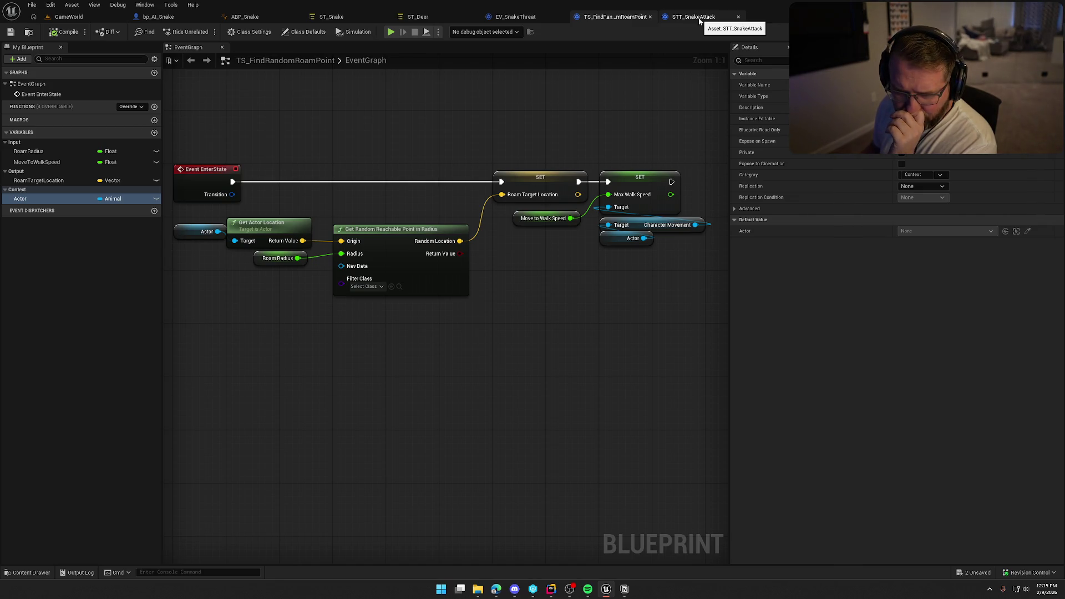
# - Give ST_Snake a float parameter AggroMoveSpeed with value 300.0 and compile it
pyautogui.click(699, 20)
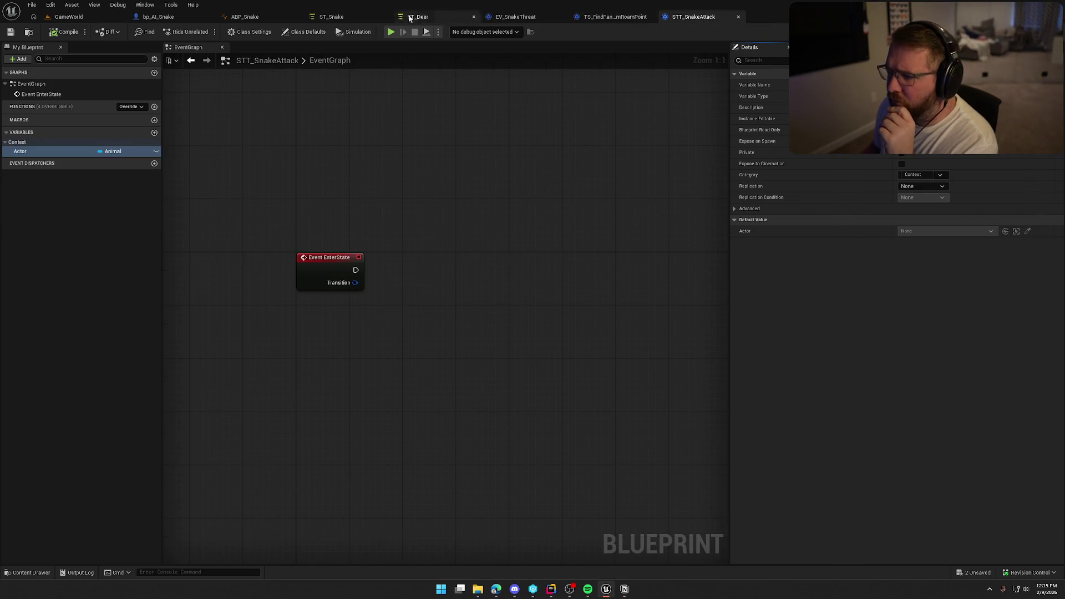
pyautogui.click(344, 17)
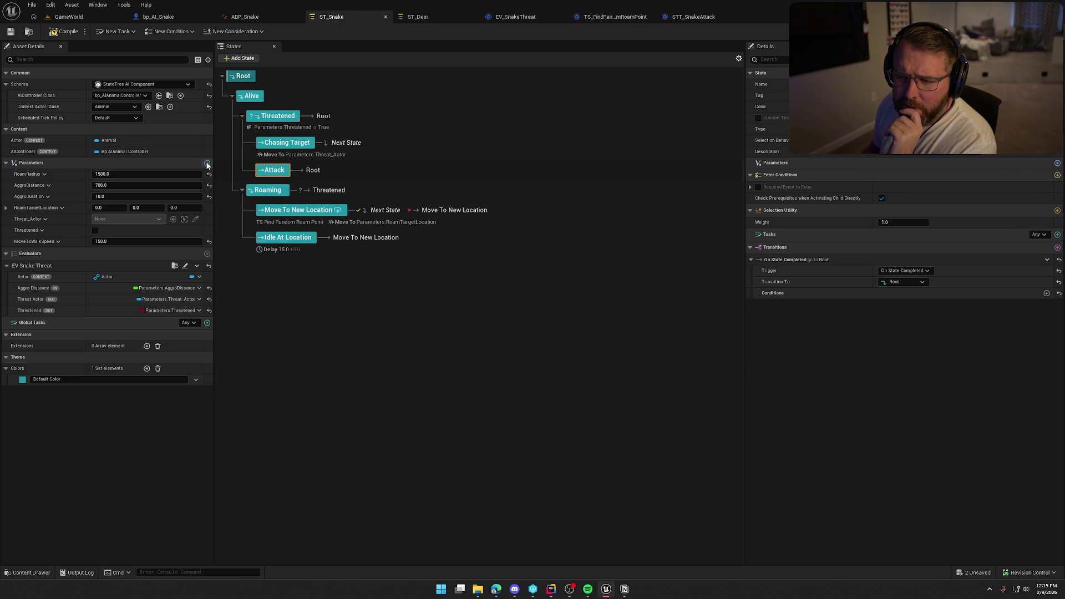
pyautogui.click(207, 164)
pyautogui.click(32, 254)
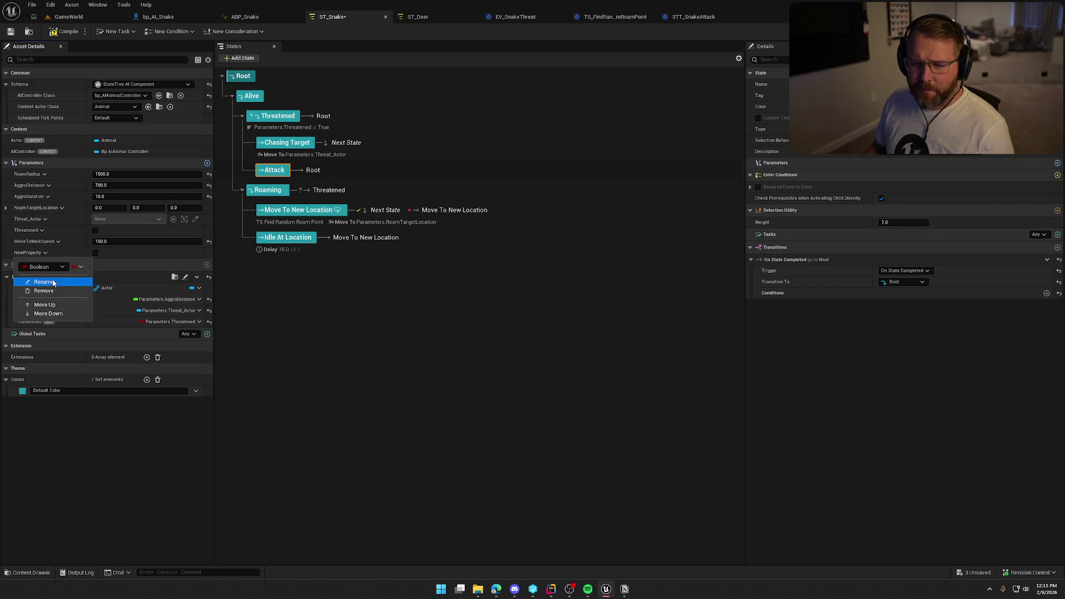
pyautogui.click(23, 279)
pyautogui.click(33, 322)
pyautogui.click(33, 252)
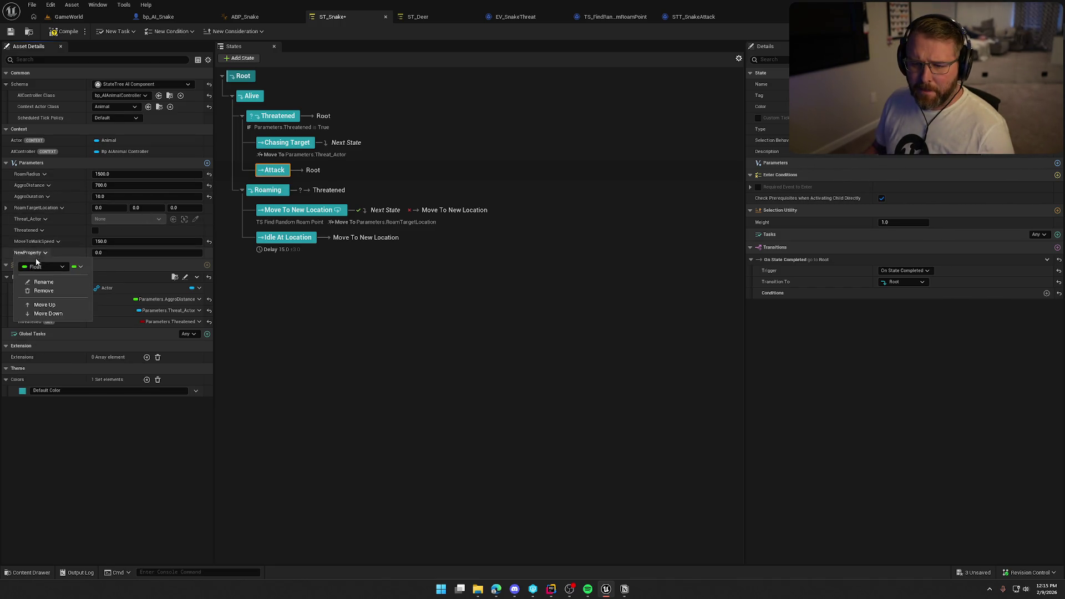
pyautogui.click(38, 281)
pyautogui.click(32, 254)
pyautogui.write('AggroMoveSpeed')
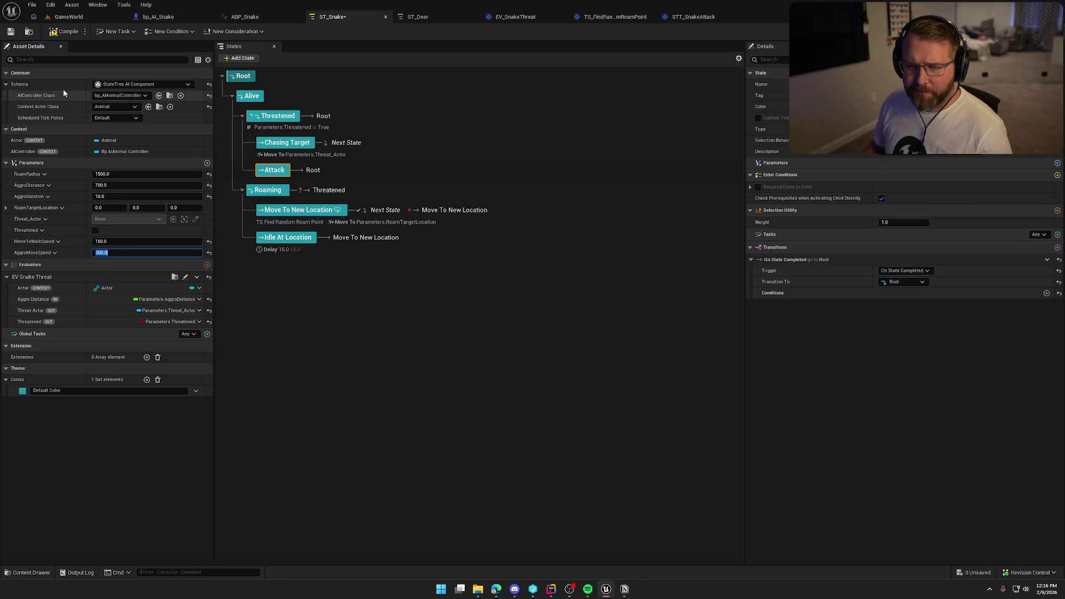
pyautogui.click(54, 35)
pyautogui.click(54, 33)
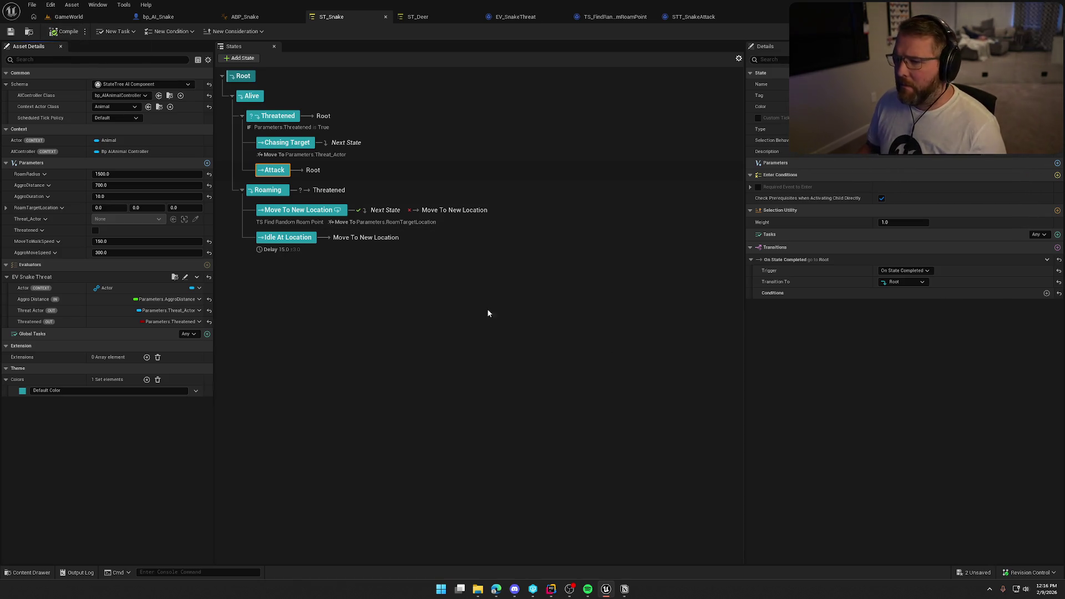
pyautogui.click(697, 16)
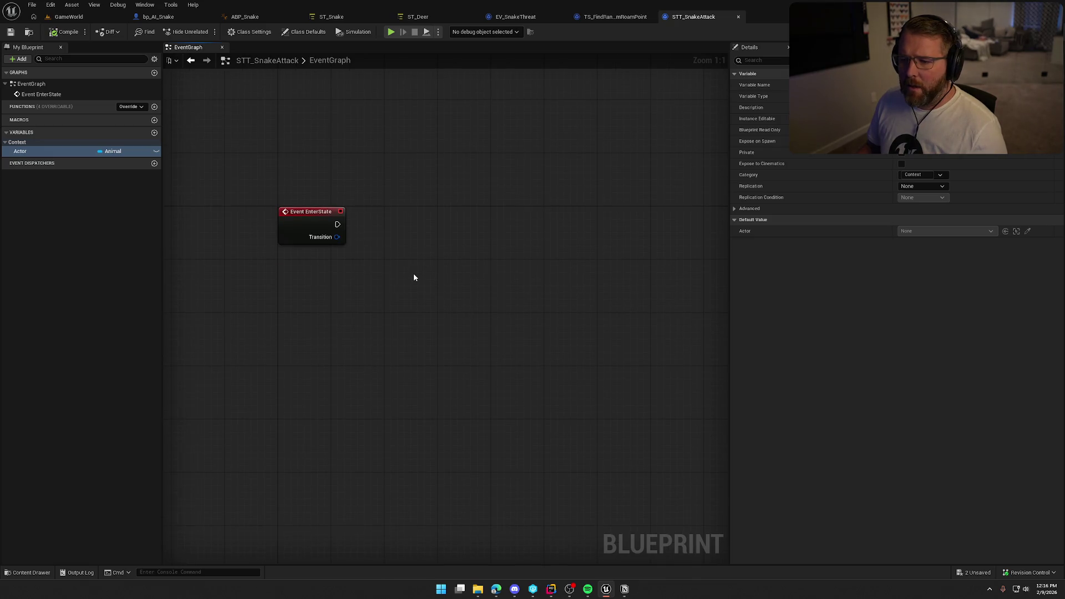
# - Review TS_FindRandomRoamPoint and the Move To task settings on ST_Snake's Chasing Target state
pyautogui.click(615, 17)
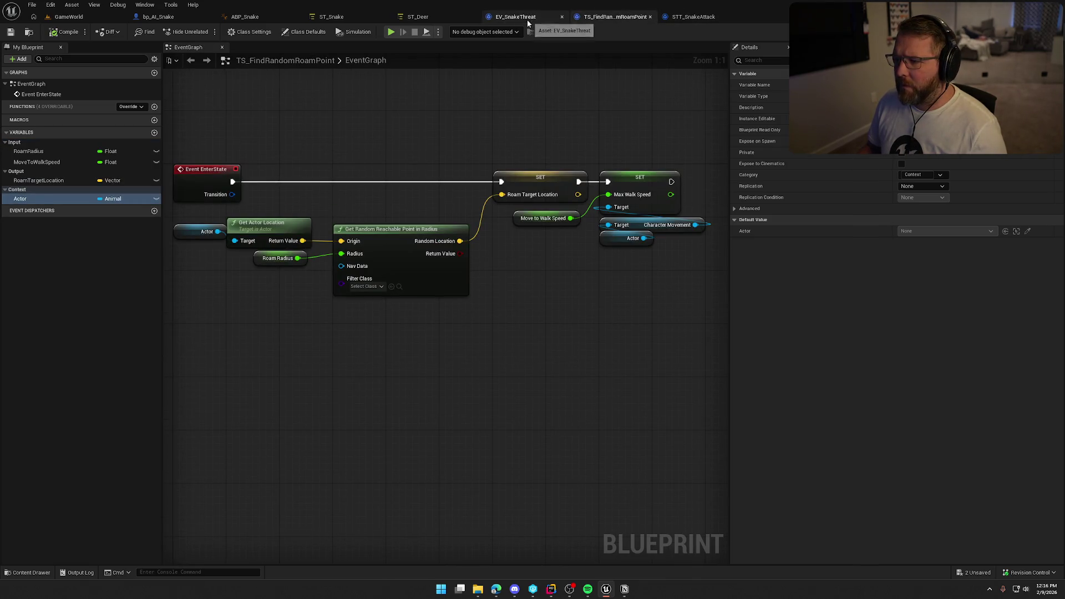
pyautogui.click(349, 16)
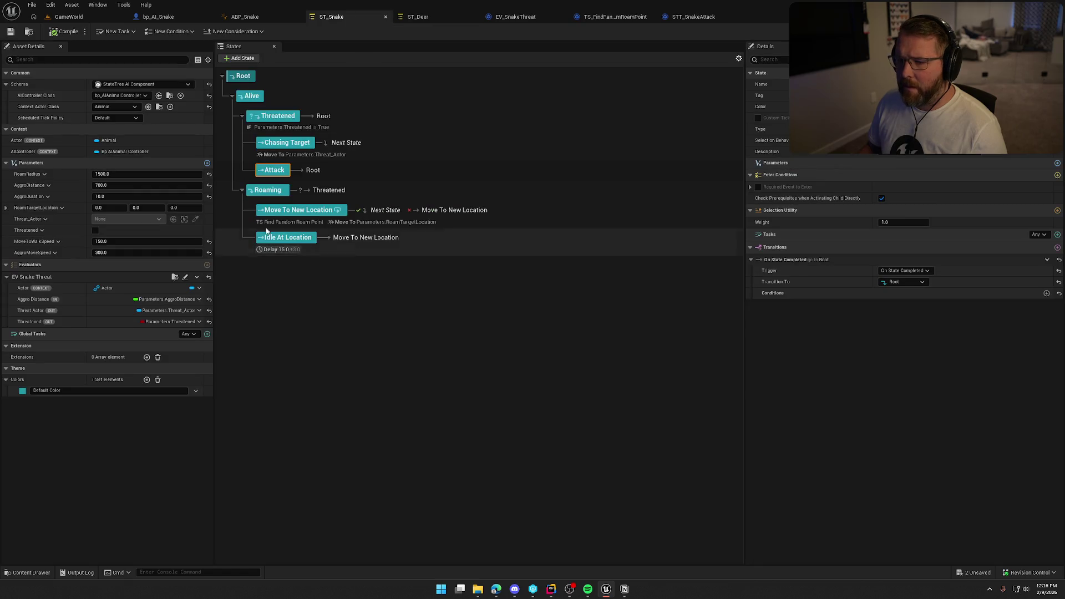
pyautogui.click(280, 144)
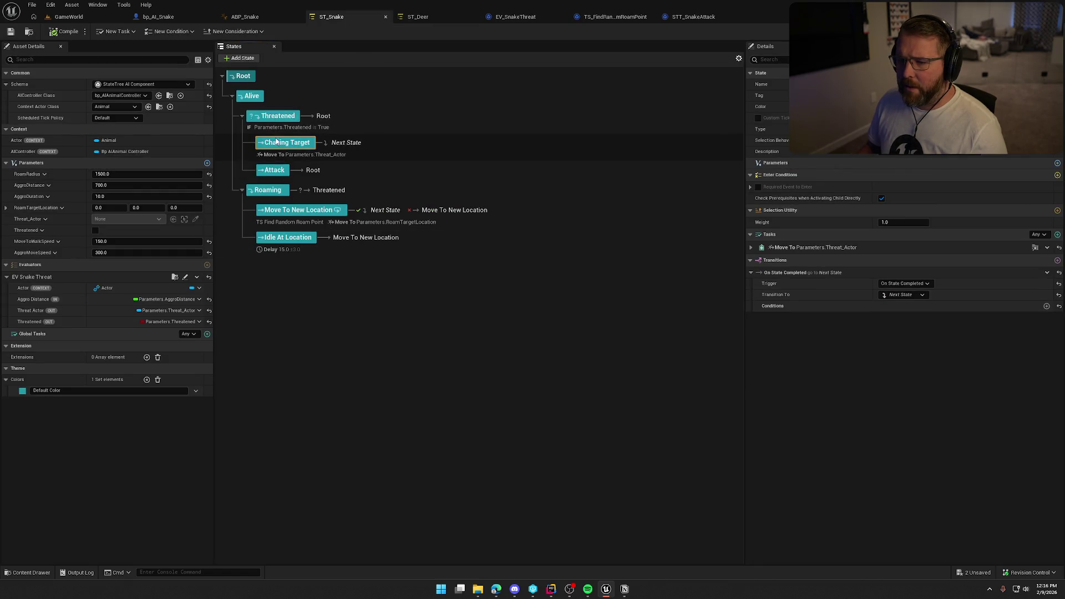
pyautogui.click(752, 248)
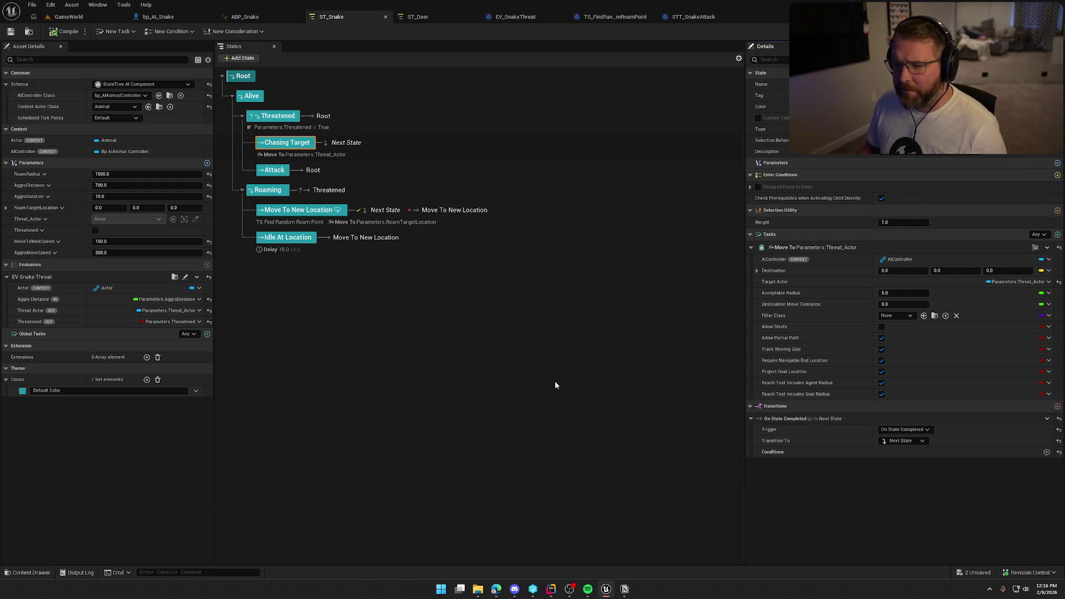
# - In ST_Deer, open the TS_SetFleeLocation asset to inspect it, close it, and open the Content Drawer
pyautogui.click(417, 17)
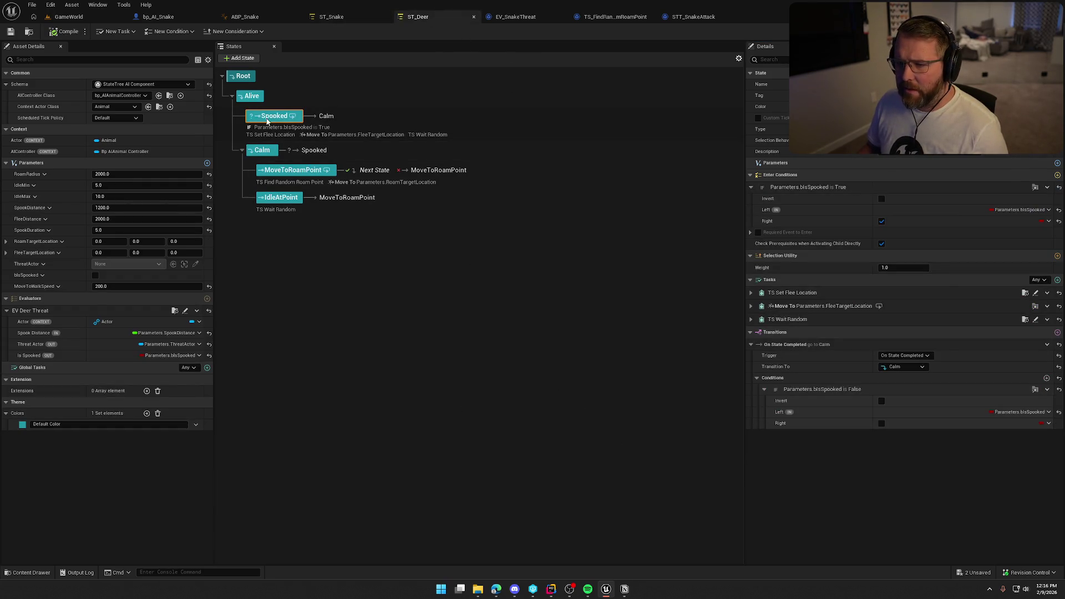
pyautogui.click(752, 293)
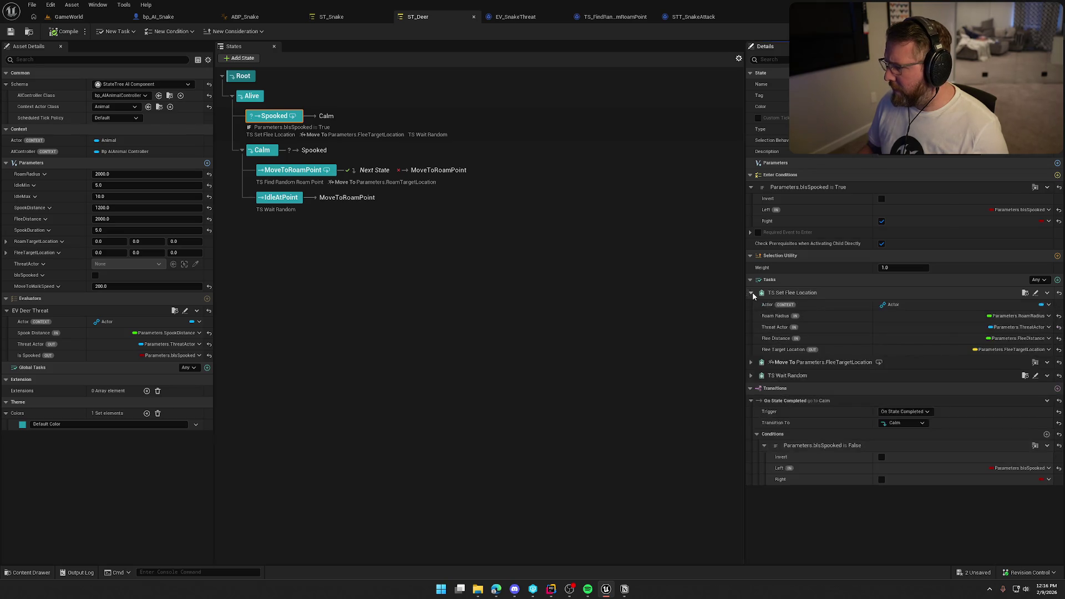
pyautogui.click(1026, 293)
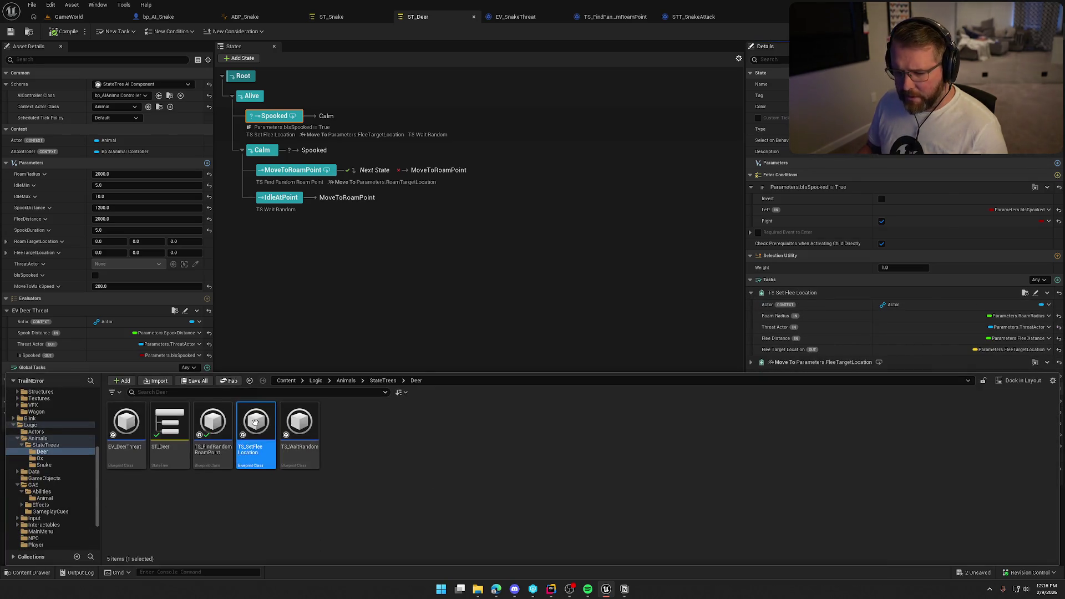
pyautogui.press('Return')
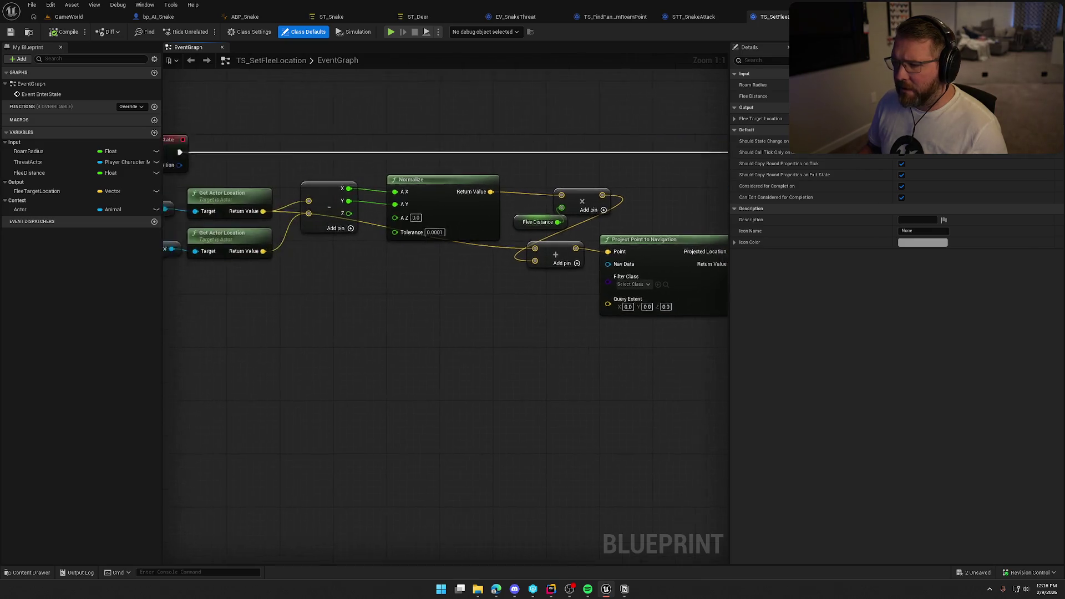
pyautogui.middleClick(783, 17)
pyautogui.hotkey('ctrl', 'space')
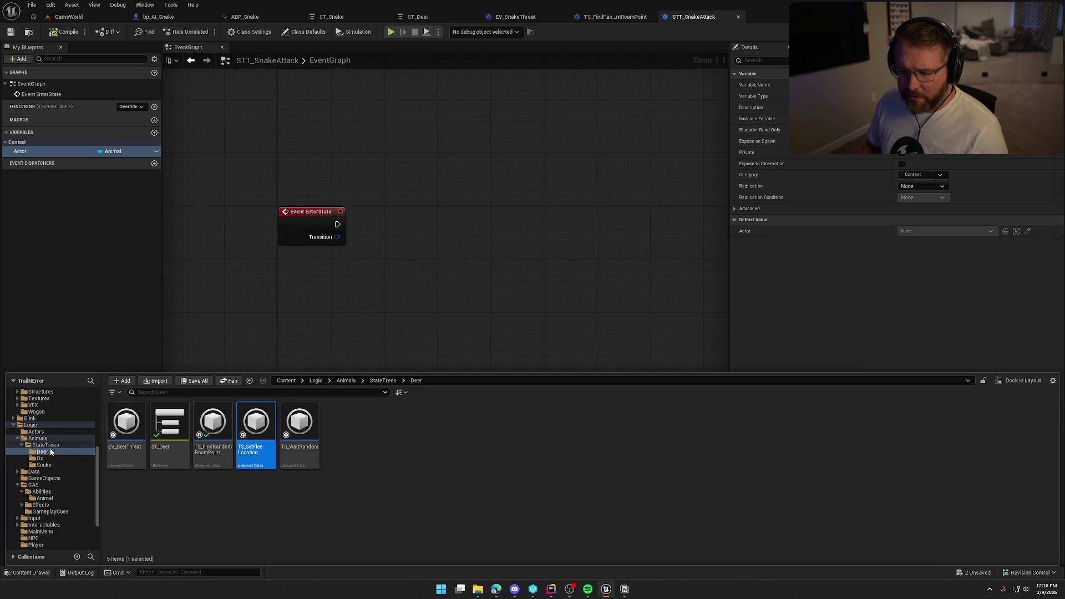
# - Create a GeneralAnimalTasks folder inside StateTrees and open it
pyautogui.click(44, 445)
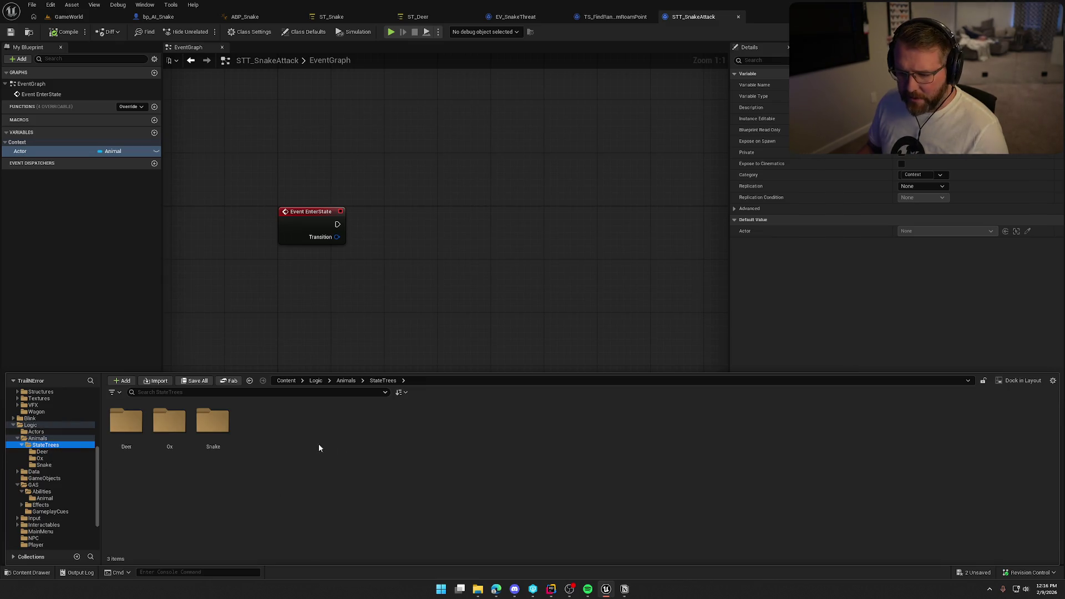
pyautogui.rightClick(288, 439)
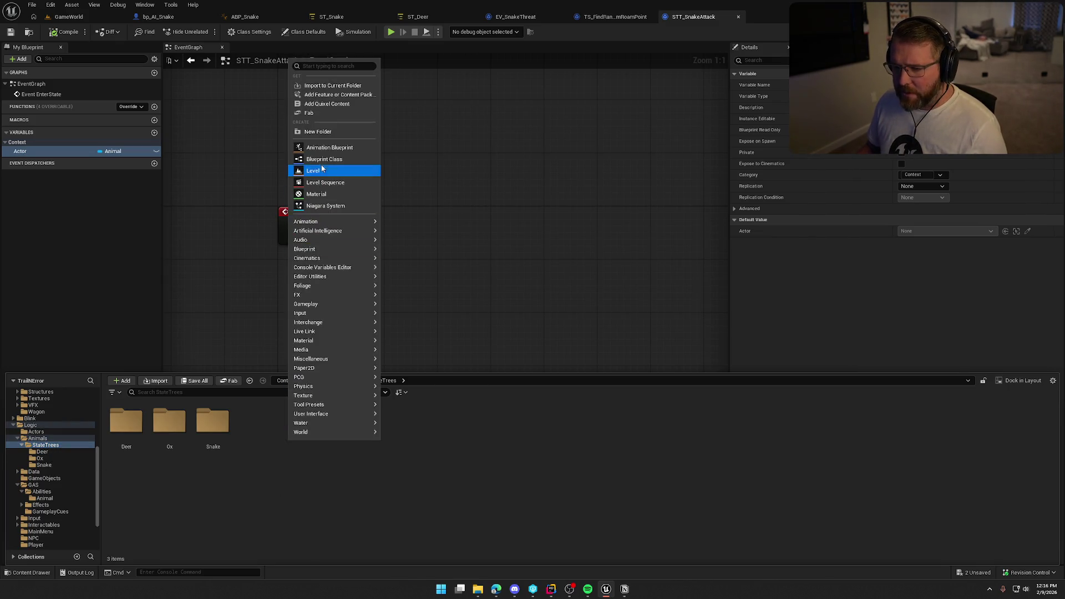
pyautogui.click(327, 131)
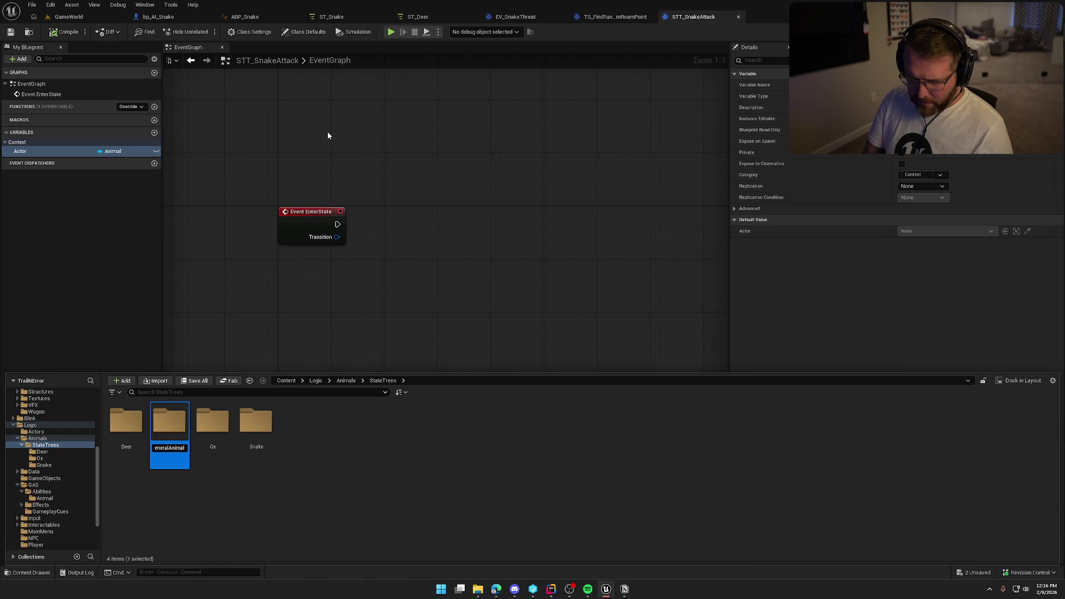
pyautogui.press('Return')
pyautogui.doubleClick(183, 408)
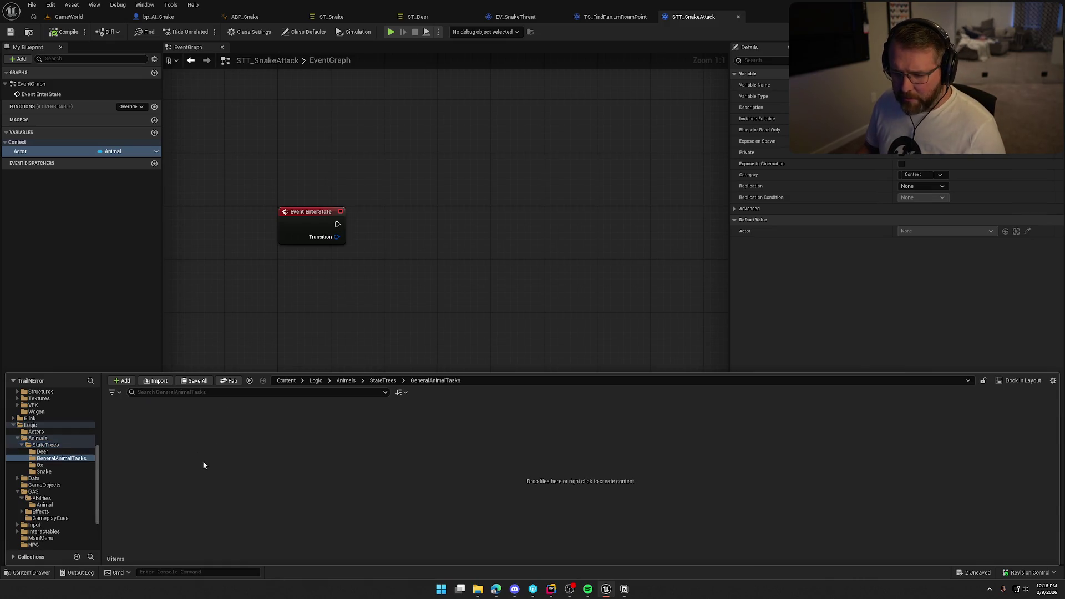
# - Create a StateTreeTaskBlueprintBase blueprint STT_SetMoveSpeed, open it, and override EnterState
pyautogui.rightClick(168, 444)
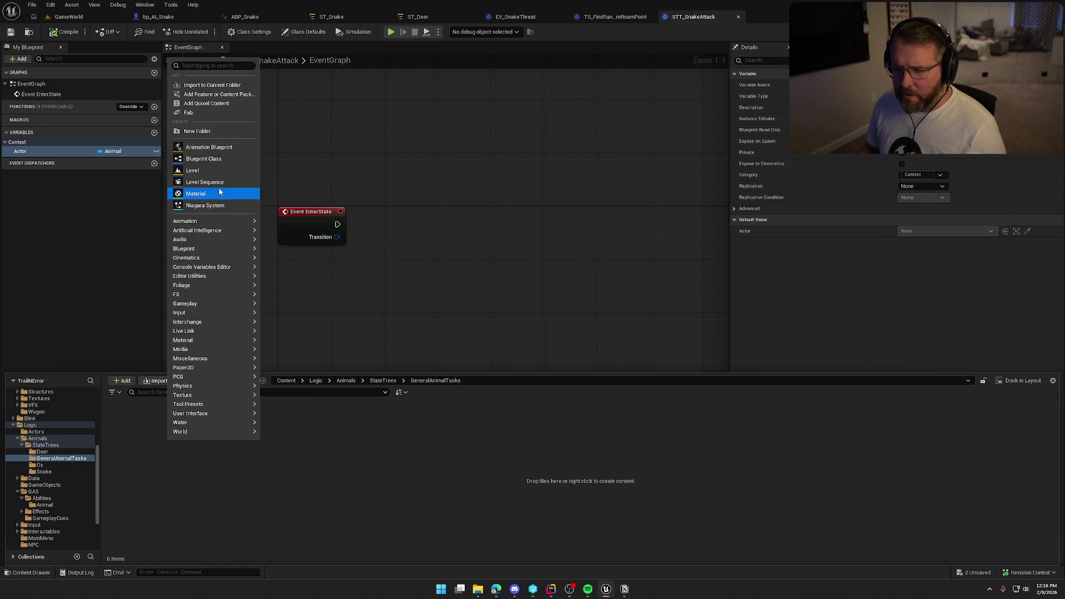
pyautogui.click(226, 161)
pyautogui.write('state tree b')
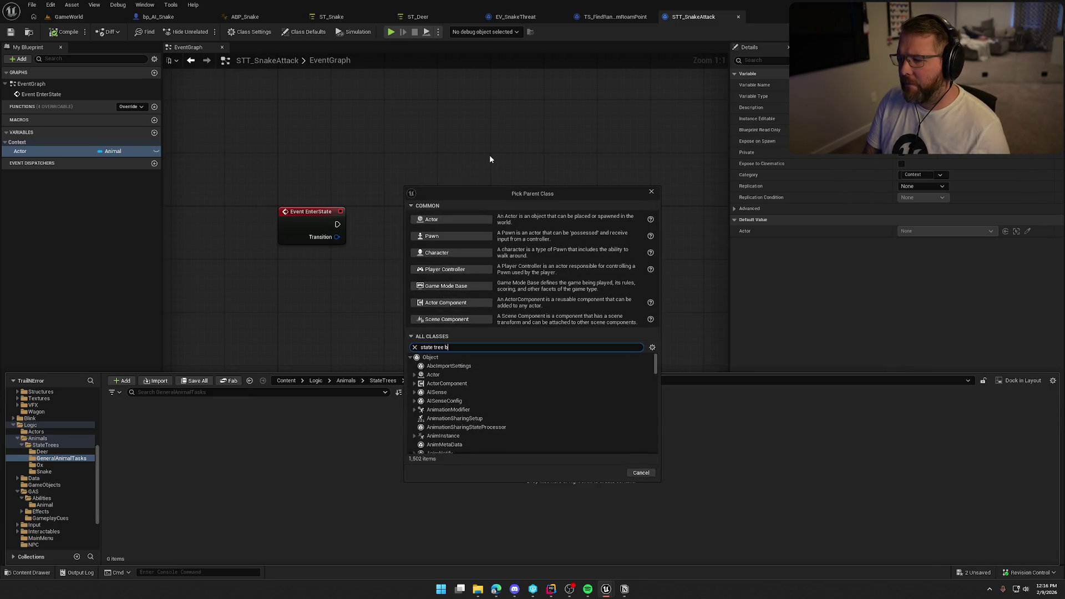
pyautogui.press('BackSpace')
pyautogui.write('task')
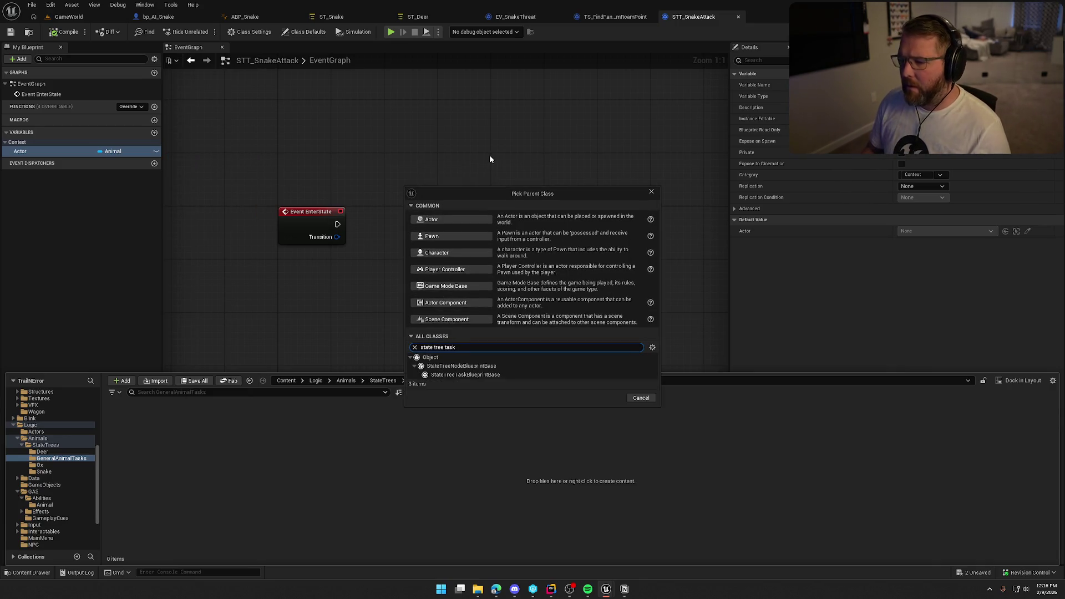
pyautogui.click(481, 375)
pyautogui.click(607, 398)
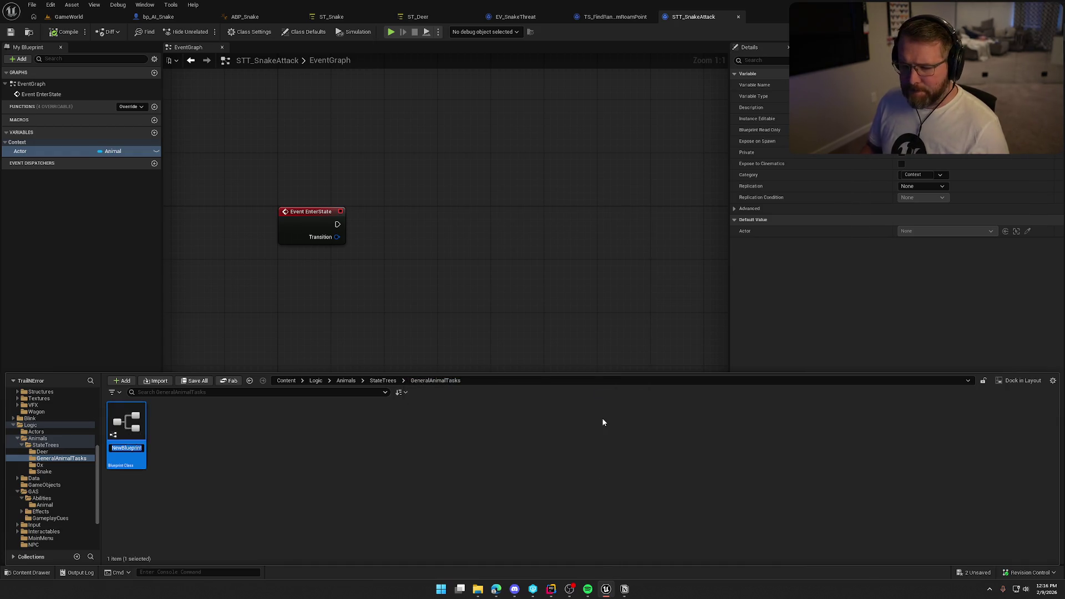
pyautogui.write('STT_Se')
pyautogui.write('tMoveSpe')
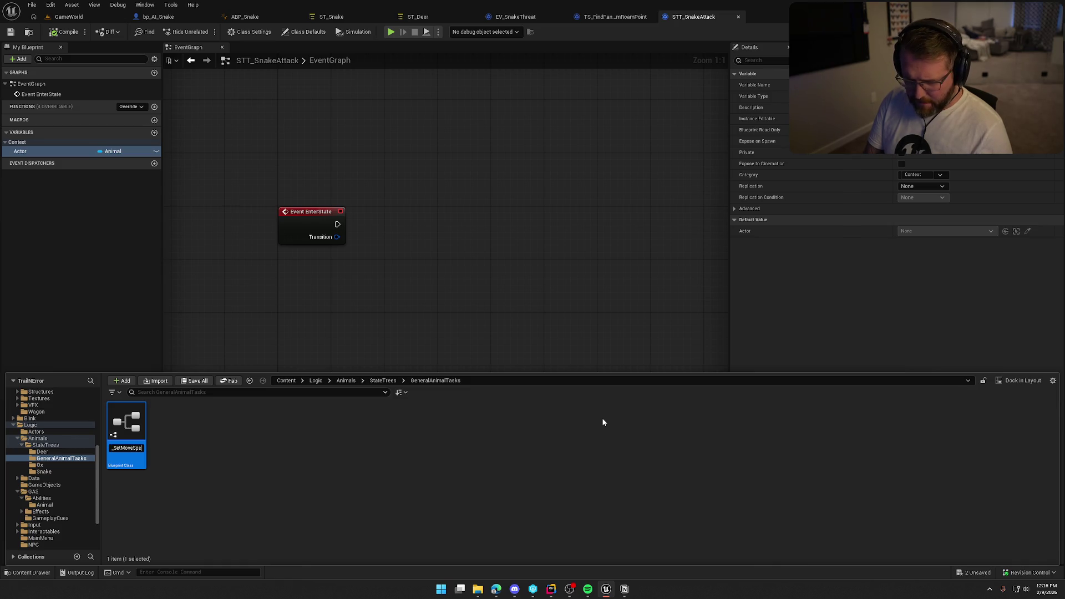
pyautogui.write('ed')
pyautogui.press('Return')
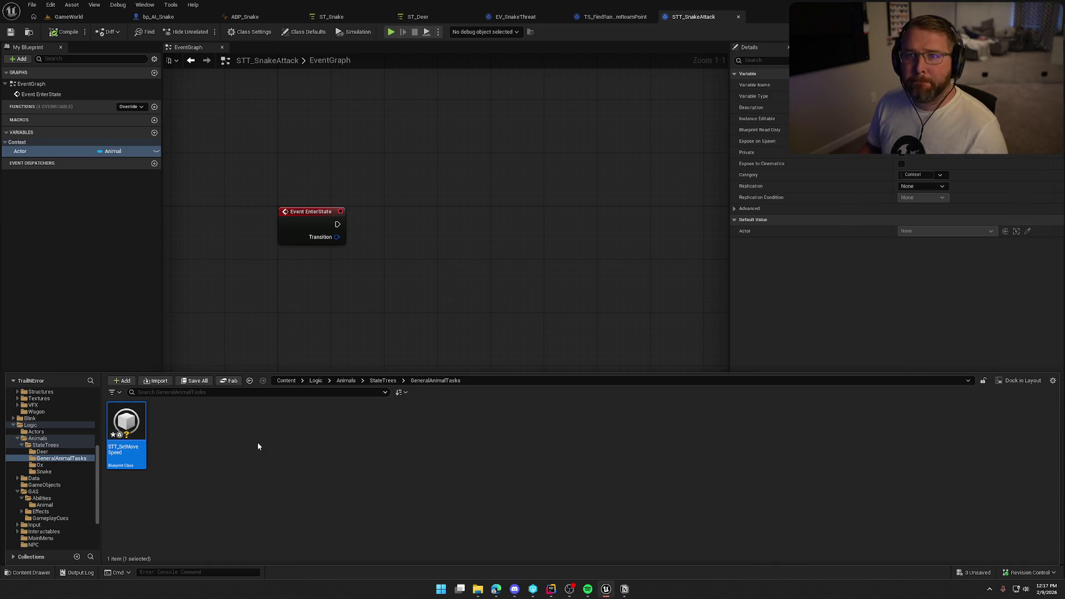
pyautogui.doubleClick(127, 435)
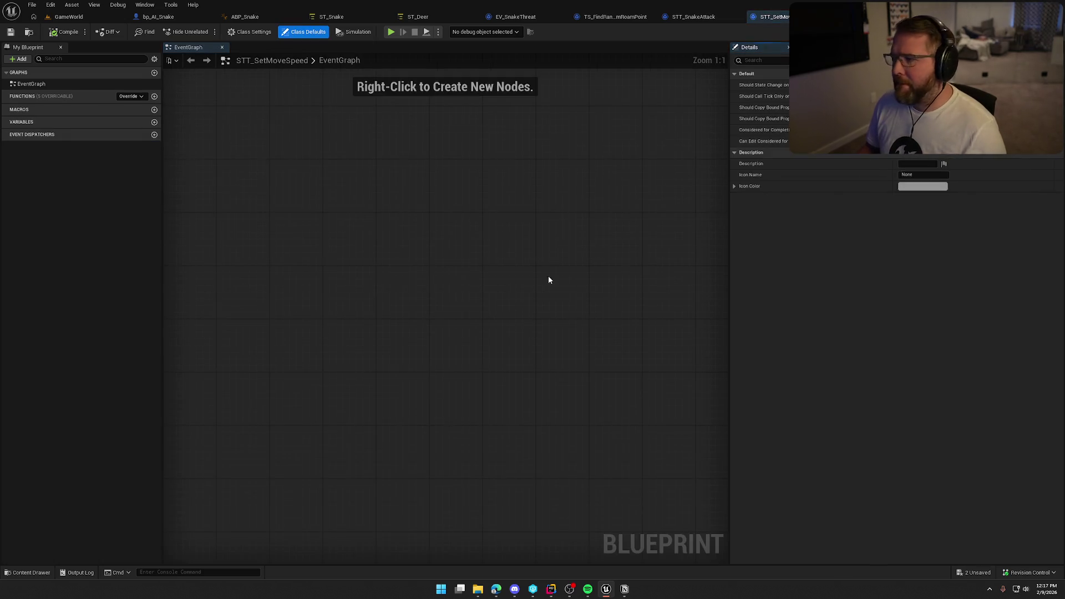
pyautogui.click(133, 97)
pyautogui.click(138, 119)
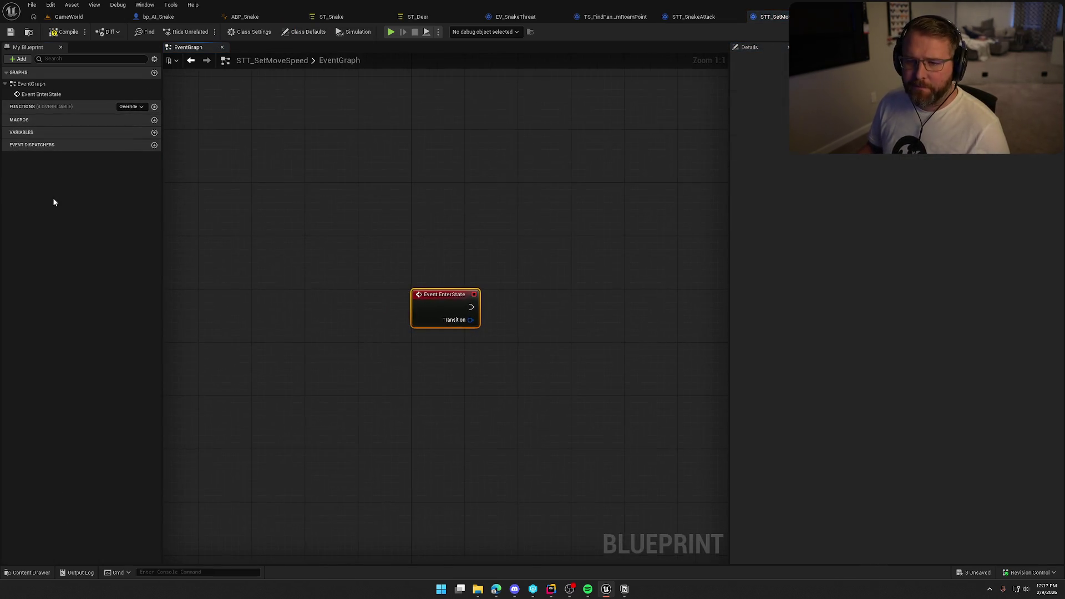
# - Paste the Animal-type Actor variable and set its category to Context
pyautogui.hotkey('ctrl', 'v')
pyautogui.click(52, 144)
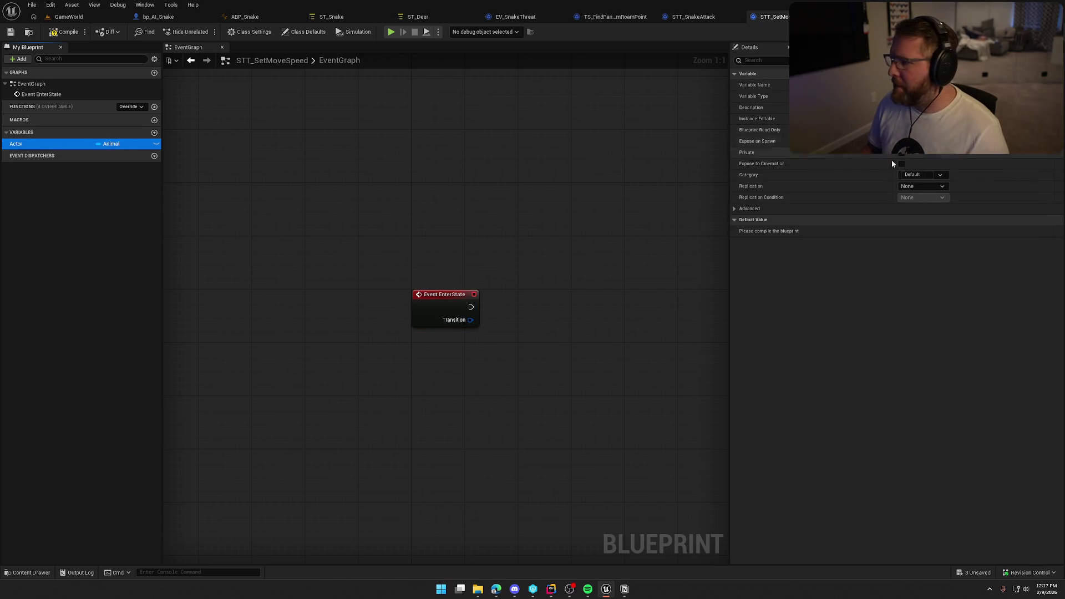
pyautogui.click(921, 175)
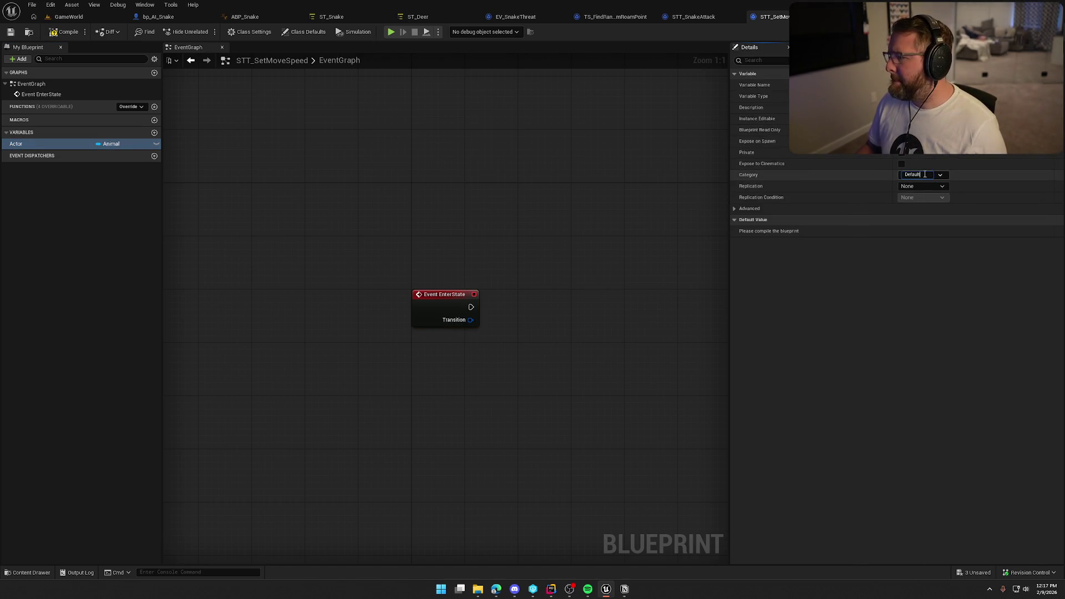
pyautogui.doubleClick(924, 174)
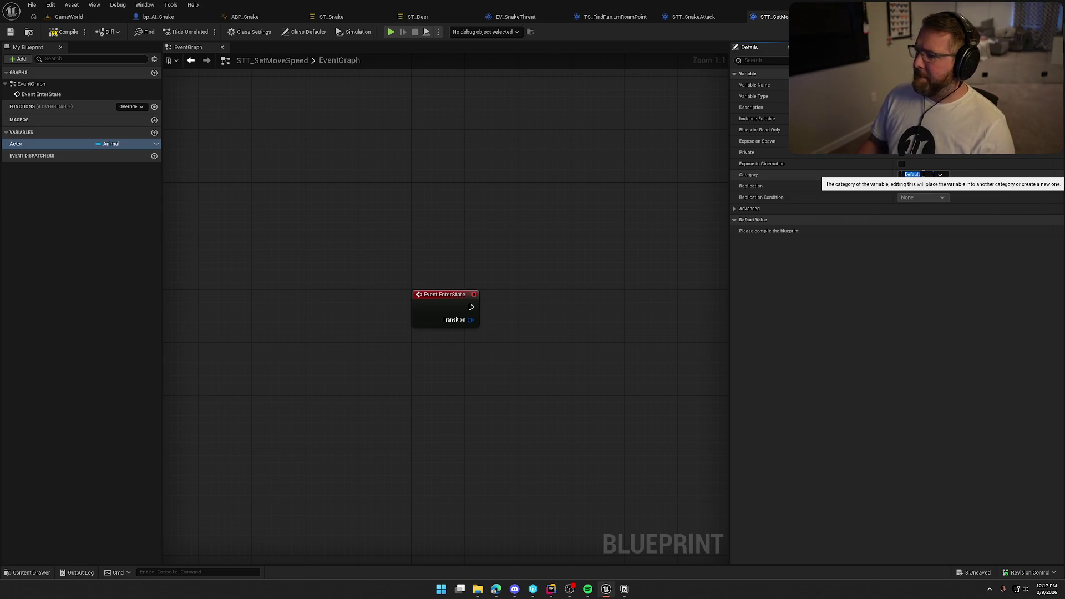
pyautogui.write('Context')
pyautogui.press('Return')
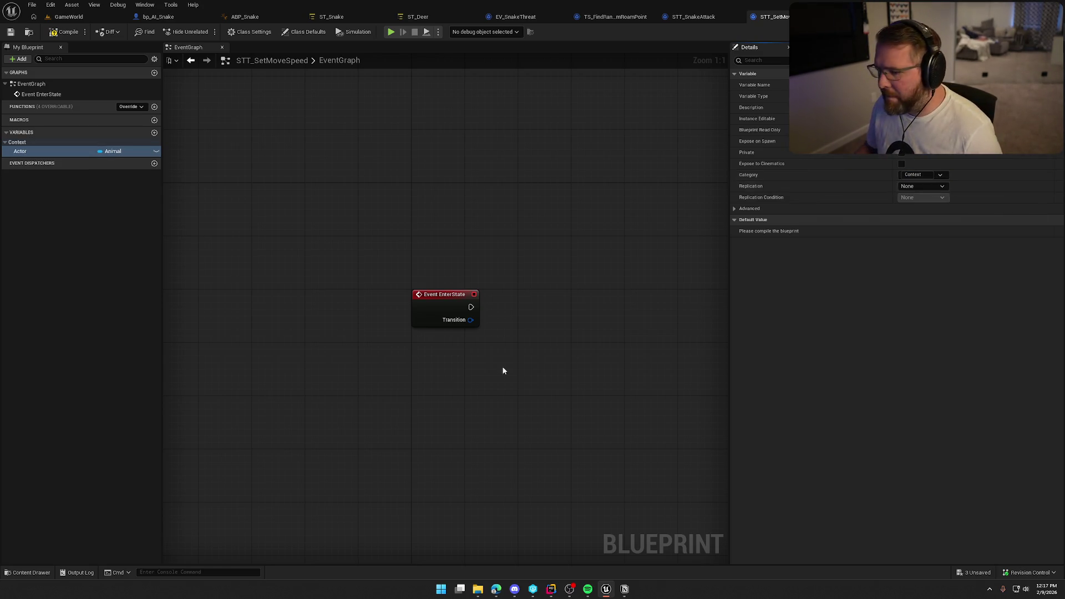
# - Place an Actor getter in the graph and try a Get Movement Component node, then delete it
pyautogui.moveTo(503, 371)
pyautogui.mouseDown()
pyautogui.moveTo(306, 316)
pyautogui.moveTo(311, 106)
pyautogui.moveTo(375, 222)
pyautogui.mouseUp()
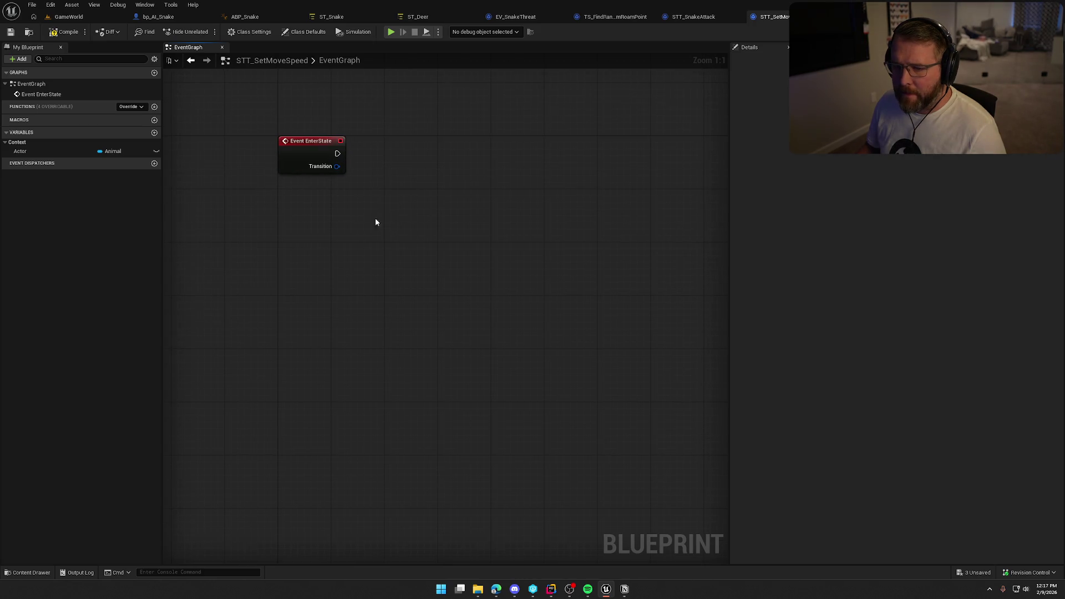
pyautogui.moveTo(28, 149); pyautogui.dragTo(313, 201)
pyautogui.moveTo(356, 203); pyautogui.dragTo(399, 205)
pyautogui.write('ge')
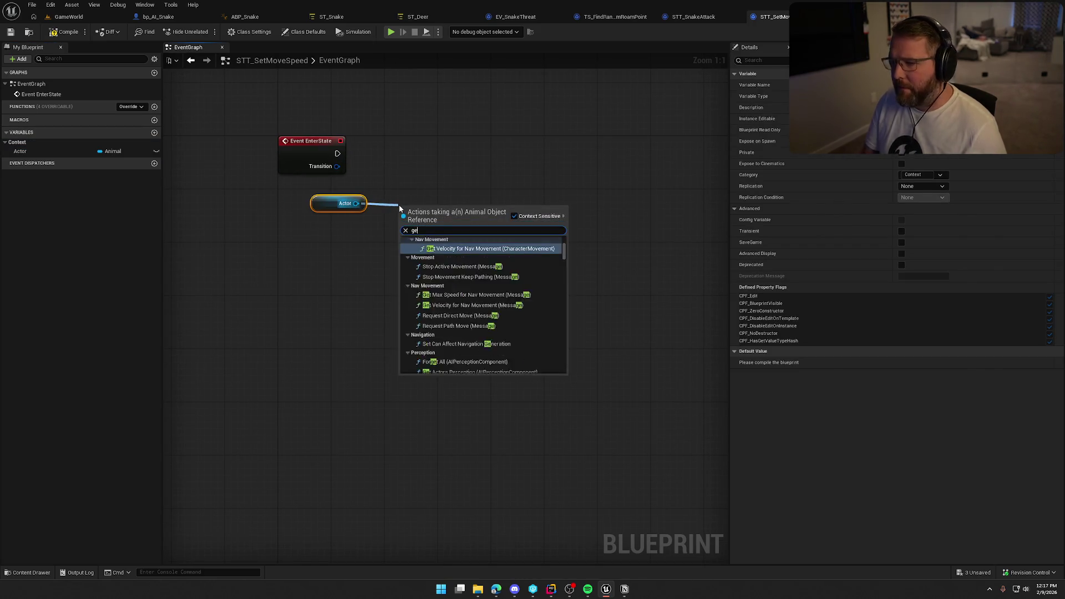
pyautogui.write('t movement')
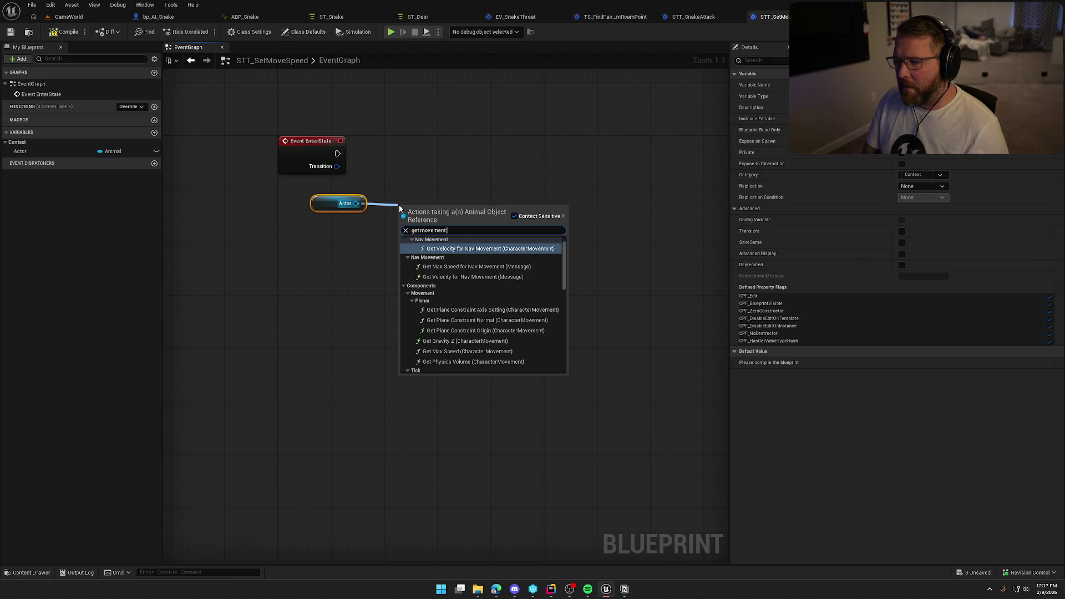
pyautogui.write(' comp')
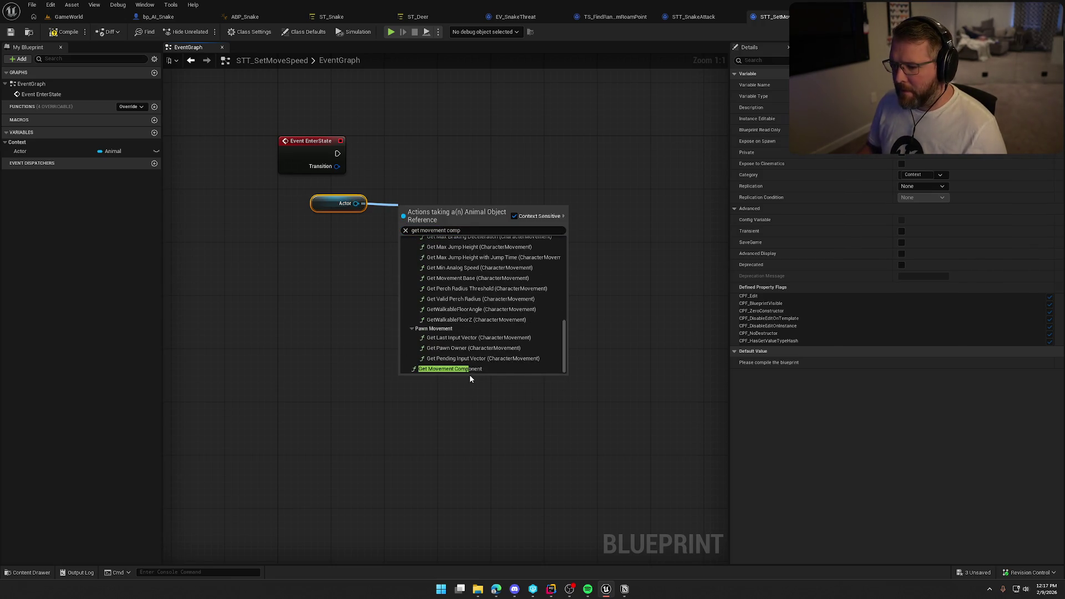
pyautogui.click(471, 369)
pyautogui.moveTo(331, 202); pyautogui.dragTo(420, 246)
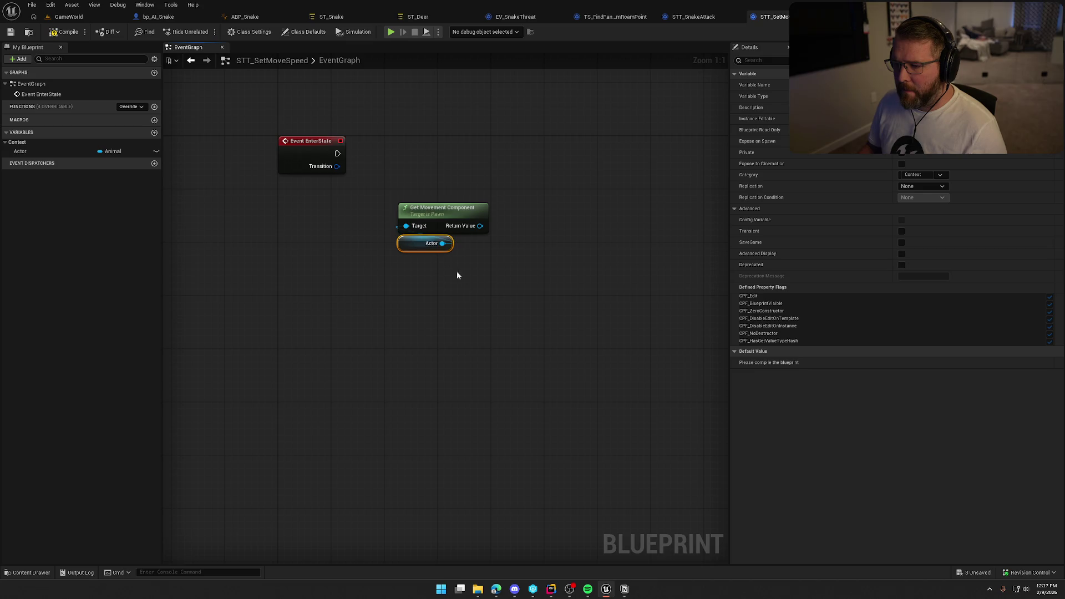
pyautogui.moveTo(457, 275); pyautogui.dragTo(395, 201)
pyautogui.moveTo(444, 208)
pyautogui.mouseDown()
pyautogui.moveTo(325, 195)
pyautogui.moveTo(428, 212)
pyautogui.mouseUp()
pyautogui.write('s')
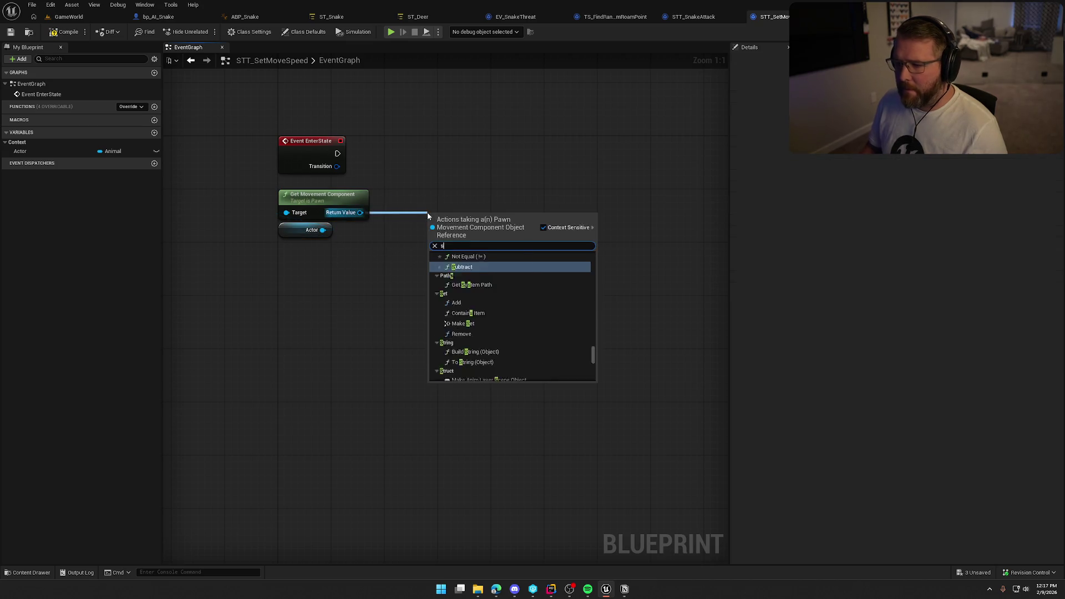
pyautogui.write('et max w')
pyautogui.click(458, 165)
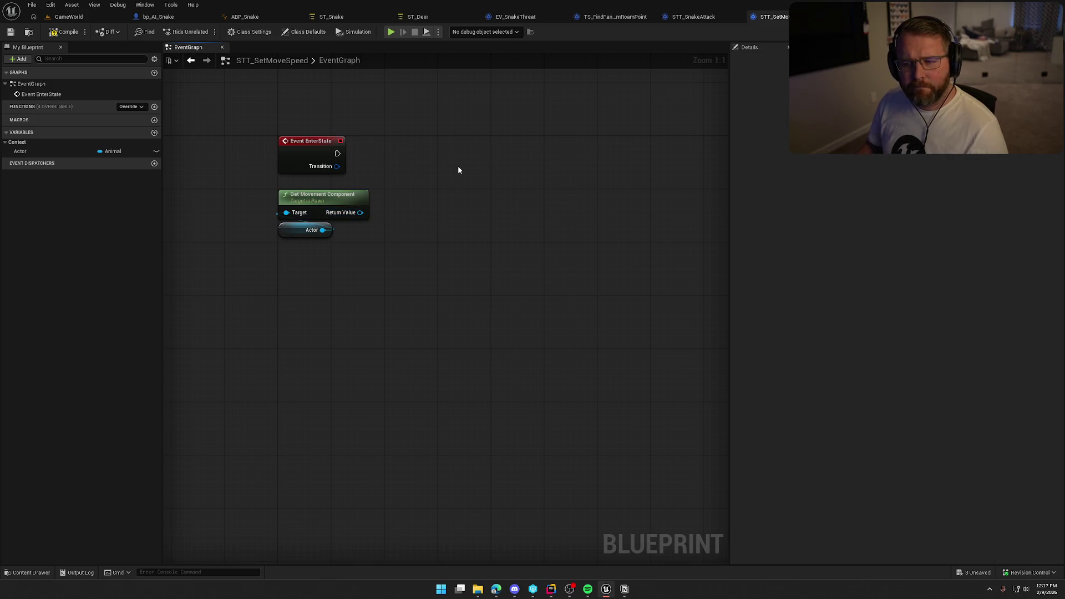
pyautogui.moveTo(458, 170); pyautogui.dragTo(350, 281)
pyautogui.press('Delete')
# - Add a Get Character Movement node from the Actor pin, placed just above Actor
pyautogui.moveTo(322, 230); pyautogui.dragTo(372, 229)
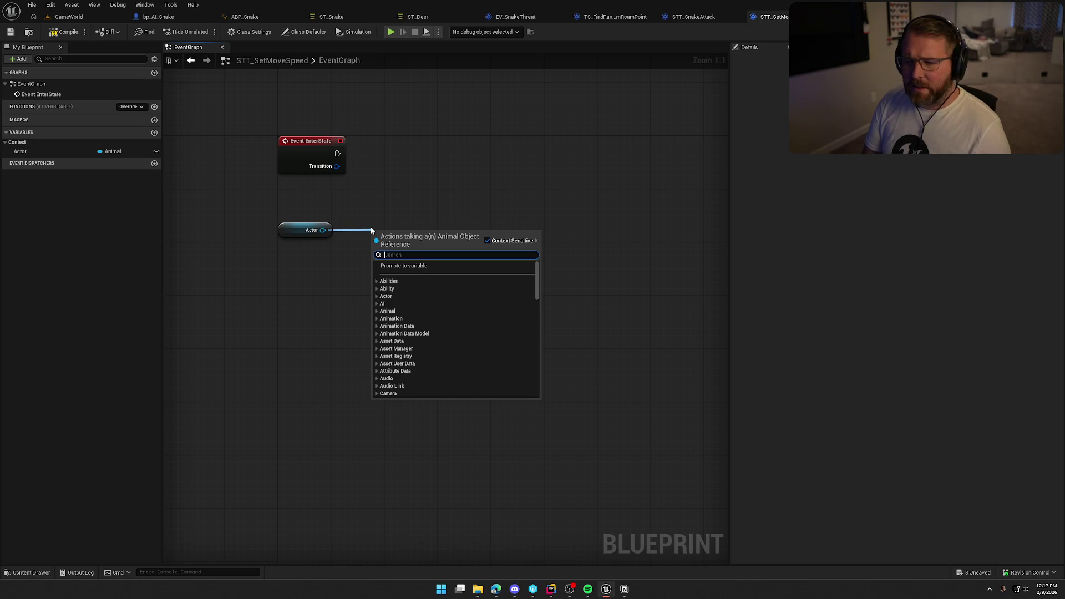
pyautogui.write('get movement')
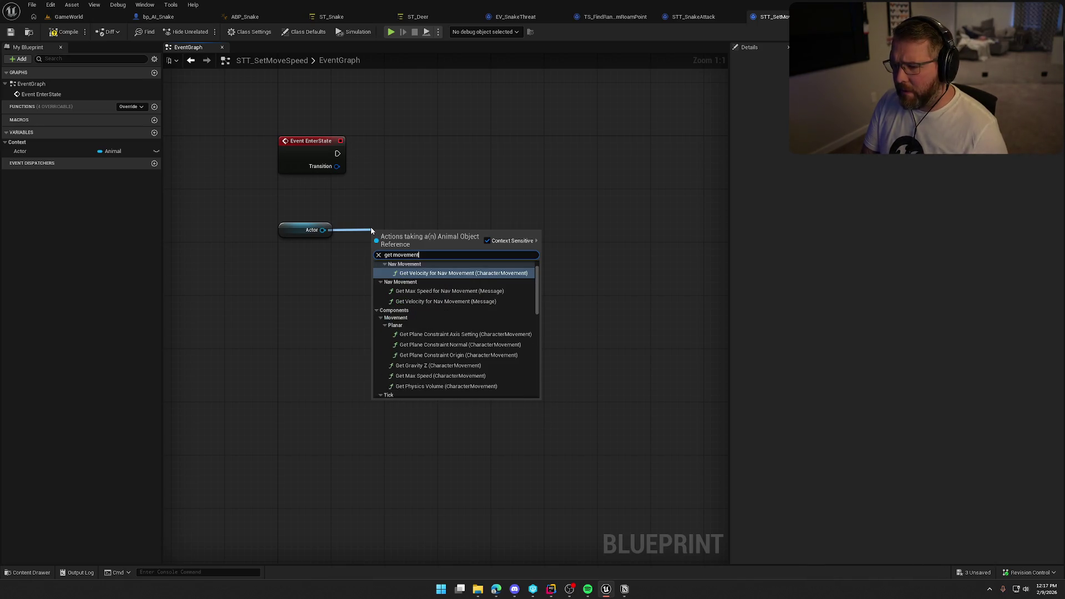
pyautogui.moveTo(537, 305); pyautogui.dragTo(538, 388)
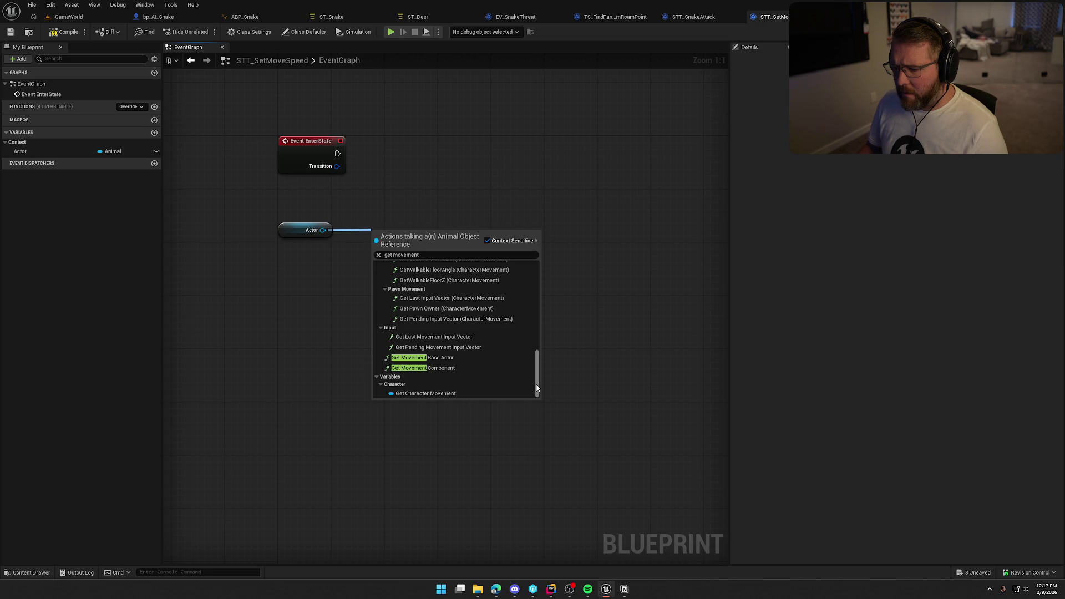
pyautogui.click(426, 393)
pyautogui.moveTo(403, 231)
pyautogui.mouseDown()
pyautogui.moveTo(292, 207)
pyautogui.moveTo(315, 221)
pyautogui.moveTo(398, 215)
pyautogui.mouseUp()
# - Add a Set Max Walk Speed node from Character Movement beside Event EnterState
pyautogui.write('set max wa')
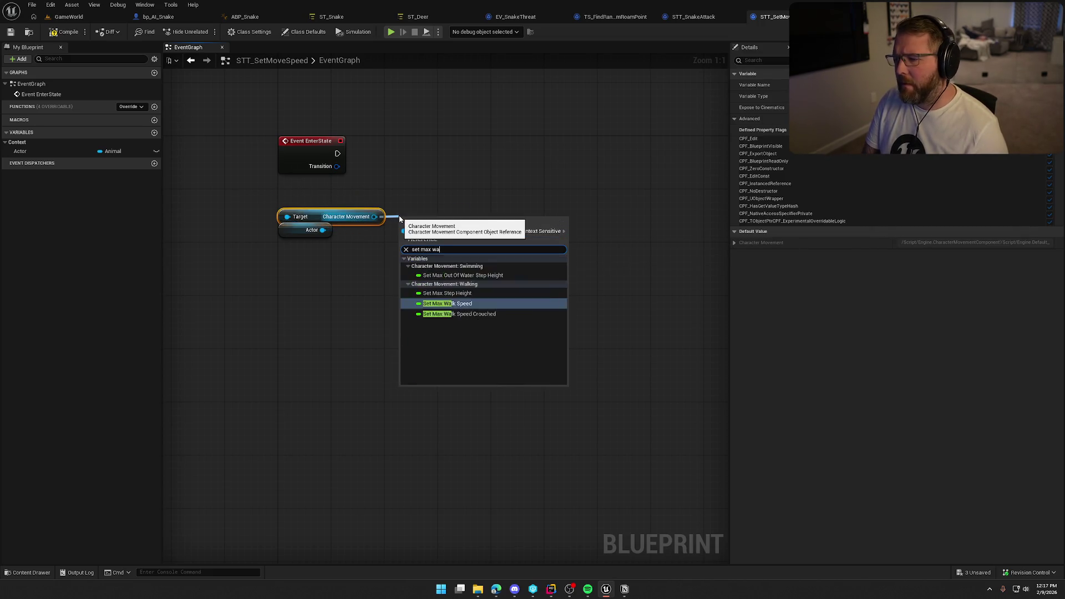
pyautogui.write('lk')
pyautogui.press('Return')
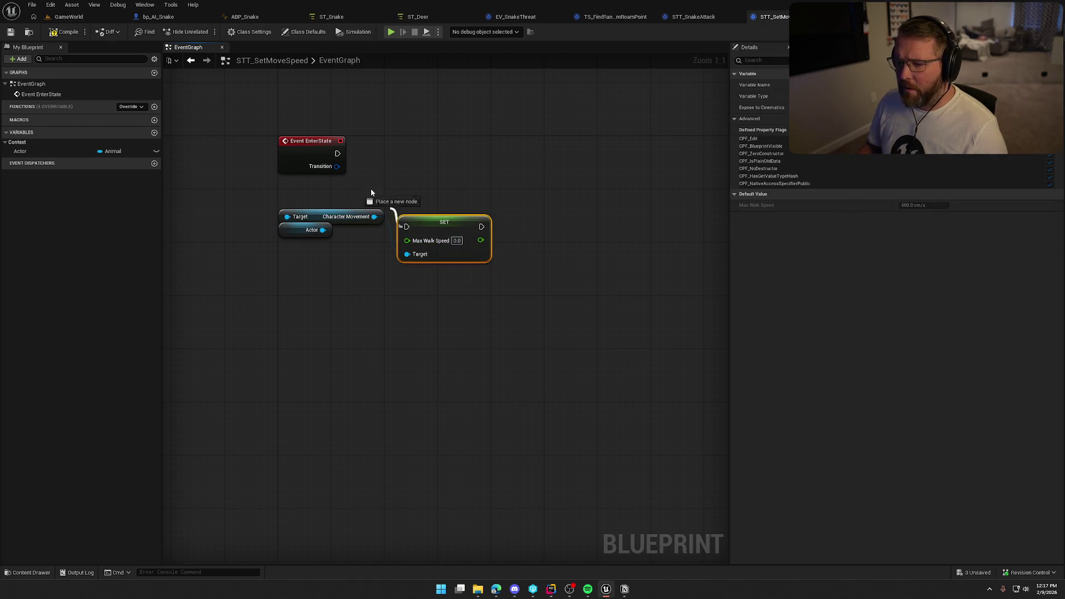
pyautogui.moveTo(447, 222); pyautogui.dragTo(435, 149)
pyautogui.moveTo(348, 240)
pyautogui.mouseDown()
pyautogui.moveTo(313, 222)
pyautogui.moveTo(313, 202)
pyautogui.moveTo(280, 191)
pyautogui.moveTo(311, 237)
pyautogui.mouseUp()
pyautogui.click(443, 253)
# - Promote the Max Walk Speed pin to a variable in the Input category
pyautogui.moveTo(393, 167); pyautogui.dragTo(339, 195)
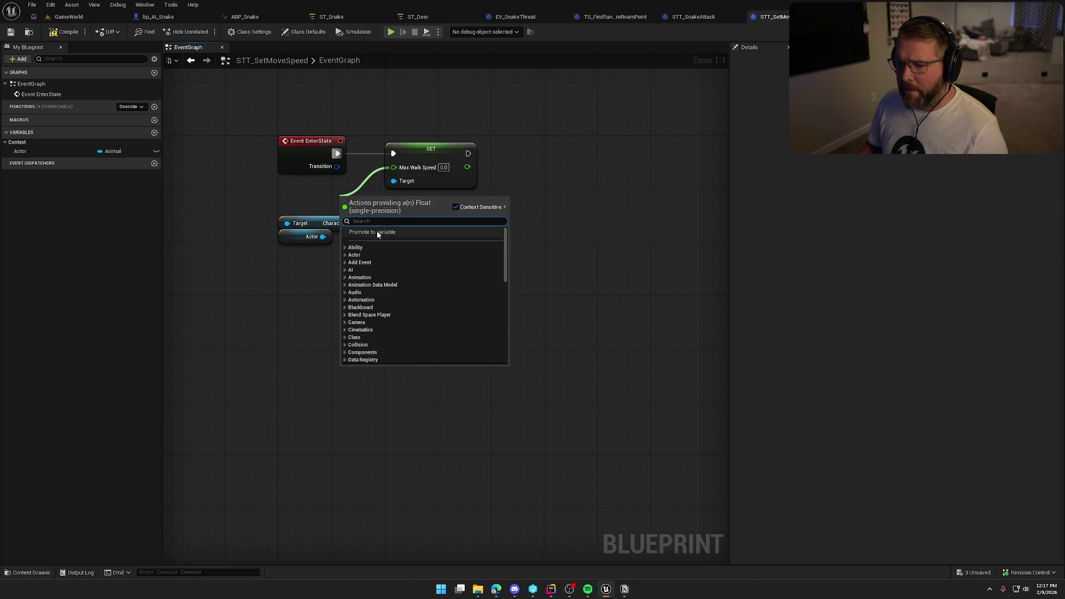
pyautogui.click(377, 233)
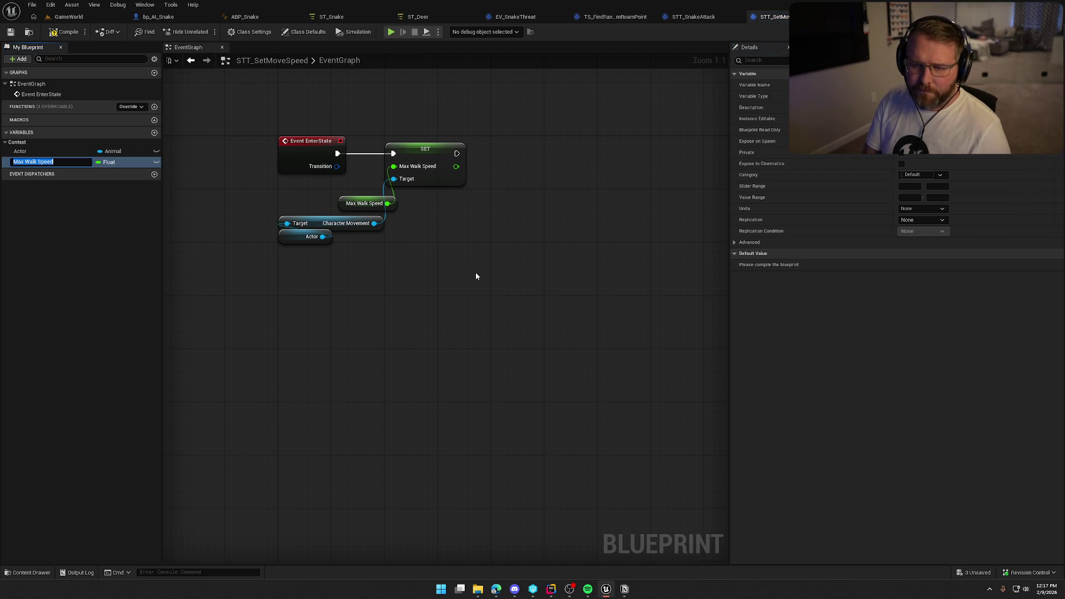
pyautogui.press('Return')
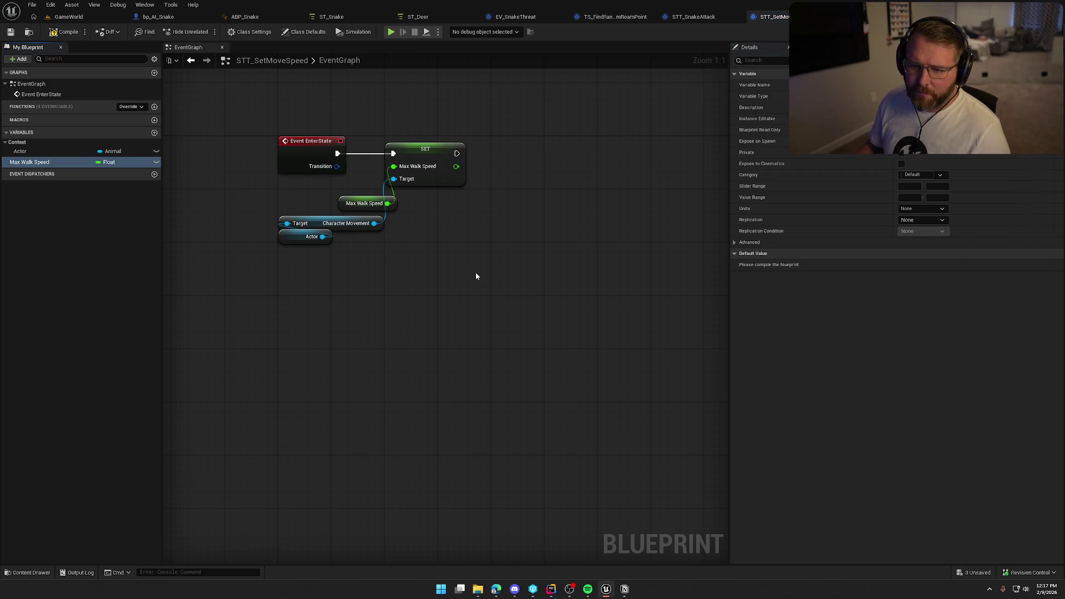
pyautogui.moveTo(365, 205); pyautogui.dragTo(311, 185)
pyautogui.moveTo(266, 250)
pyautogui.mouseDown()
pyautogui.moveTo(361, 219)
pyautogui.moveTo(333, 203)
pyautogui.mouseUp()
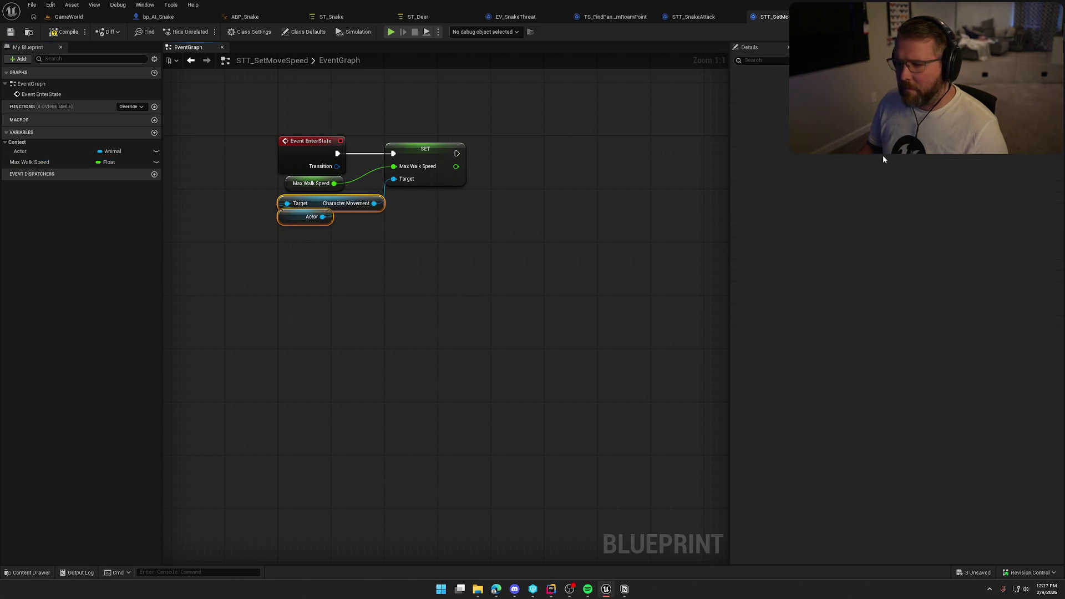
pyautogui.click(311, 183)
pyautogui.click(906, 175)
pyautogui.write('Input')
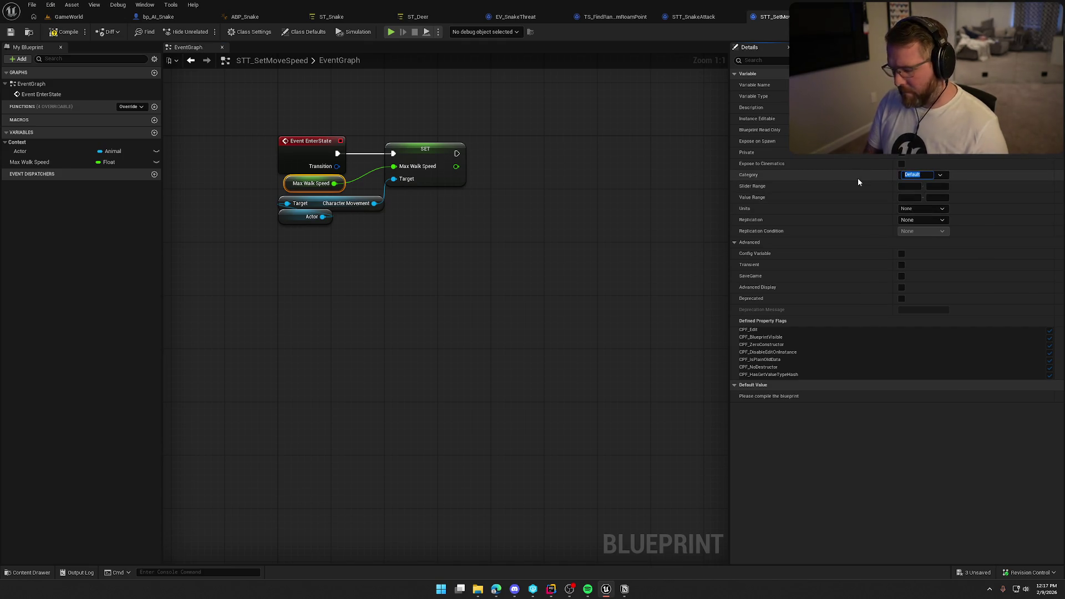
pyautogui.press('Return')
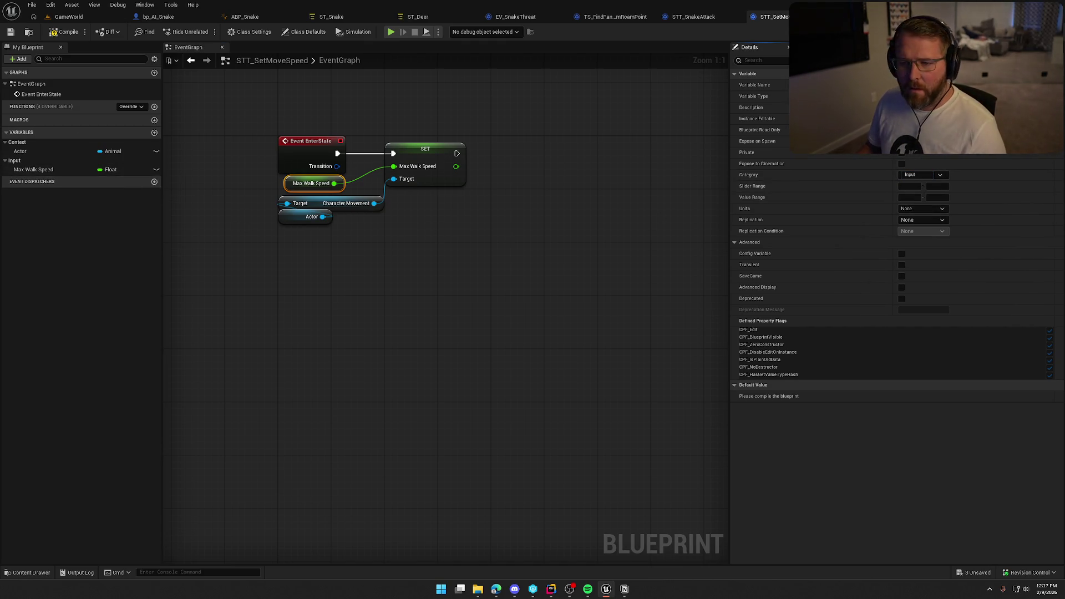
# - Compile and save STT_SetMoveSpeed
pyautogui.hotkey('ctrl', 's')
pyautogui.click(530, 247)
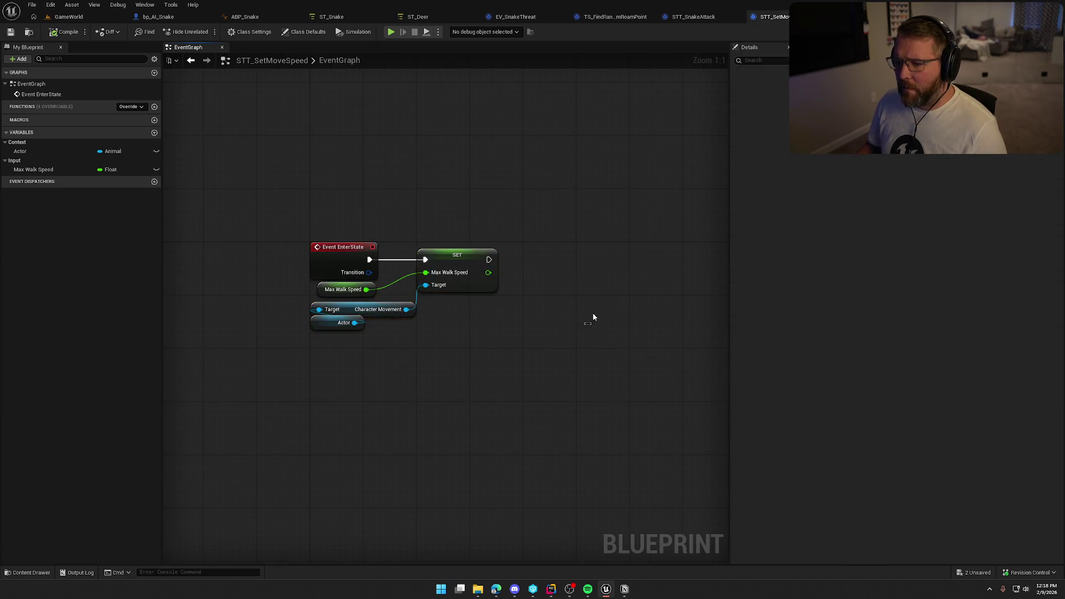
pyautogui.moveTo(593, 317)
pyautogui.mouseDown()
pyautogui.moveTo(731, 33)
pyautogui.moveTo(560, 252)
pyautogui.moveTo(581, 46)
pyautogui.mouseUp()
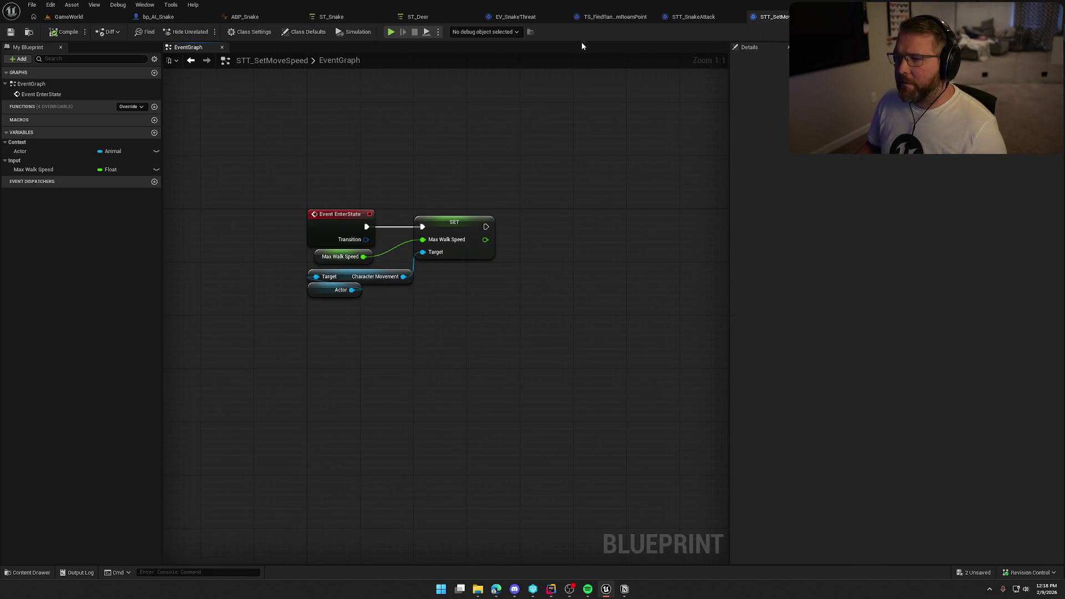
pyautogui.click(358, 21)
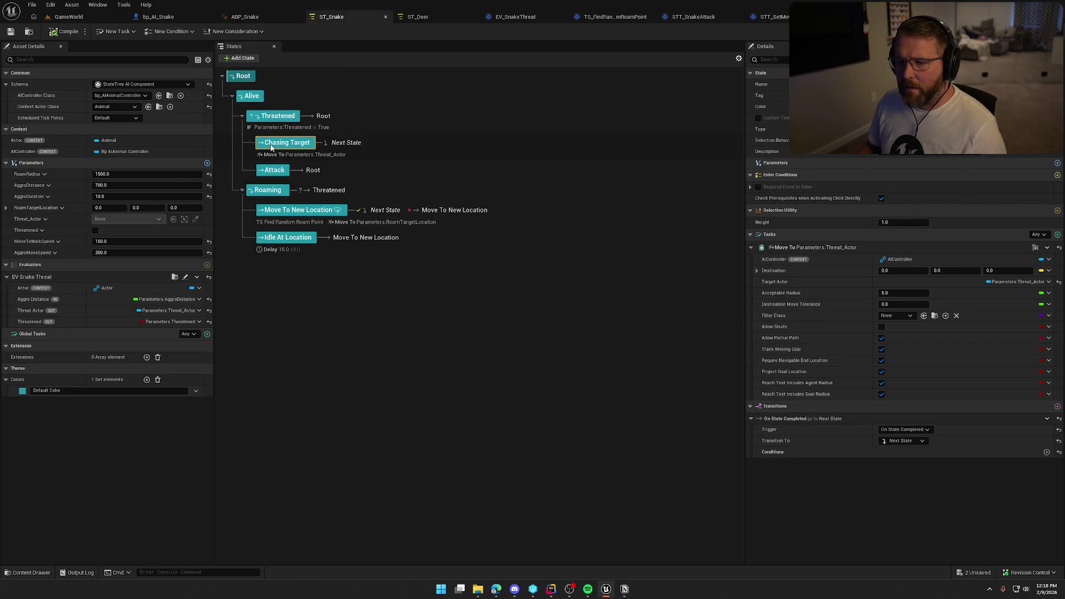
# - Add the STT Set Move Speed task to Chasing Target, ordered ahead of Move To
pyautogui.click(1058, 236)
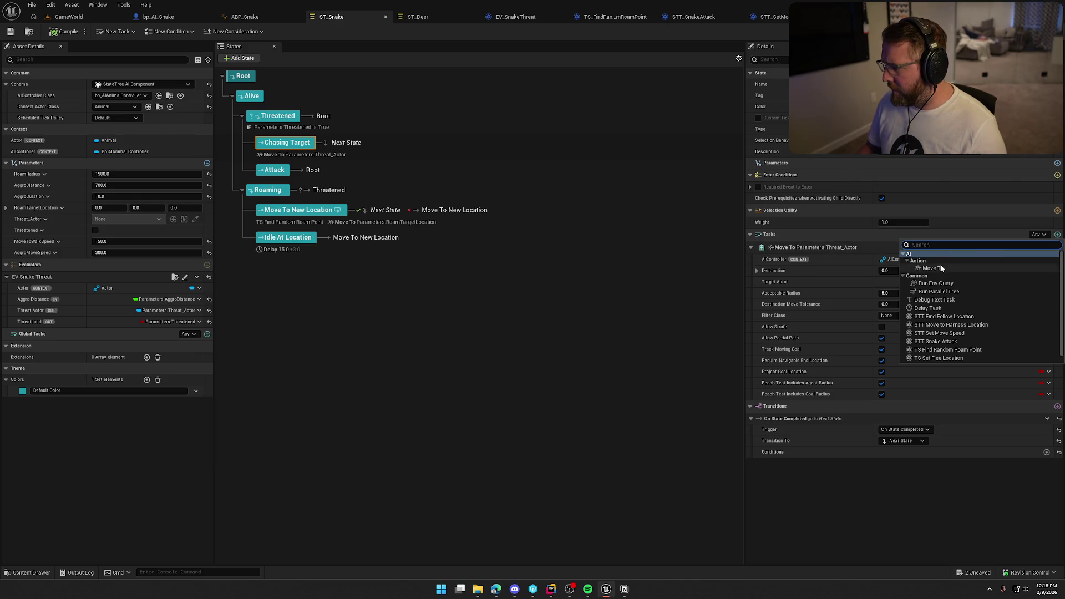
pyautogui.click(947, 334)
pyautogui.click(751, 248)
pyautogui.click(751, 260)
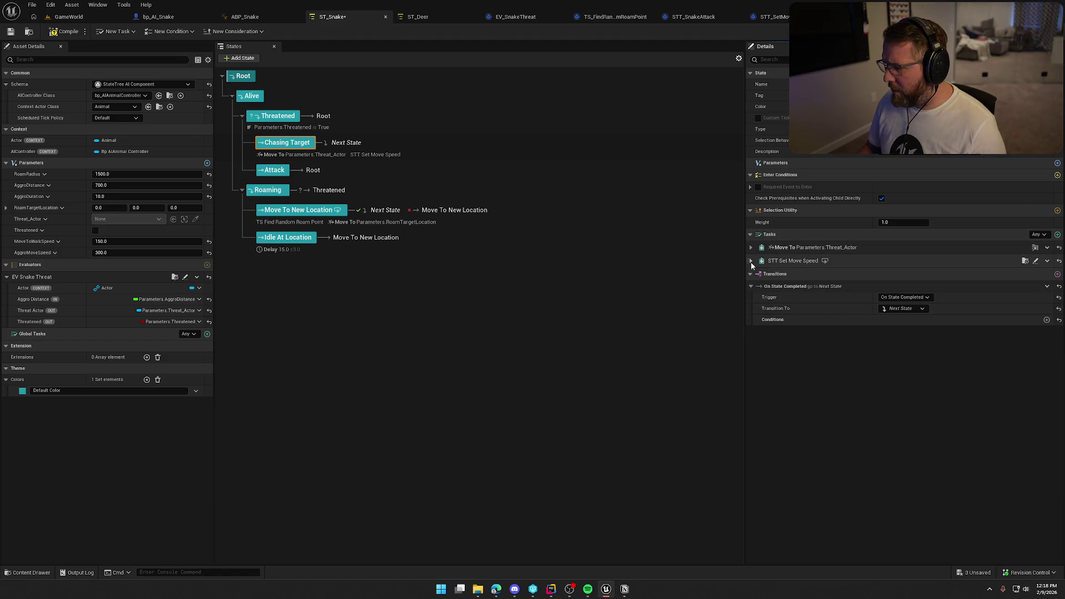
pyautogui.moveTo(748, 260)
pyautogui.mouseDown()
pyautogui.moveTo(747, 244)
pyautogui.moveTo(821, 247)
pyautogui.mouseUp()
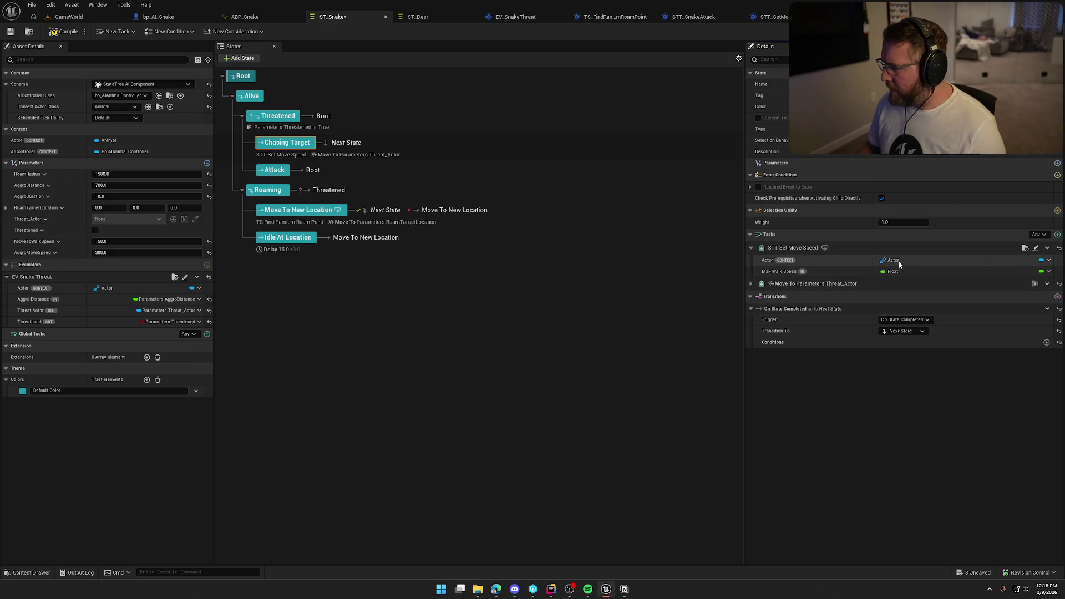
# - Bind Max Walk Speed to Parameters.AggroMoveSpeed and save ST_Snake
pyautogui.click(1048, 271)
pyautogui.moveTo(1017, 305)
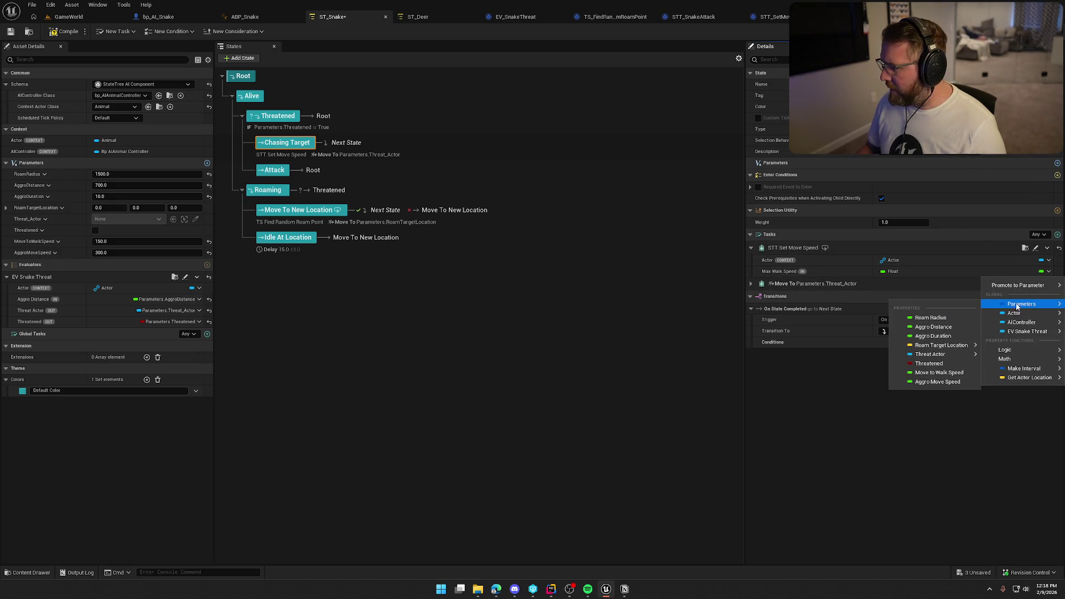
pyautogui.click(937, 382)
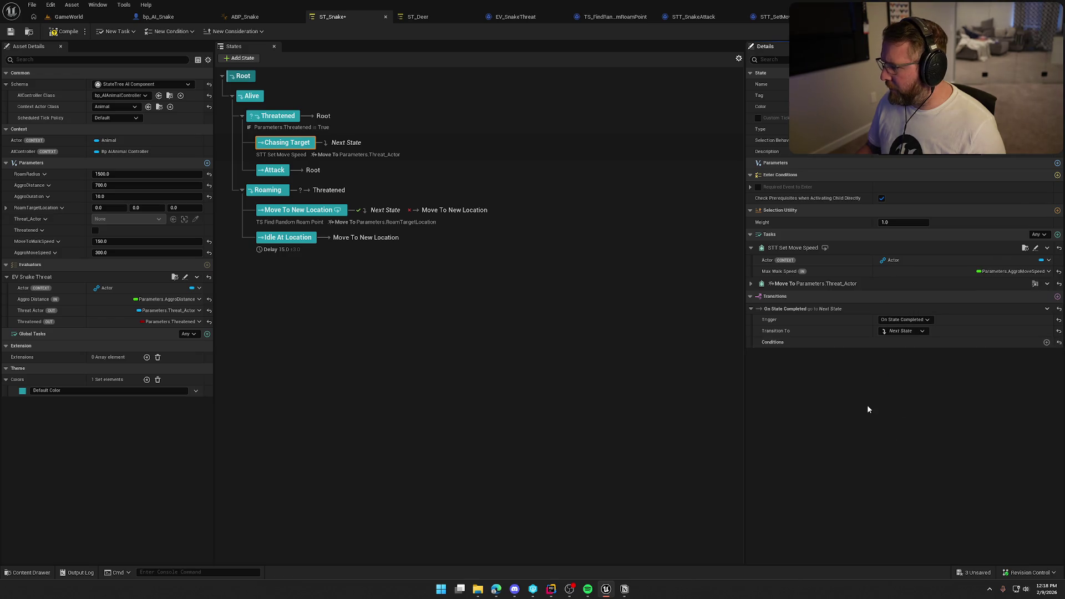
pyautogui.hotkey('ctrl', 's')
# - Inspect the Move To New Location state's roam-point task and locate its asset in the Content Drawer
pyautogui.click(387, 353)
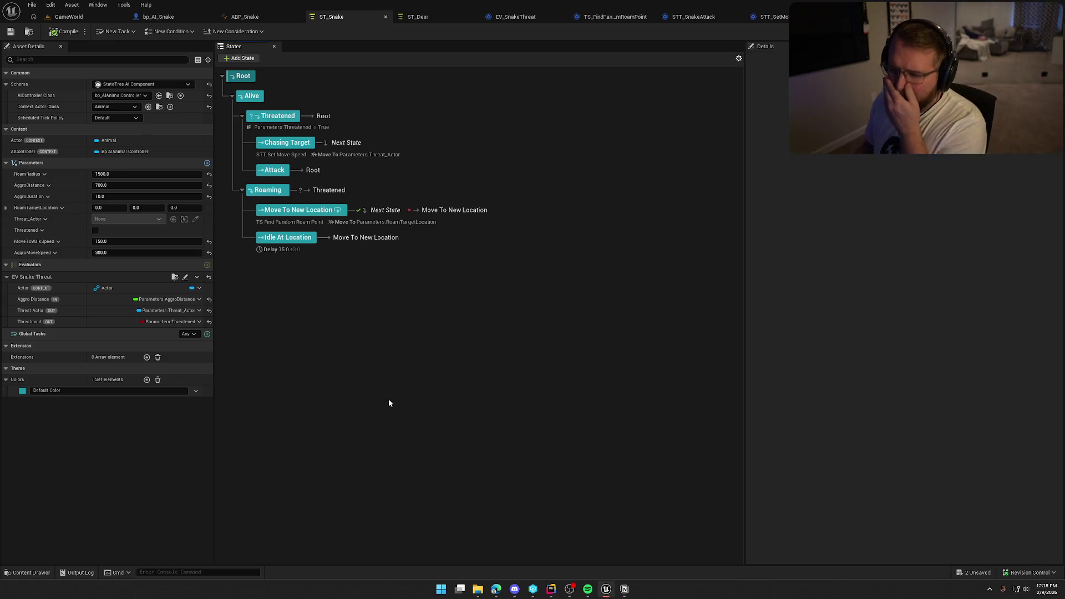
pyautogui.click(299, 216)
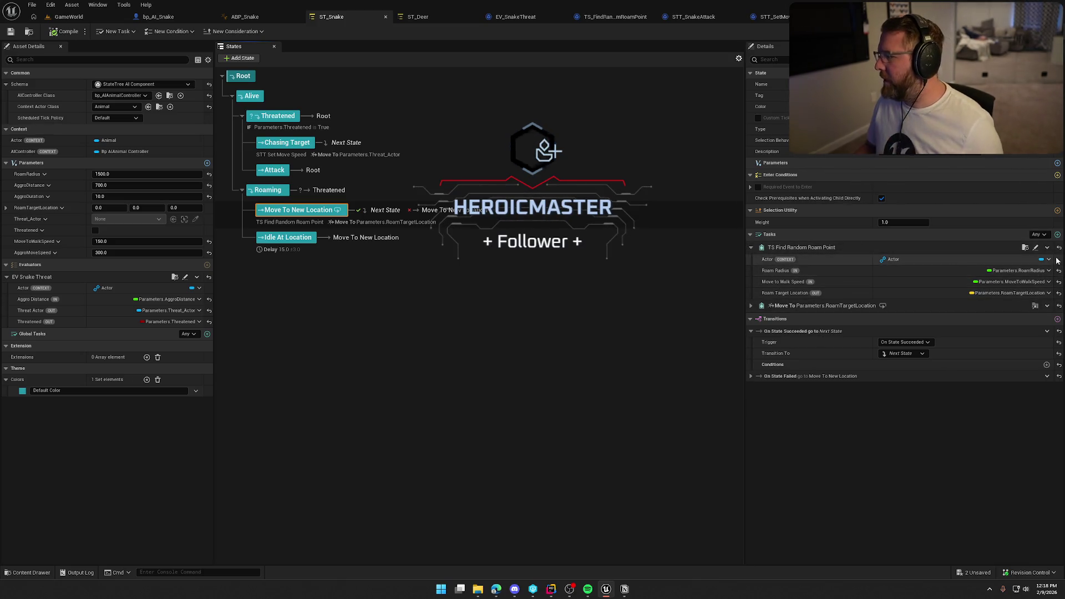
pyautogui.click(1025, 247)
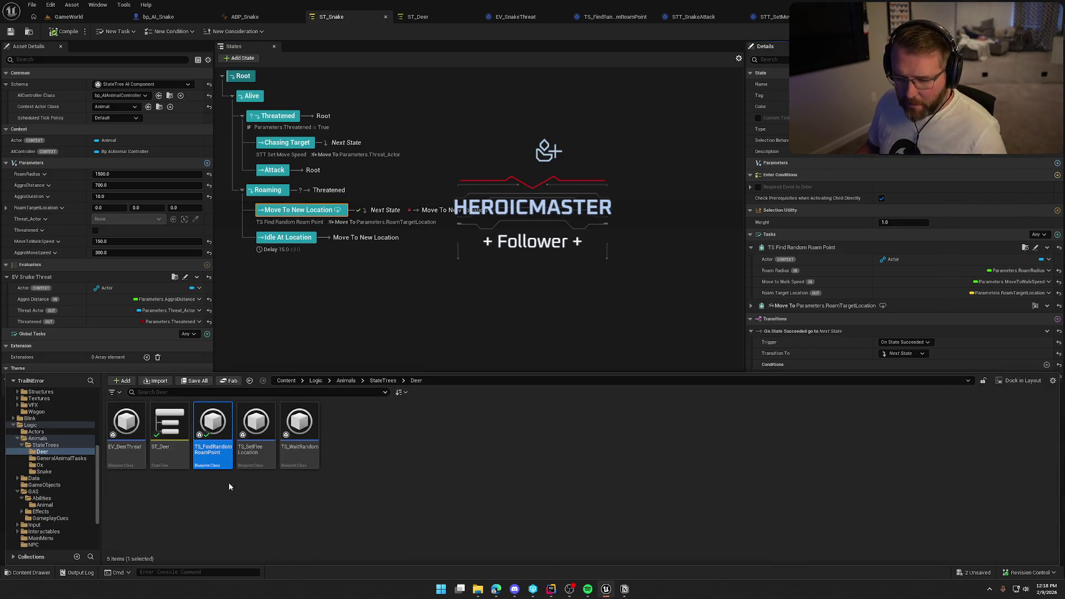
# - Move TS_FindRandomRoamPoint into GeneralAnimalTasks and open it
pyautogui.moveTo(209, 426)
pyautogui.mouseDown()
pyautogui.moveTo(75, 486)
pyautogui.moveTo(67, 469)
pyautogui.mouseUp()
pyautogui.click(75, 477)
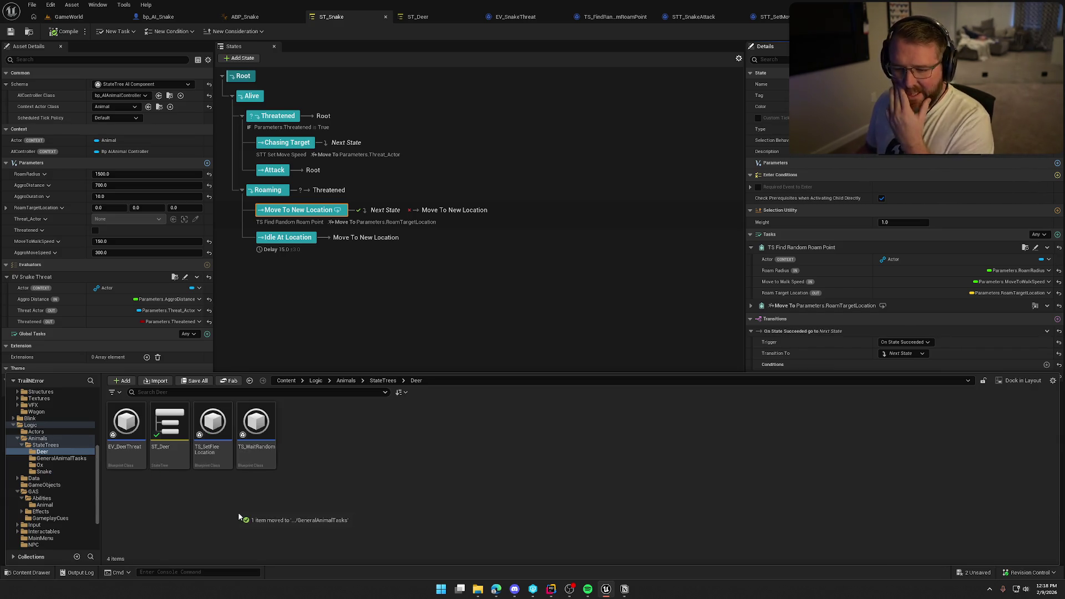
pyautogui.doubleClick(169, 428)
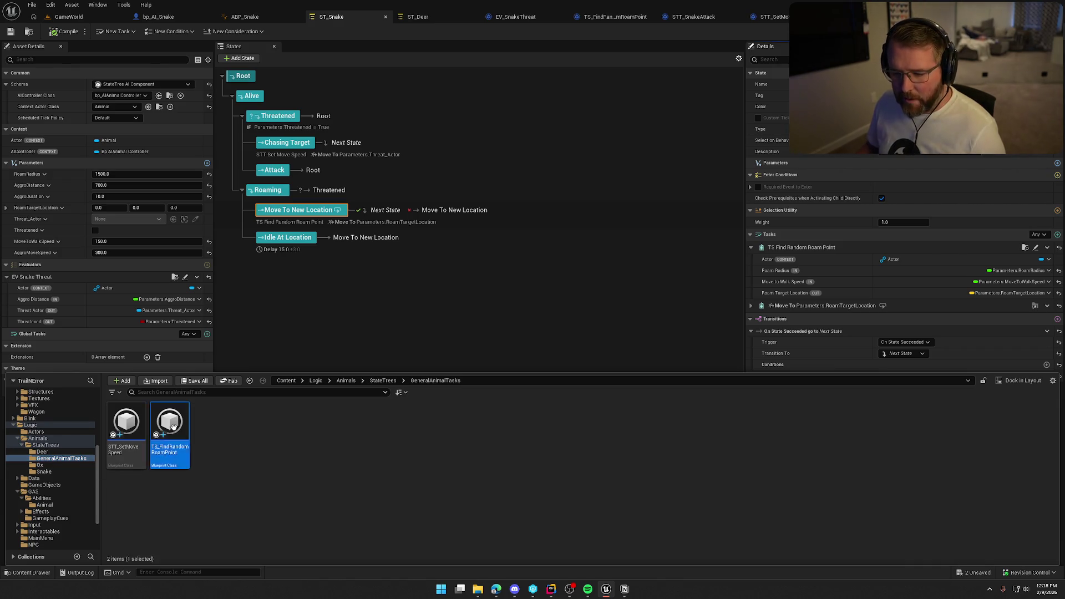
# - Delete the Max Walk Speed nodes and MoveToWalkSpeed variable, then select ST_Deer's MoveToRoamPoint state
pyautogui.moveTo(651, 319); pyautogui.dragTo(551, 147)
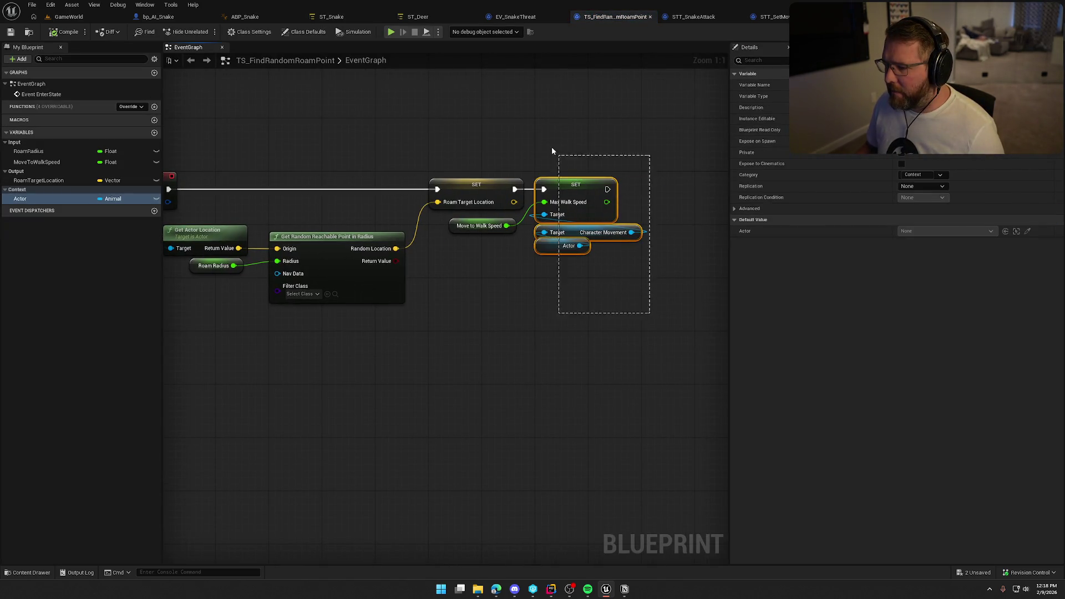
pyautogui.moveTo(520, 326); pyautogui.dragTo(473, 248)
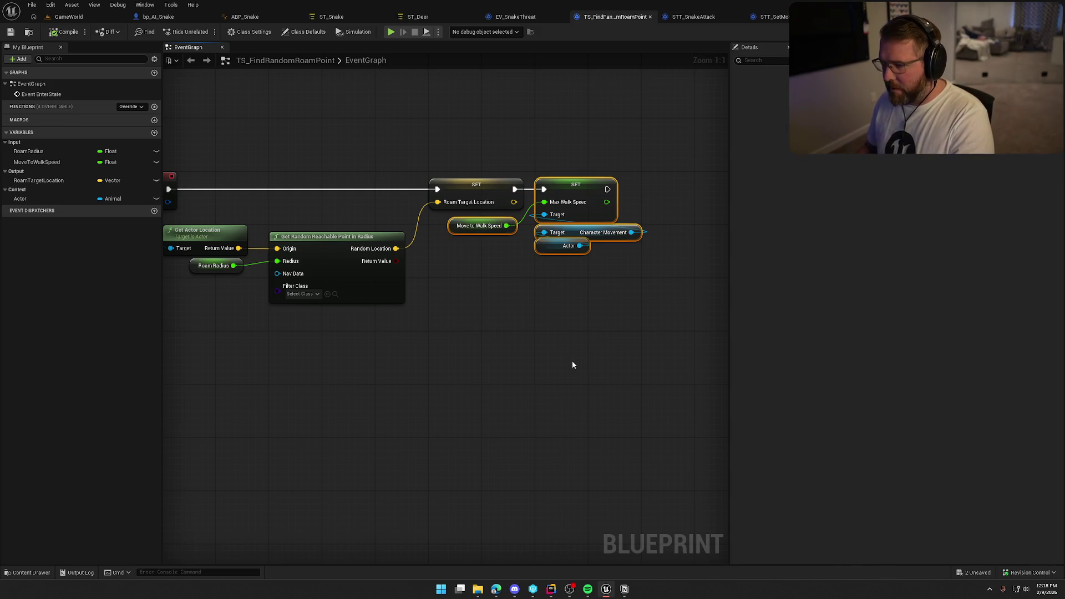
pyautogui.press('Delete')
pyautogui.press('Home')
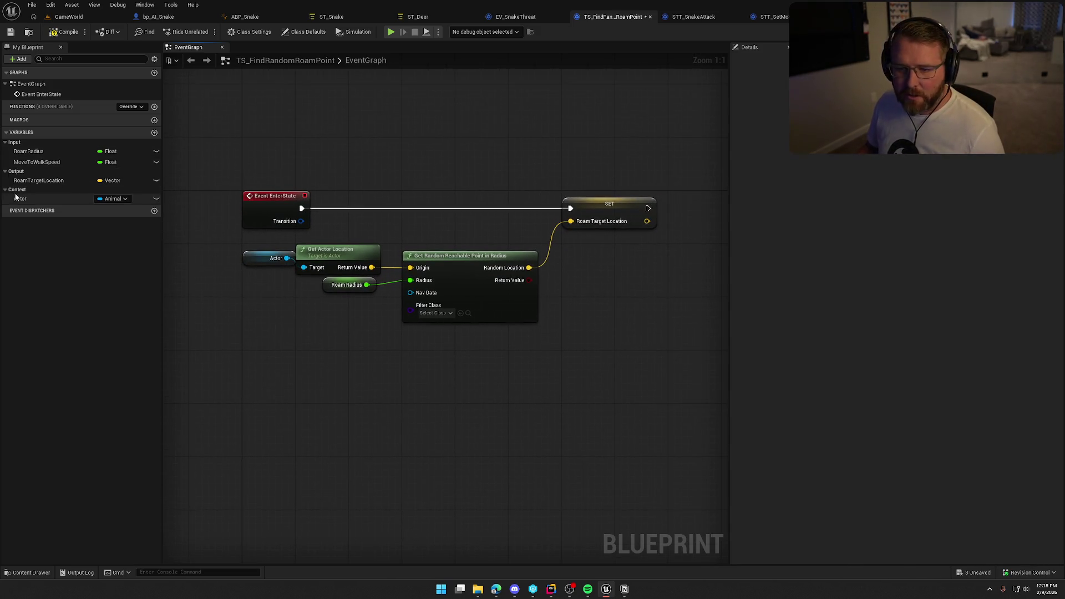
pyautogui.click(50, 162)
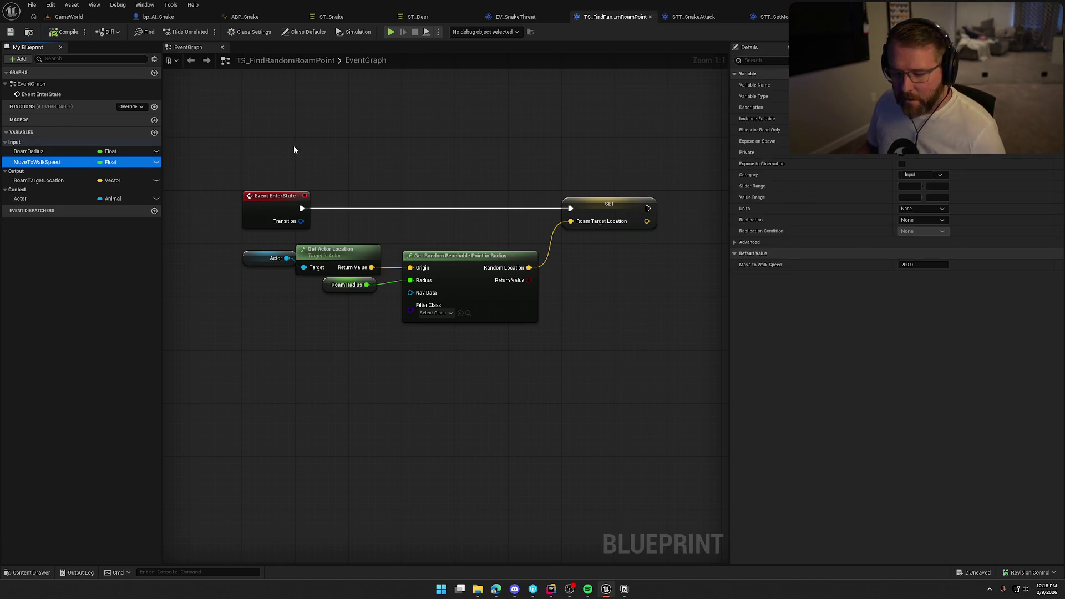
pyautogui.press('Delete')
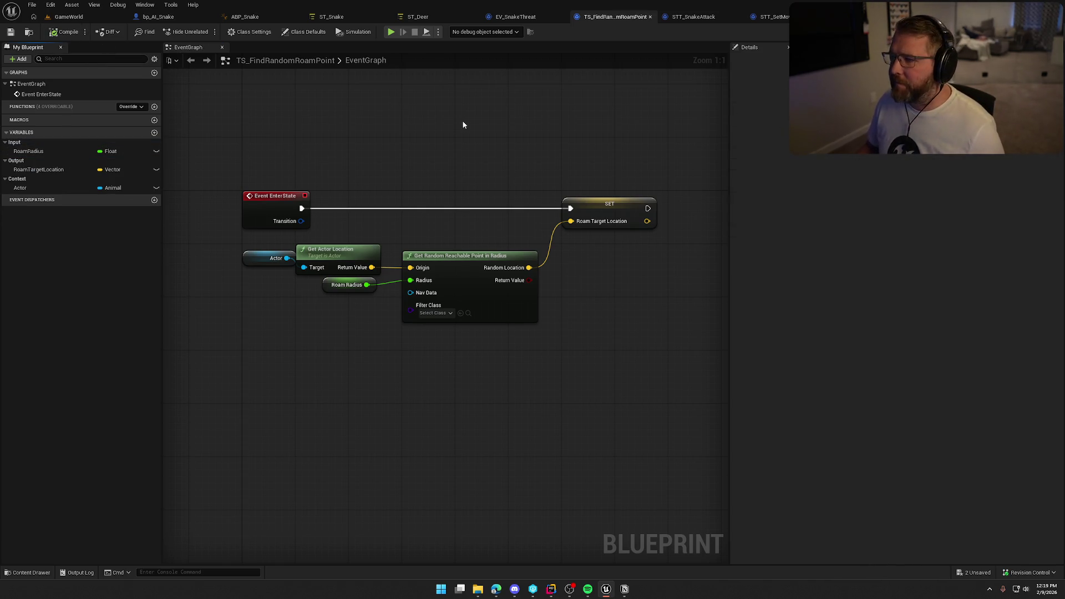
pyautogui.click(418, 17)
pyautogui.click(317, 181)
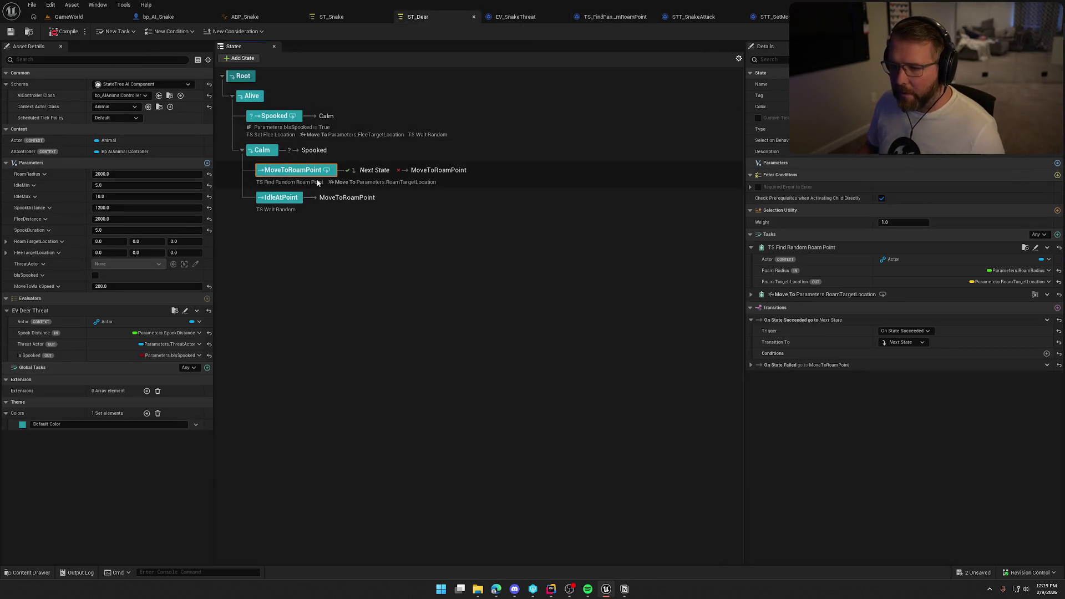
# - Add STT Set Move Speed as the deer state's first task, bind it to MoveToWalkSpeed, and compile
pyautogui.click(752, 248)
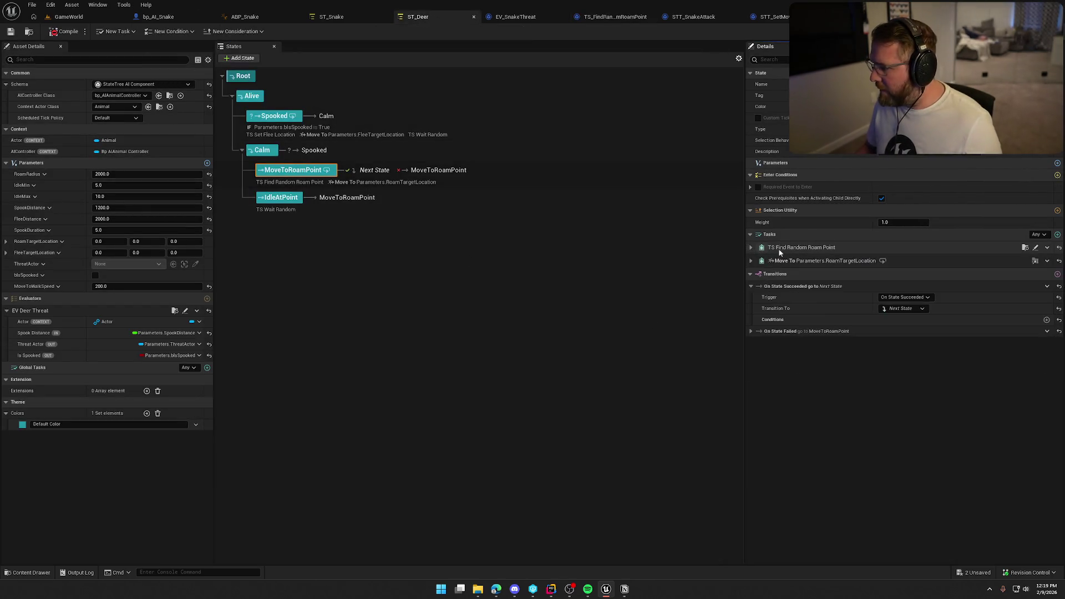
pyautogui.click(1058, 234)
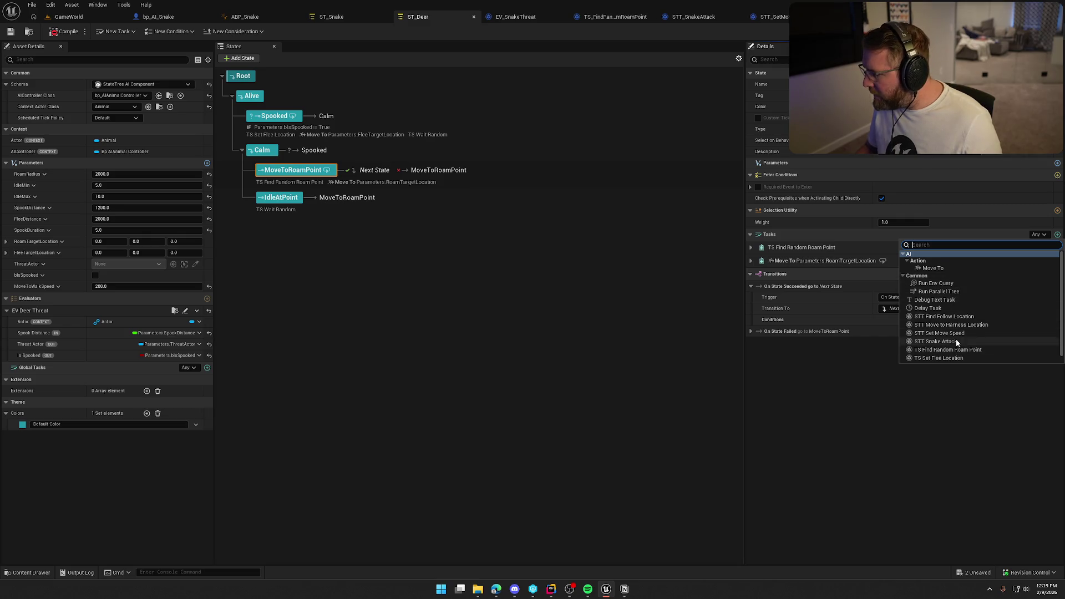
pyautogui.click(949, 334)
pyautogui.click(750, 275)
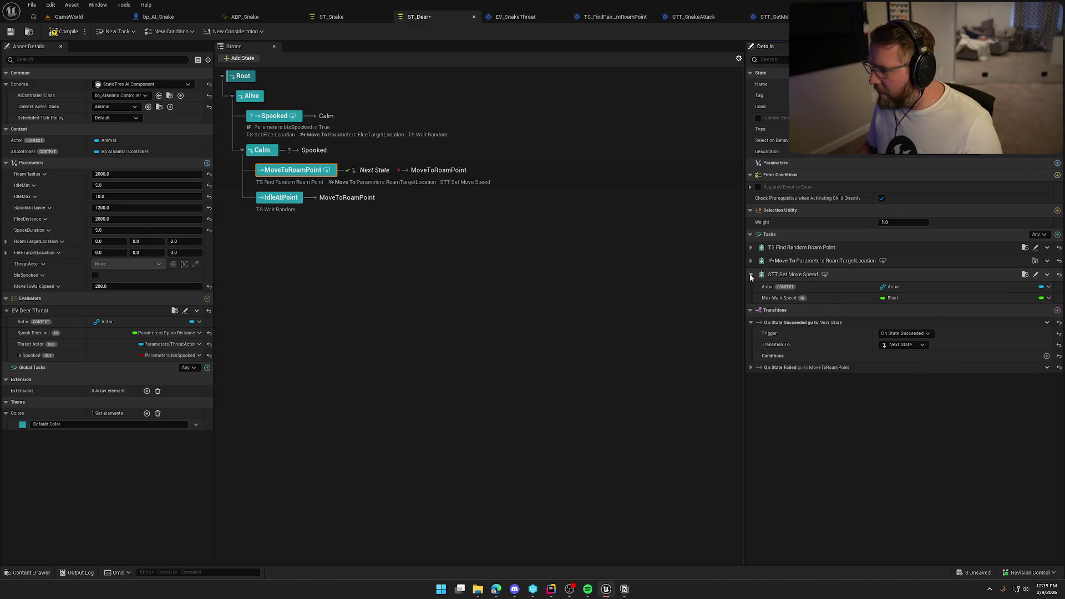
pyautogui.moveTo(750, 274); pyautogui.dragTo(758, 245)
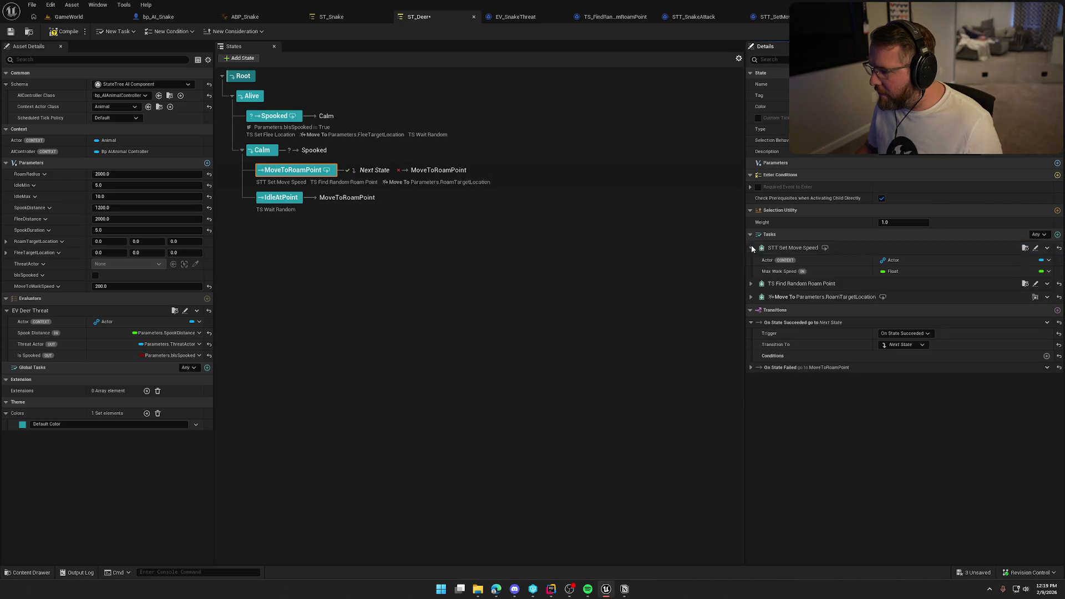
pyautogui.click(1048, 272)
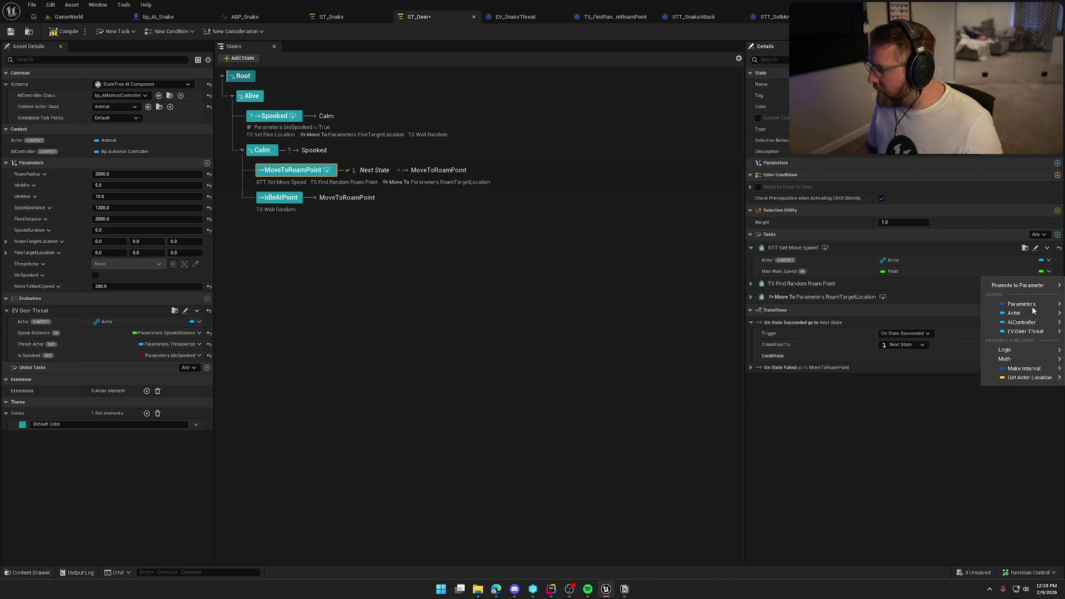
pyautogui.moveTo(1023, 305)
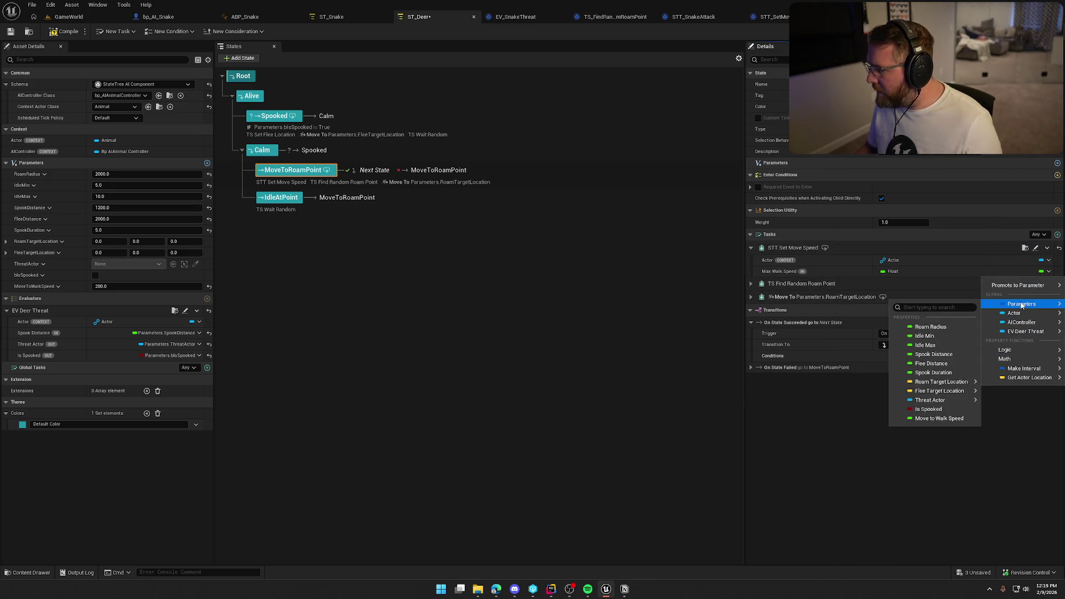
pyautogui.click(936, 418)
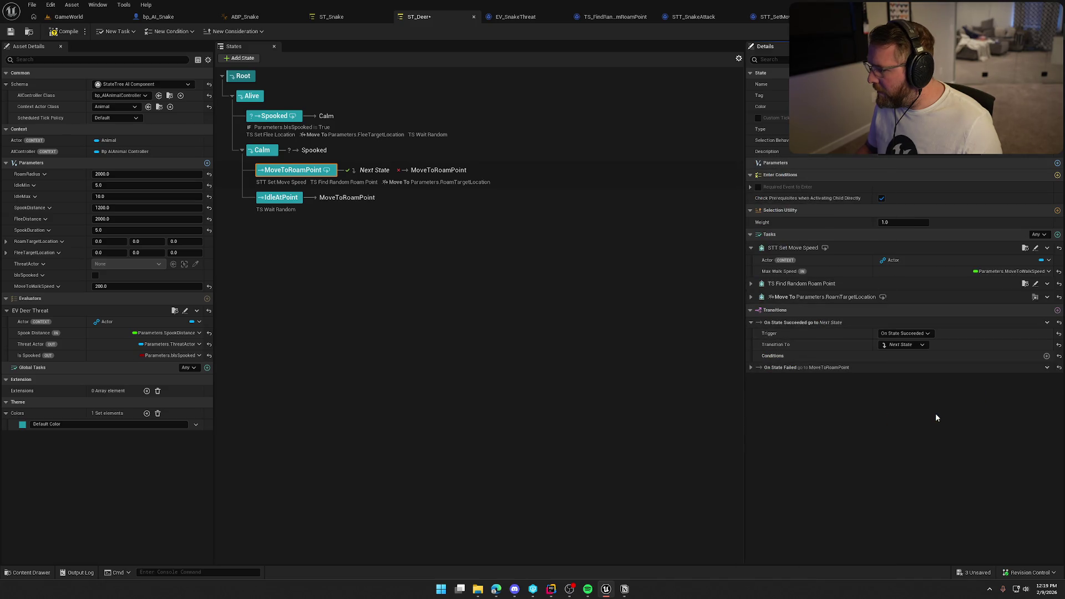
pyautogui.click(64, 31)
# - Compare the snake and deer roam-state tasks, ending back on ST_Snake
pyautogui.click(331, 17)
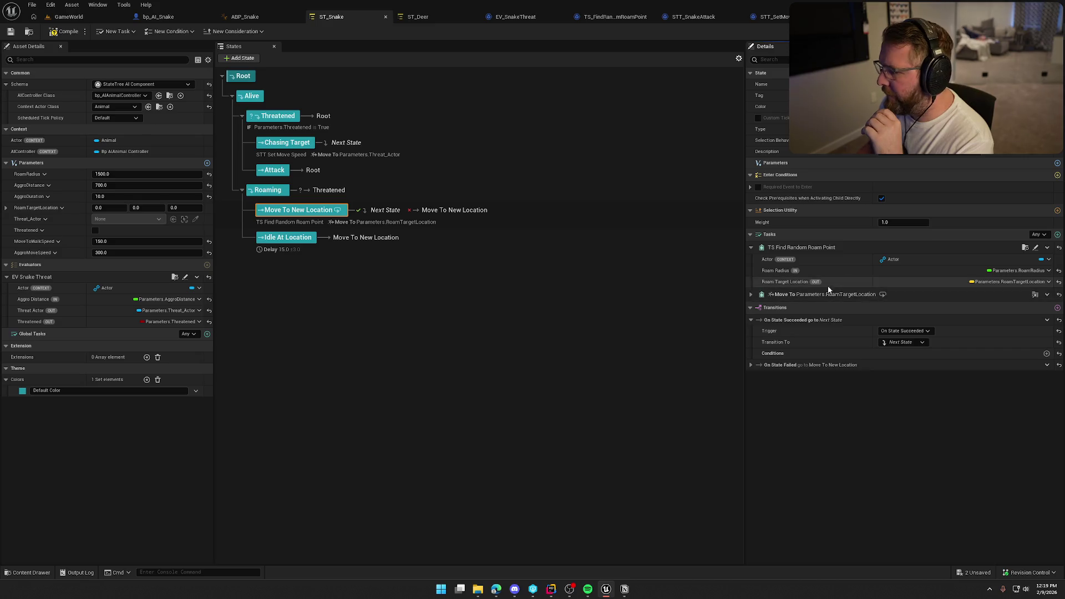
pyautogui.click(751, 295)
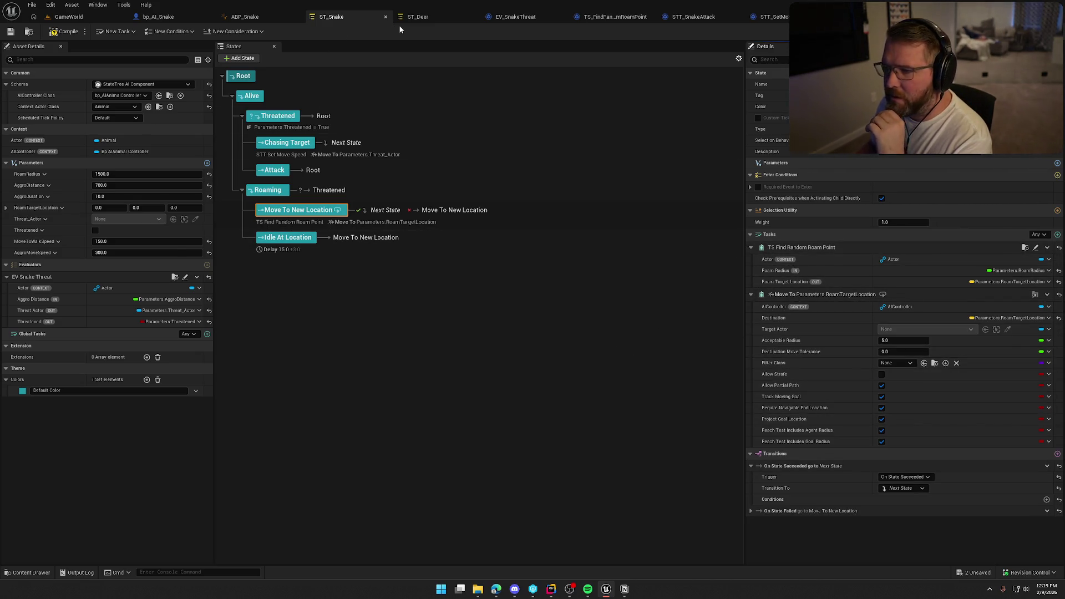
pyautogui.click(415, 17)
pyautogui.click(294, 174)
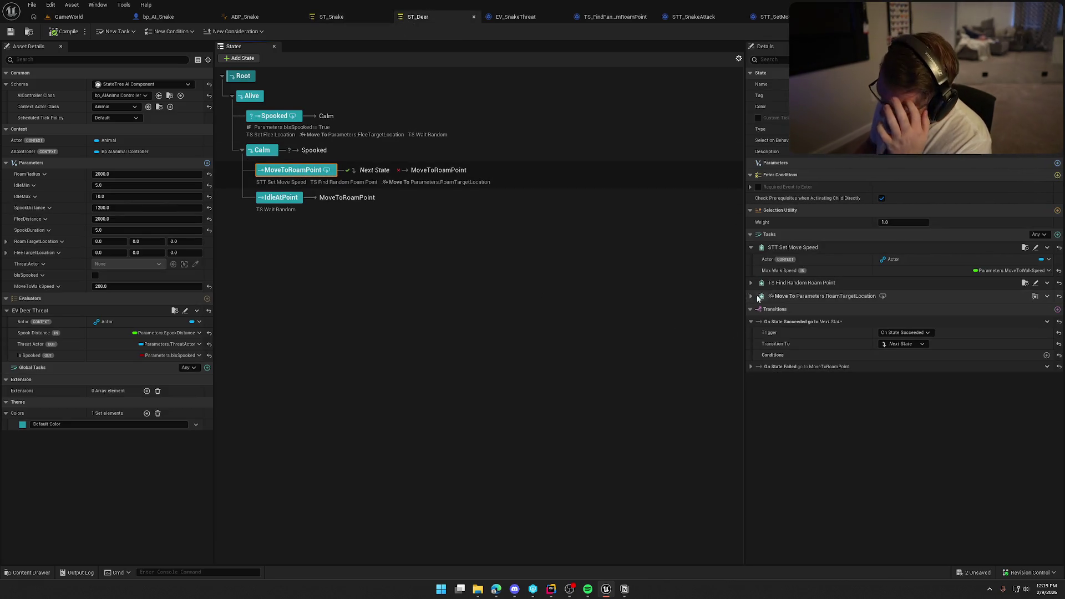
pyautogui.click(348, 16)
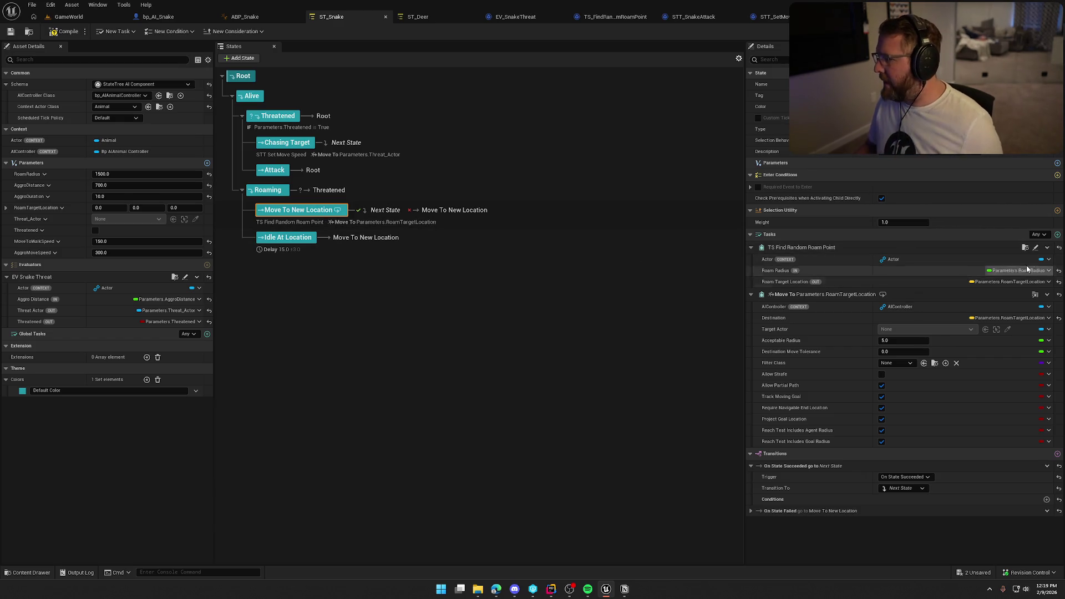
# - Put STT Set Move Speed first in Move To New Location, bound to MoveToWalkSpeed, and save
pyautogui.click(1057, 235)
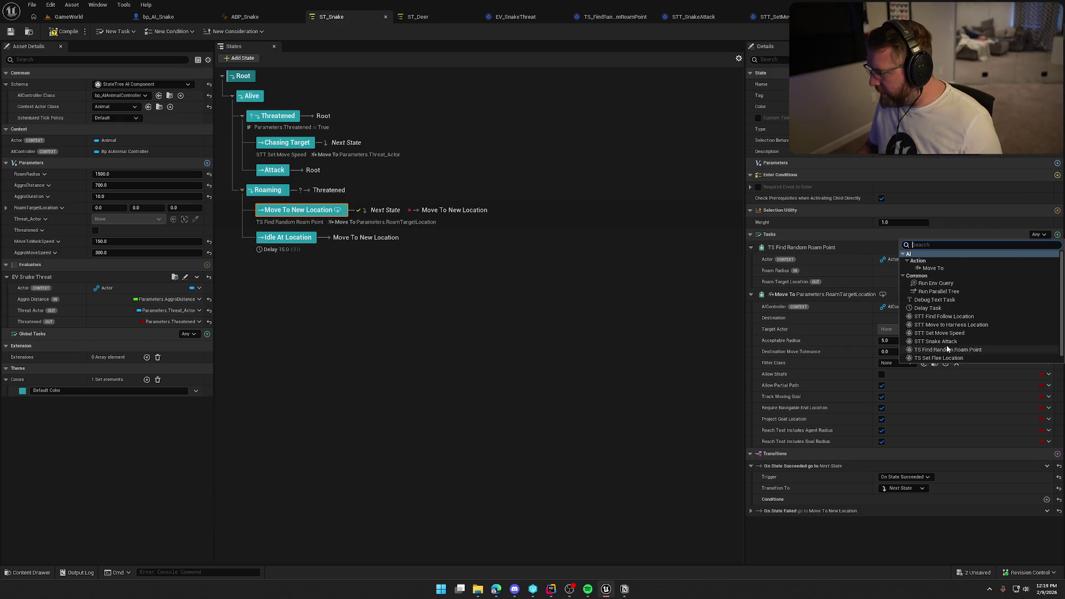
pyautogui.click(944, 331)
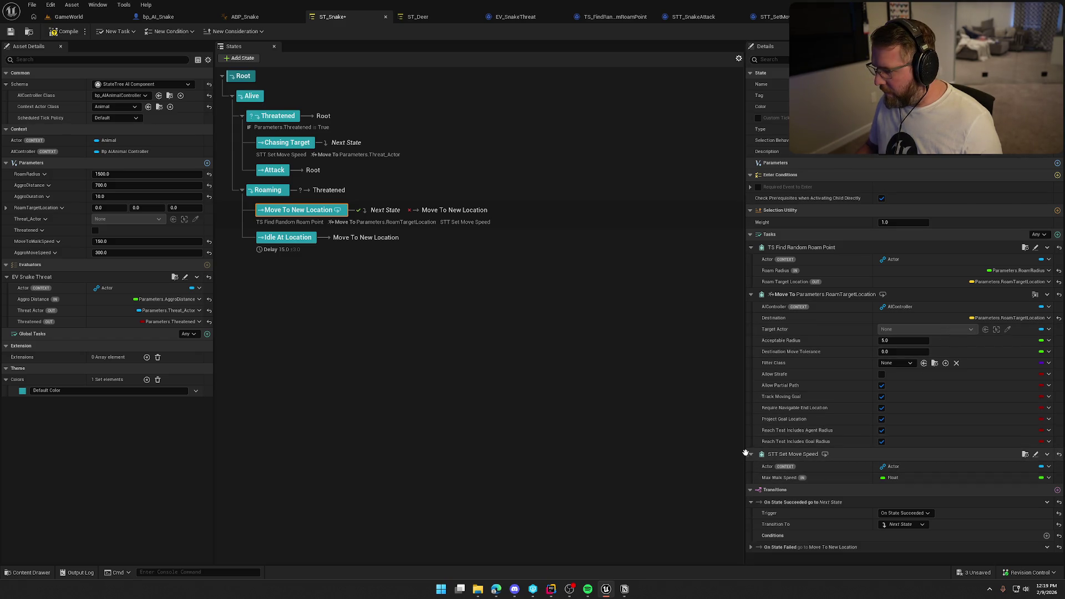
pyautogui.moveTo(746, 454)
pyautogui.mouseDown()
pyautogui.moveTo(788, 356)
pyautogui.moveTo(799, 254)
pyautogui.moveTo(815, 274)
pyautogui.mouseUp()
pyautogui.click(1049, 271)
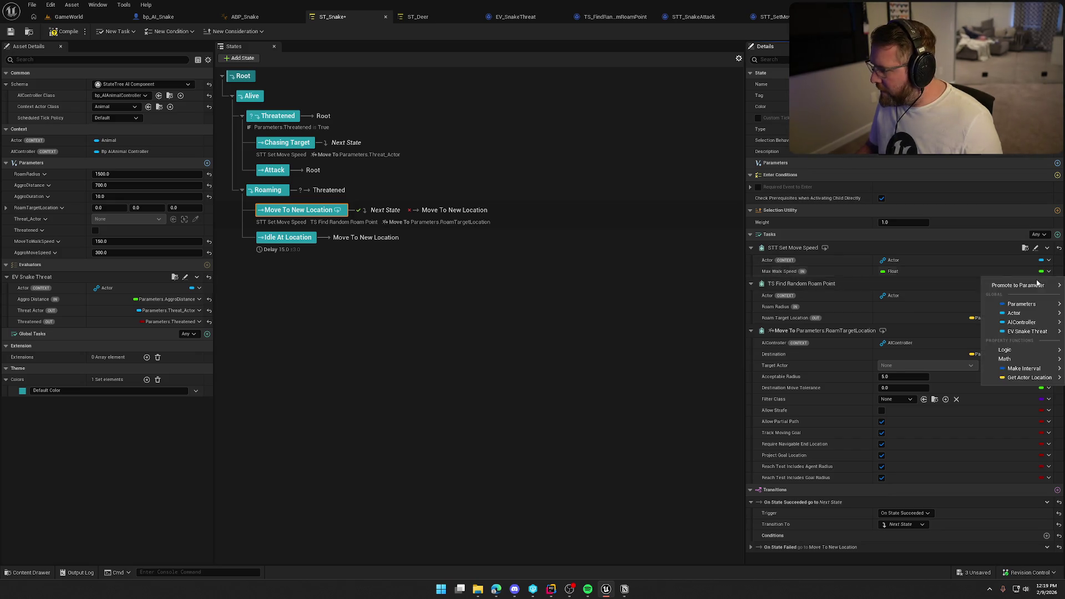
pyautogui.moveTo(1015, 307)
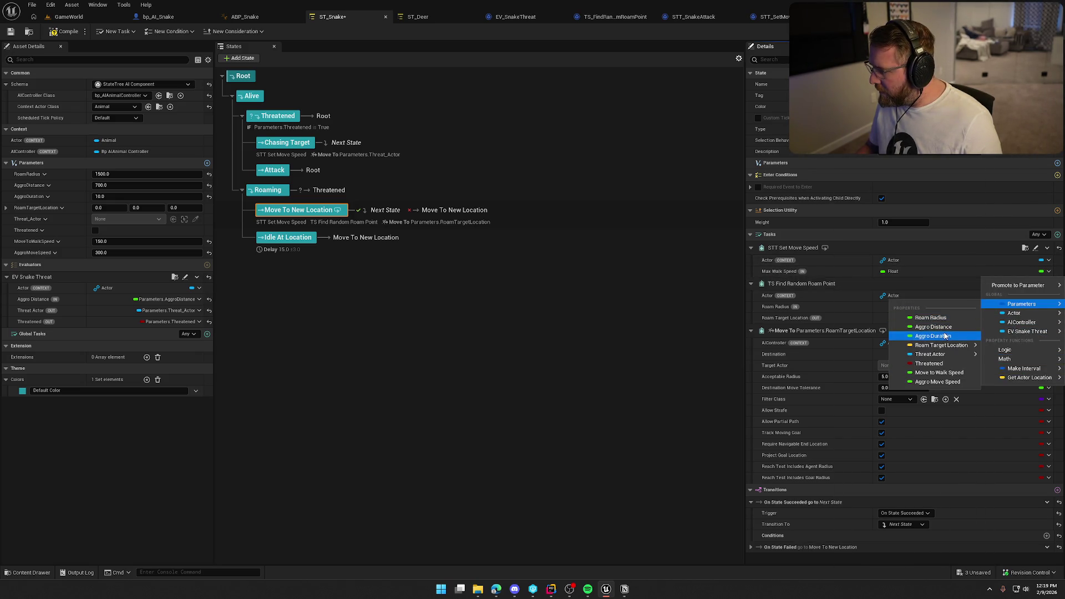
pyautogui.click(941, 373)
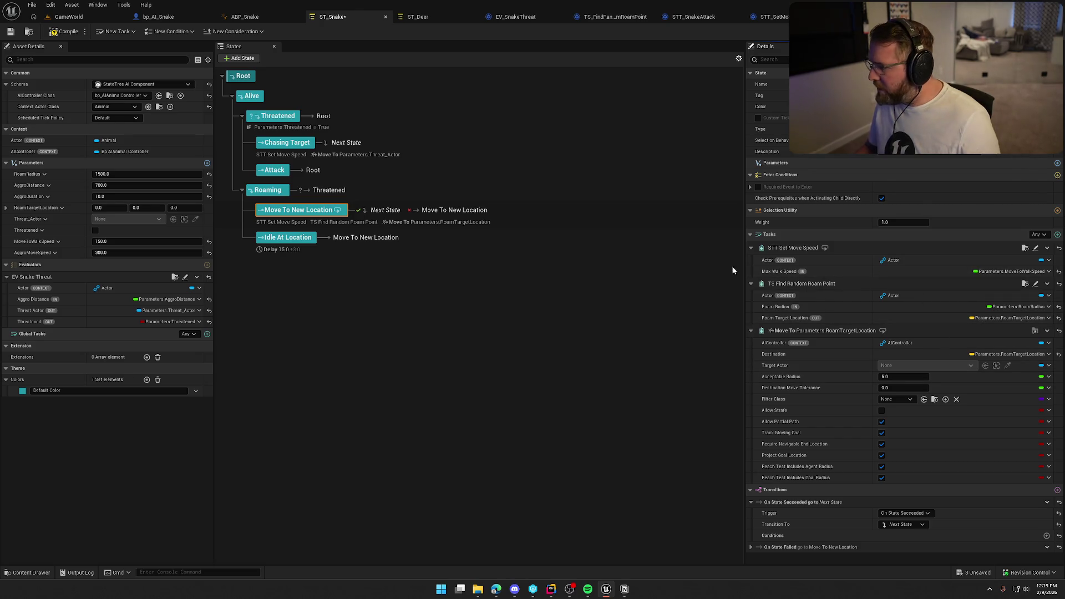
pyautogui.hotkey('ctrl', 's')
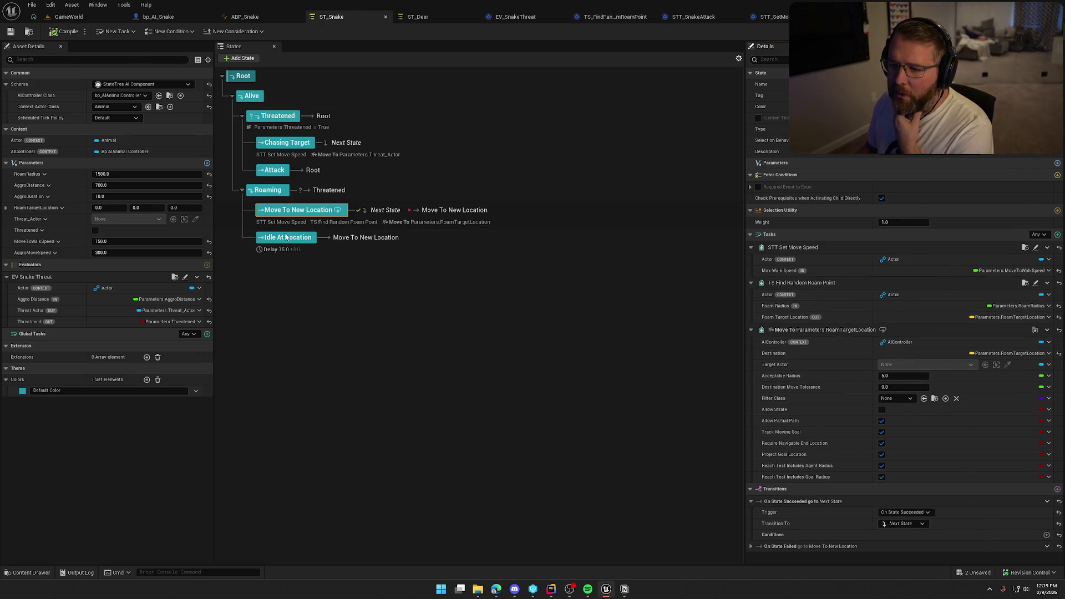
pyautogui.click(357, 309)
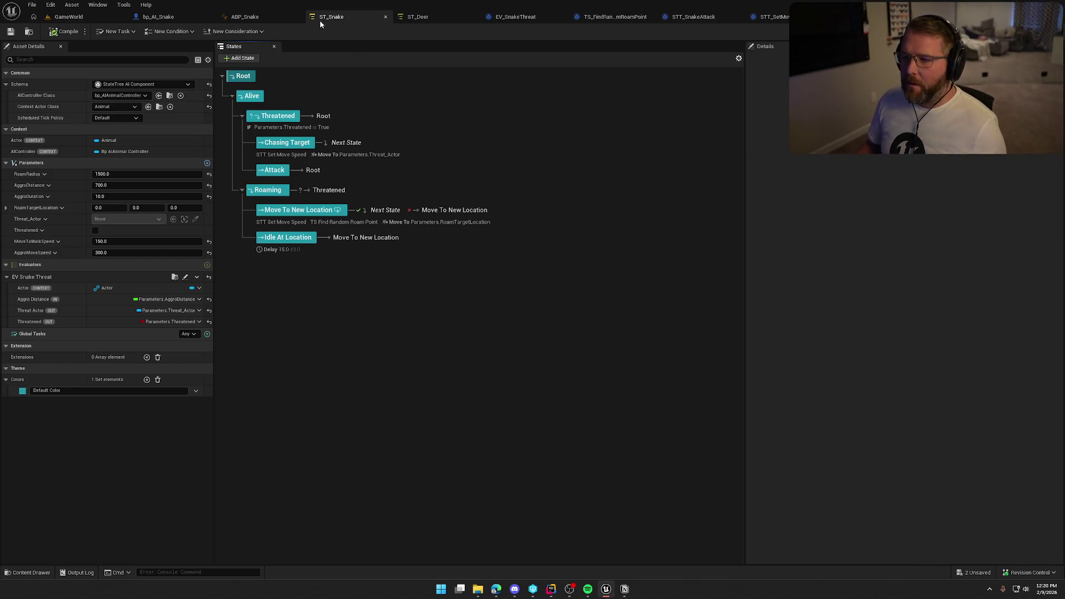
pyautogui.click(299, 142)
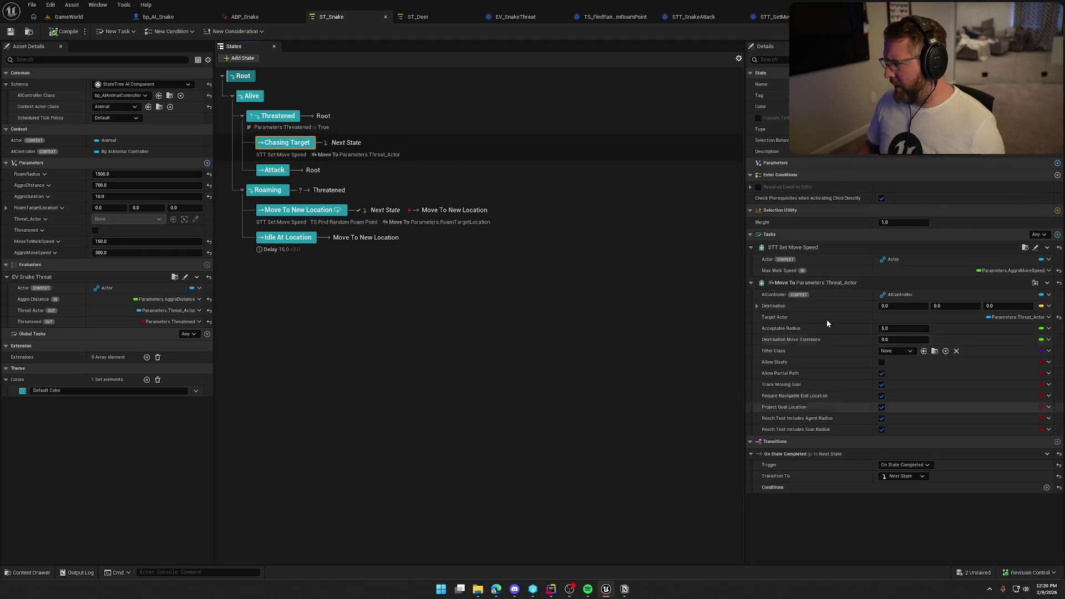
# - Select the Attack state to see its empty task list and On State Completed transition to Root
pyautogui.click(325, 168)
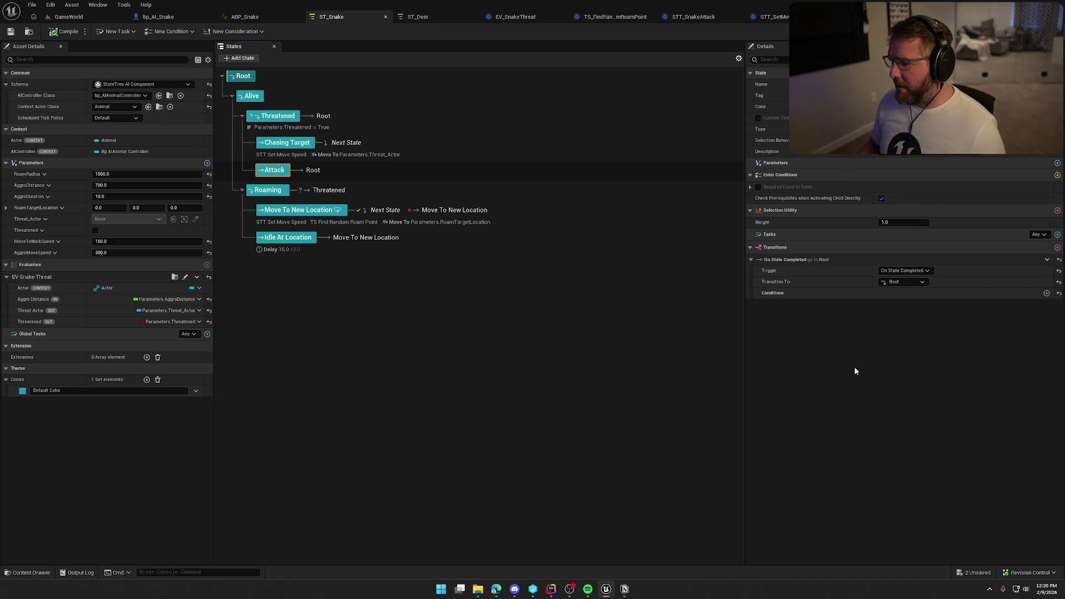
# - Rename TS_FindRandomRoamPoint to STT_FindRandomRoamPoint in GeneralAnimalTasks
pyautogui.hotkey('ctrl', 'space')
pyautogui.press('Left')
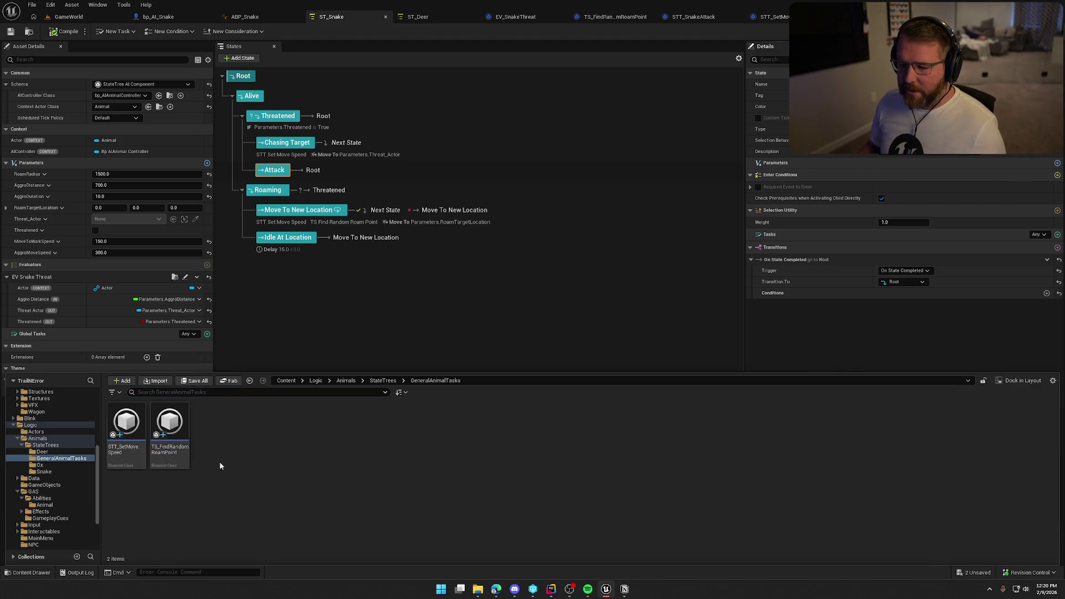
pyautogui.press('Right')
pyautogui.press('F2')
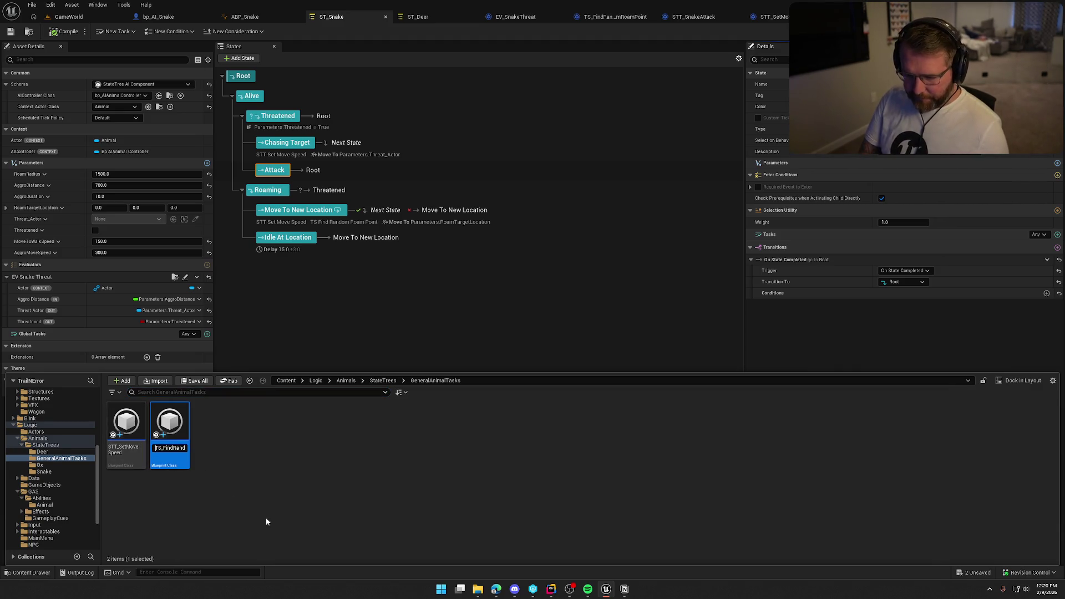
pyautogui.write('ST')
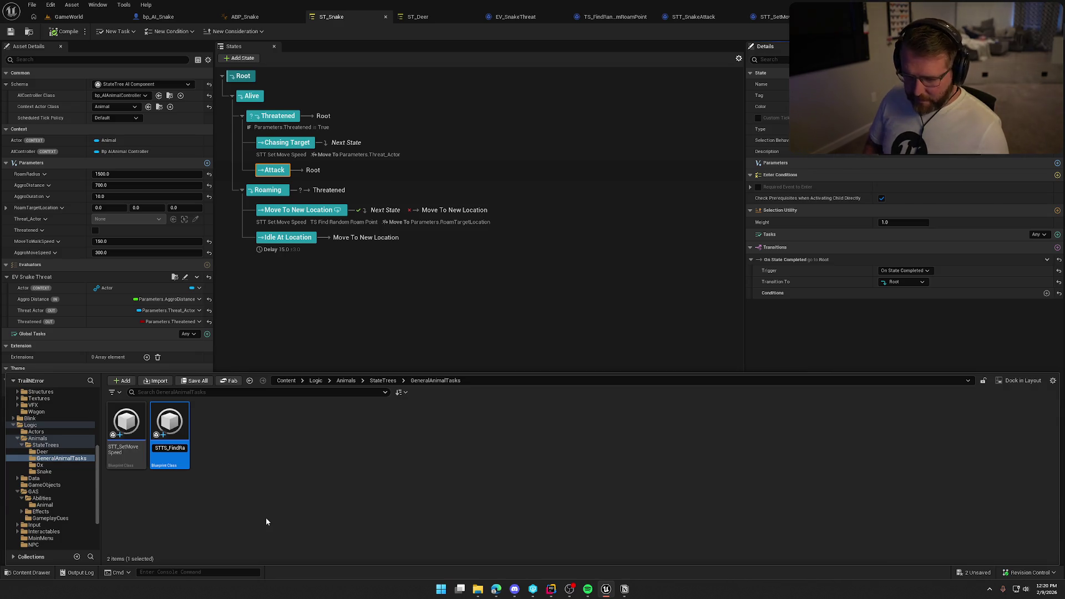
pyautogui.press('Delete')
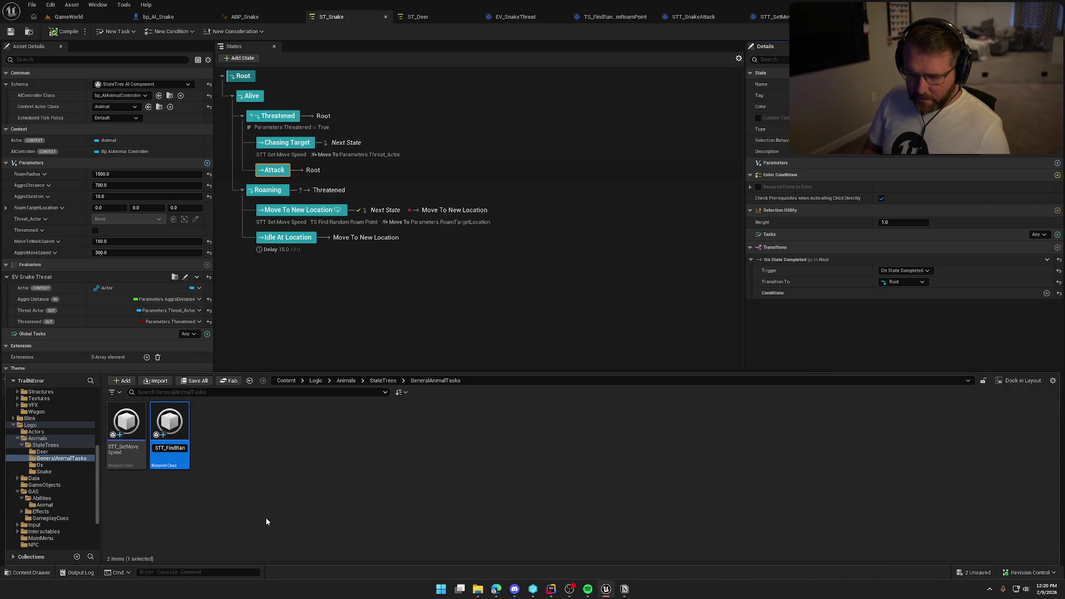
pyautogui.press('Return')
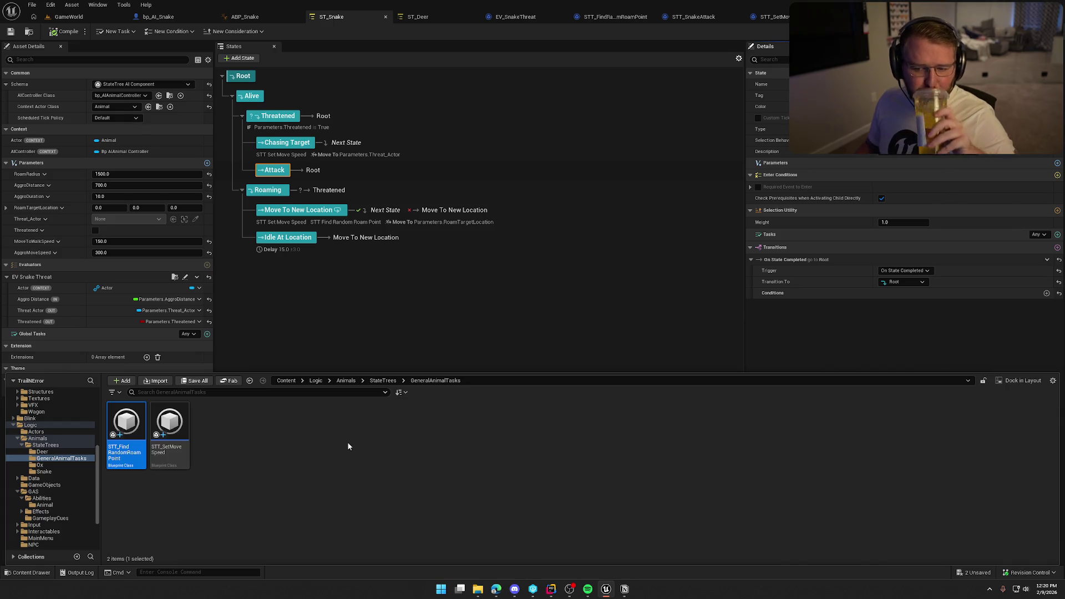
# - Create a StateTreeTaskBlueprintBase Blueprint named STT_Attack, save it, and open it
pyautogui.rightClick(254, 461)
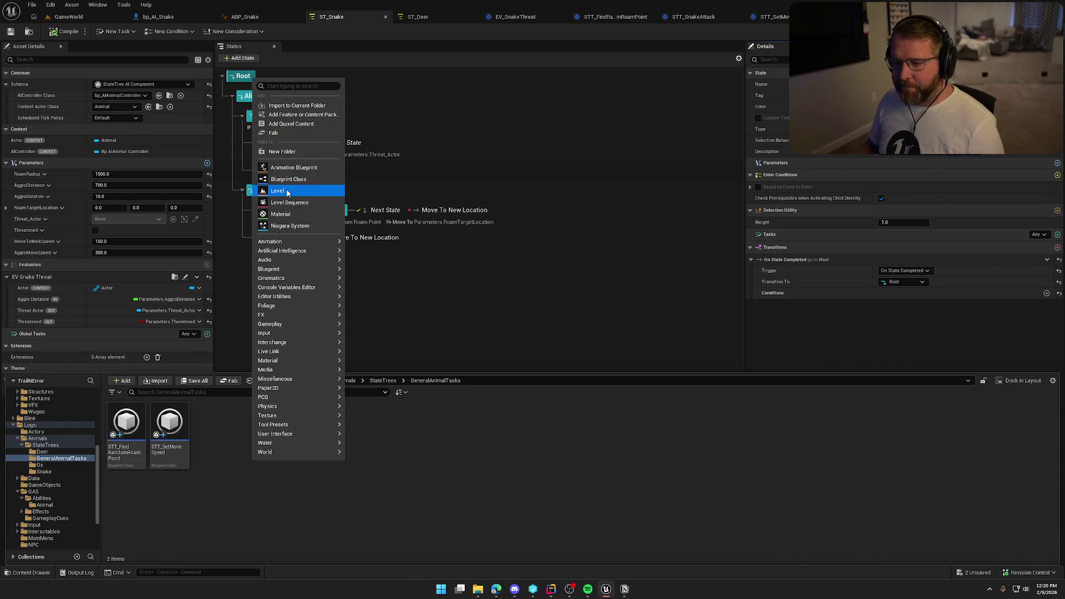
pyautogui.click(287, 180)
pyautogui.write('state tree task')
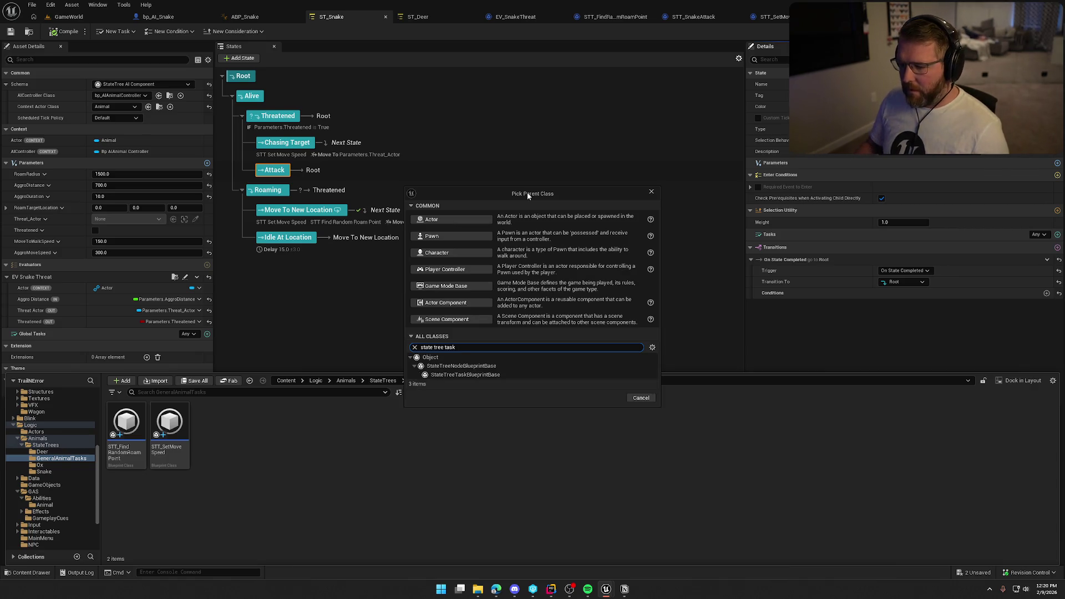
pyautogui.click(535, 375)
pyautogui.click(598, 399)
pyautogui.write('STT_')
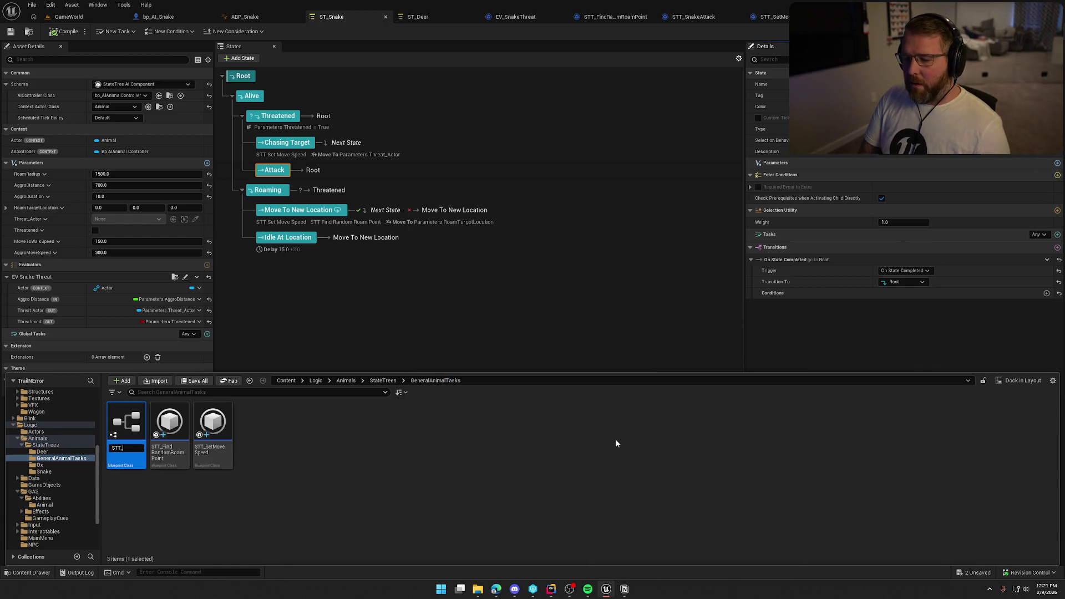
pyautogui.write('Attack')
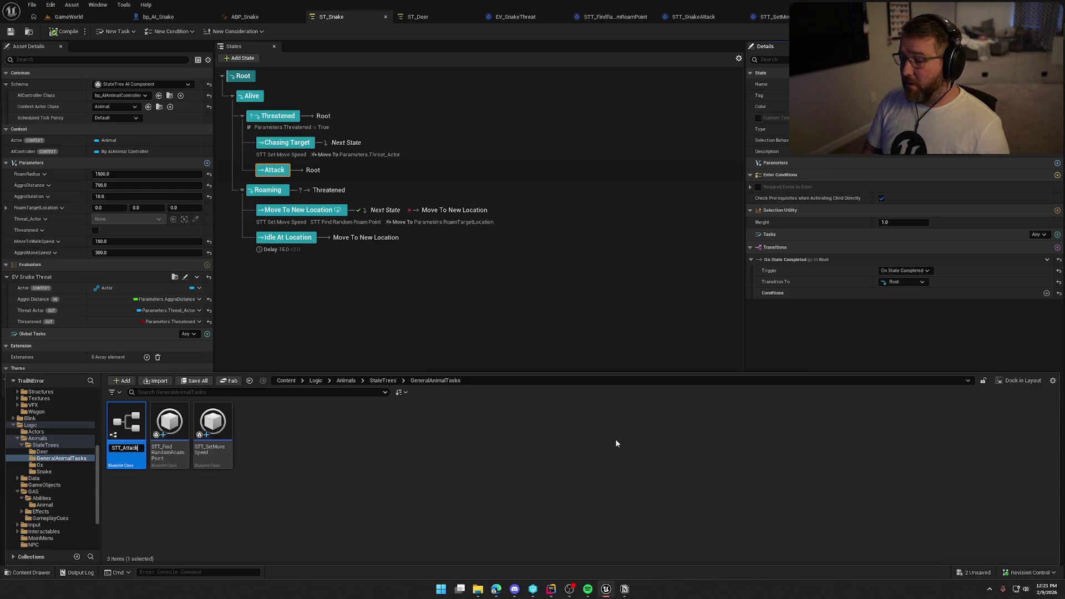
pyautogui.press('Return')
pyautogui.hotkey('ctrl', 's')
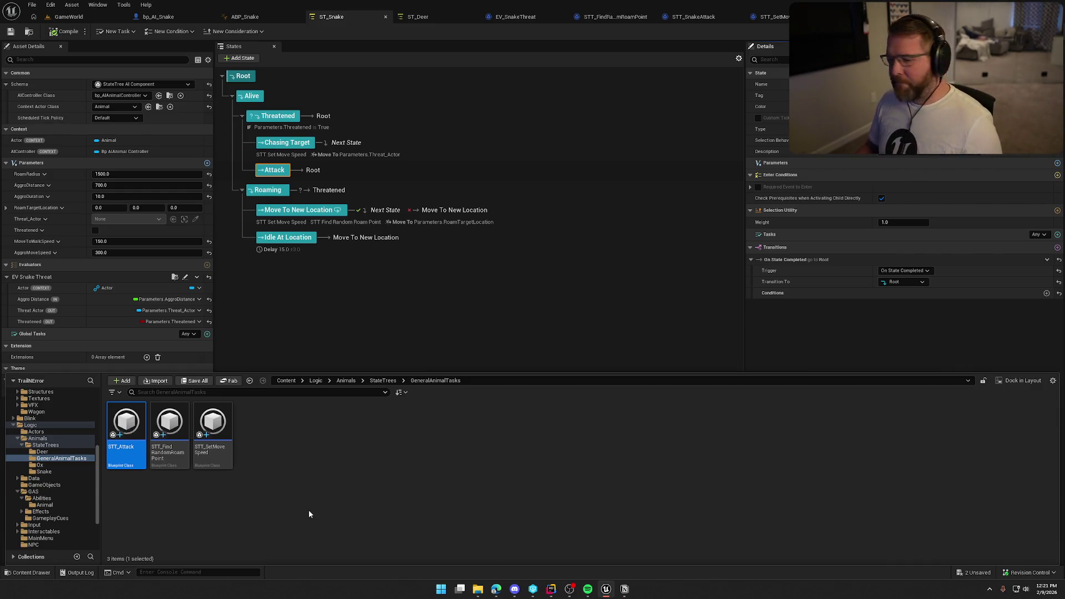
pyautogui.doubleClick(133, 427)
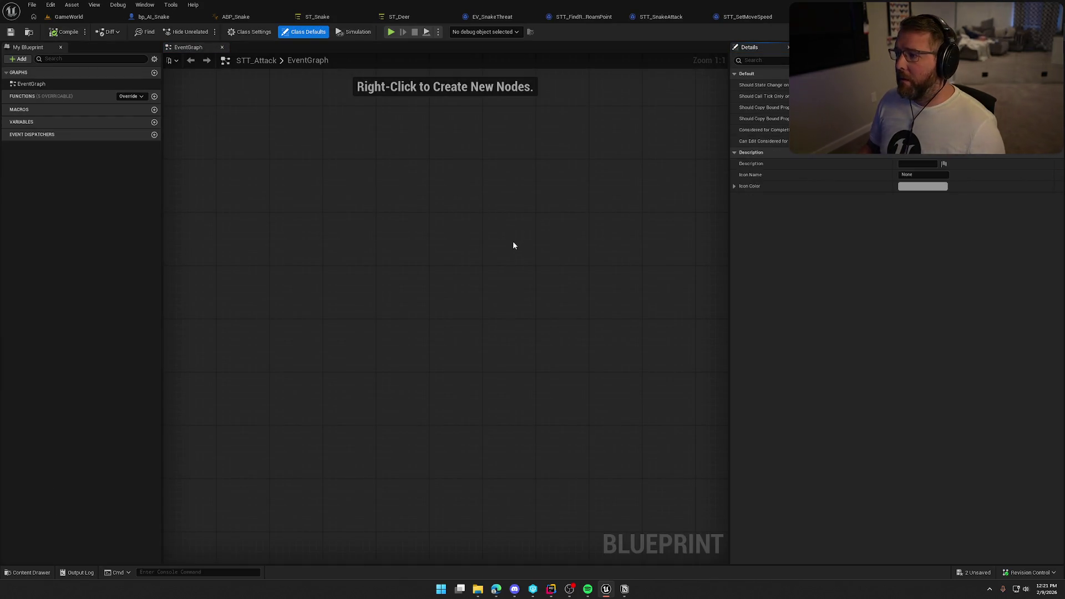
# - Paste an Animal-type Actor variable into STT_Attack, place it in the Context category, and save
pyautogui.click(84, 198)
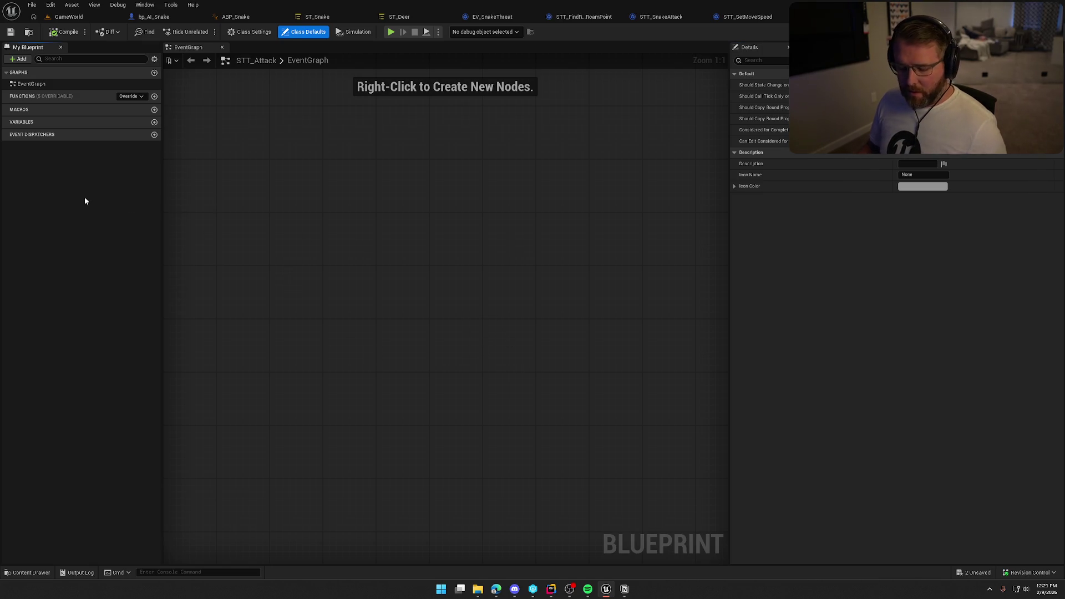
pyautogui.hotkey('ctrl', 'v')
pyautogui.press('F2')
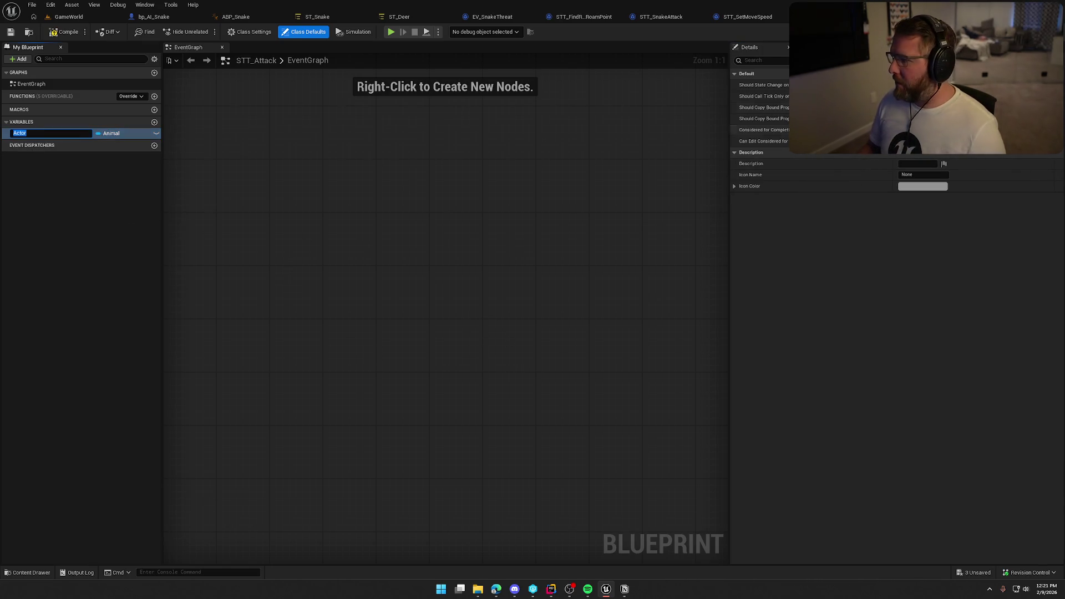
pyautogui.press('Return')
pyautogui.hotkey('ctrl', 's')
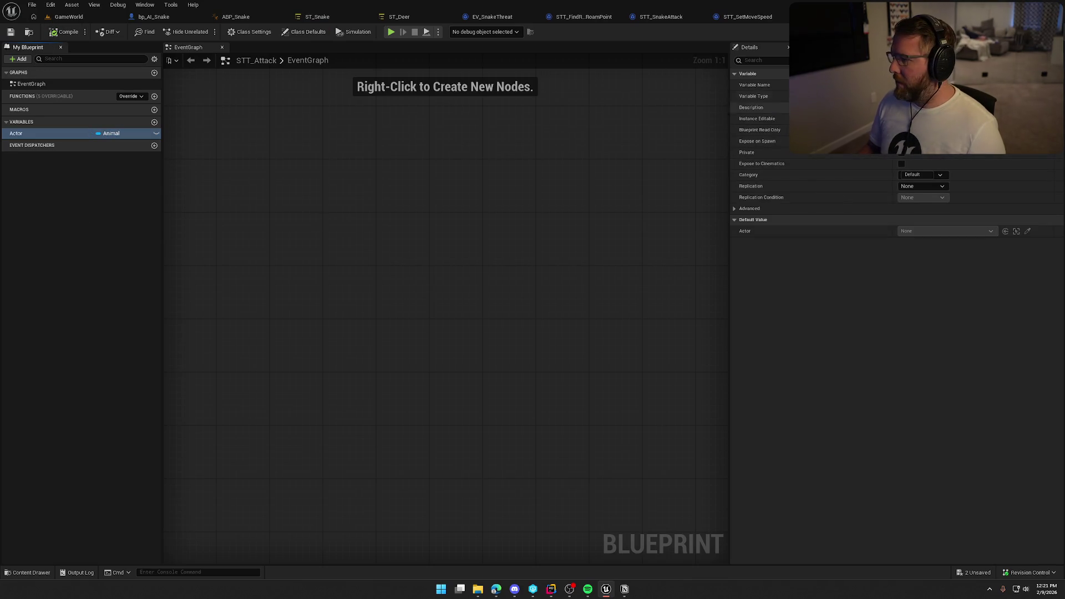
pyautogui.click(915, 175)
pyautogui.write('Con')
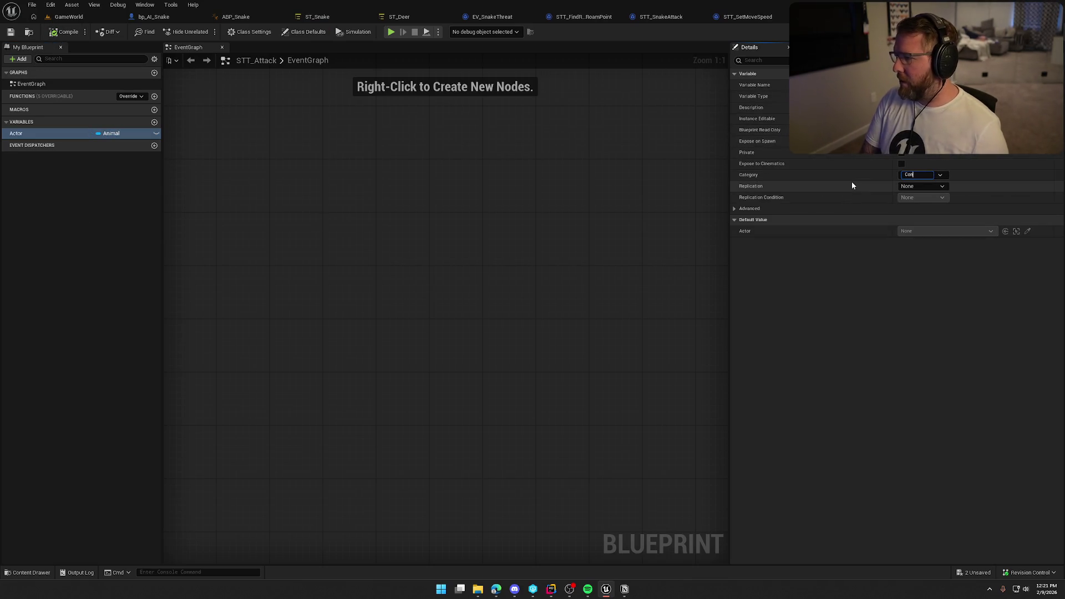
pyautogui.write('text')
pyautogui.press('Return')
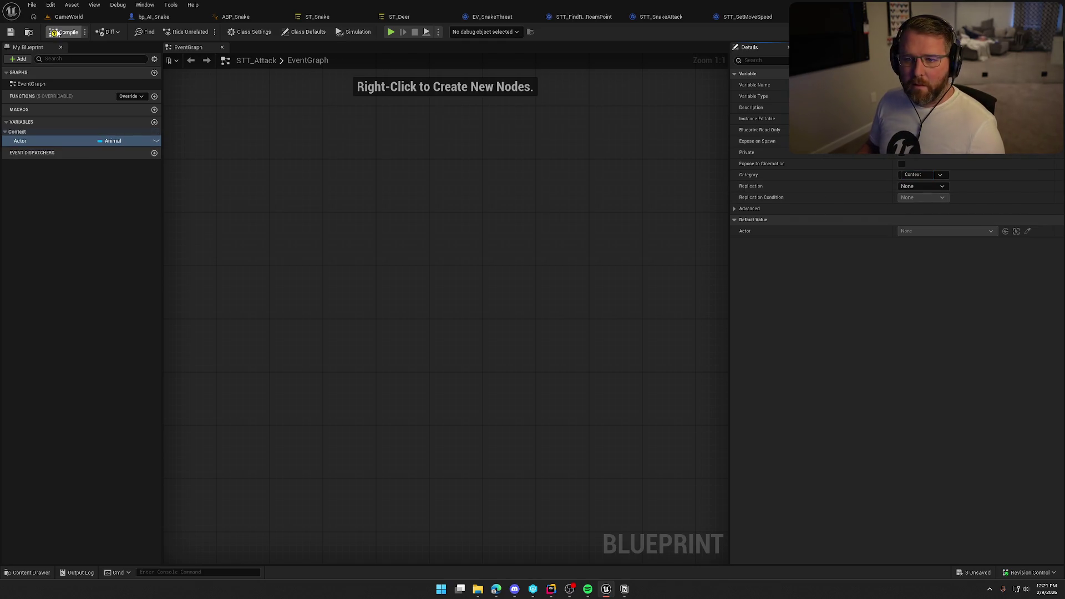
# - Add an Event EnterState override and position it in the graph
pyautogui.click(126, 96)
pyautogui.click(178, 118)
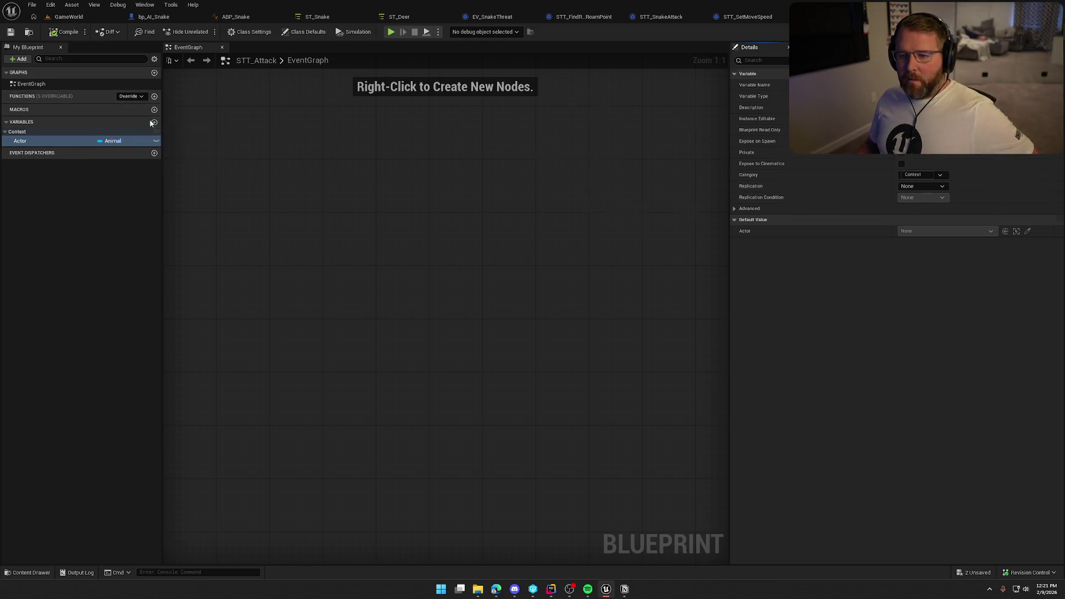
pyautogui.moveTo(288, 297)
pyautogui.mouseDown()
pyautogui.moveTo(278, 286)
pyautogui.moveTo(278, 176)
pyautogui.mouseUp()
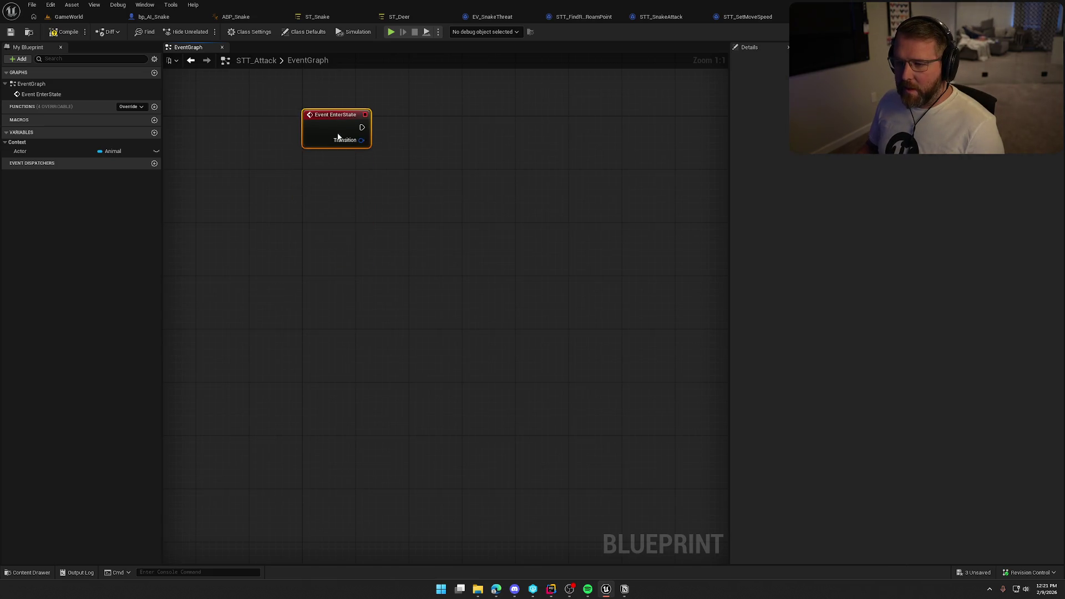
pyautogui.click(409, 238)
pyautogui.rightClick(473, 155)
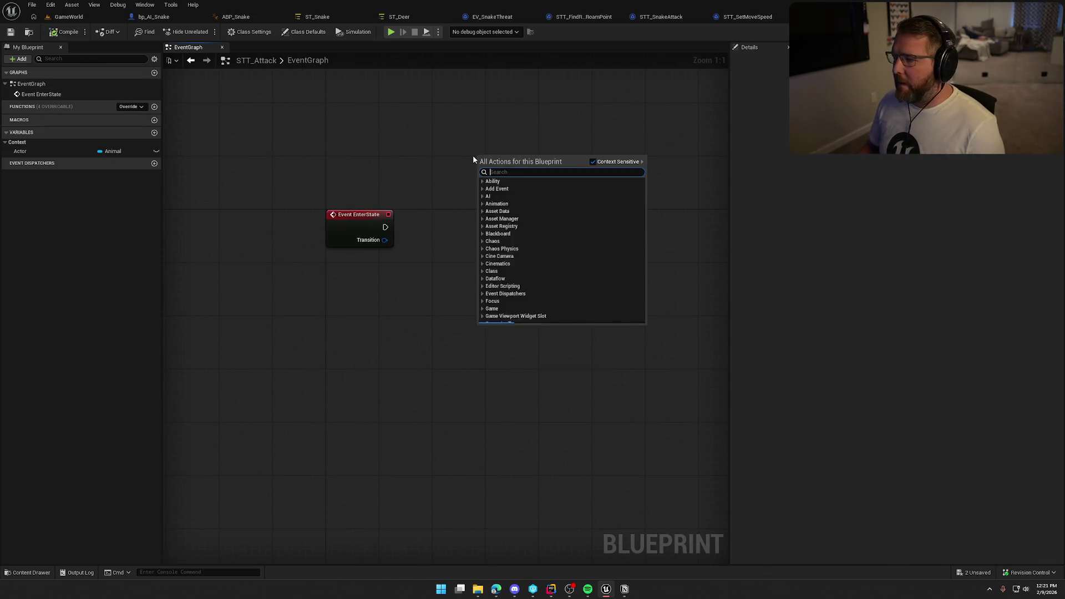
pyautogui.click(412, 159)
pyautogui.moveTo(412, 159); pyautogui.dragTo(376, 152)
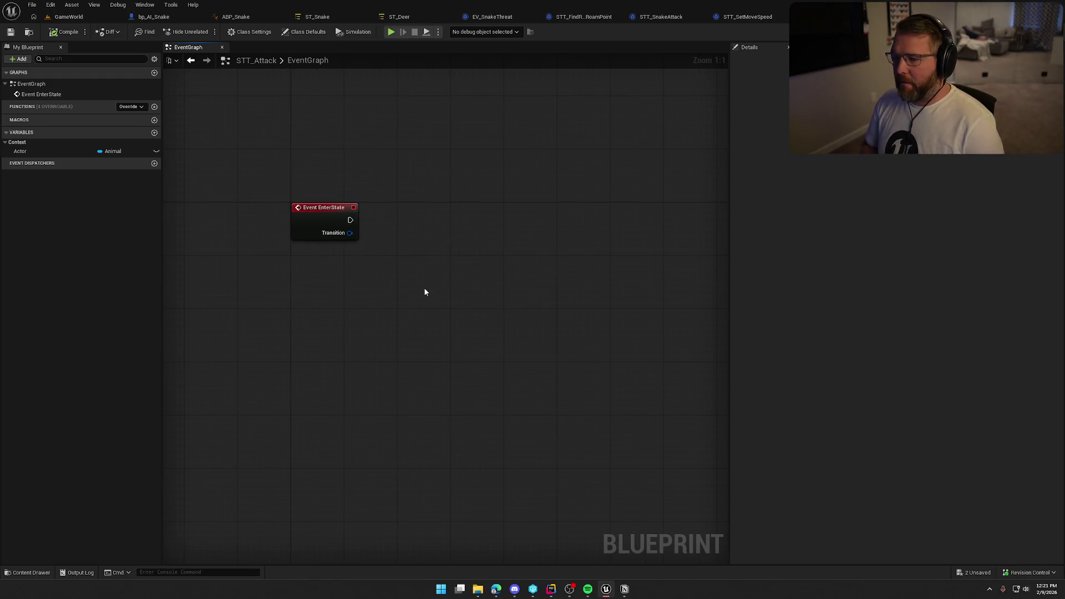
pyautogui.moveTo(424, 278); pyautogui.dragTo(407, 246)
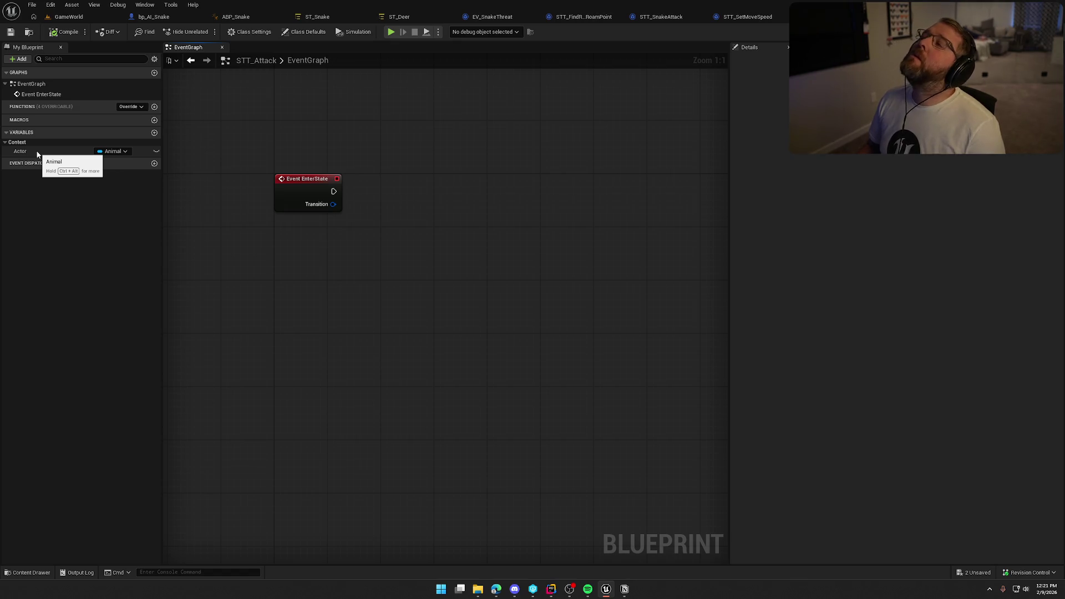
# - Add an Actor getter with Get Mesh feeding a new Play Montage node
pyautogui.moveTo(37, 154)
pyautogui.mouseDown()
pyautogui.moveTo(281, 260)
pyautogui.moveTo(289, 233)
pyautogui.moveTo(383, 242)
pyautogui.mouseUp()
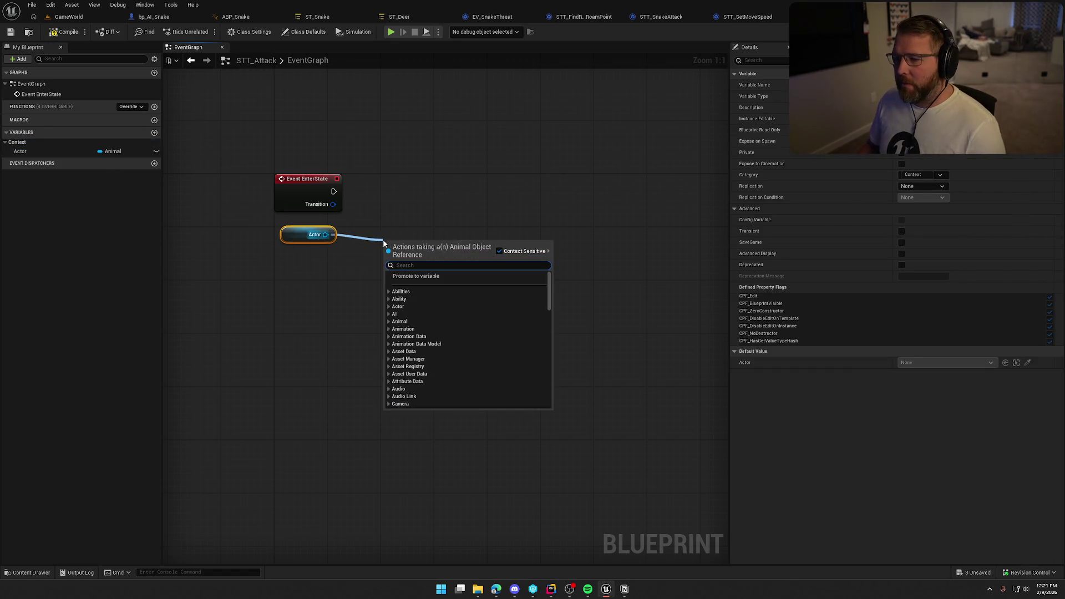
pyautogui.write('get mexsh')
pyautogui.press('BackSpace')
pyautogui.write('sh')
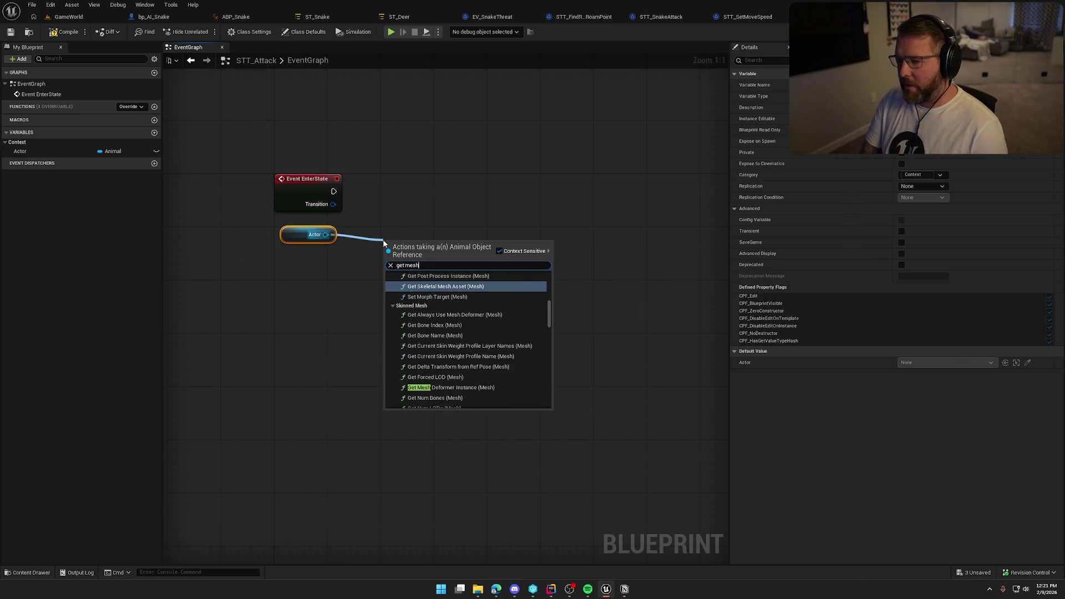
pyautogui.moveTo(549, 311); pyautogui.dragTo(548, 415)
pyautogui.click(454, 404)
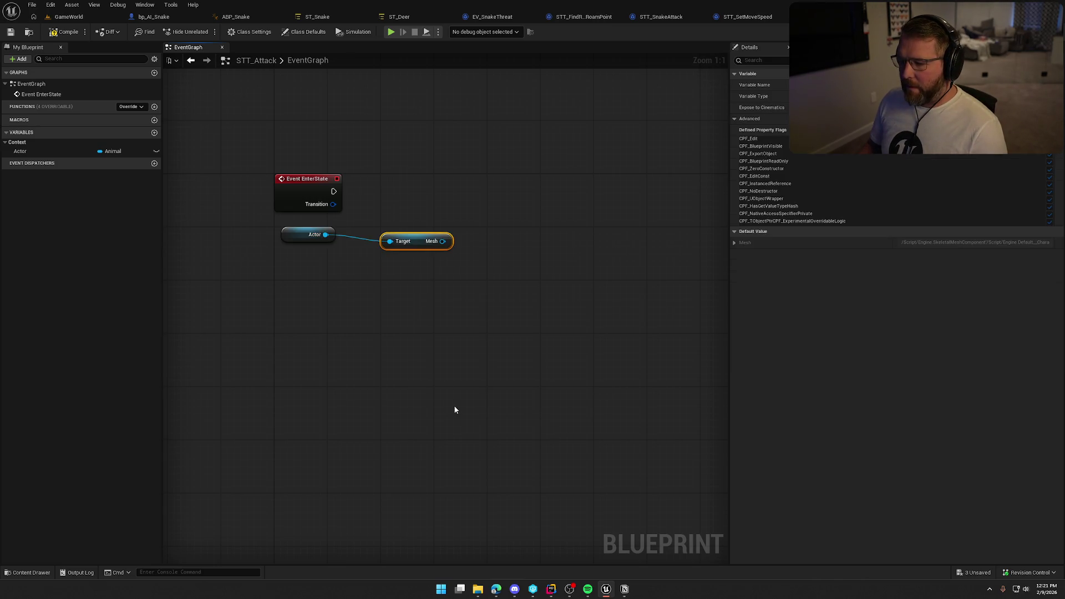
pyautogui.moveTo(442, 240); pyautogui.dragTo(475, 246)
pyautogui.write('play ')
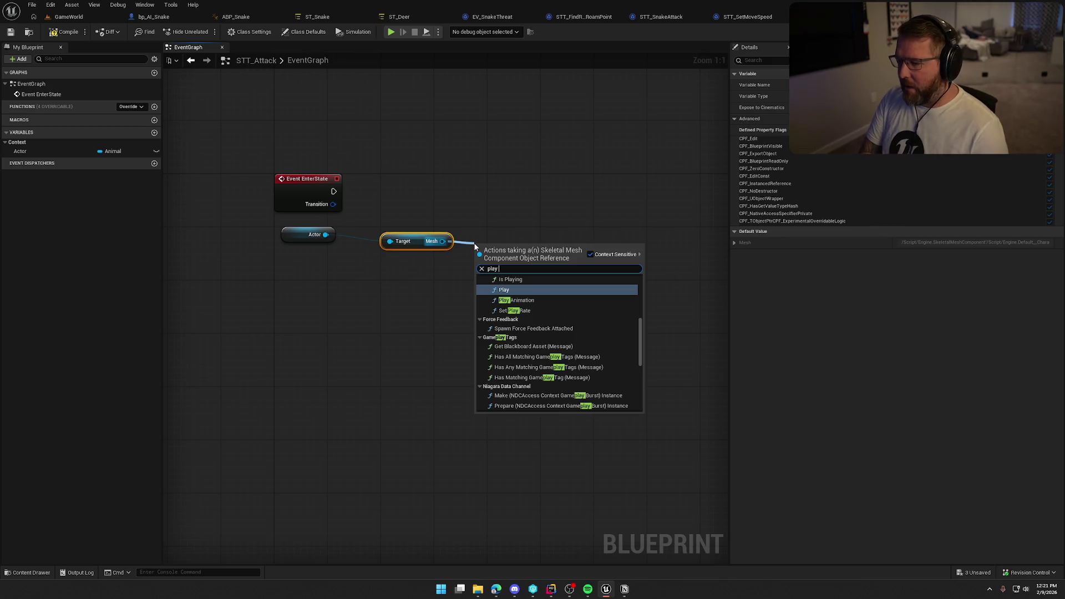
pyautogui.write('anim')
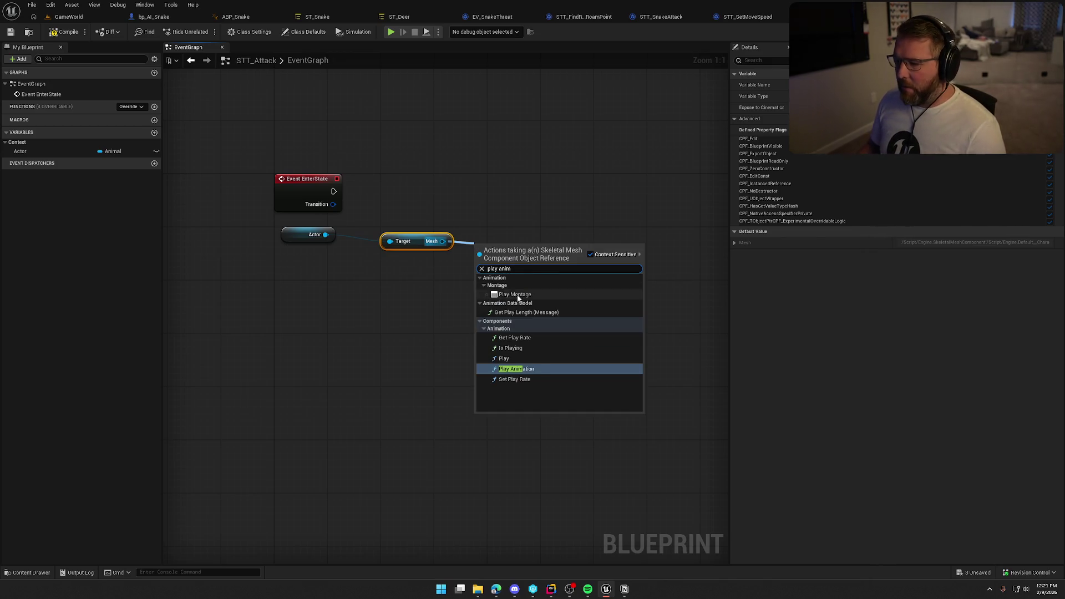
pyautogui.click(515, 294)
# - Wire Event EnterState into Play Montage and arrange the getter nodes beneath it
pyautogui.moveTo(294, 233)
pyautogui.mouseDown()
pyautogui.moveTo(353, 279)
pyautogui.moveTo(394, 253)
pyautogui.mouseUp()
pyautogui.moveTo(436, 292)
pyautogui.mouseDown()
pyautogui.moveTo(420, 244)
pyautogui.moveTo(315, 237)
pyautogui.mouseUp()
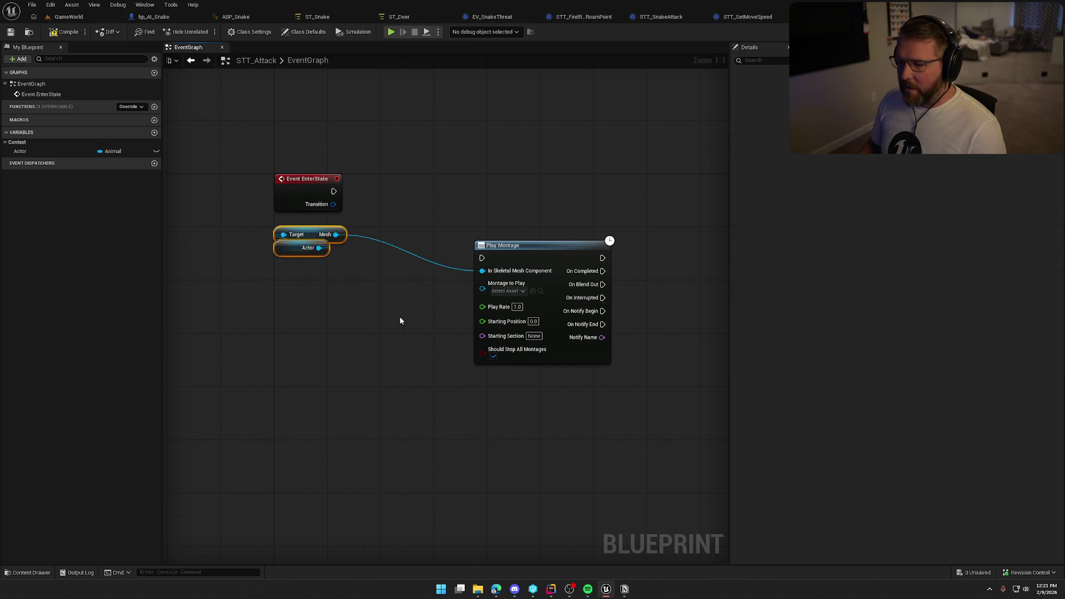
pyautogui.click(399, 317)
pyautogui.moveTo(482, 257); pyautogui.dragTo(333, 193)
pyautogui.moveTo(533, 250); pyautogui.dragTo(439, 183)
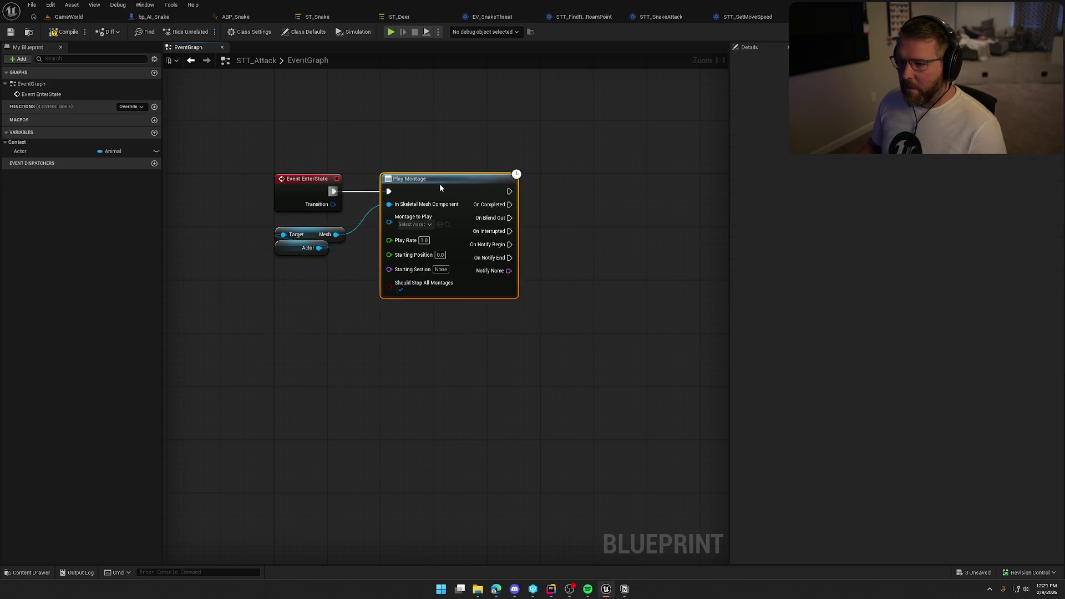
pyautogui.click(468, 149)
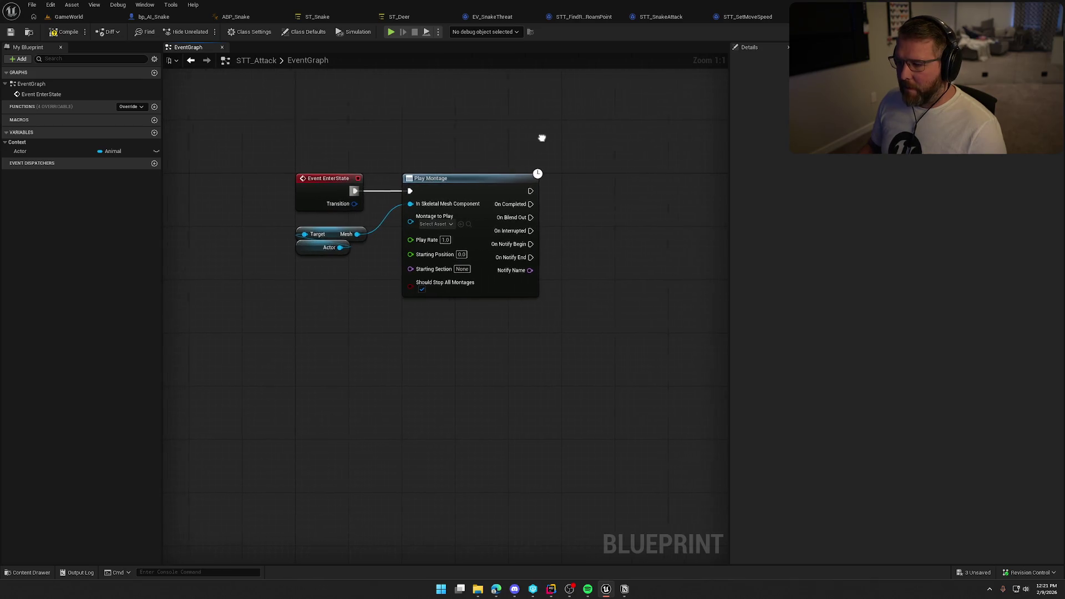
pyautogui.moveTo(363, 221); pyautogui.dragTo(328, 286)
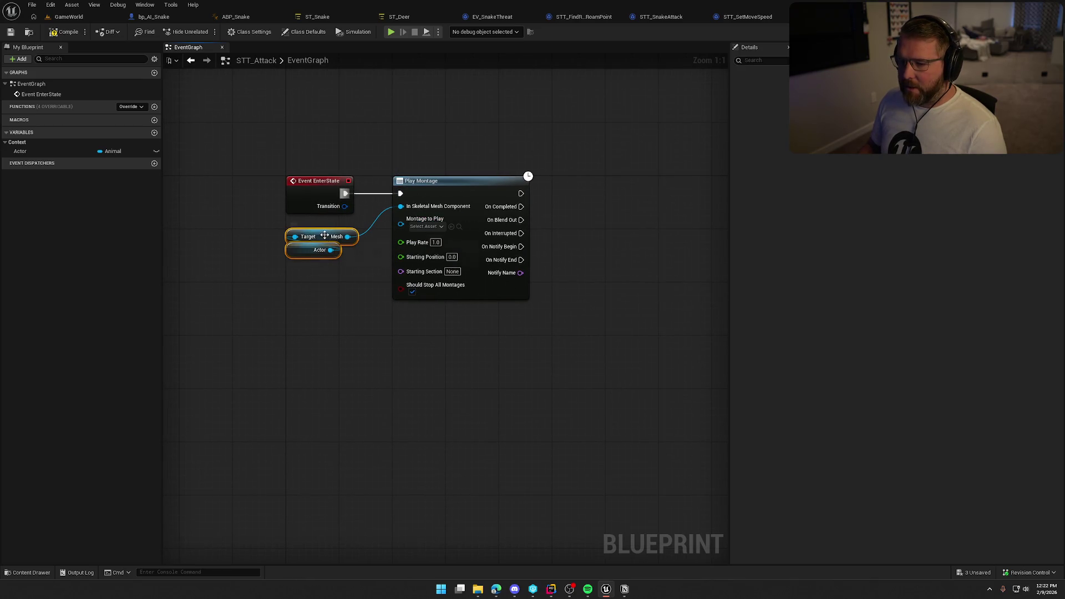
pyautogui.moveTo(325, 235); pyautogui.dragTo(325, 268)
pyautogui.click(423, 227)
pyautogui.click(281, 241)
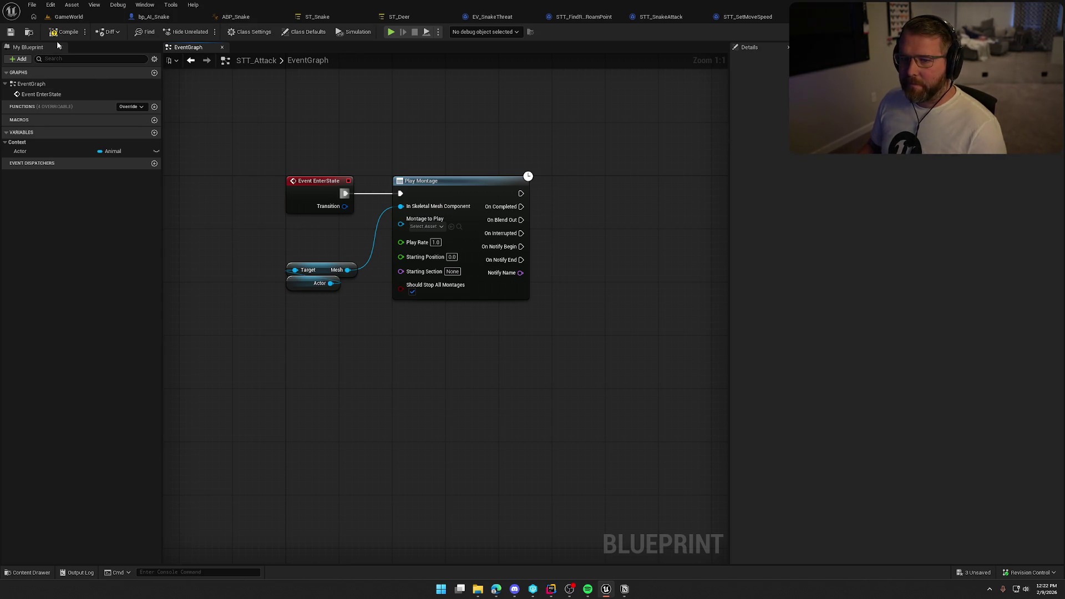
# - In ST_Snake, add a new parameter of type Anim Montage object reference
pyautogui.click(317, 16)
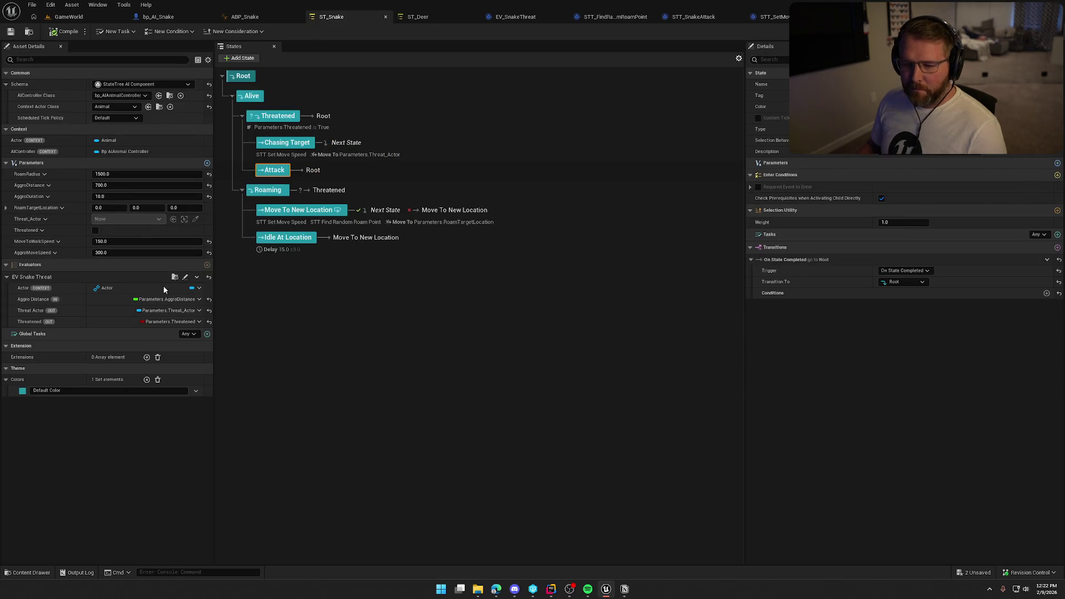
pyautogui.click(208, 164)
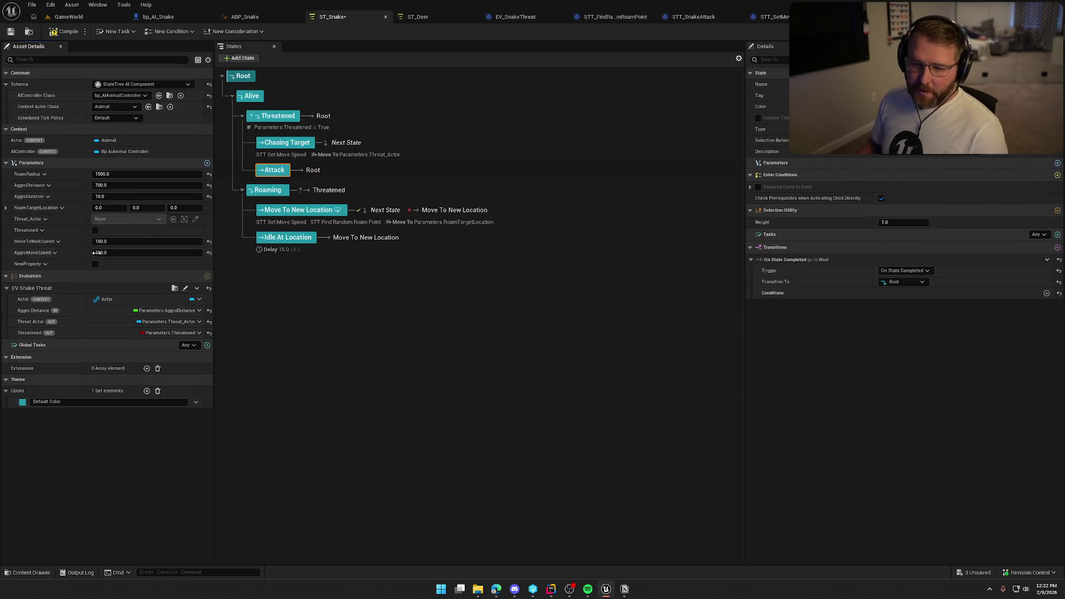
pyautogui.click(45, 264)
pyautogui.click(53, 279)
pyautogui.write('a')
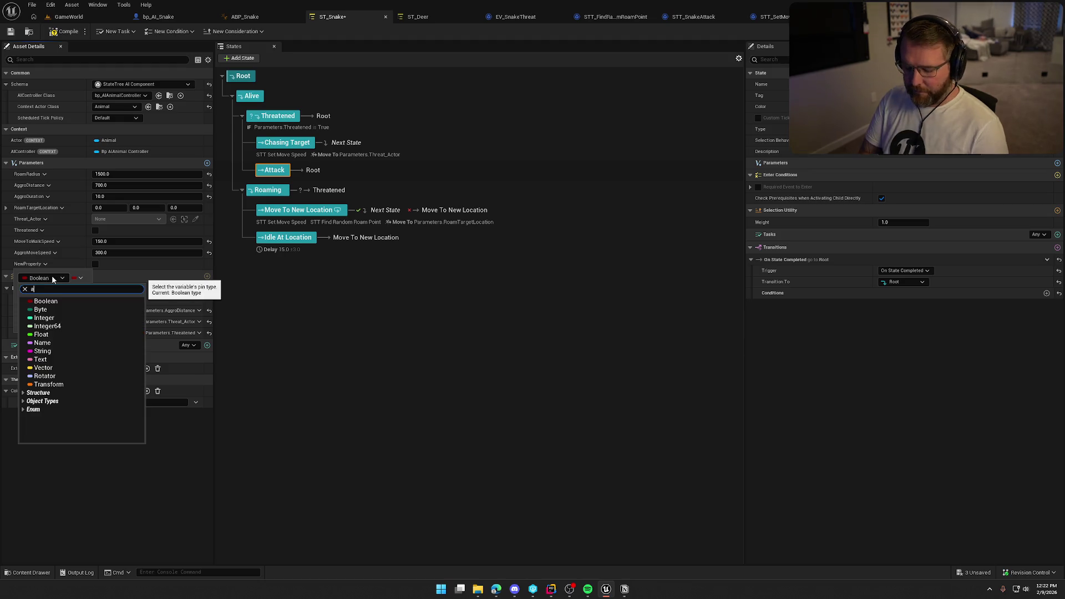
pyautogui.write('nim montage')
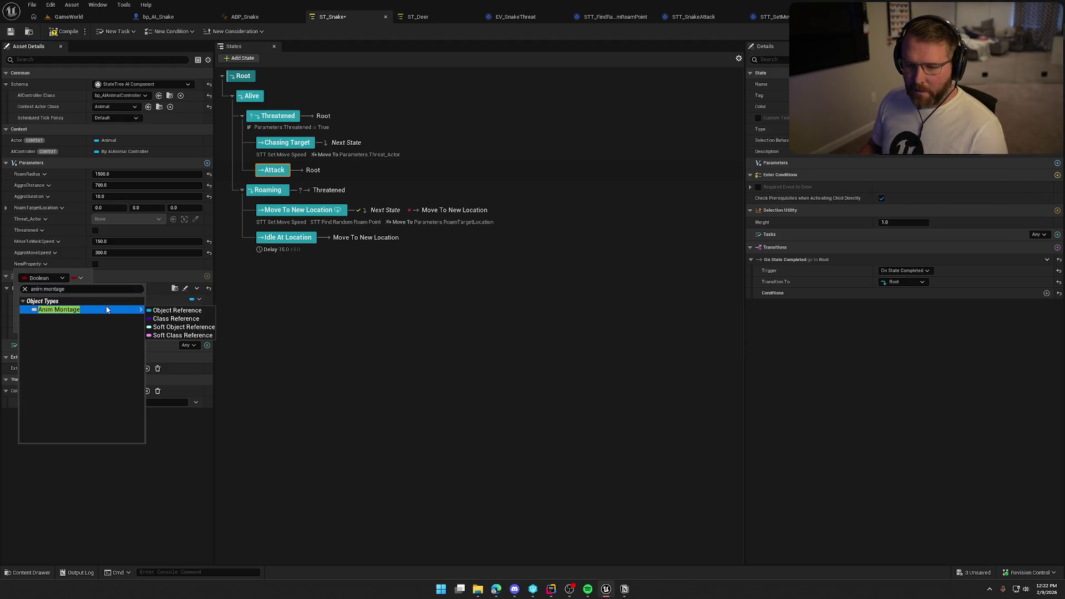
pyautogui.click(152, 312)
# - Name the parameter AttackMontage, set it to A_Snake_Bite_Montage, and compile
pyautogui.click(36, 272)
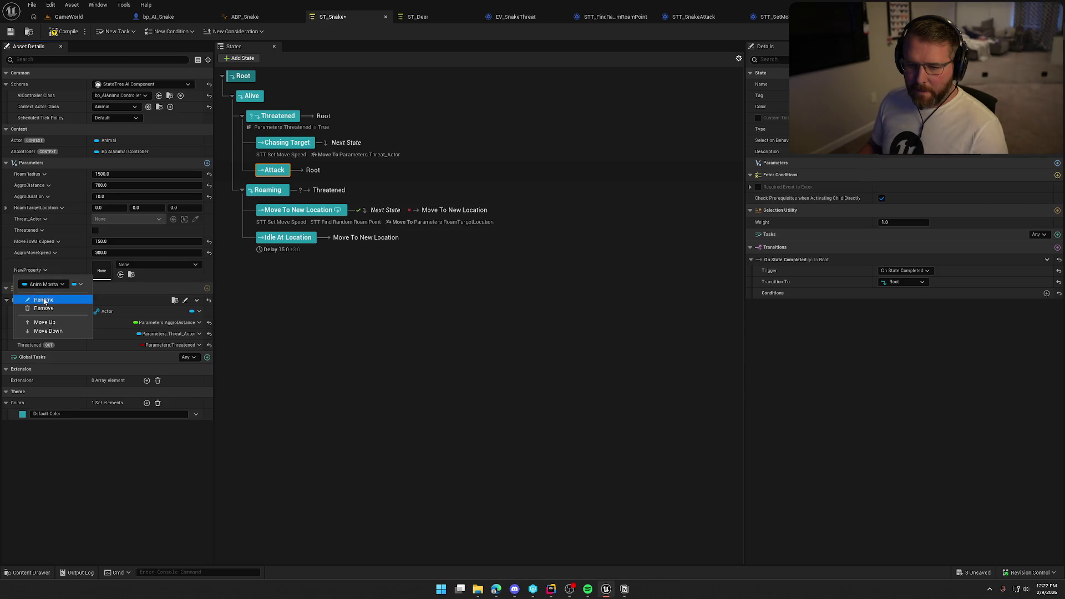
pyautogui.click(50, 300)
pyautogui.write('Attack')
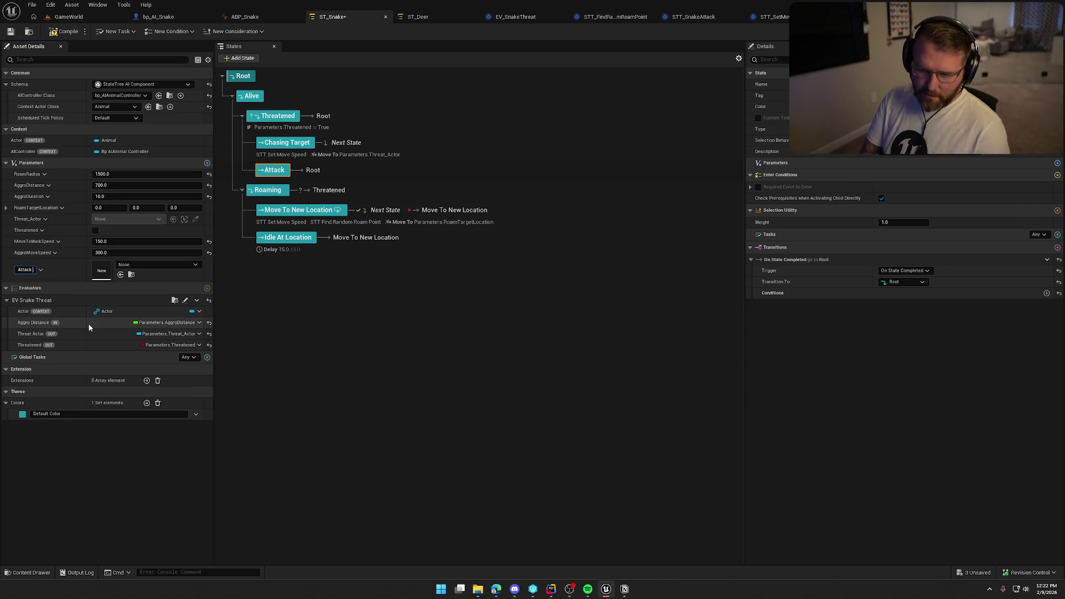
pyautogui.write('Montage')
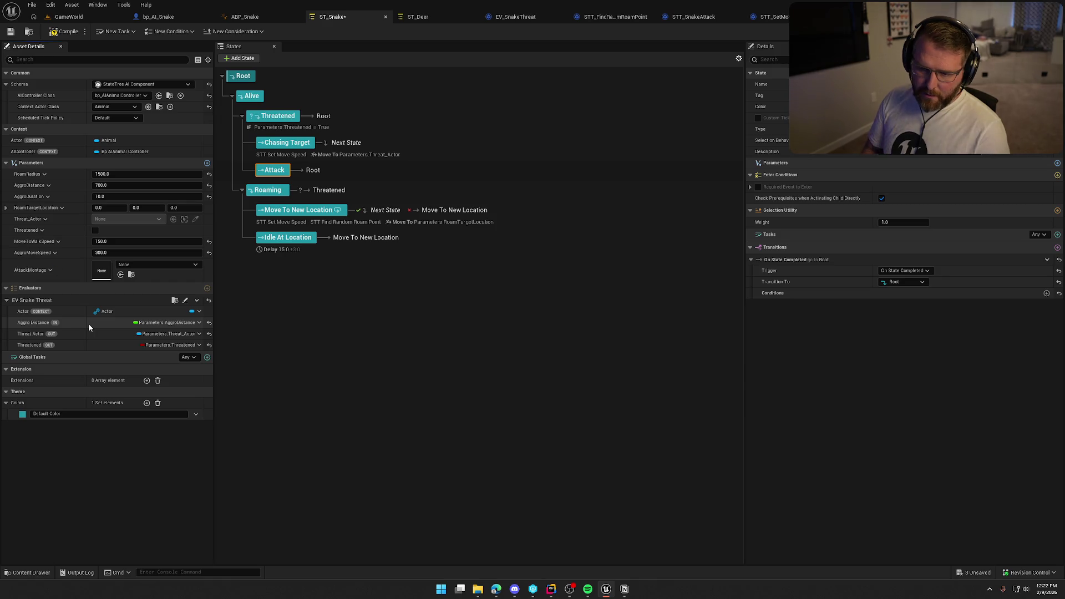
pyautogui.press('Return')
pyautogui.click(161, 265)
pyautogui.write('sna')
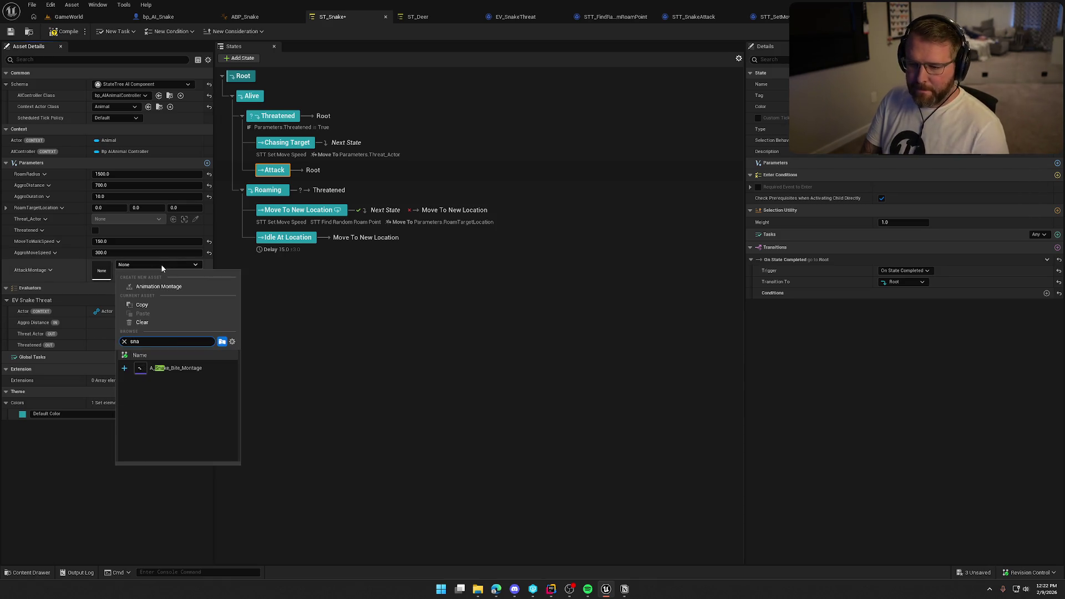
pyautogui.click(177, 368)
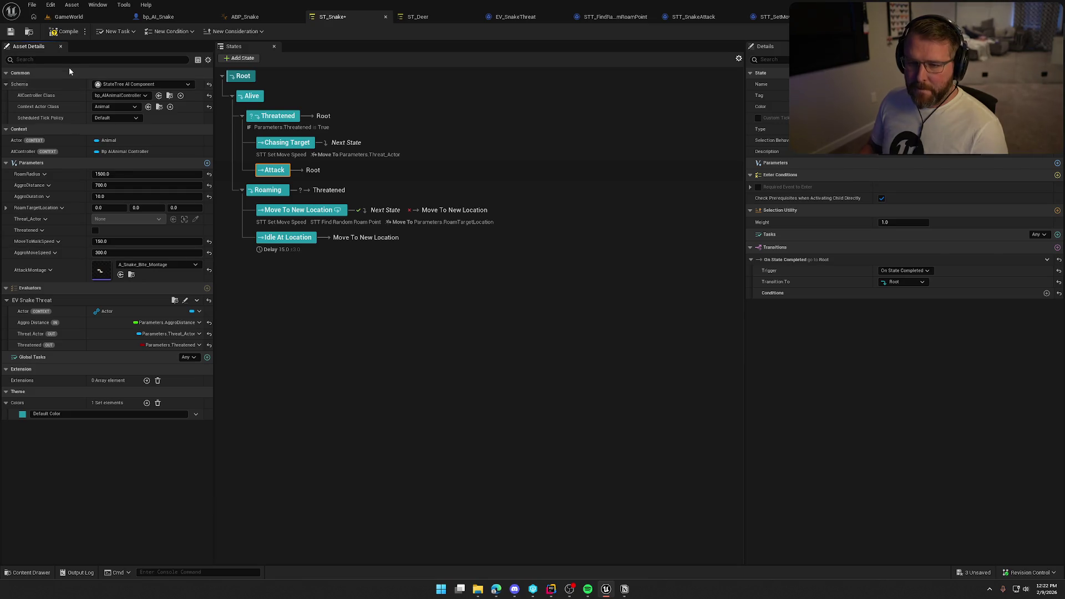
pyautogui.click(63, 32)
# - Promote Play Montage's Montage to Play to an AttackMontage variable in the Input category
pyautogui.hotkey('ctrl', 'Tab')
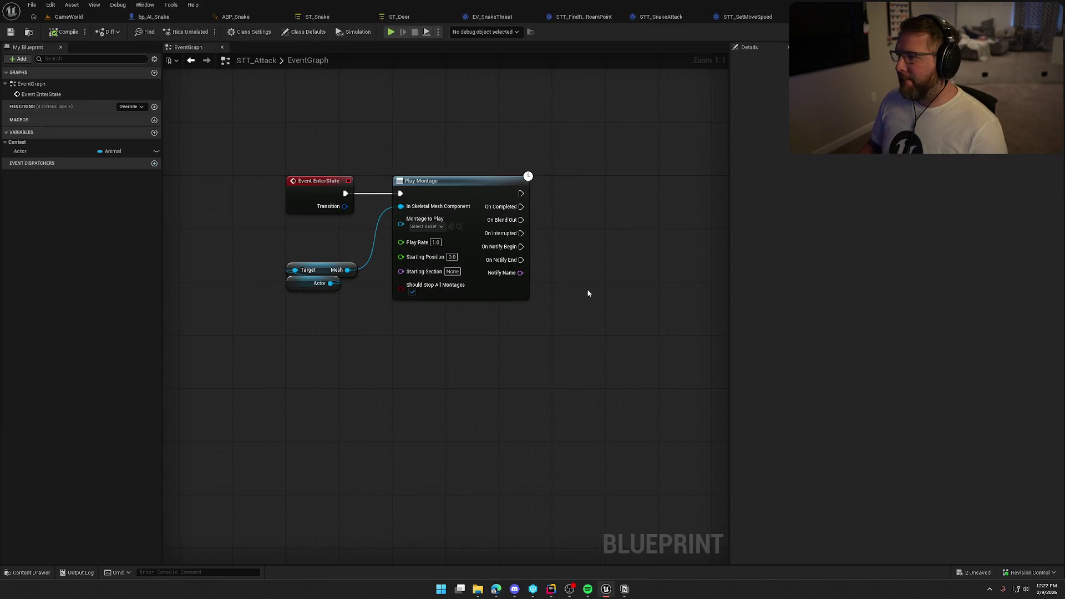
pyautogui.moveTo(401, 224); pyautogui.dragTo(336, 231)
pyautogui.click(415, 370)
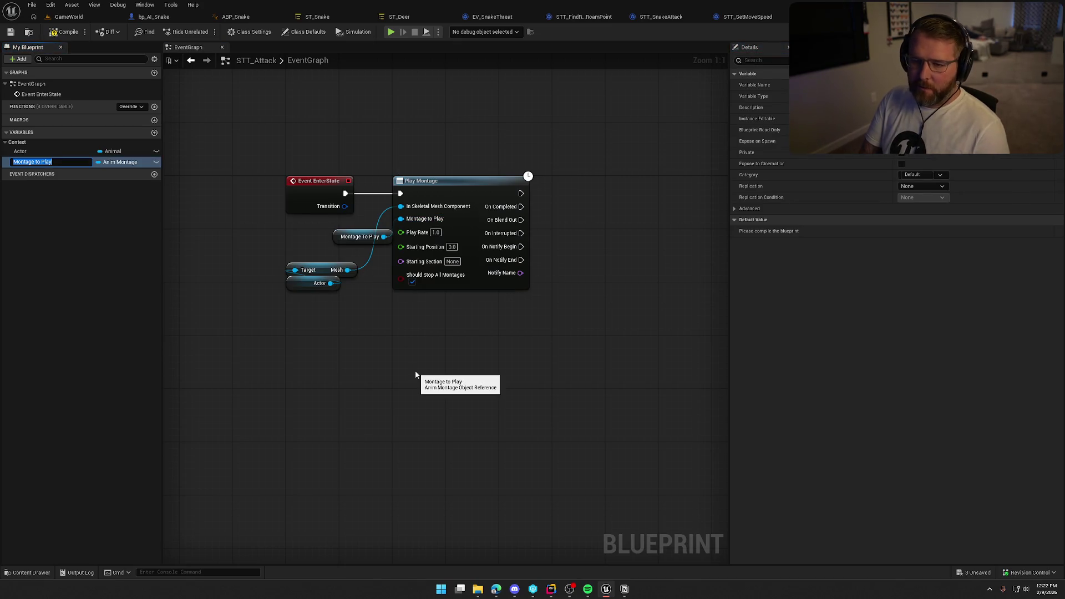
pyautogui.write('AttackMontage')
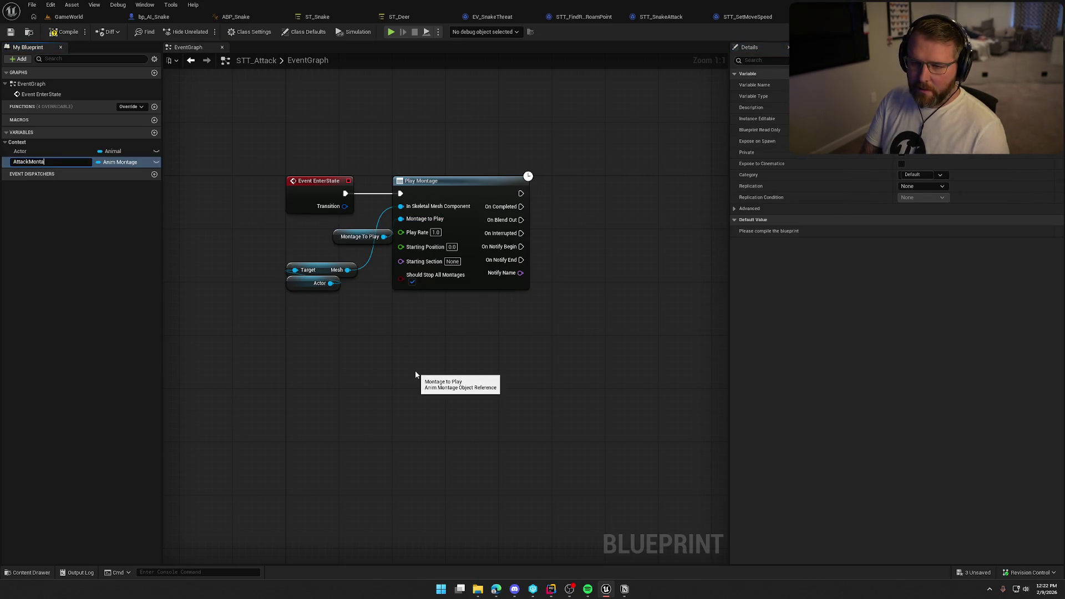
pyautogui.press('Return')
pyautogui.click(931, 175)
pyautogui.write('Input')
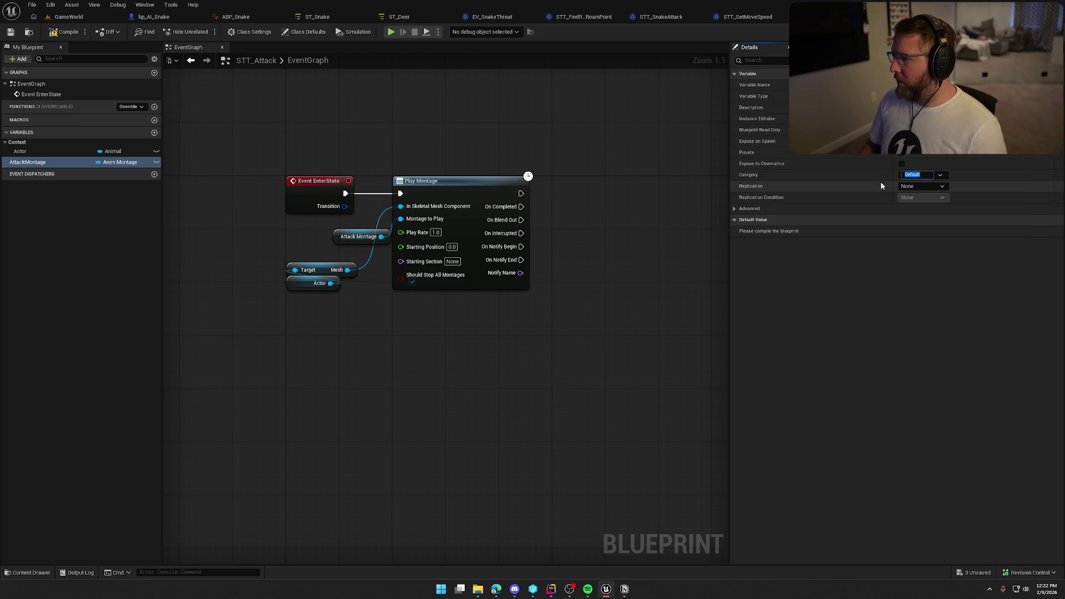
pyautogui.press('Return')
# - Tidy the getter nodes and compile STT_Attack
pyautogui.moveTo(359, 236); pyautogui.dragTo(327, 223)
pyautogui.moveTo(355, 335)
pyautogui.mouseDown()
pyautogui.moveTo(303, 258)
pyautogui.moveTo(321, 256)
pyautogui.moveTo(321, 229)
pyautogui.mouseUp()
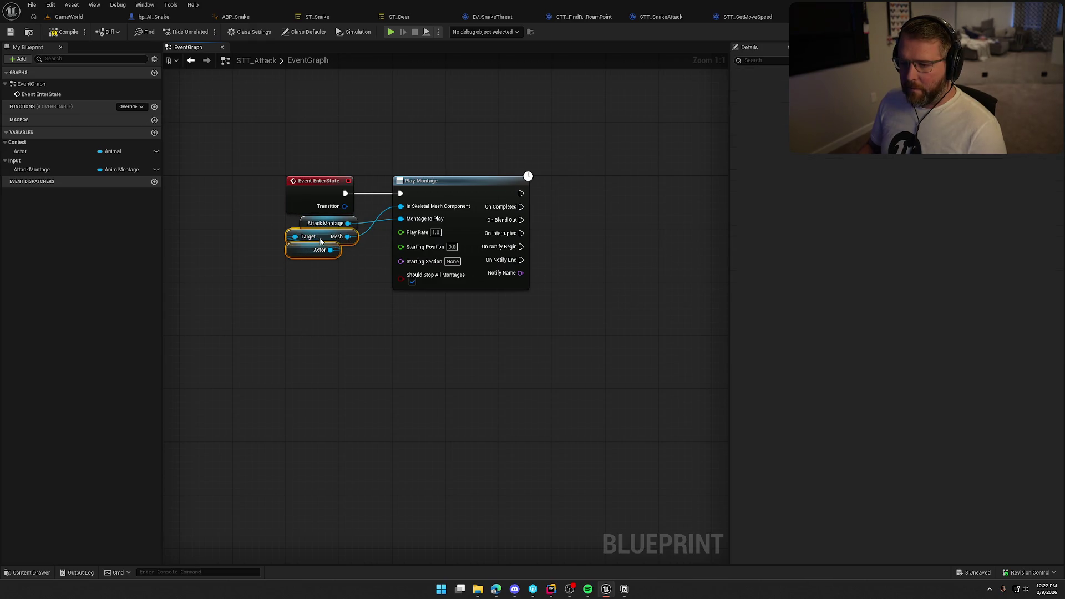
pyautogui.click(378, 258)
pyautogui.moveTo(423, 345); pyautogui.dragTo(386, 349)
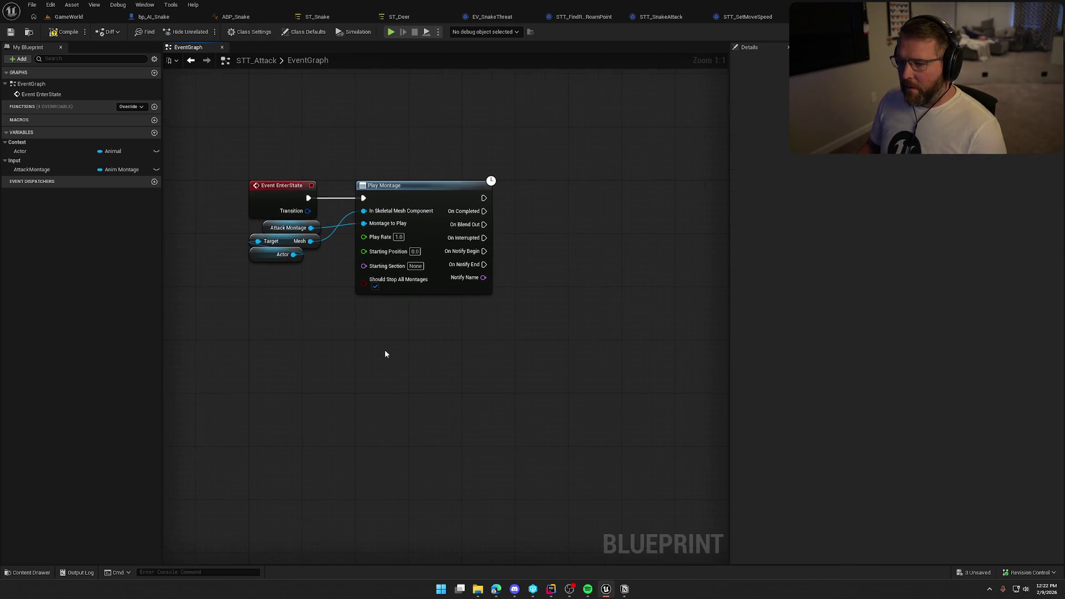
pyautogui.click(64, 32)
pyautogui.moveTo(374, 135)
pyautogui.mouseDown()
pyautogui.moveTo(380, 124)
pyautogui.moveTo(387, 143)
pyautogui.mouseUp()
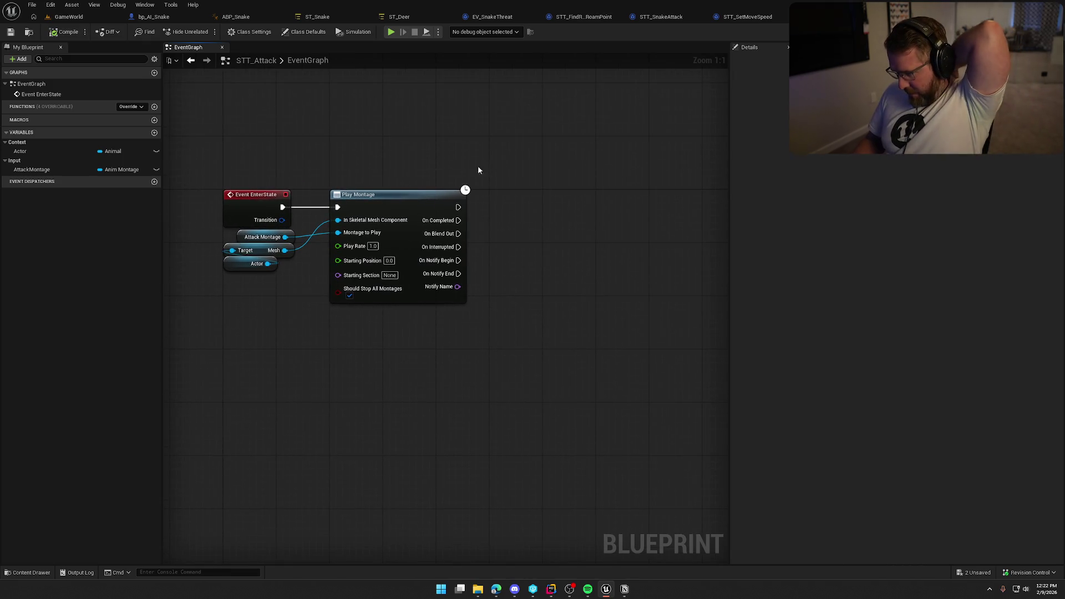
pyautogui.moveTo(475, 171)
pyautogui.mouseDown()
pyautogui.moveTo(517, 236)
pyautogui.moveTo(570, 267)
pyautogui.moveTo(355, 181)
pyautogui.mouseUp()
pyautogui.moveTo(261, 148); pyautogui.dragTo(517, 352)
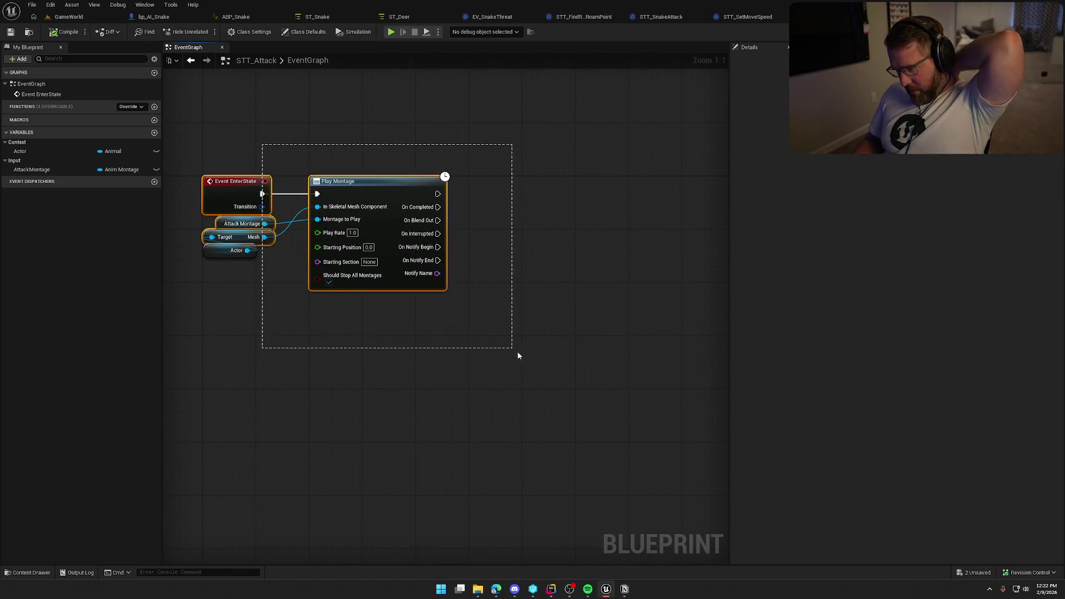
pyautogui.click(561, 281)
pyautogui.moveTo(457, 202); pyautogui.dragTo(517, 201)
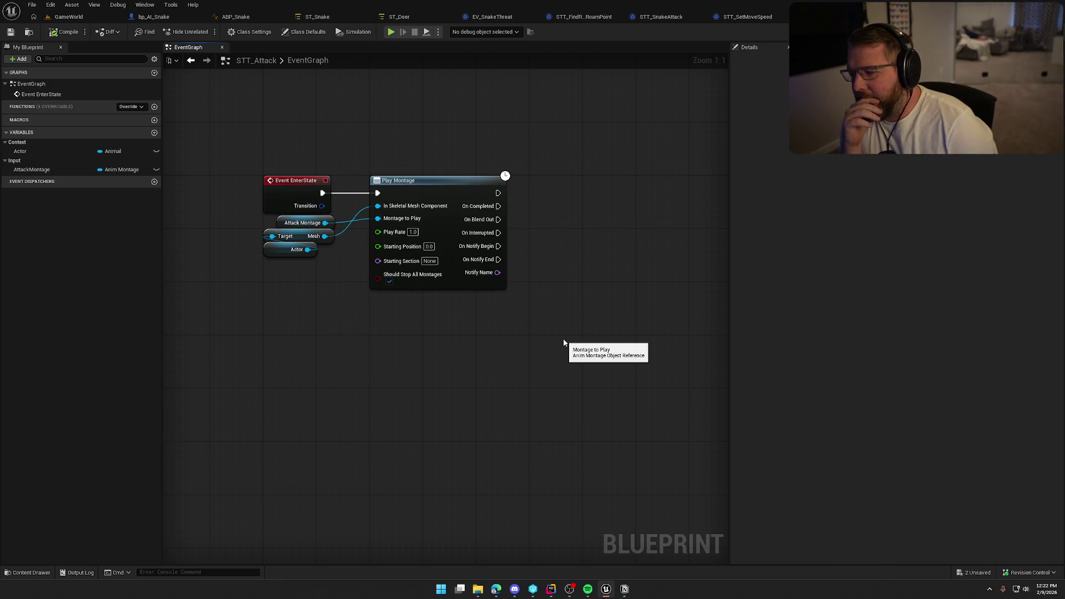
# - Stack the getters as Actor, Target Mesh, Attack Montage, save, and show GeneralAnimalTasks
pyautogui.moveTo(352, 334); pyautogui.dragTo(399, 352)
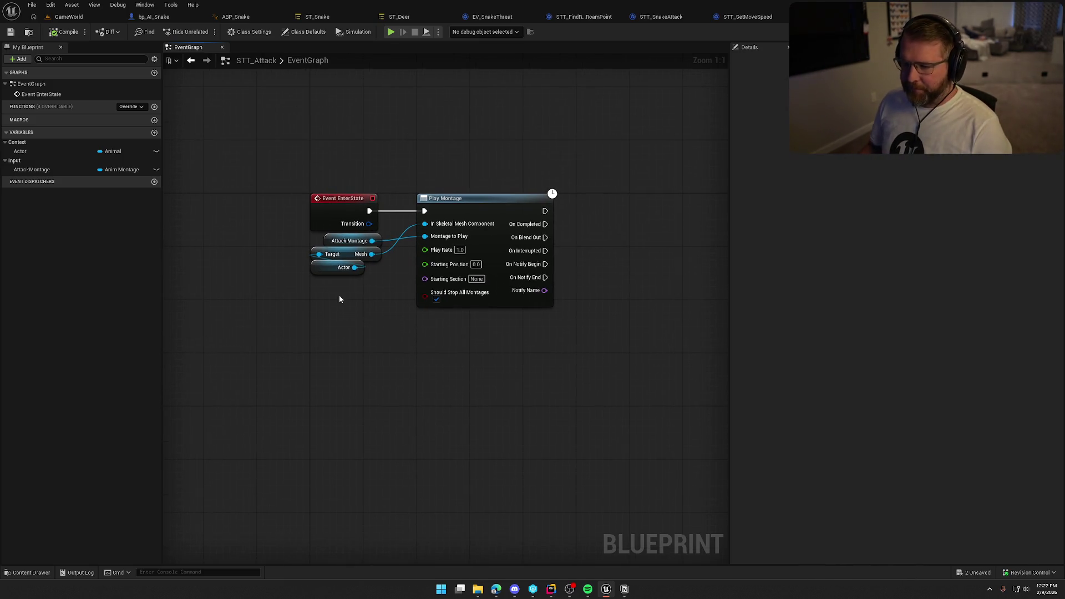
pyautogui.moveTo(344, 255); pyautogui.dragTo(344, 282)
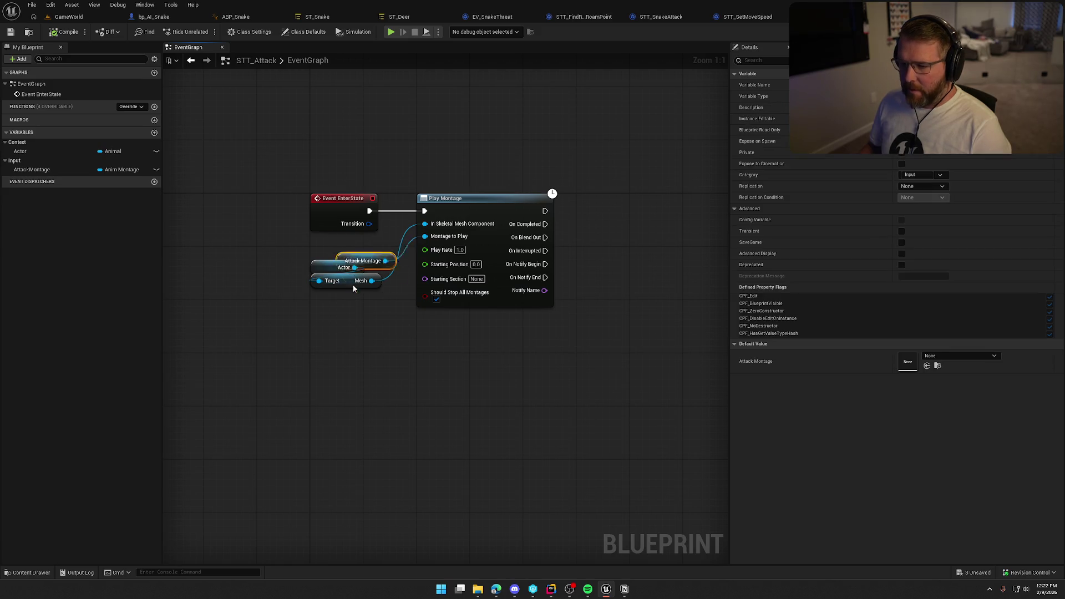
pyautogui.moveTo(349, 241)
pyautogui.mouseDown()
pyautogui.moveTo(350, 314)
pyautogui.moveTo(323, 266)
pyautogui.moveTo(324, 239)
pyautogui.mouseUp()
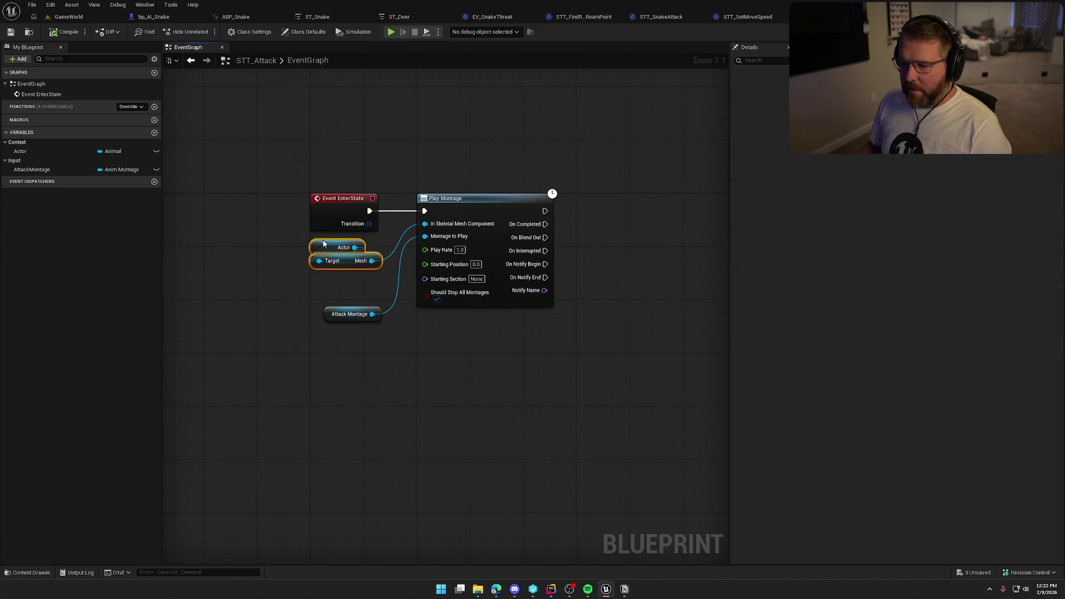
pyautogui.moveTo(340, 318); pyautogui.dragTo(332, 271)
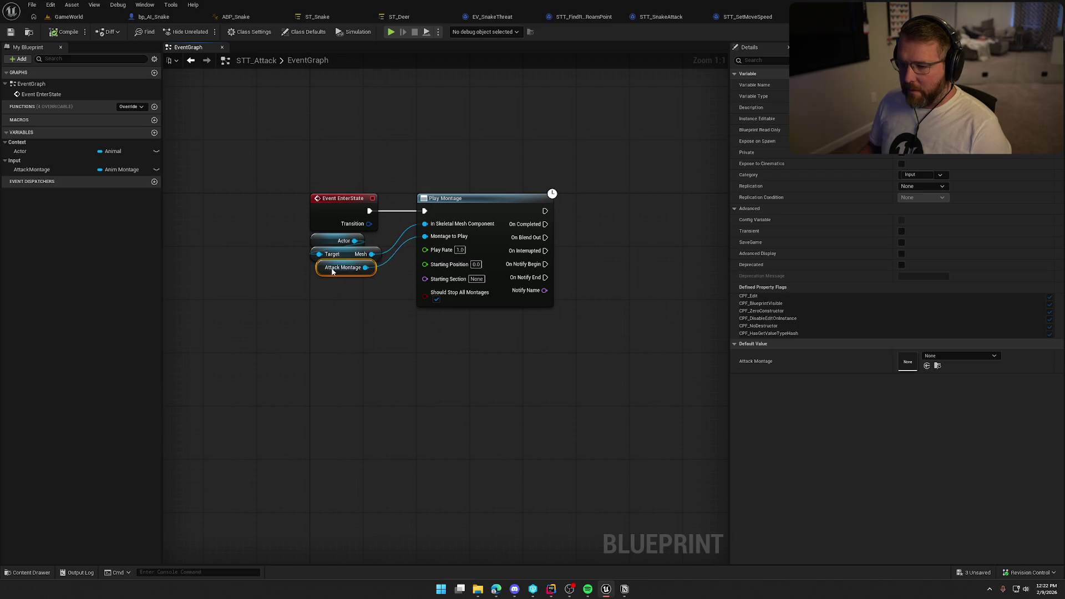
pyautogui.click(354, 305)
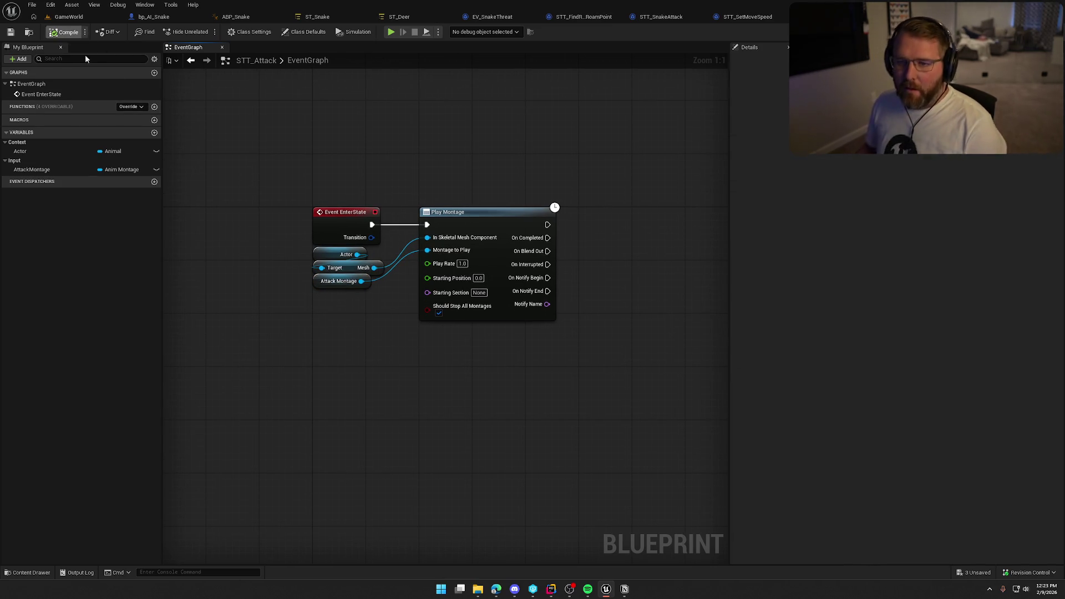
pyautogui.hotkey('ctrl', 's')
pyautogui.moveTo(447, 139)
pyautogui.mouseDown()
pyautogui.moveTo(390, 146)
pyautogui.moveTo(415, 135)
pyautogui.mouseUp()
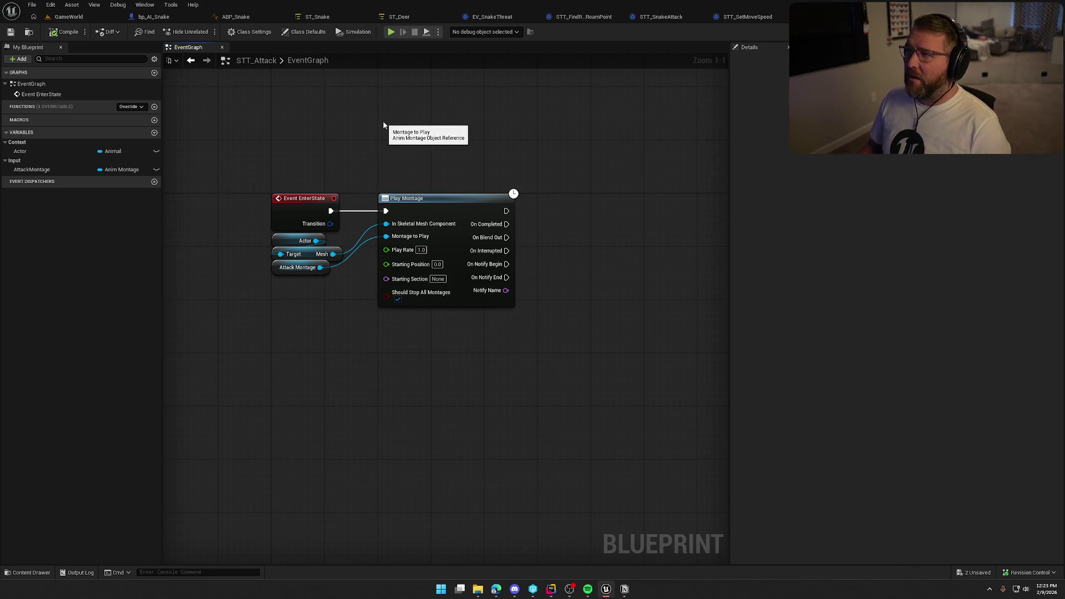
pyautogui.moveTo(401, 141); pyautogui.dragTo(362, 119)
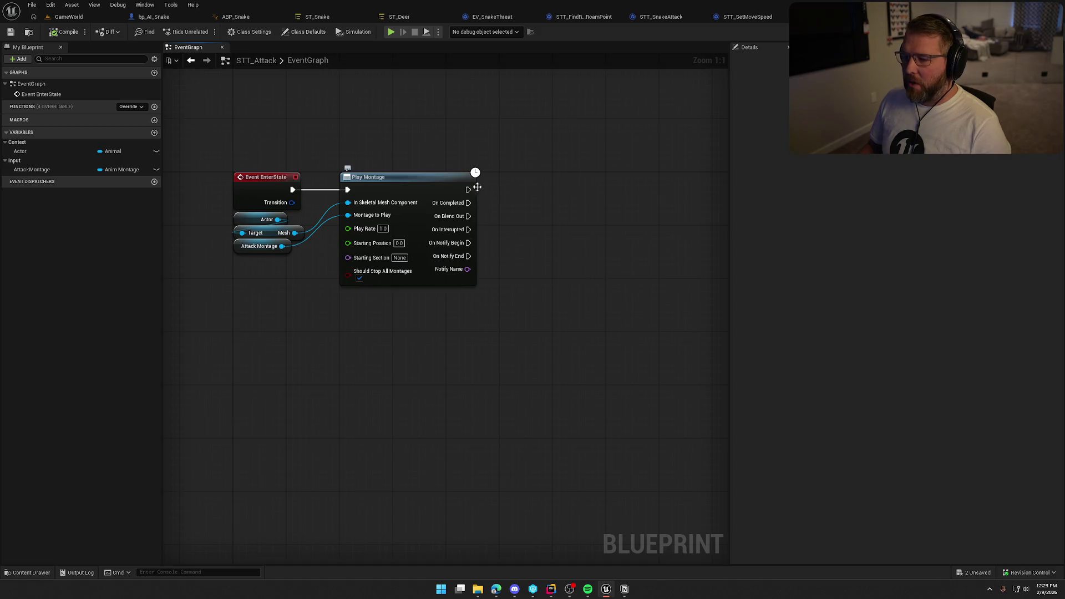
pyautogui.hotkey('ctrl', 'space')
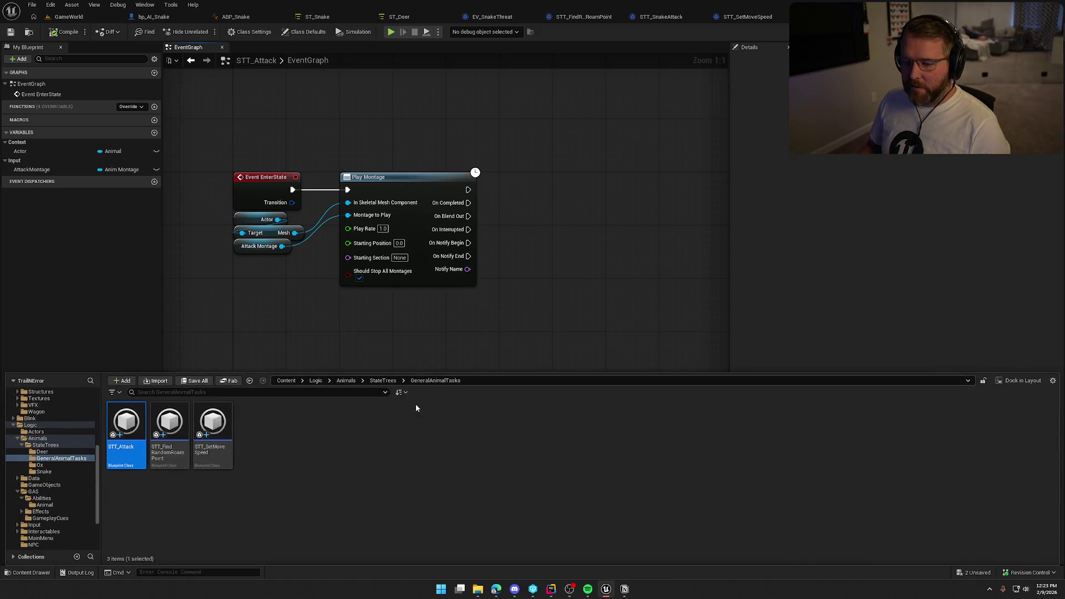
# - Open A_Snake_Bite_Montage from ST_Snake and scrub the preview to about 0.60 s
pyautogui.click(317, 16)
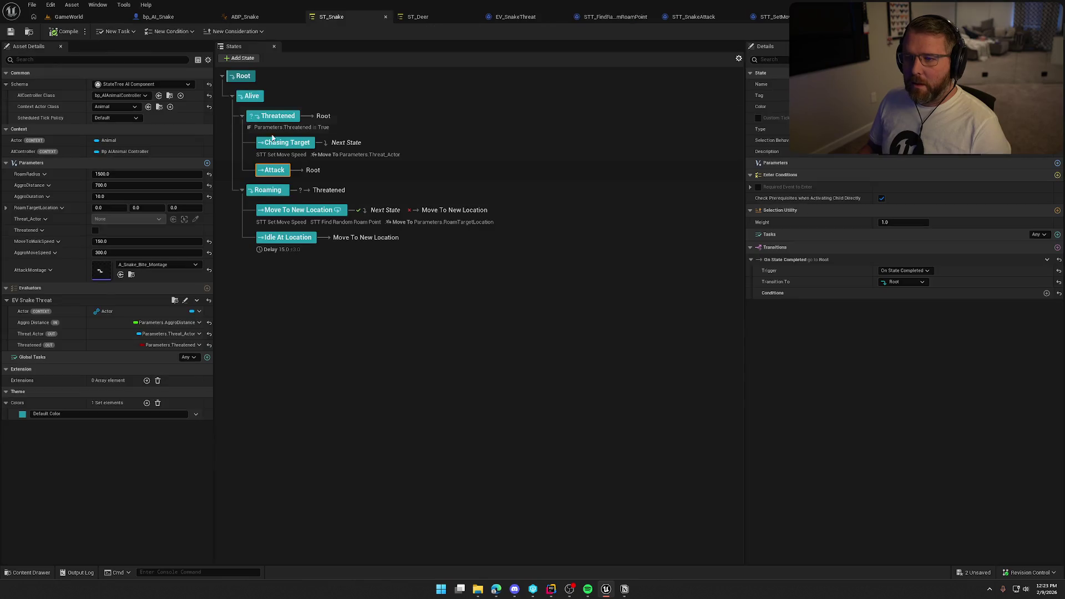
pyautogui.doubleClick(100, 272)
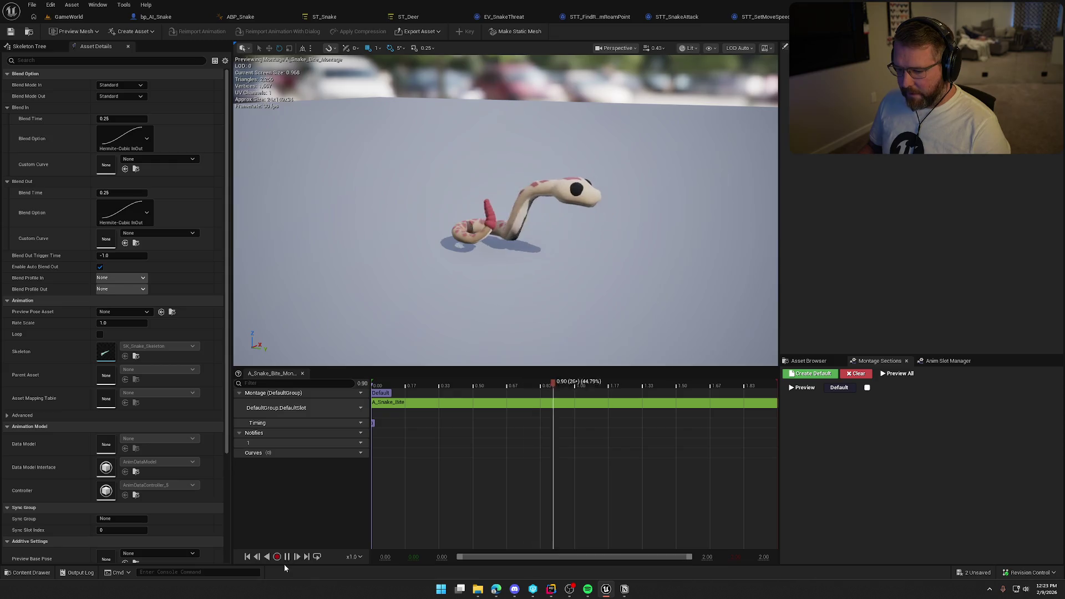
pyautogui.click(536, 382)
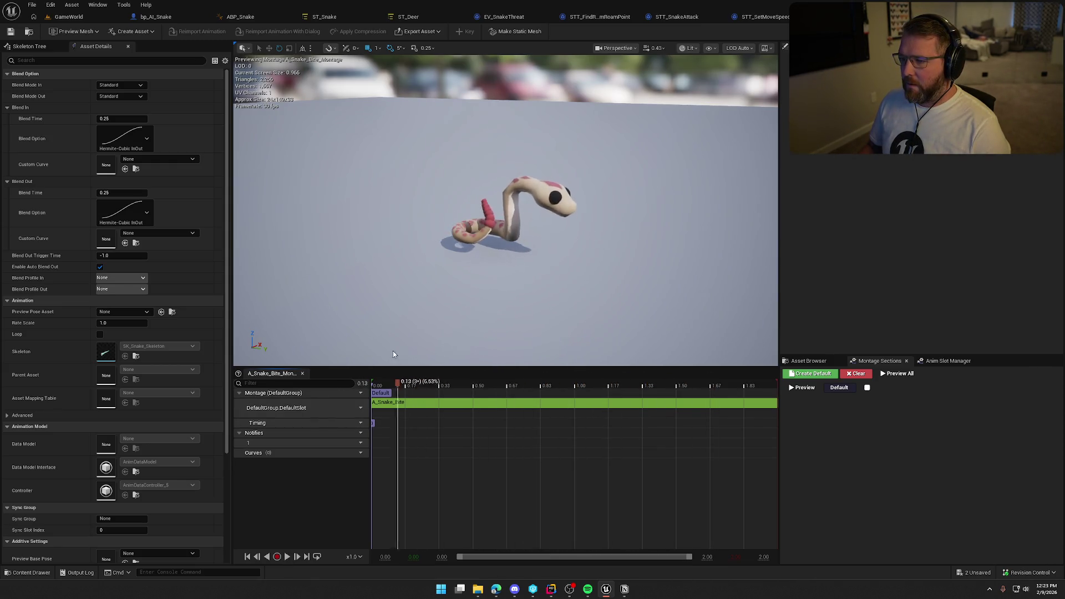
pyautogui.moveTo(393, 354)
pyautogui.mouseDown()
pyautogui.moveTo(501, 357)
pyautogui.moveTo(493, 362)
pyautogui.mouseUp()
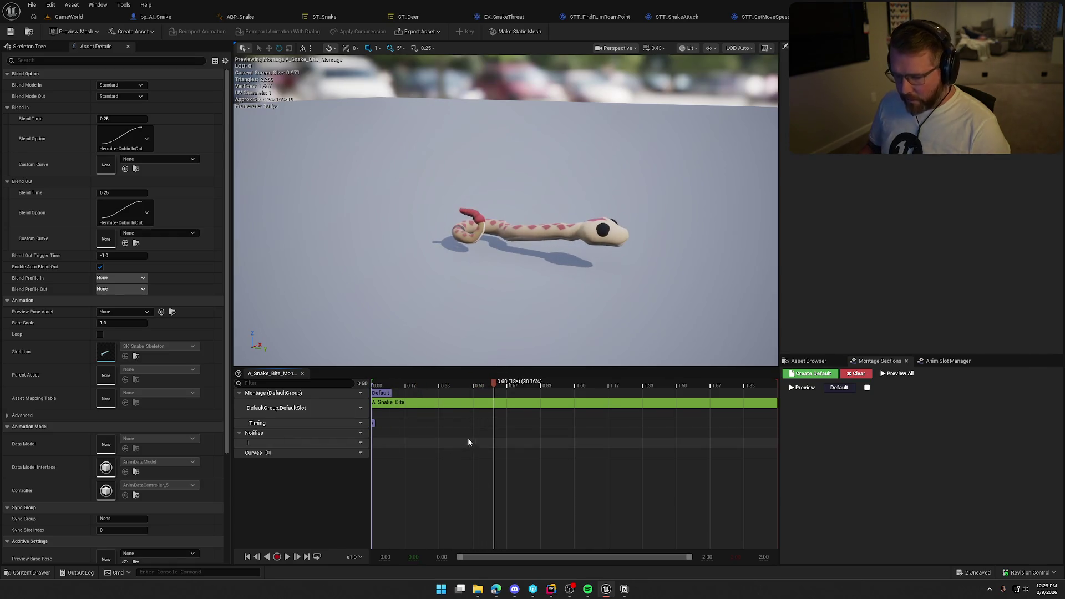
# - Add a Montage Notify named Bite at 0.60 s and save the montage
pyautogui.rightClick(494, 432)
pyautogui.moveTo(547, 521)
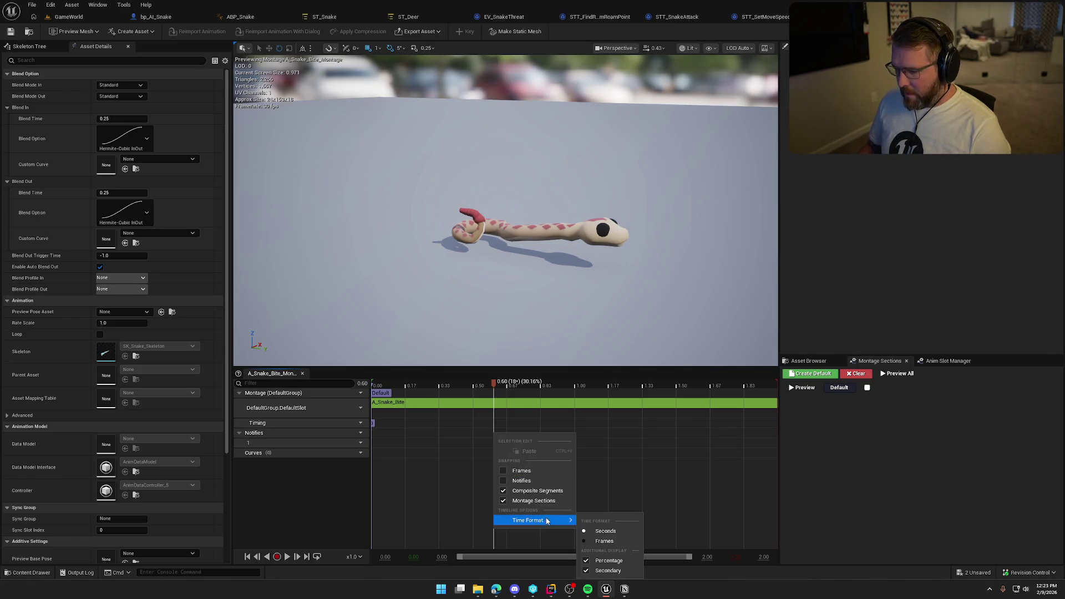
pyautogui.rightClick(497, 430)
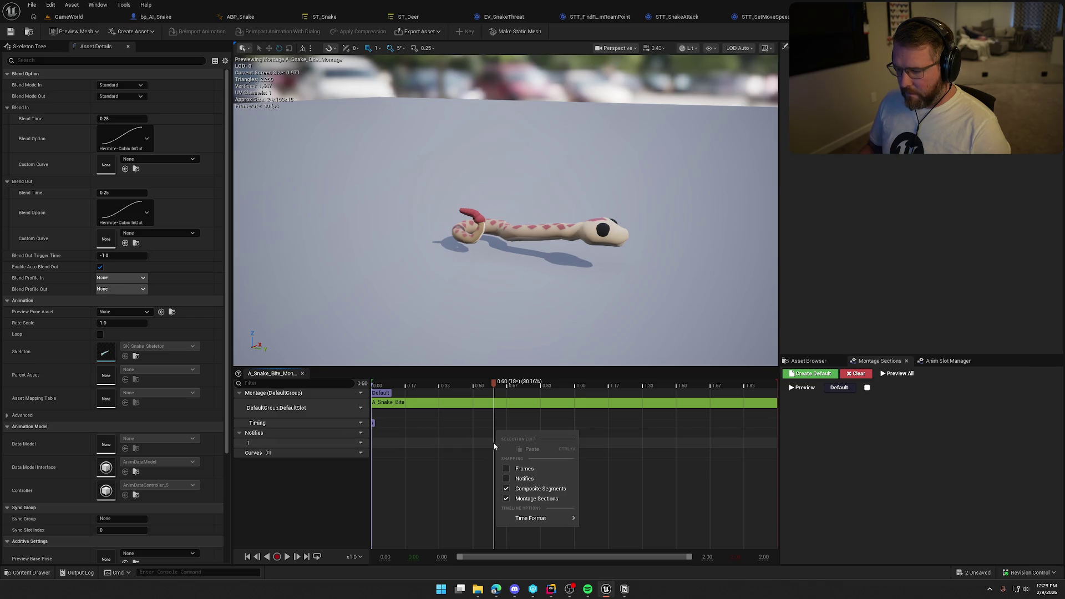
pyautogui.rightClick(492, 442)
pyautogui.moveTo(552, 462)
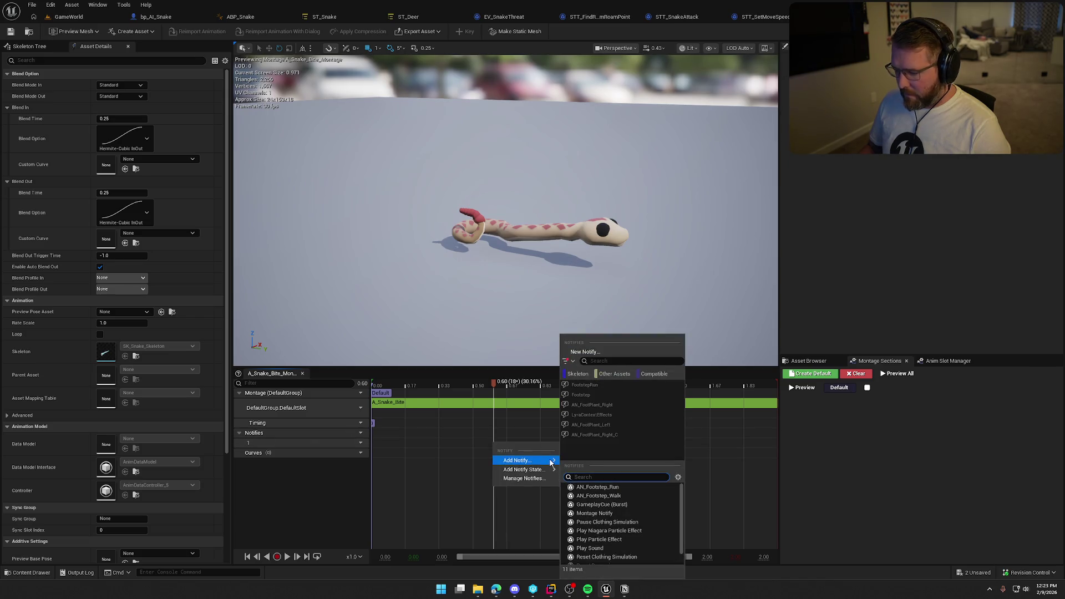
pyautogui.click(637, 514)
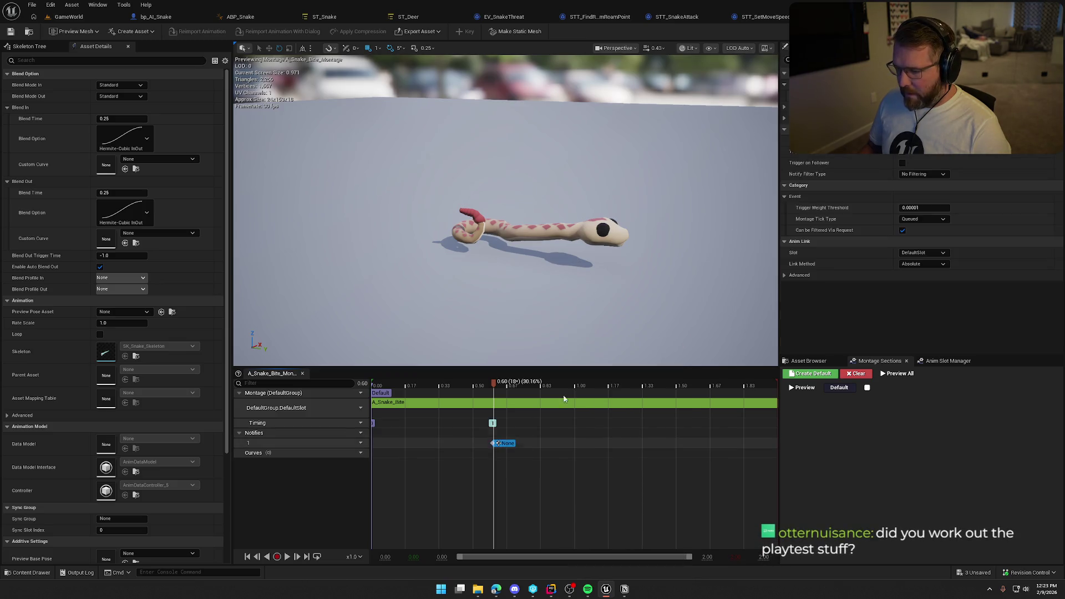
pyautogui.write('Bite')
pyautogui.press('Return')
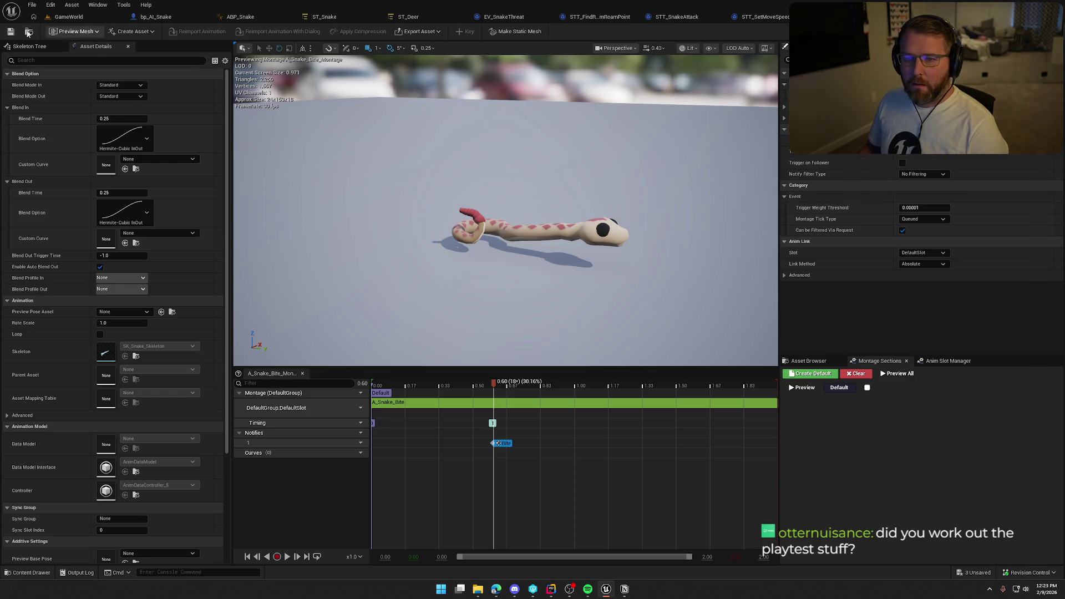
pyautogui.click(11, 31)
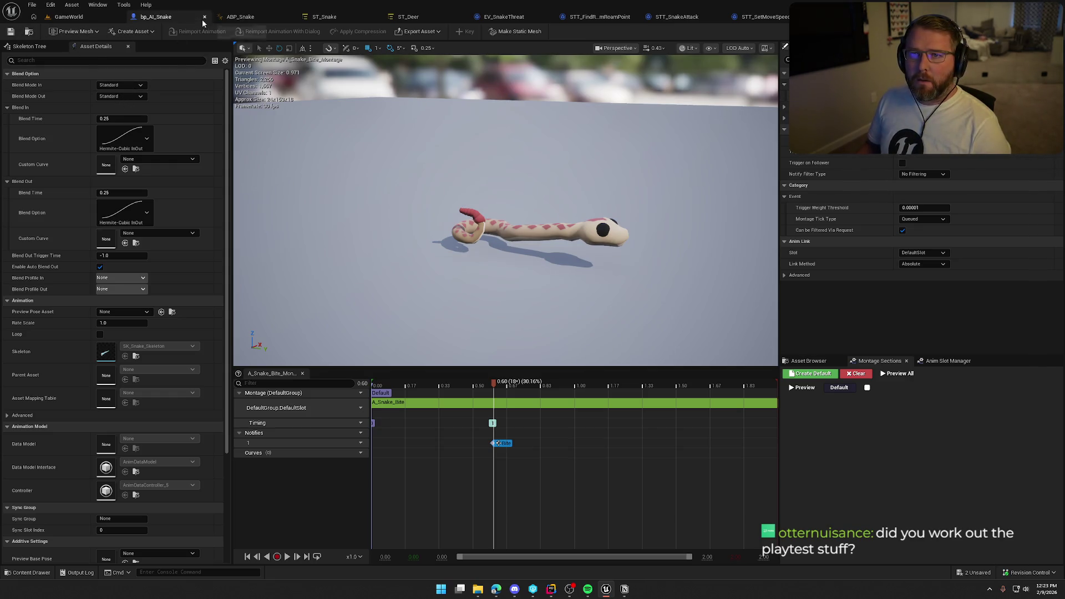
pyautogui.click(821, 16)
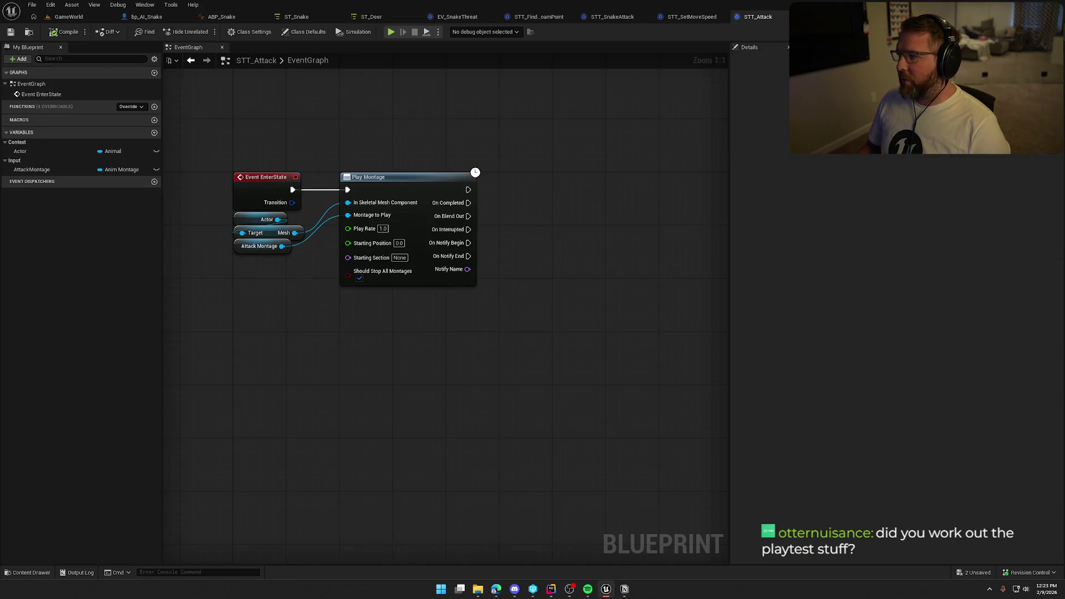
pyautogui.moveTo(554, 302); pyautogui.dragTo(562, 274)
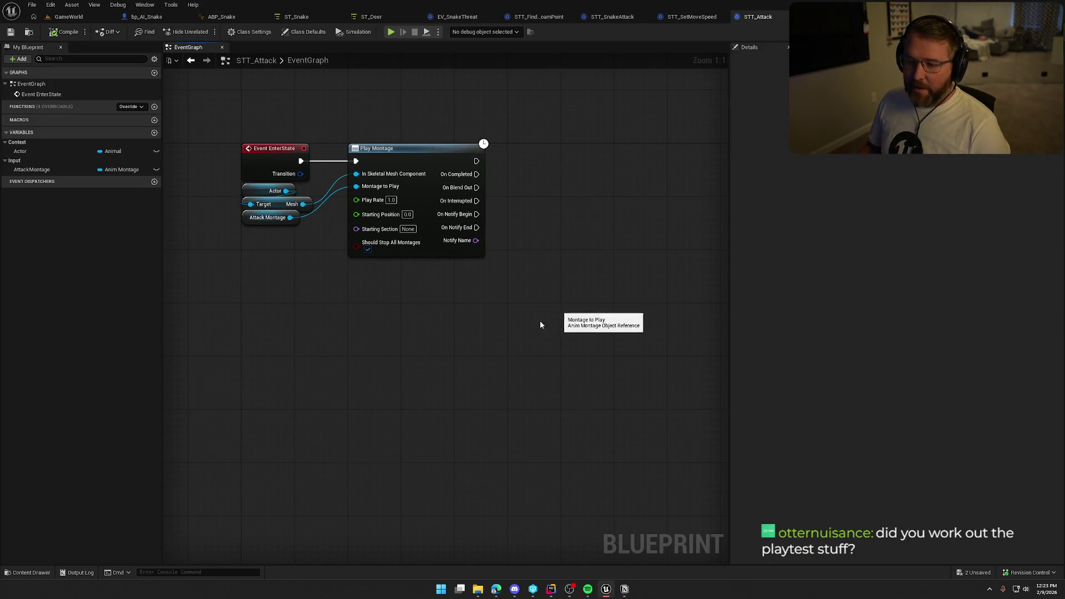
pyautogui.hotkey('alt', 'Tab')
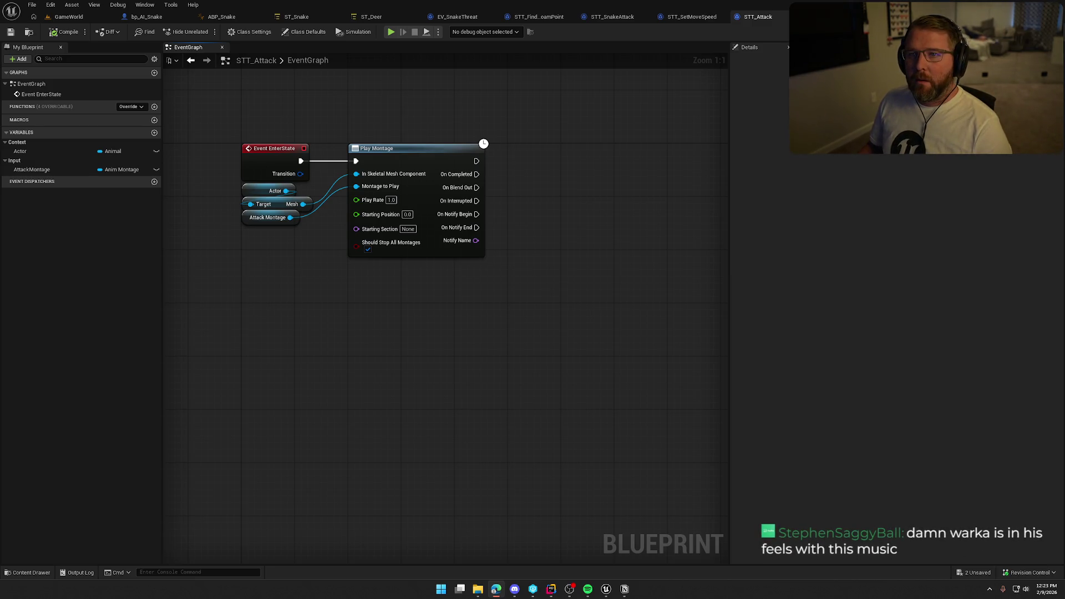
pyautogui.moveTo(252, 288); pyautogui.dragTo(294, 298)
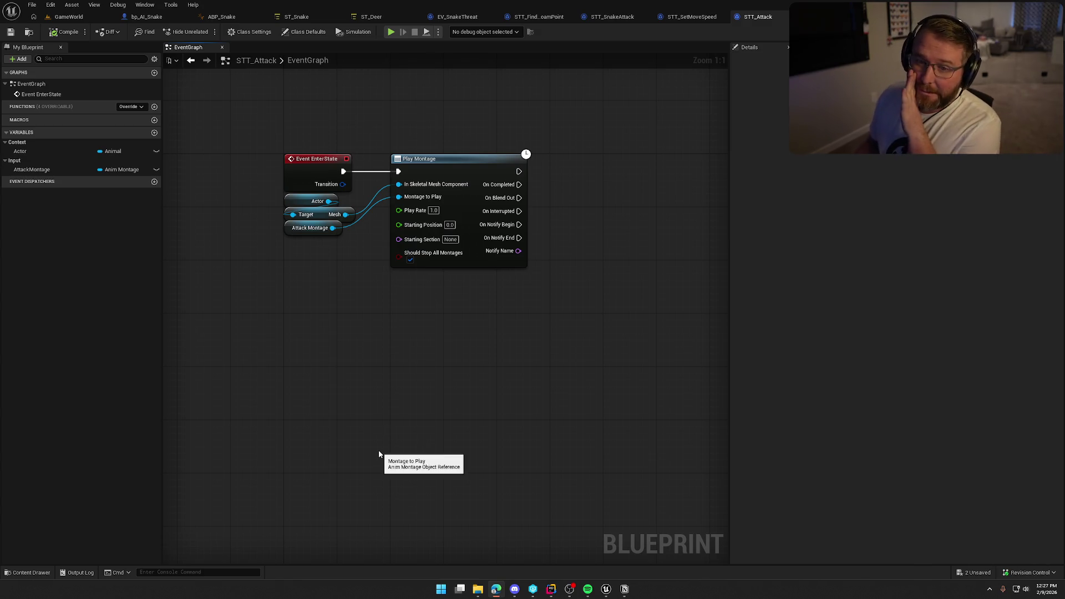
# - Pull a connection from Play Montage's On Notify Begin pin into empty graph space
pyautogui.moveTo(533, 349); pyautogui.dragTo(496, 387)
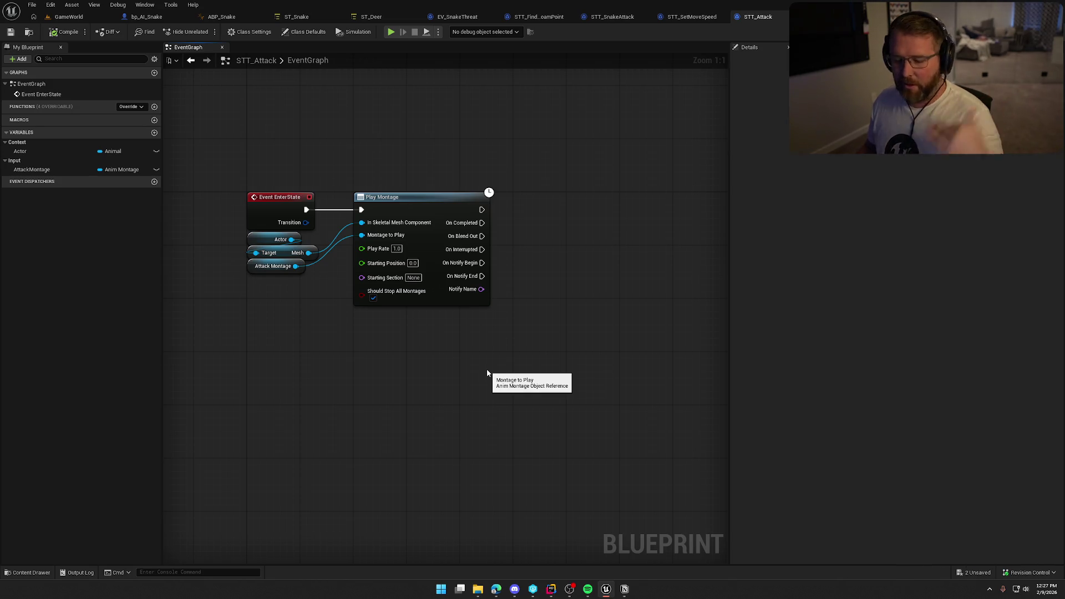
pyautogui.moveTo(458, 361); pyautogui.dragTo(463, 303)
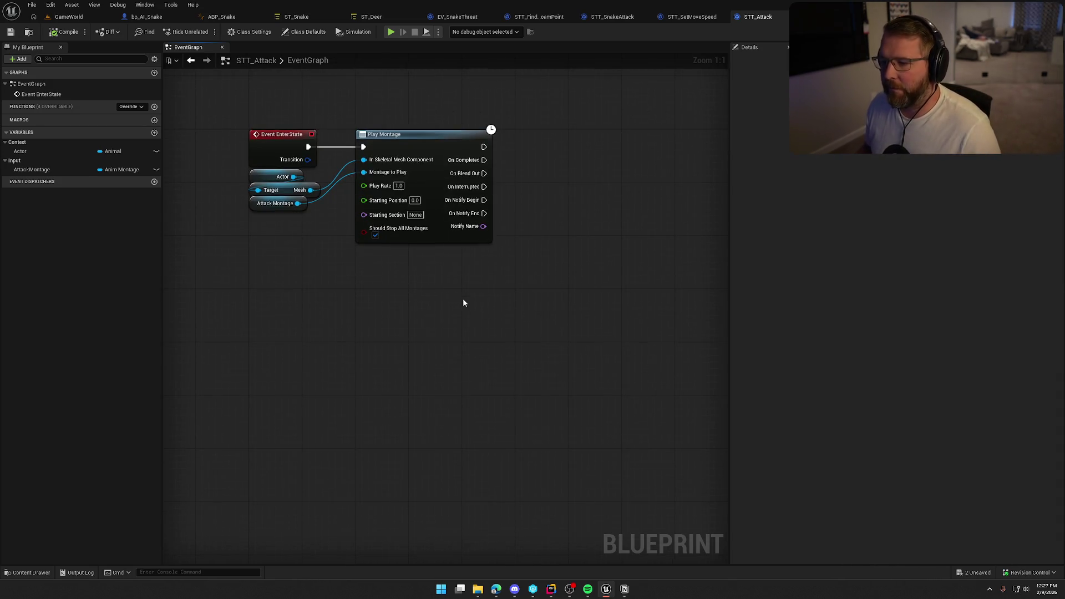
pyautogui.moveTo(237, 115)
pyautogui.mouseDown()
pyautogui.moveTo(549, 318)
pyautogui.moveTo(568, 315)
pyautogui.mouseUp()
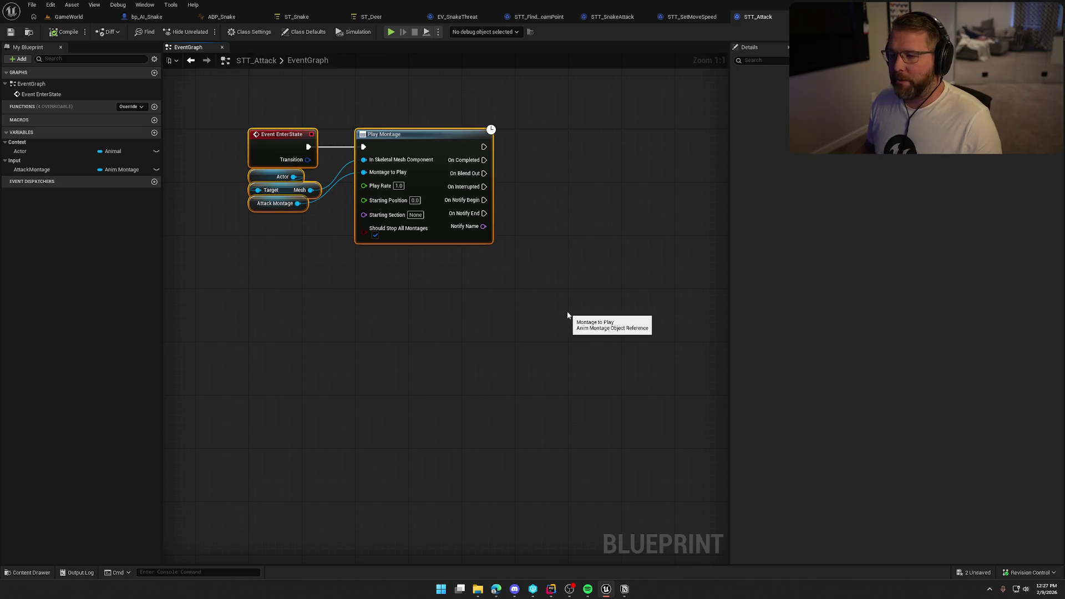
pyautogui.click(568, 315)
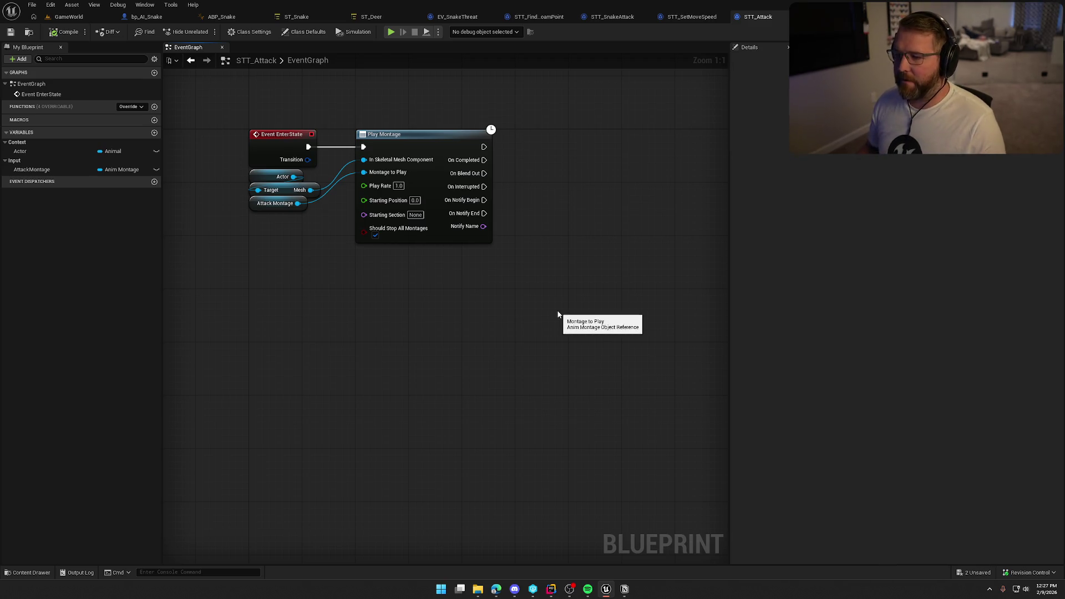
pyautogui.moveTo(470, 197); pyautogui.dragTo(524, 211)
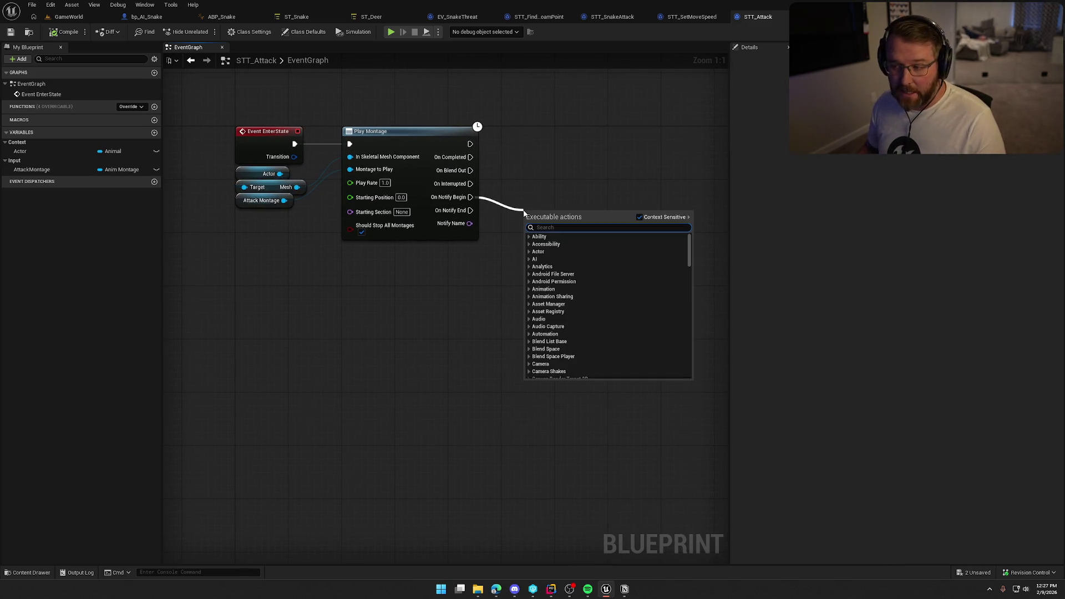